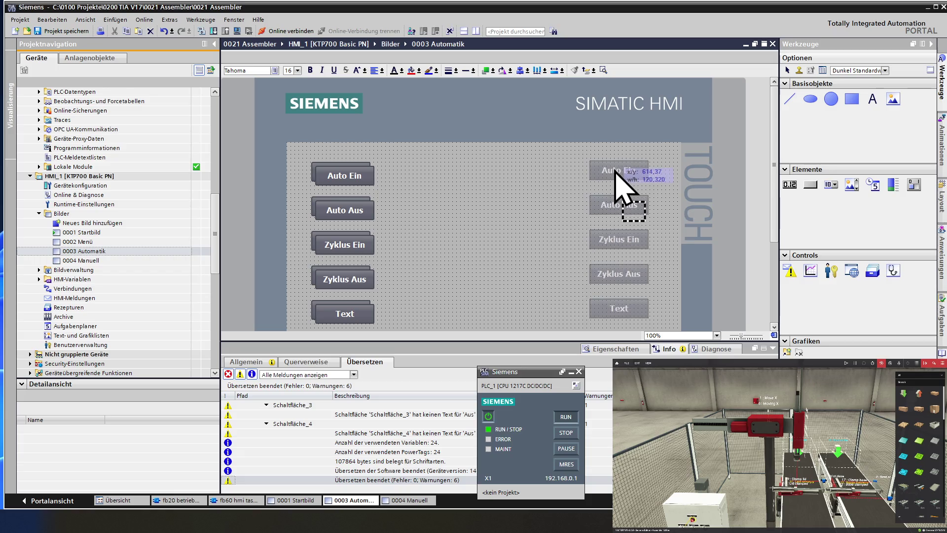
Step: Place the copied button column on the right and show the left Auto Ein button's position and size
click(545, 191)
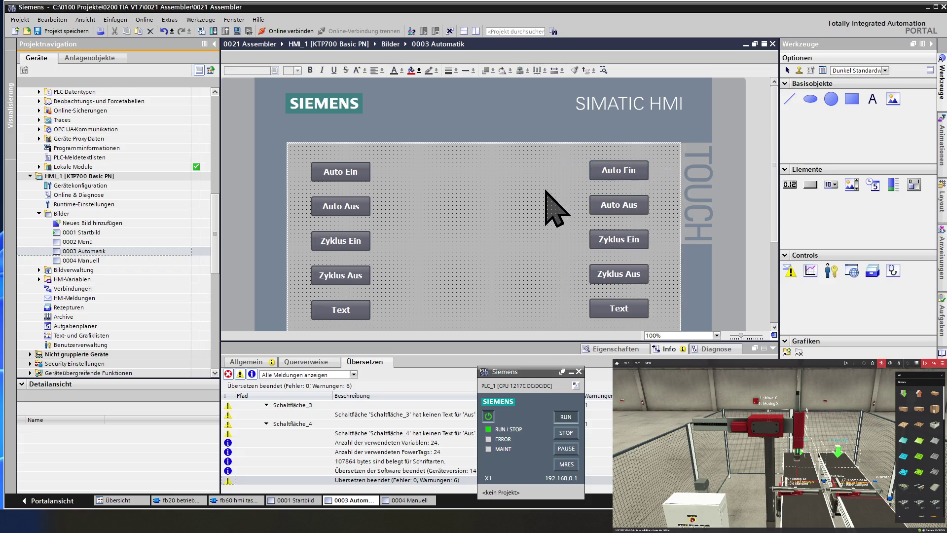
scroll(546, 191, down, 3)
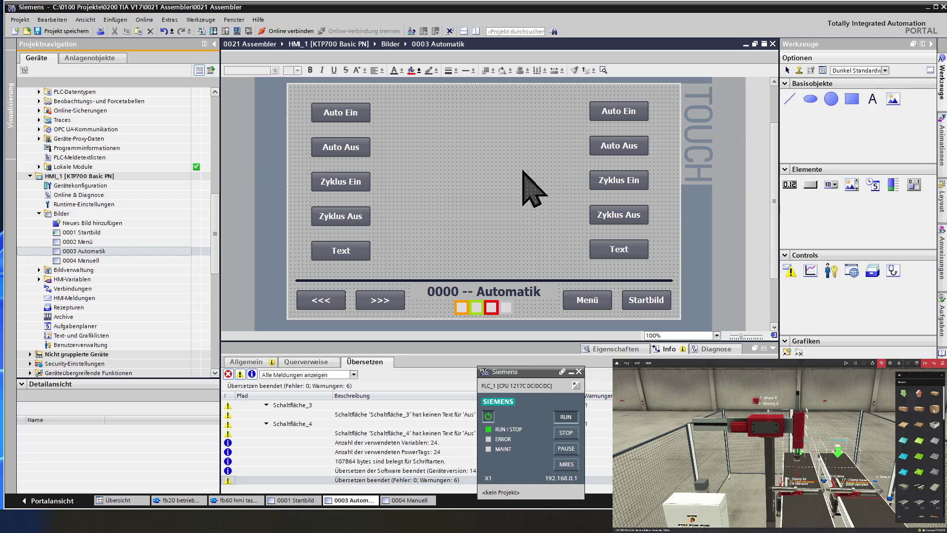
click(342, 107)
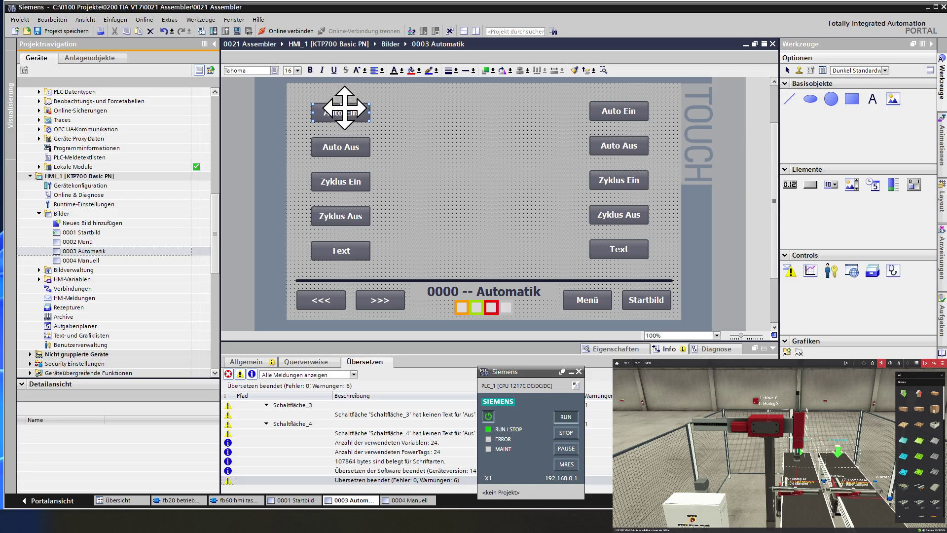
click(616, 351)
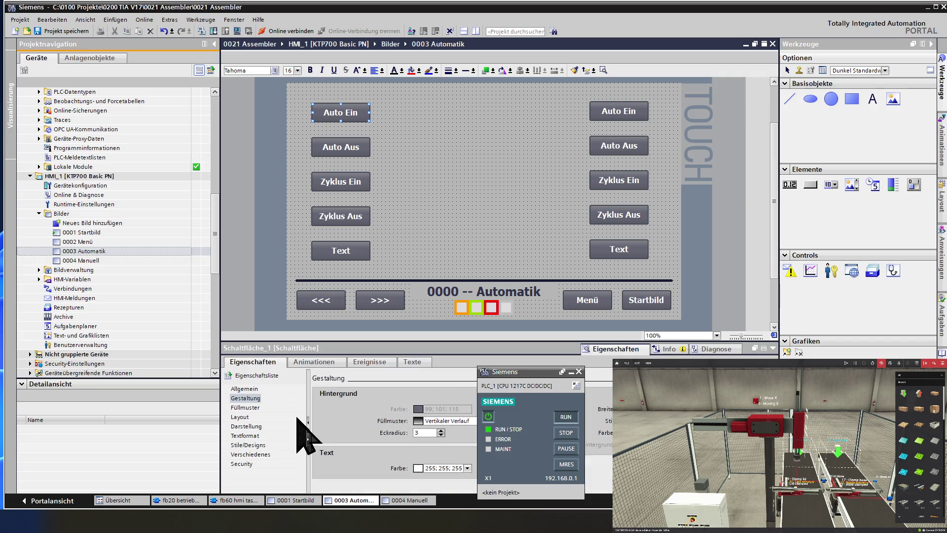
click(257, 426)
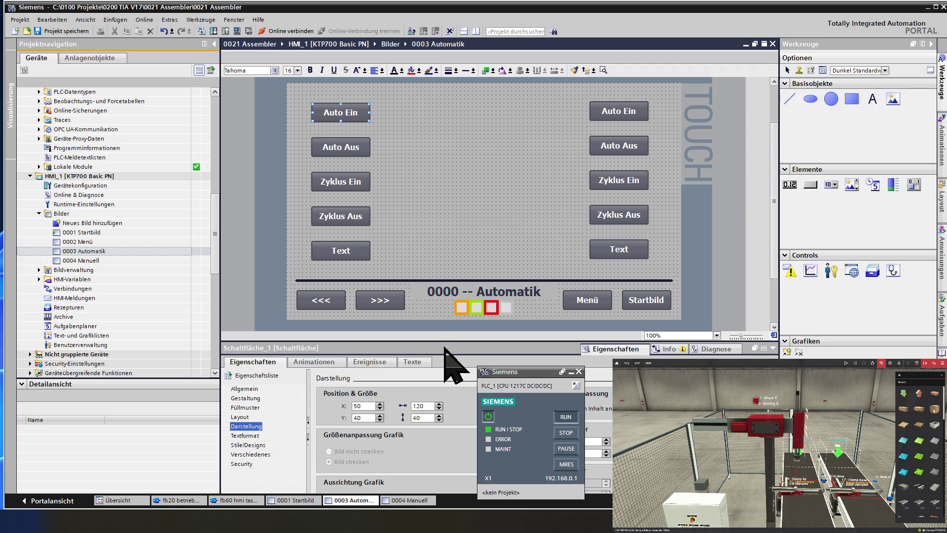
Step: Select the right-hand Auto Ein button, at X 614, Y 37, and mark its X value
click(604, 108)
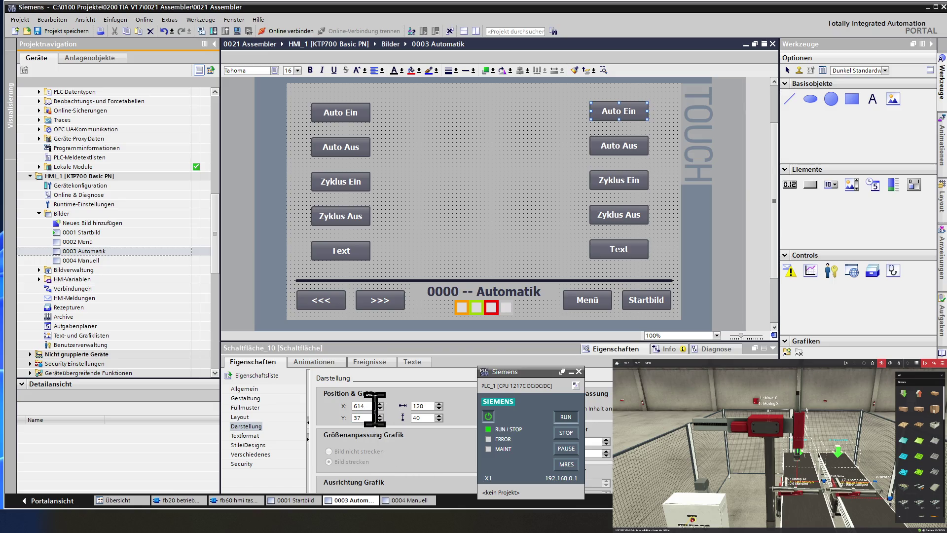
double_click(365, 405)
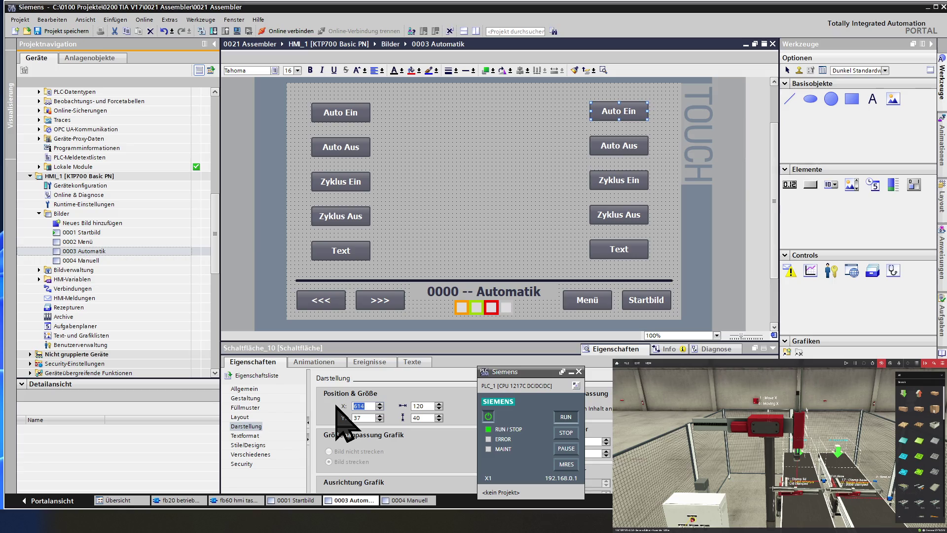
Step: Move the right-hand Auto Ein button to X 630, Y 40, level with the left one
text(6)
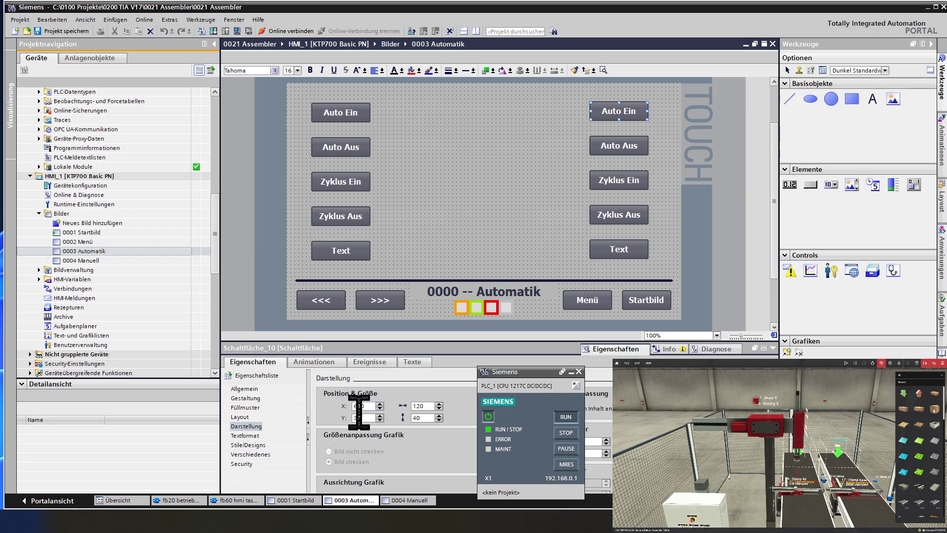
double_click(363, 418)
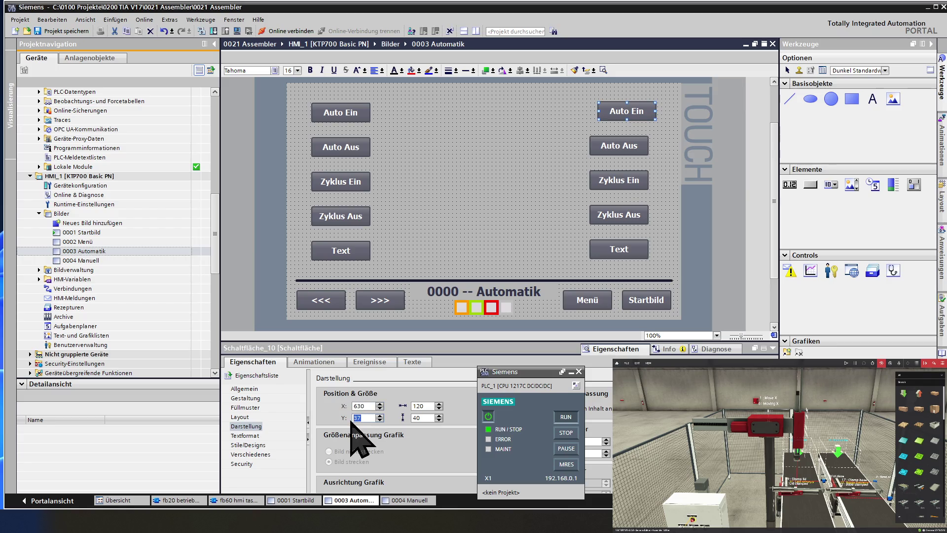
text(40)
key(Return)
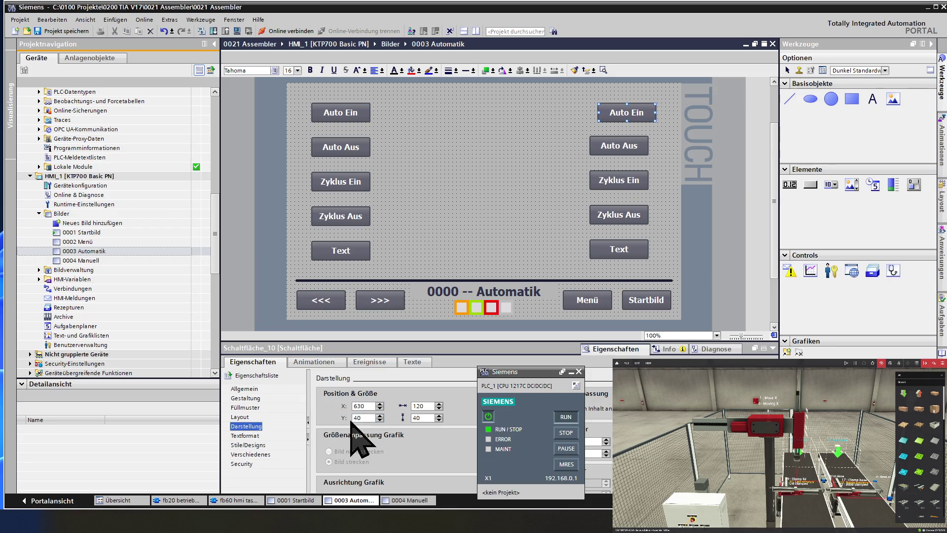
click(345, 115)
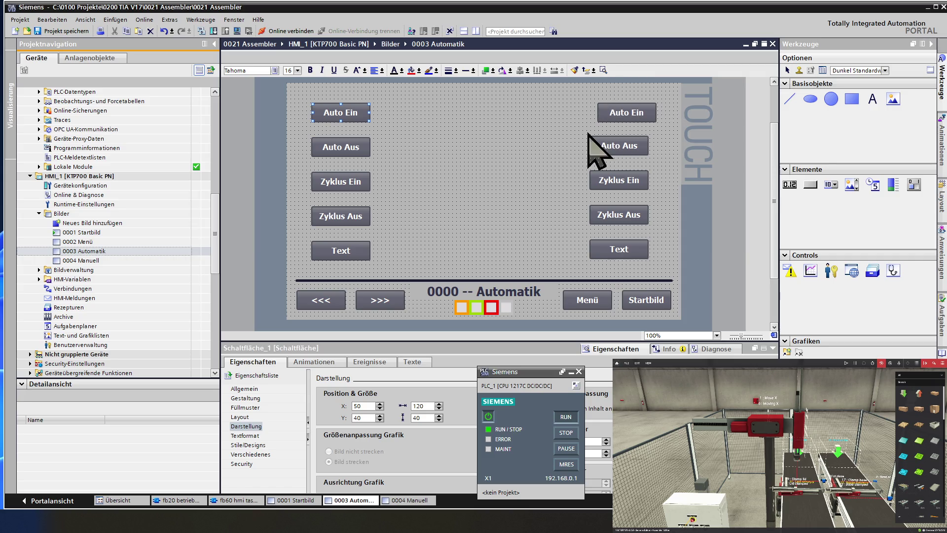
Step: Move the right-hand Auto Aus button to X 630
click(612, 142)
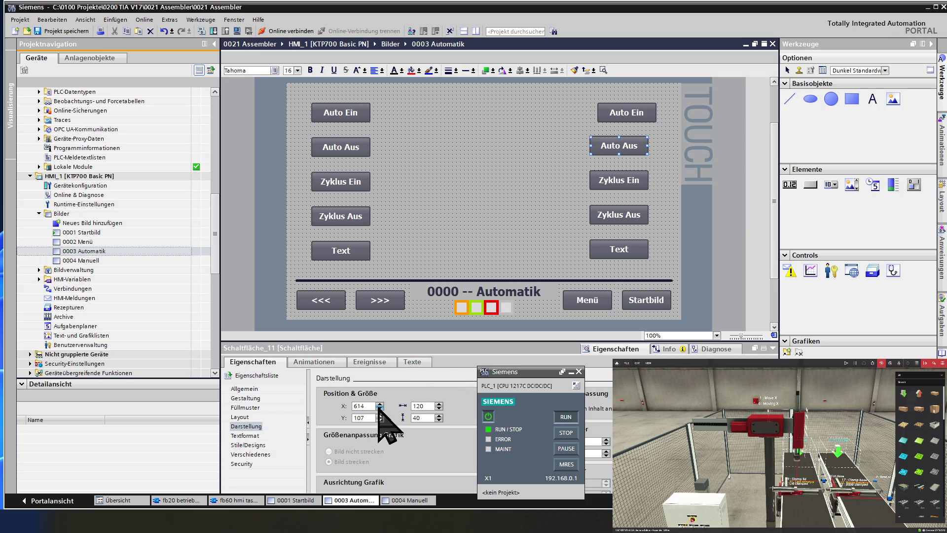
double_click(359, 406)
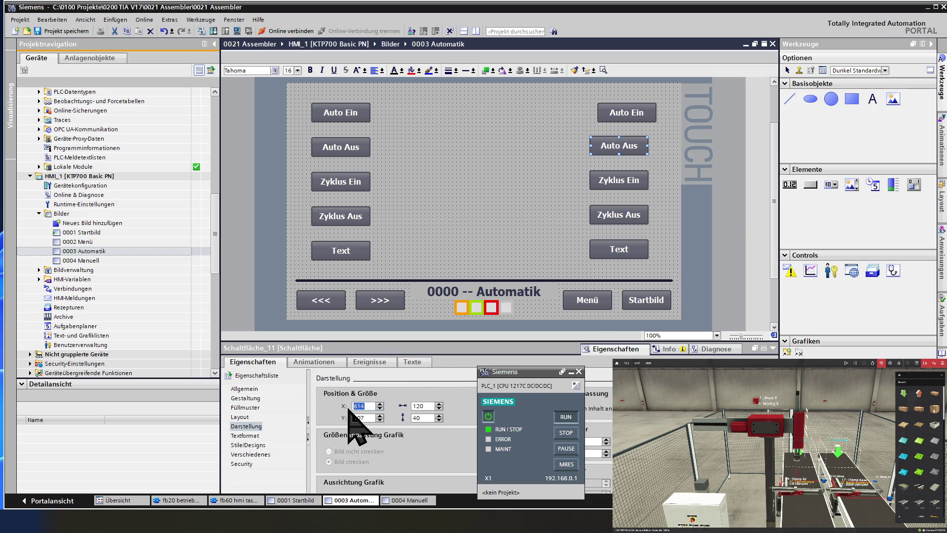
text(630)
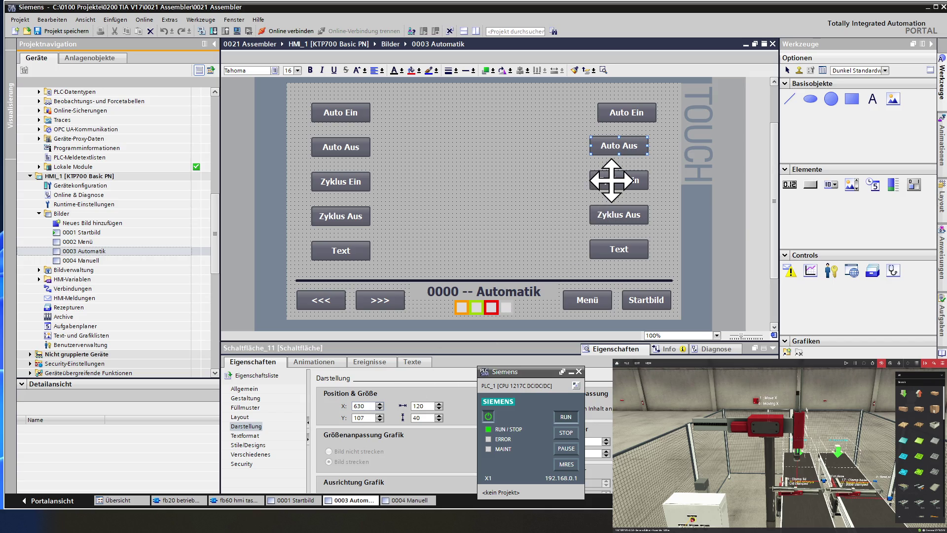
Step: Change the right Zyklus Ein button's width to 630, then undo that accidental change
click(610, 180)
double_click(427, 406)
text(630)
key(Return)
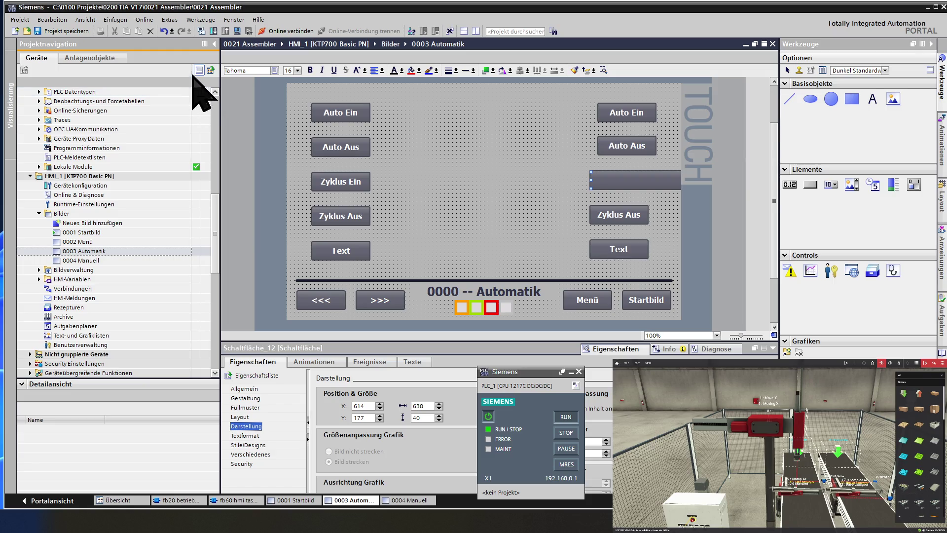
click(163, 31)
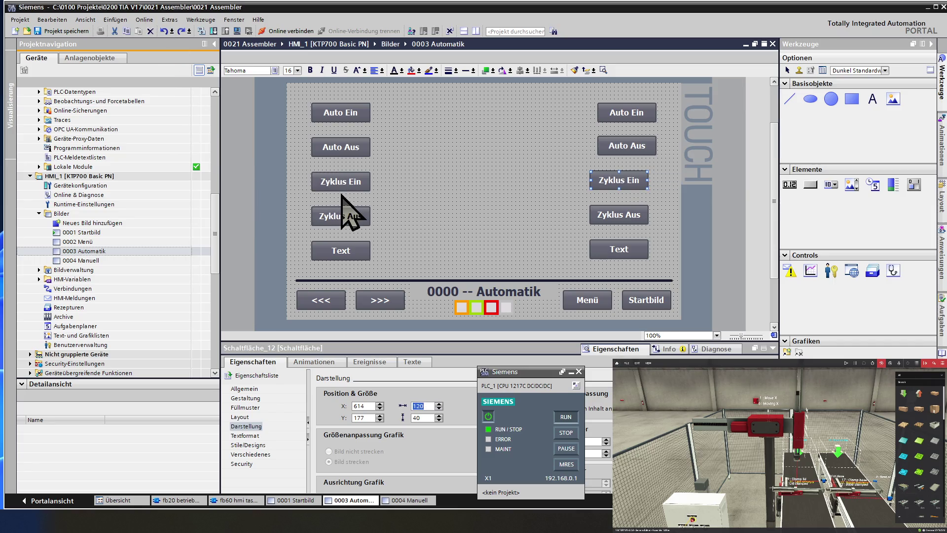
Step: Set X 630 for the right-hand Zyklus Ein, Zyklus Aus and Text buttons
click(367, 405)
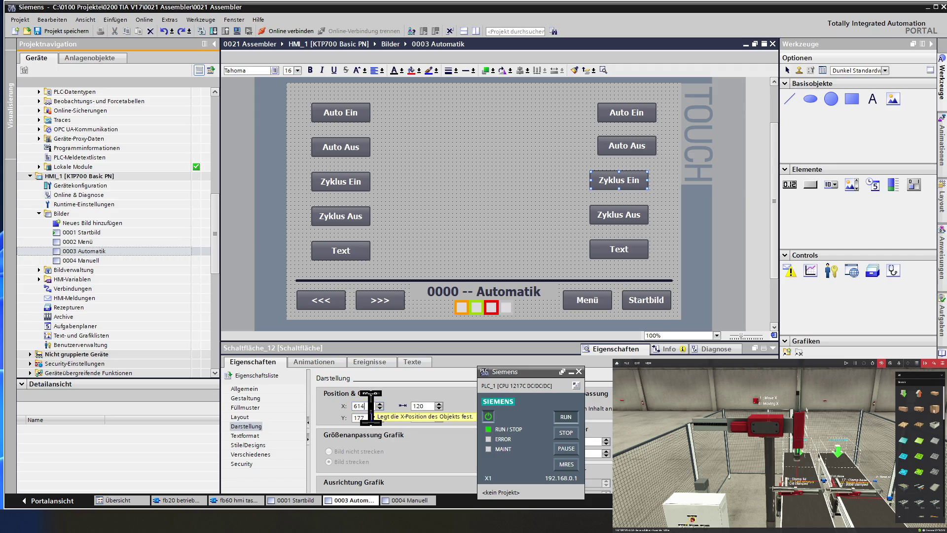
drag(370, 406, 340, 408)
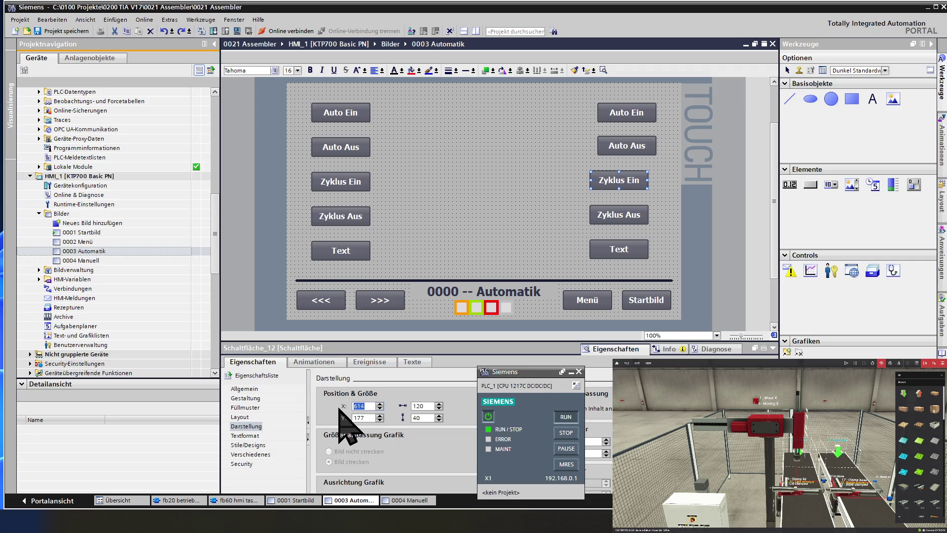
text(630)
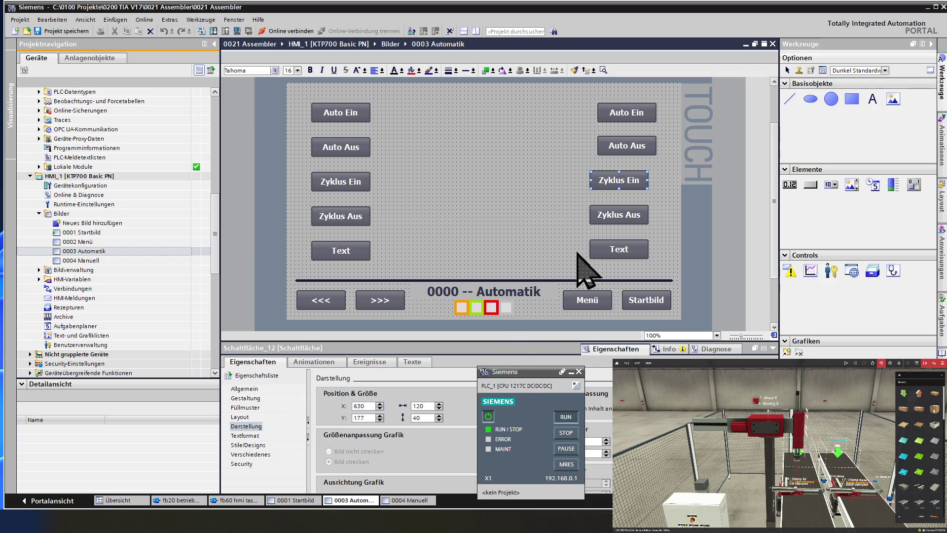
click(610, 213)
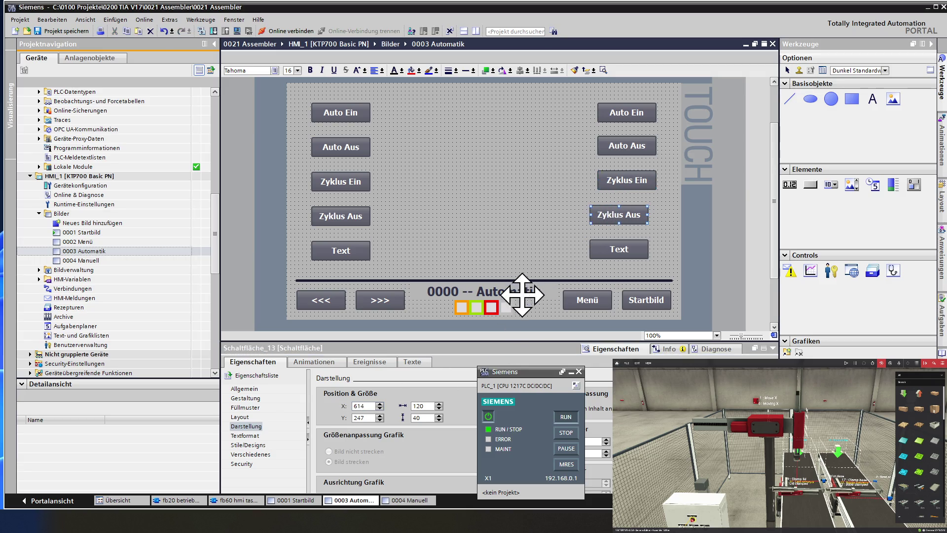
double_click(359, 405)
text(630)
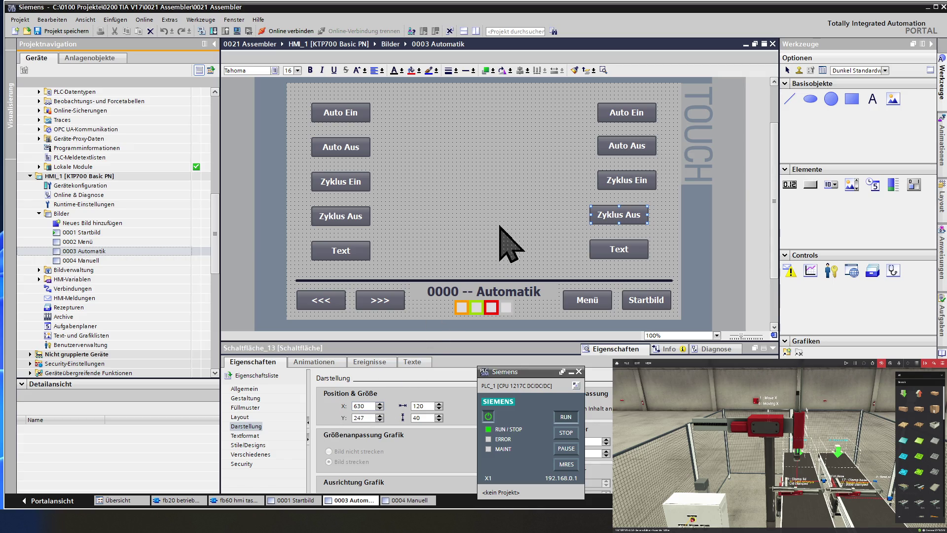
click(606, 249)
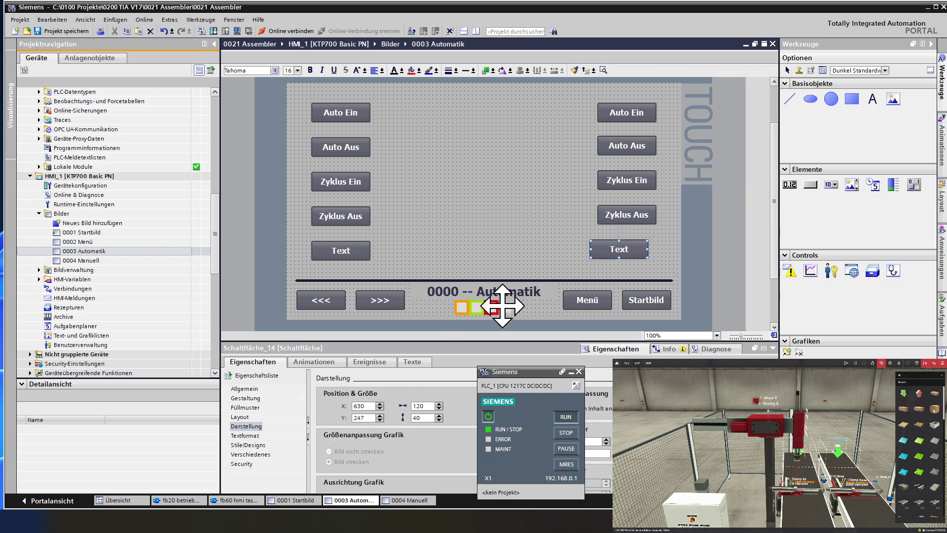
double_click(359, 406)
text(6)
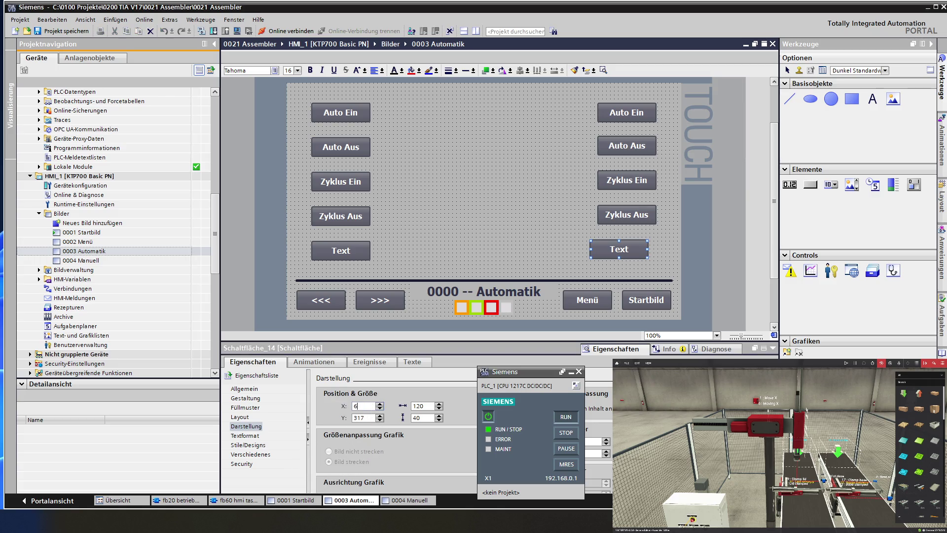
key(Return)
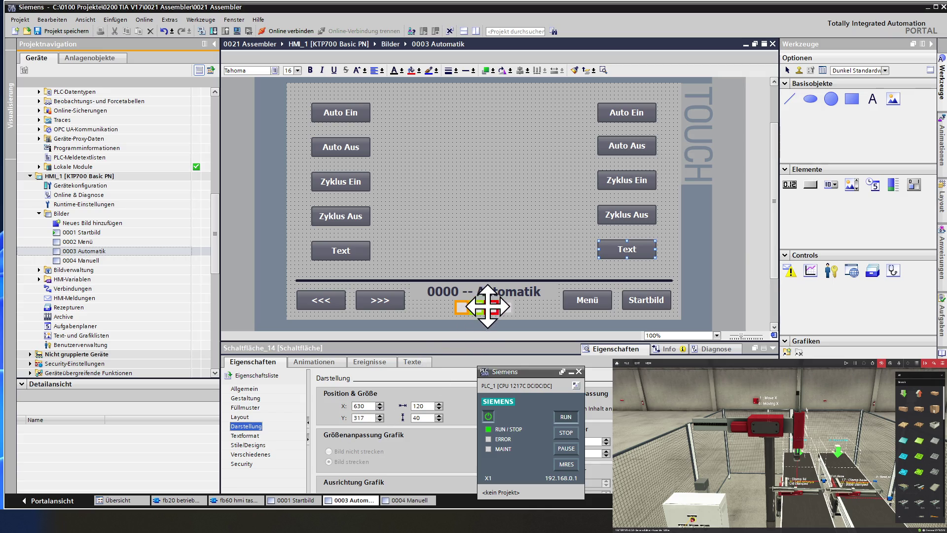
click(542, 225)
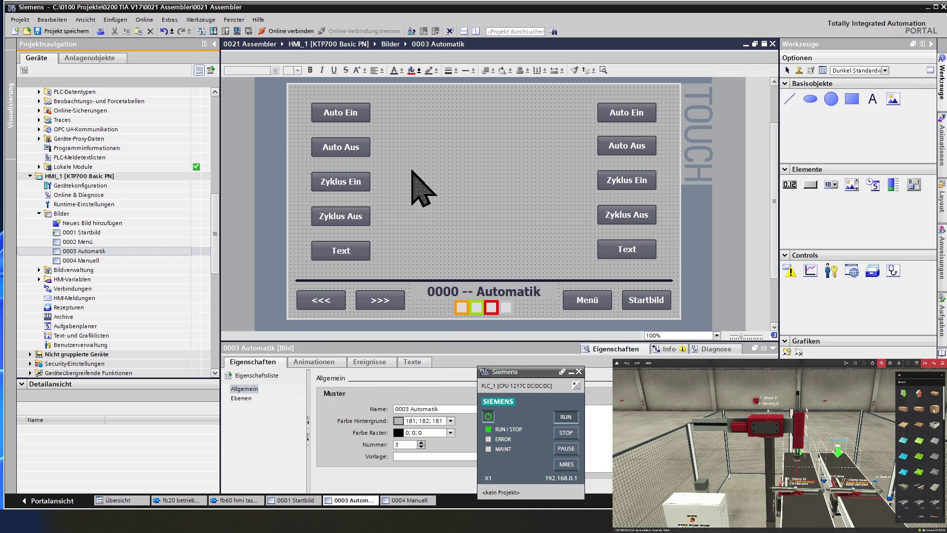
Step: Set the right-hand Auto Aus button's Y position to 110
click(355, 117)
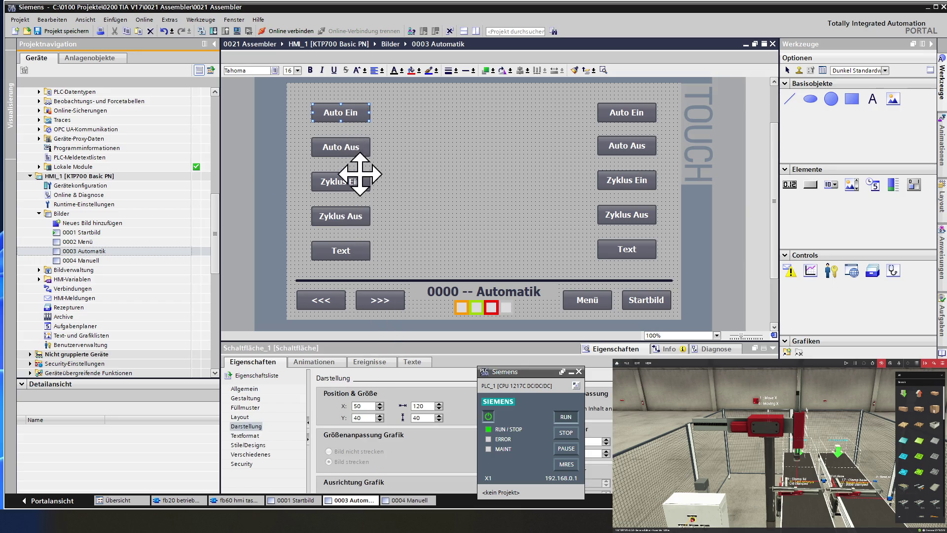
click(359, 147)
click(611, 136)
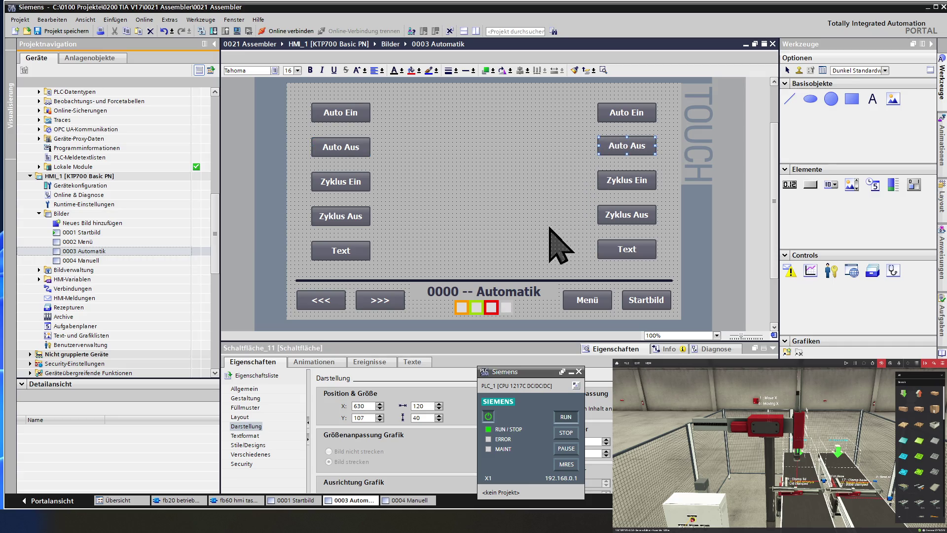
double_click(353, 418)
text(110)
key(Return)
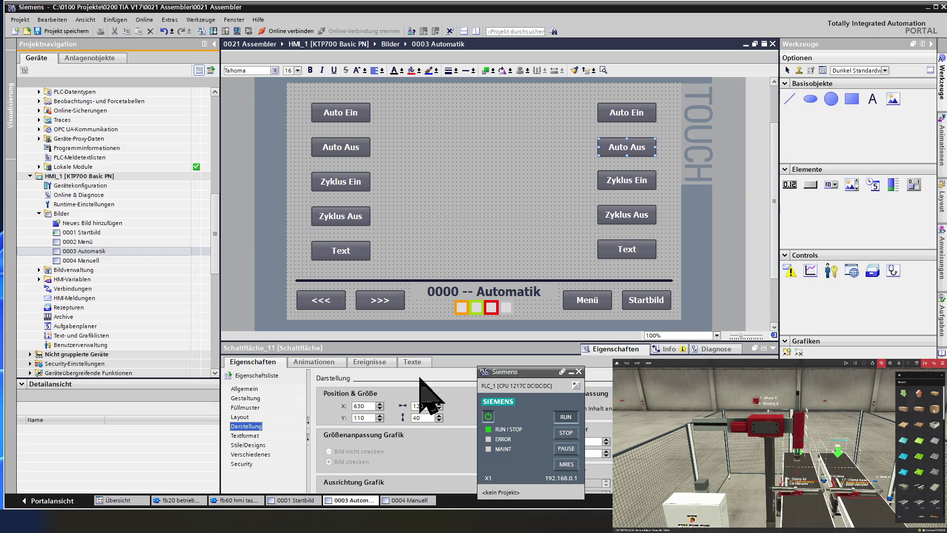
Step: Place the right-hand Zyklus Ein button at Y 180
click(615, 188)
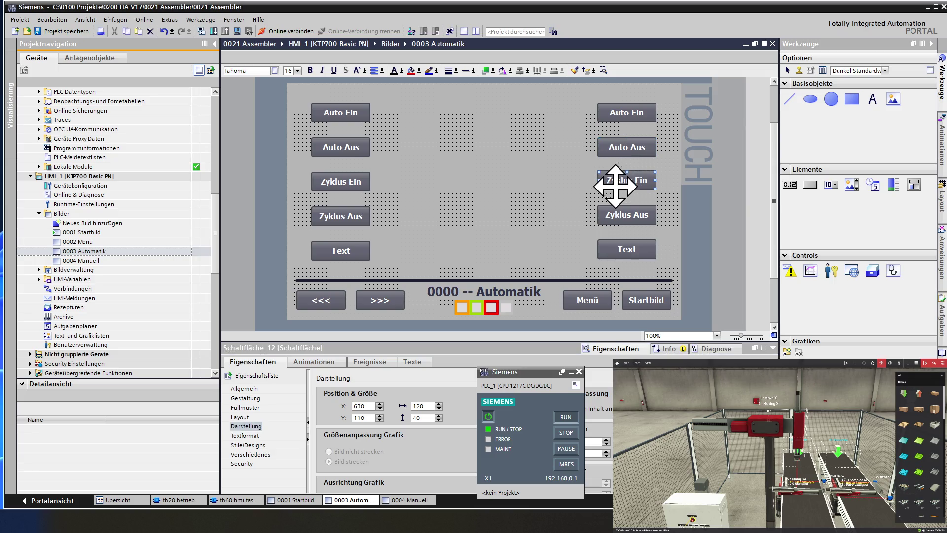
double_click(363, 418)
text(110)
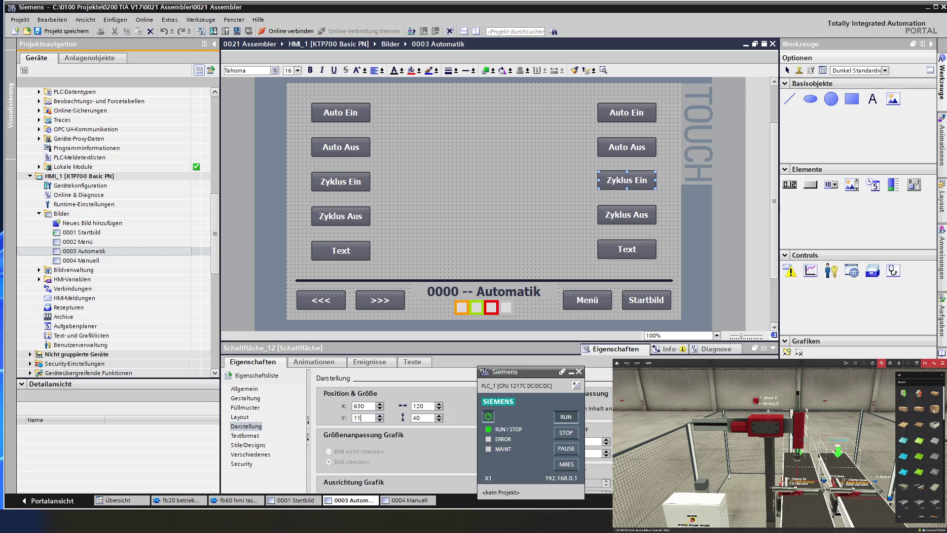
key(Return)
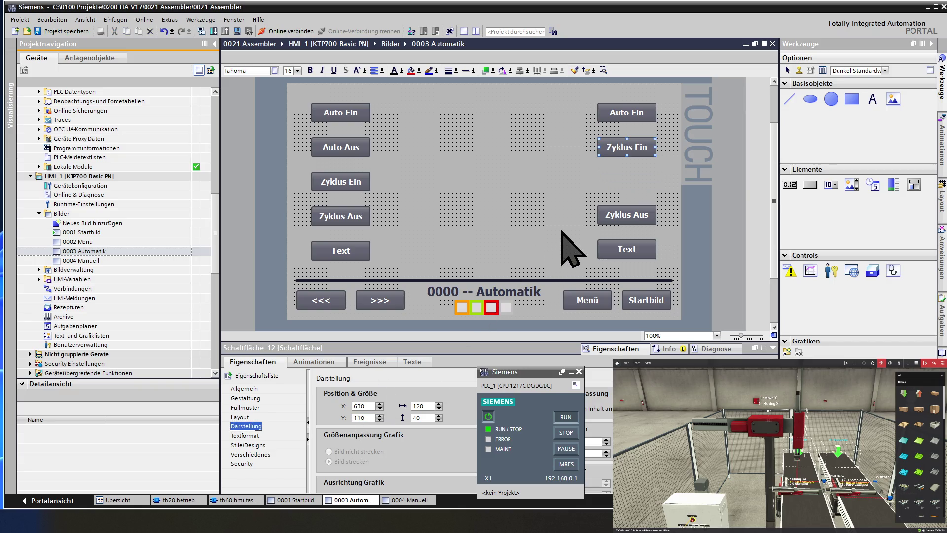
double_click(354, 418)
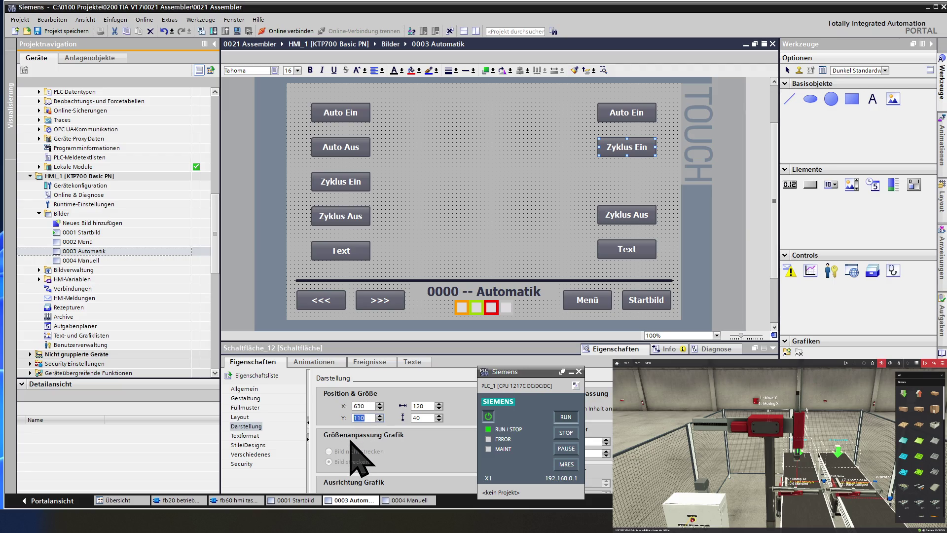
text(18)
key(Return)
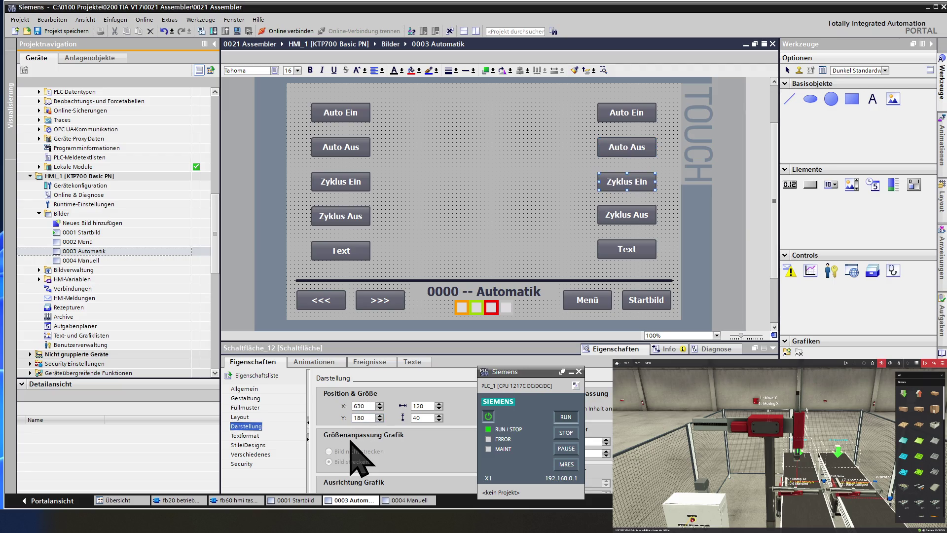
Step: Set the right-hand Zyklus Aus button to Y 250 and the Text button to Y 320
click(613, 212)
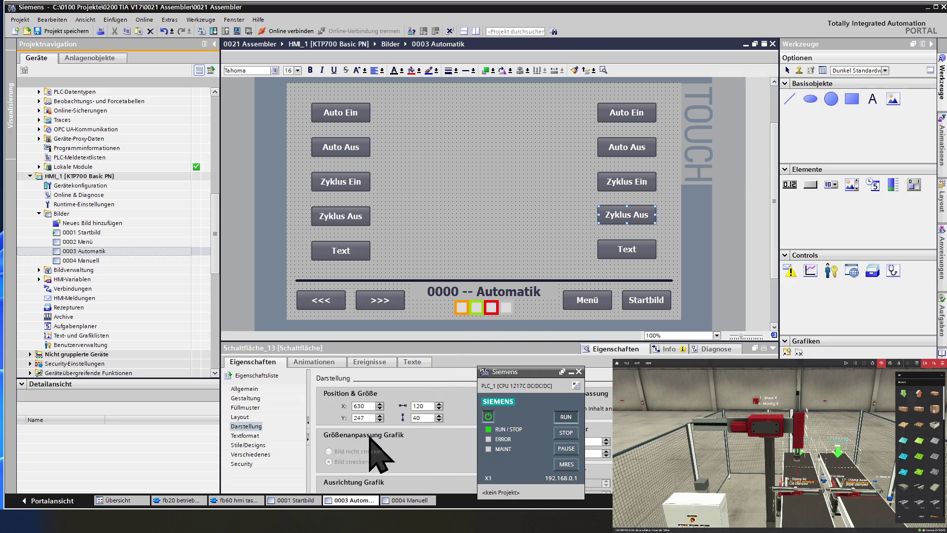
drag(372, 417, 345, 417)
text(250)
key(Return)
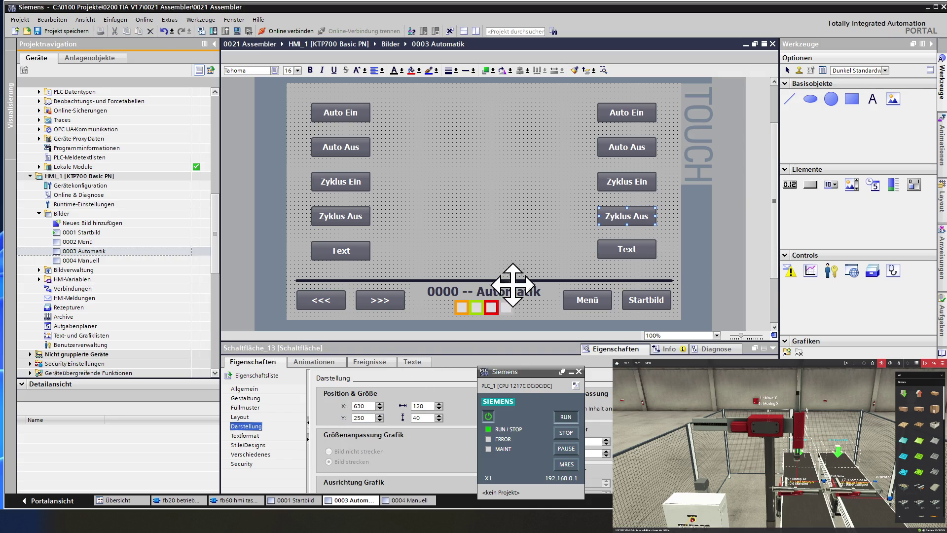
click(609, 244)
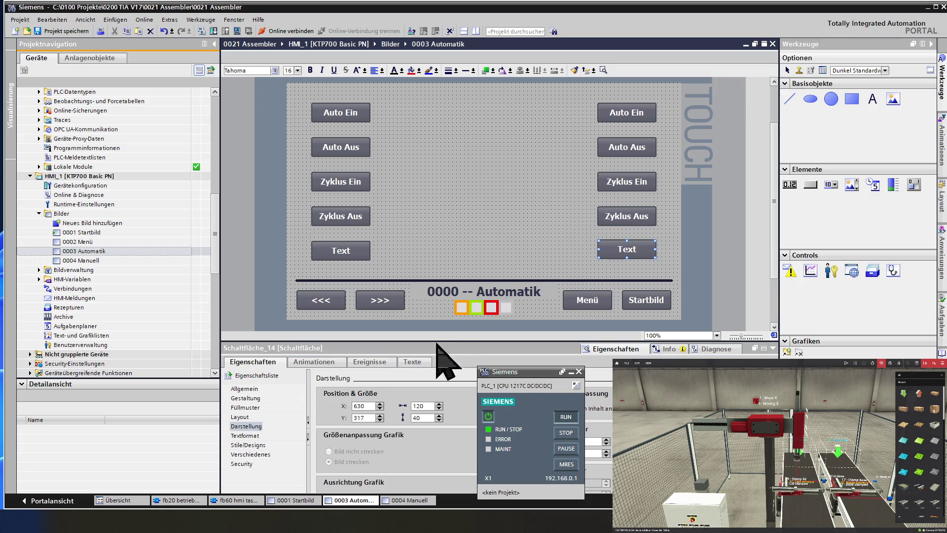
drag(369, 417, 326, 419)
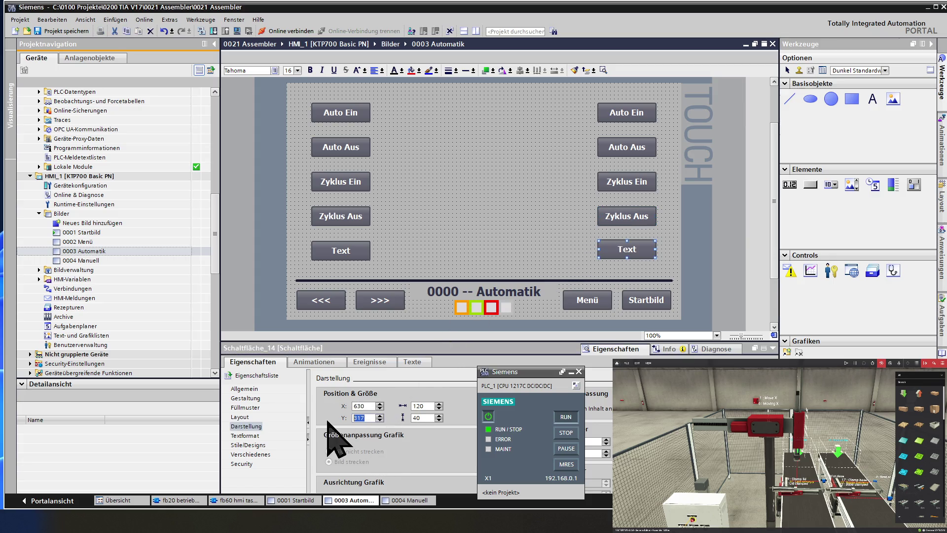
text(320)
key(Return)
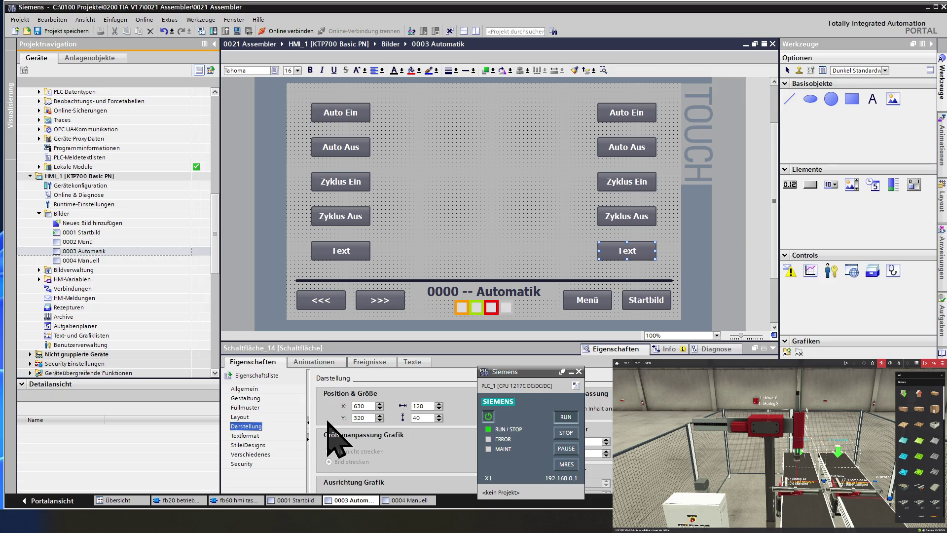
click(497, 224)
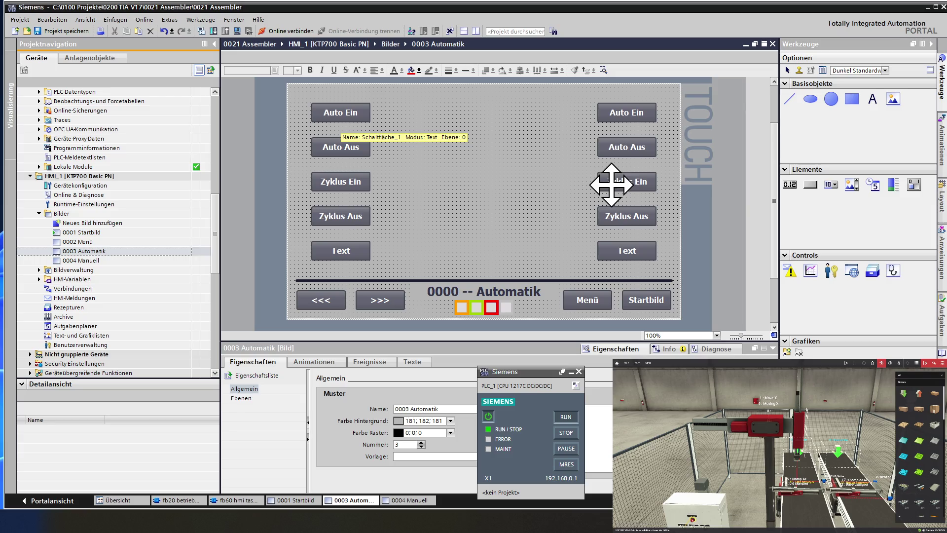
Step: Select all five right-hand buttons, try X 530, then return the column to X 630
click(617, 113)
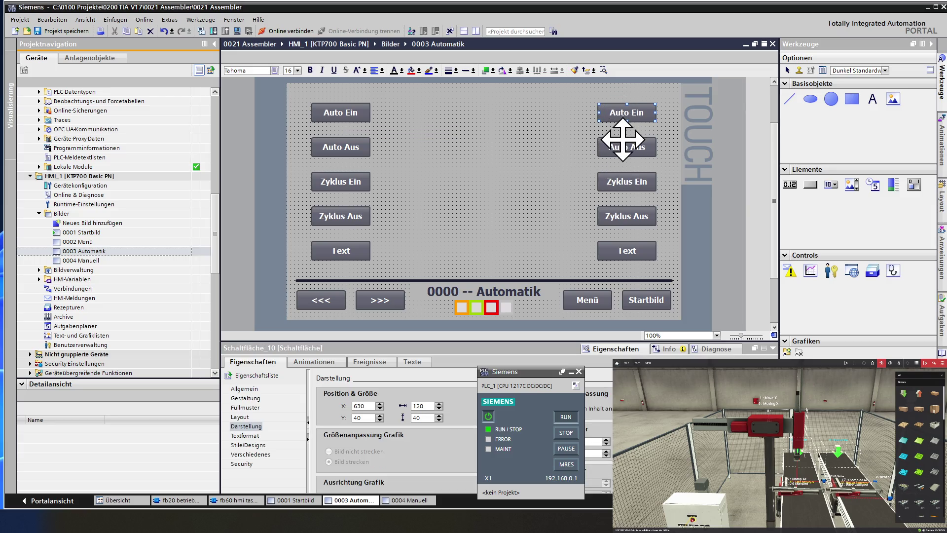
shift+click(622, 144)
shift+click(620, 181)
shift+click(618, 216)
shift+click(613, 249)
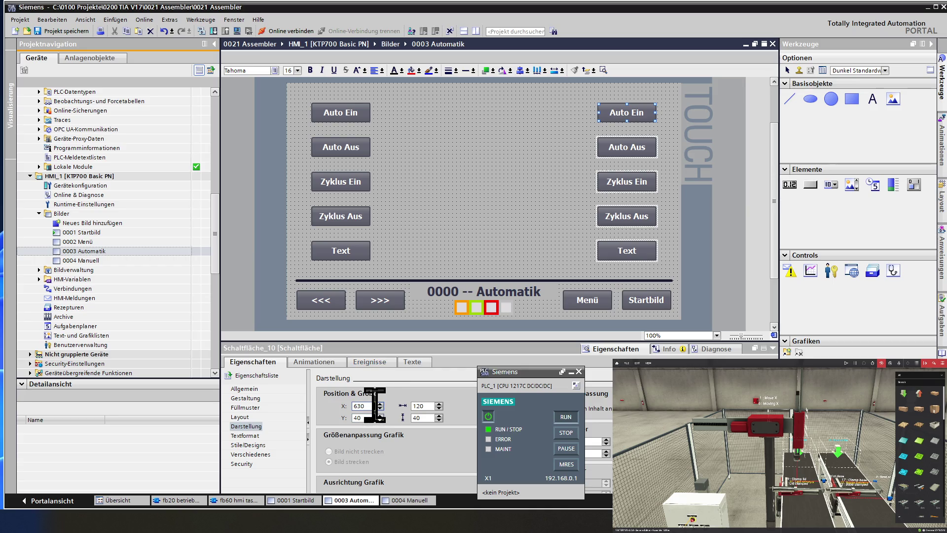
double_click(351, 405)
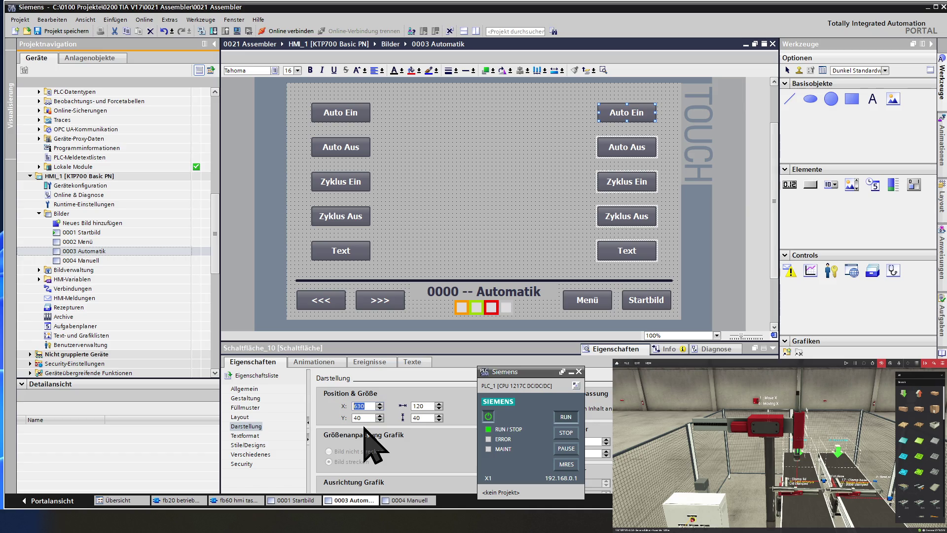
text(53)
key(Return)
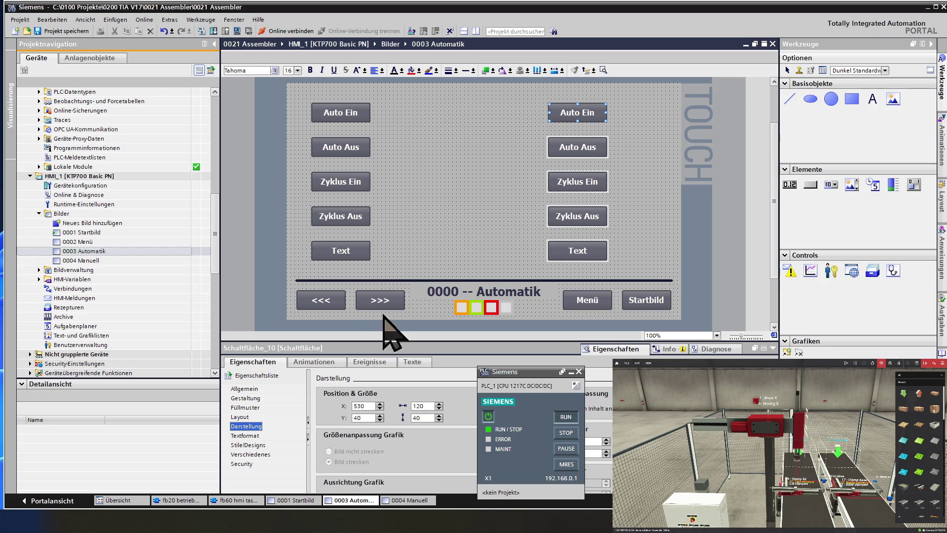
double_click(365, 405)
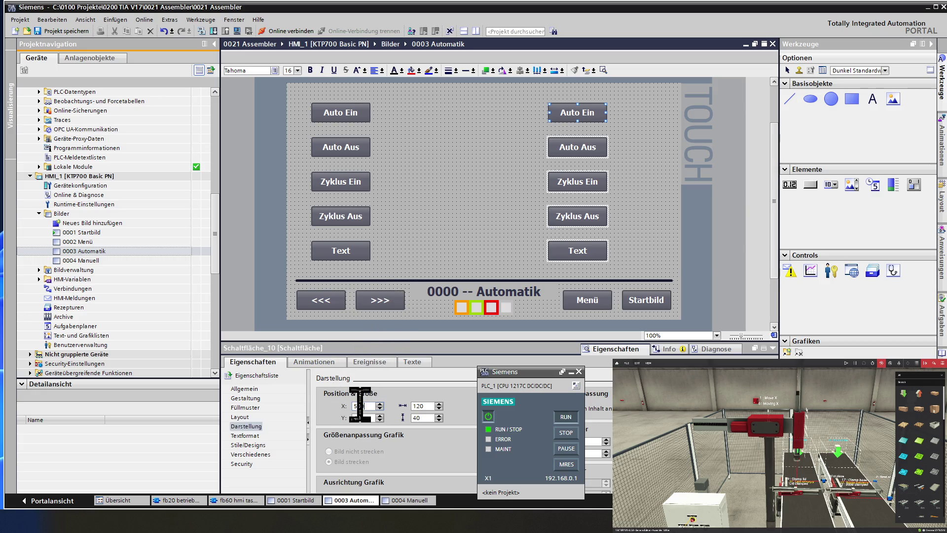
text(630)
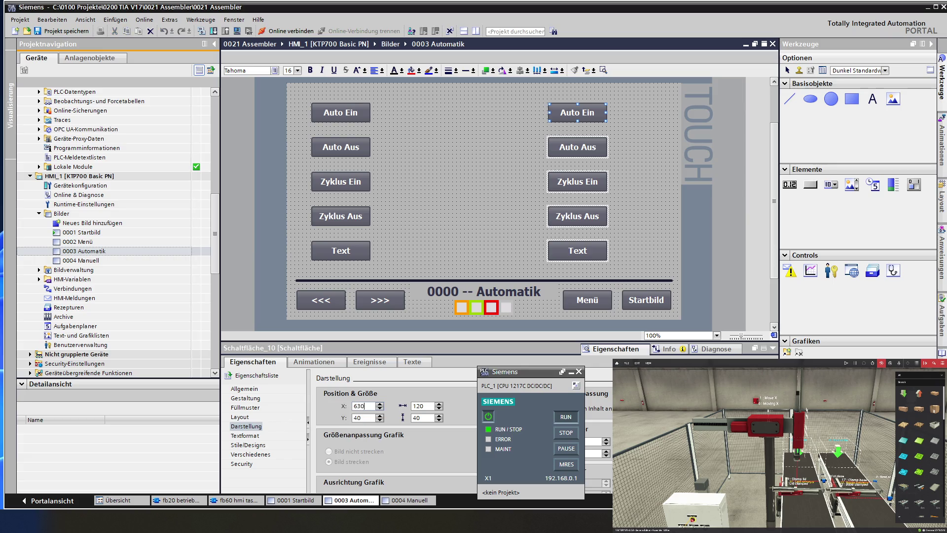
key(Return)
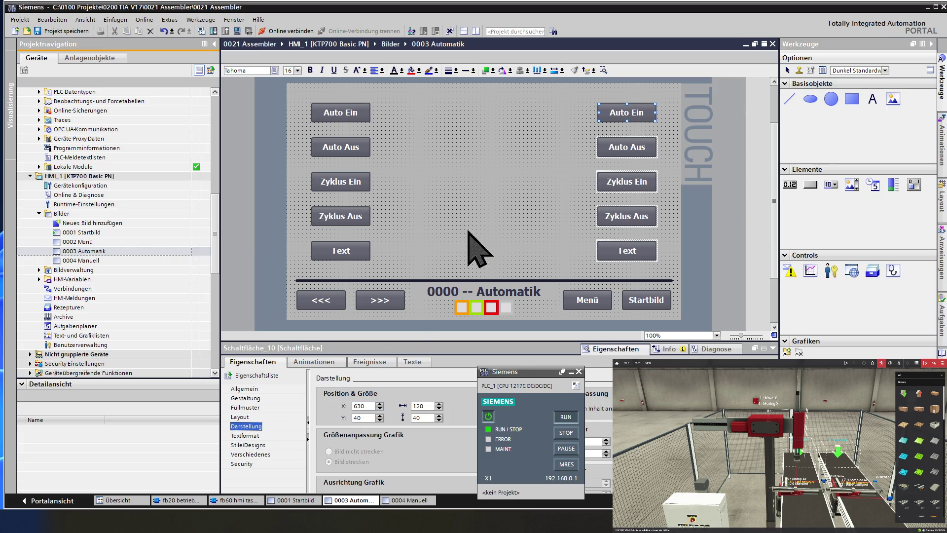
click(500, 184)
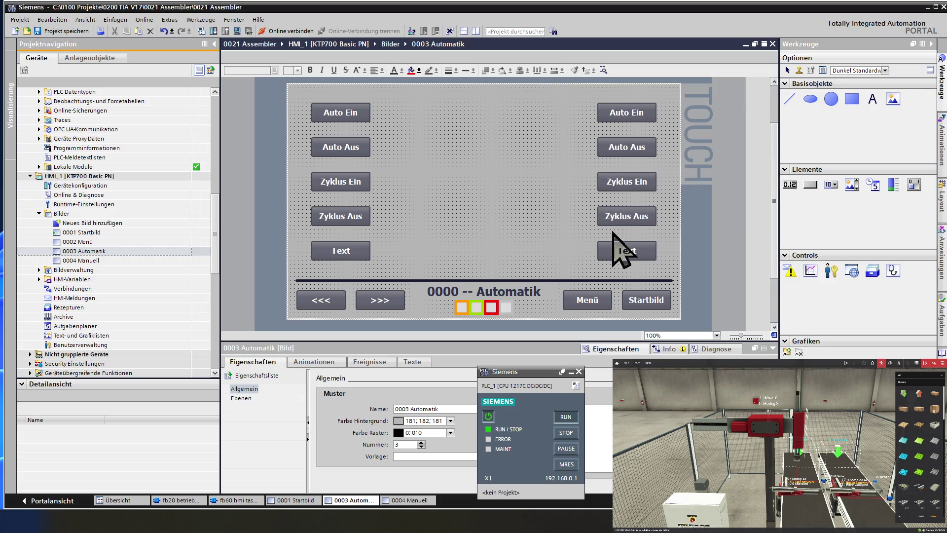
Step: Relabel the right-hand Auto Ein, Auto Aus, Zyklus Ein and Zyklus Aus buttons as Text
click(624, 250)
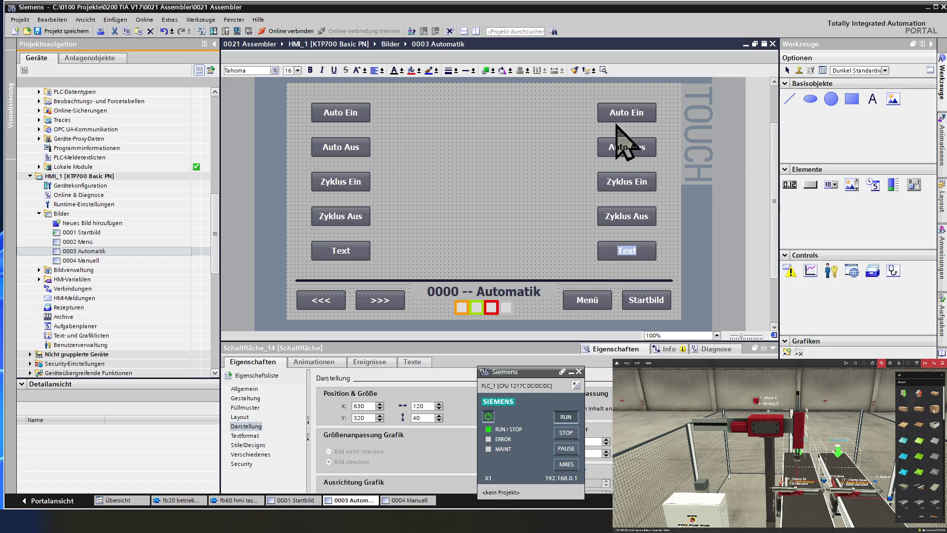
click(624, 111)
drag(624, 111, 624, 112)
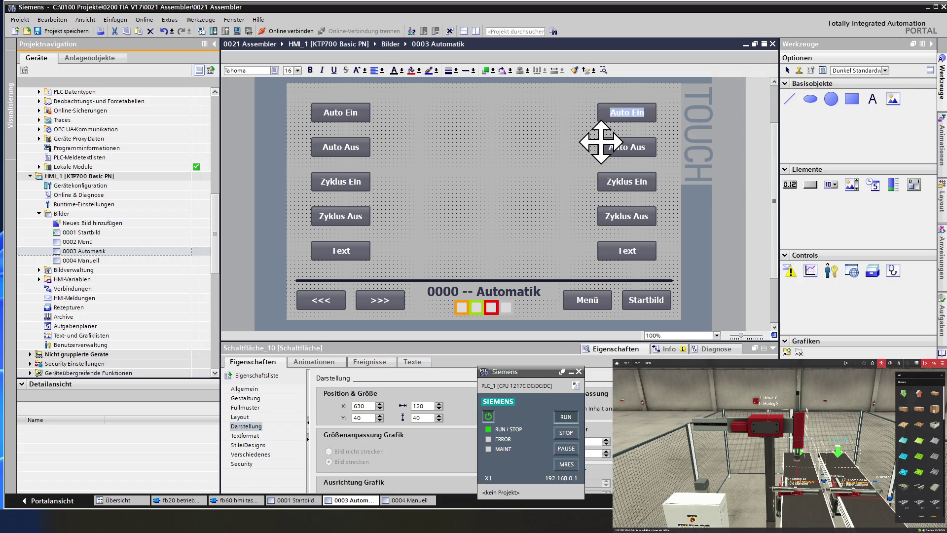
click(625, 148)
double_click(613, 148)
text(Text)
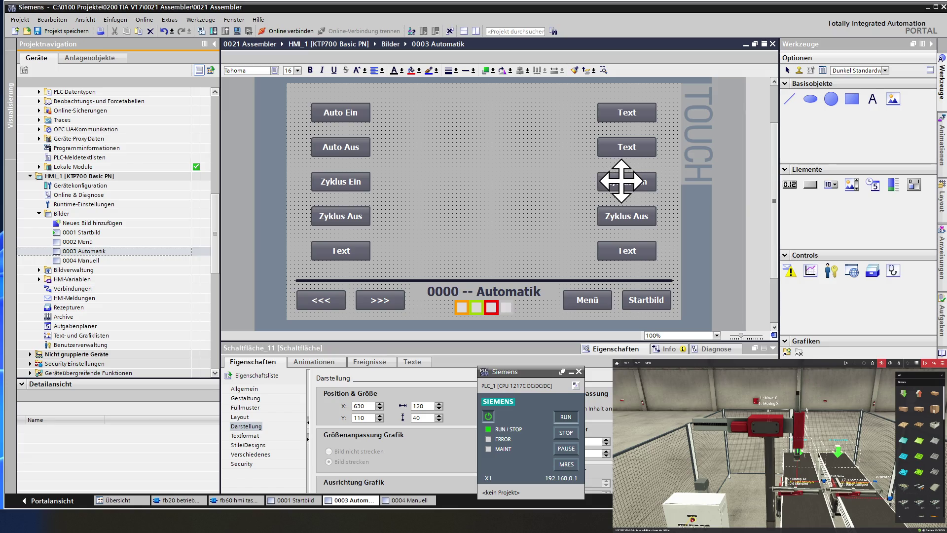
double_click(613, 180)
text(Text)
double_click(616, 213)
text(Text)
click(552, 213)
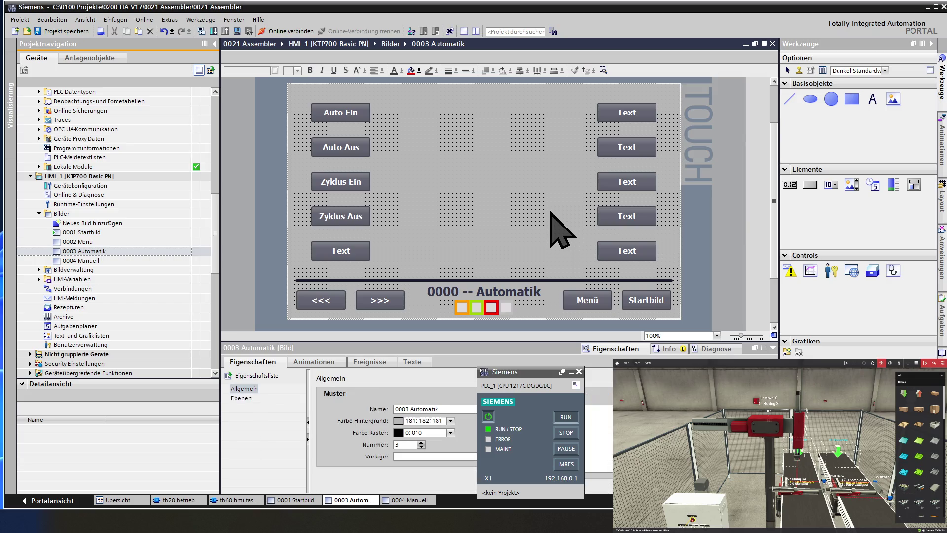
click(614, 112)
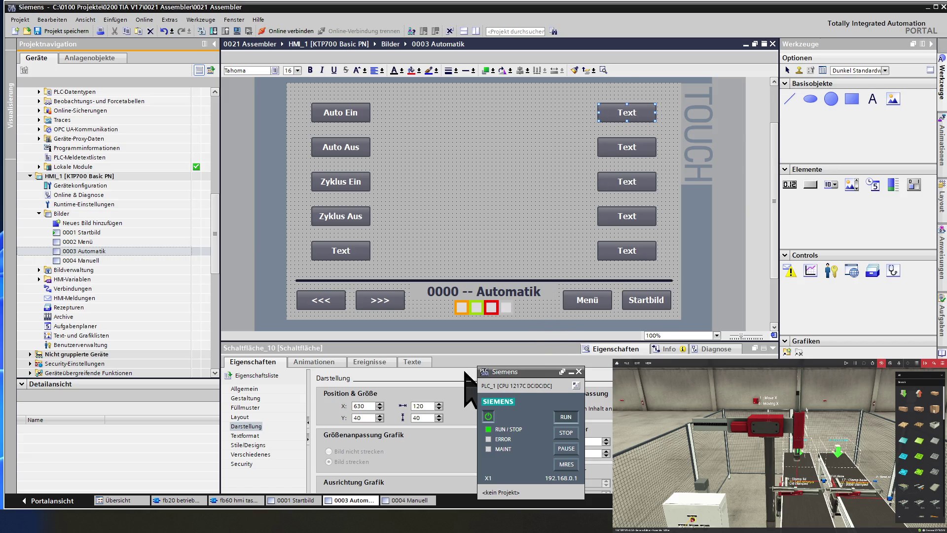
Step: Assign db501 HMI Verbindung's Soft Button 6 to the top-right button's SetzeBitWährendTasteGedrückt press action
click(369, 362)
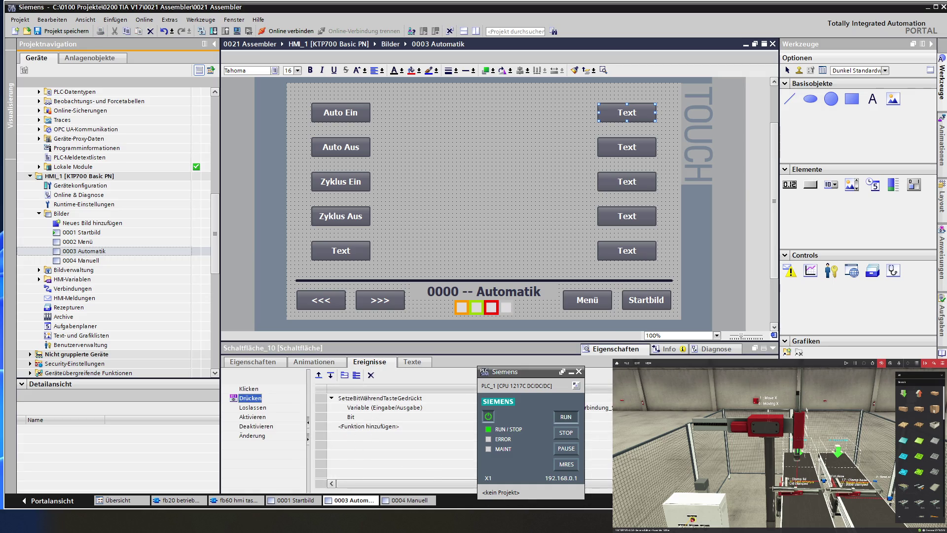
click(599, 407)
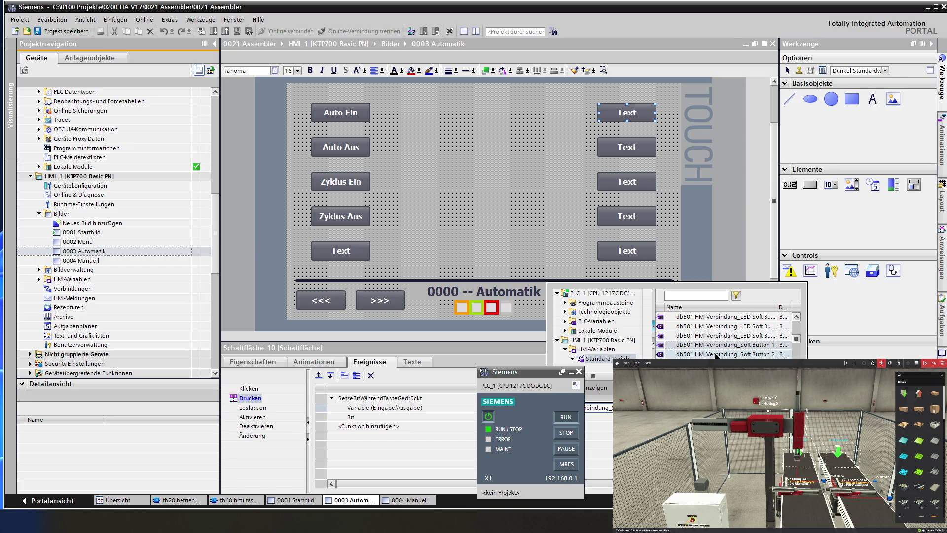
scroll(715, 355, down, 2)
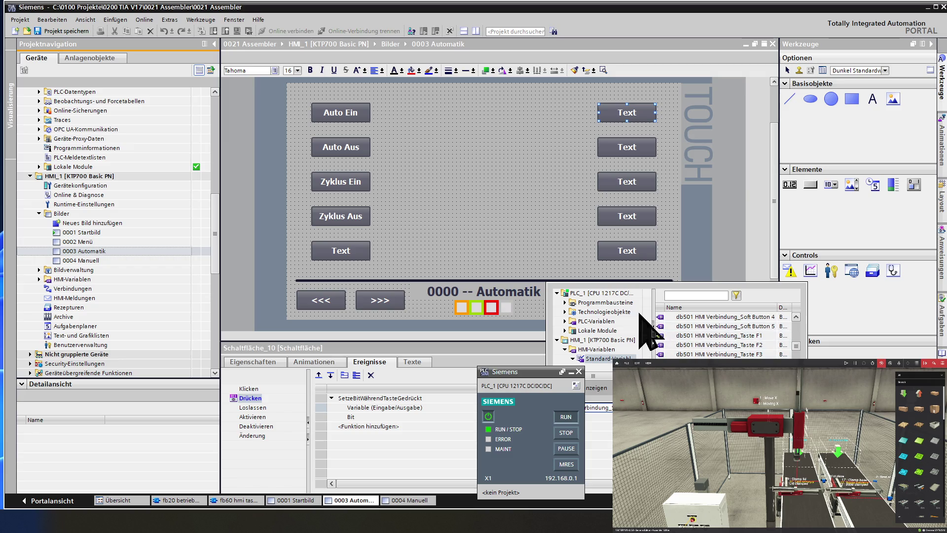
double_click(618, 301)
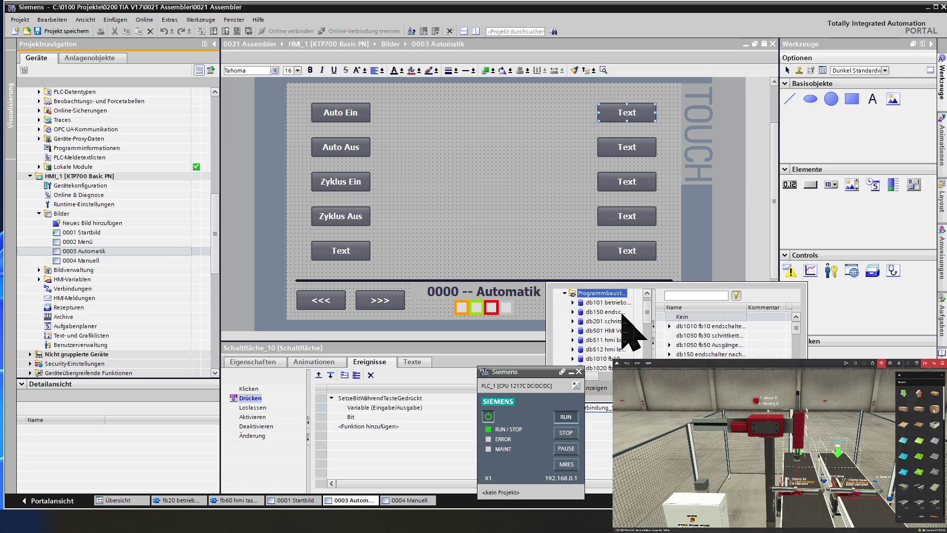
click(624, 330)
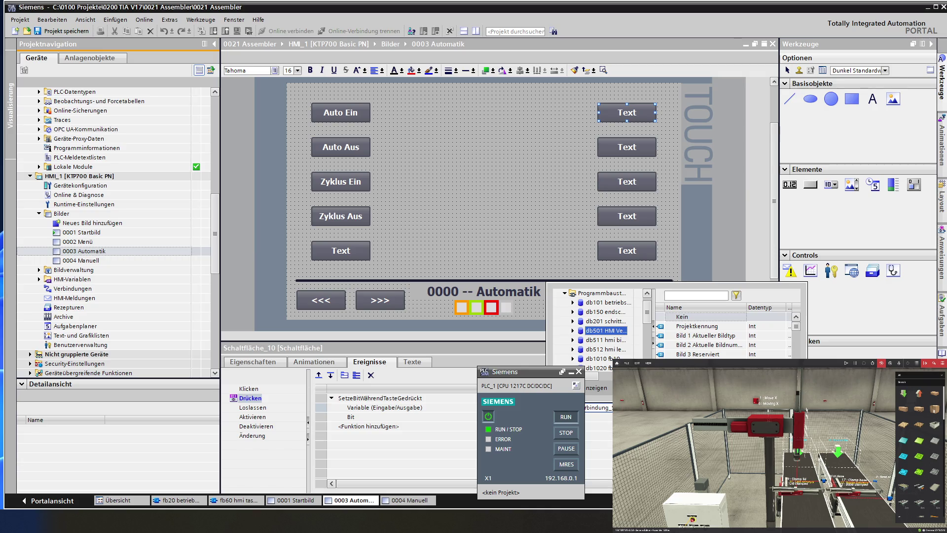
scroll(723, 335, down, 4)
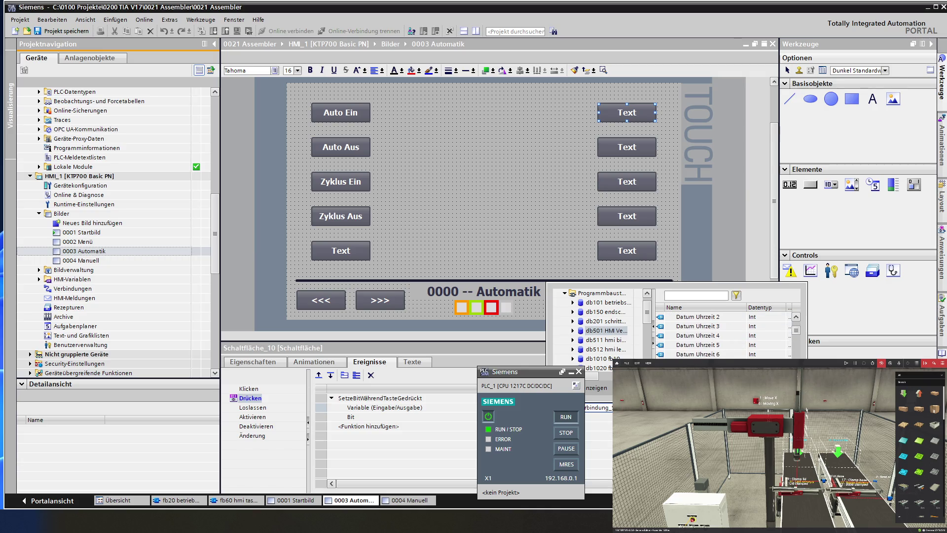
scroll(723, 335, down, 3)
scroll(722, 335, down, 9)
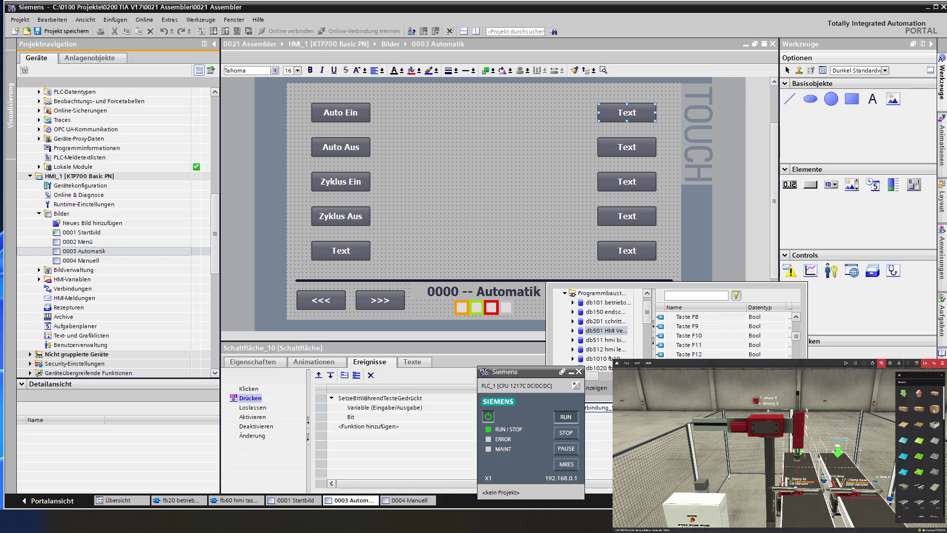
scroll(722, 335, down, 2)
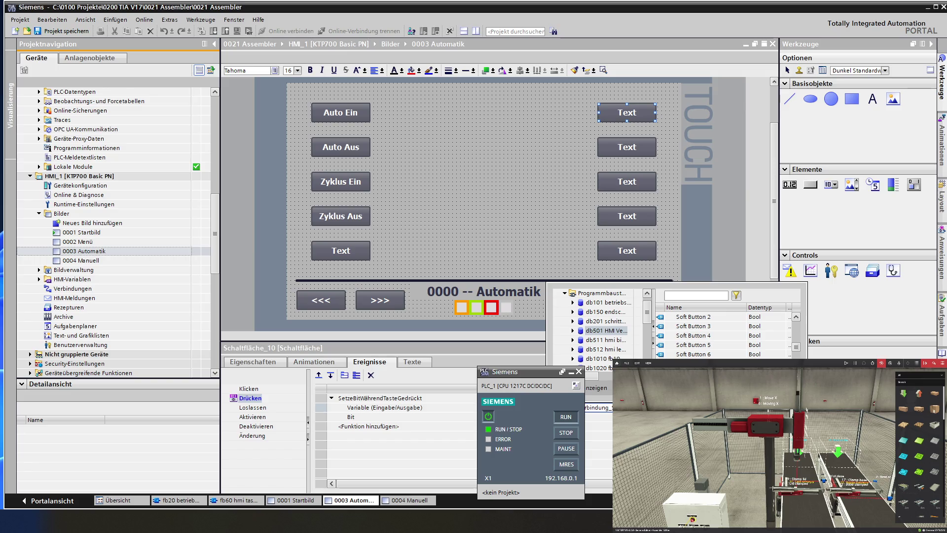
click(720, 354)
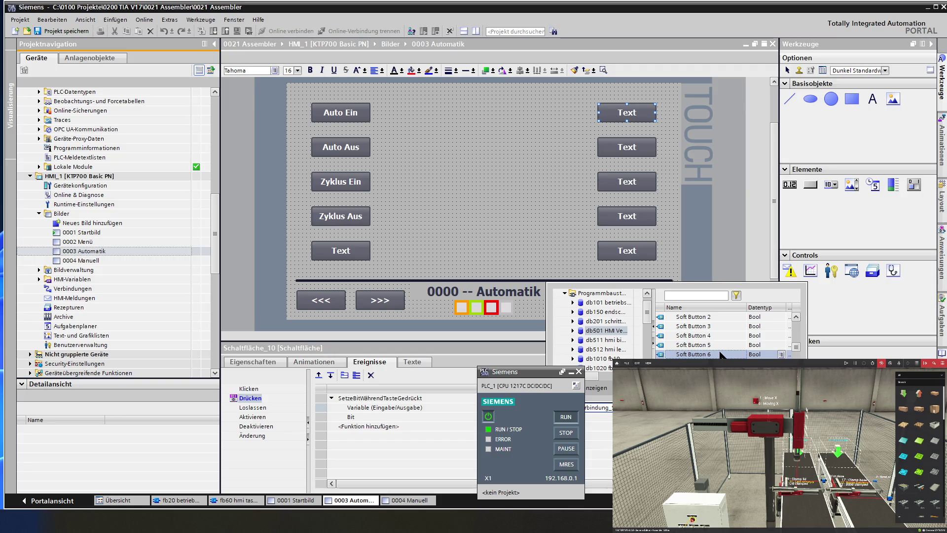
double_click(719, 354)
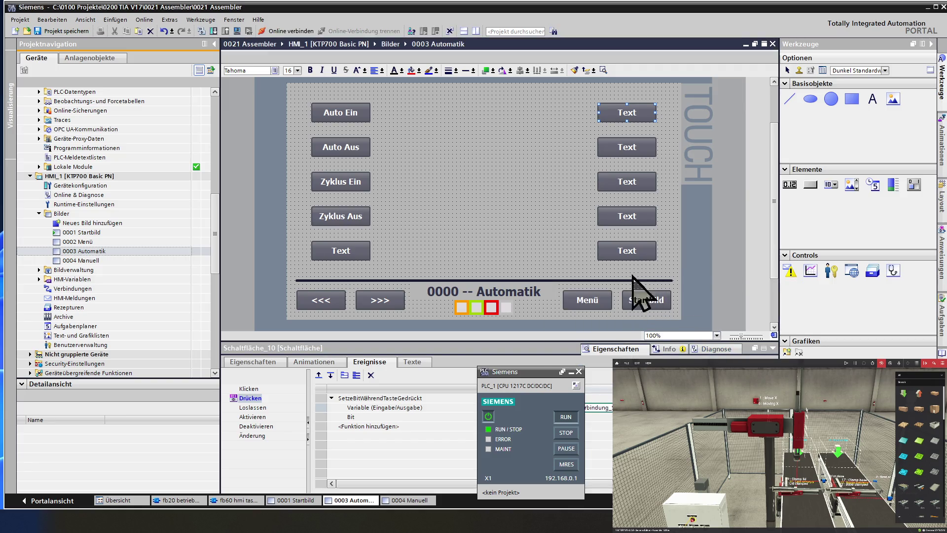
Step: Assign Soft Button 7 to the second right-hand Text button's press action
click(633, 148)
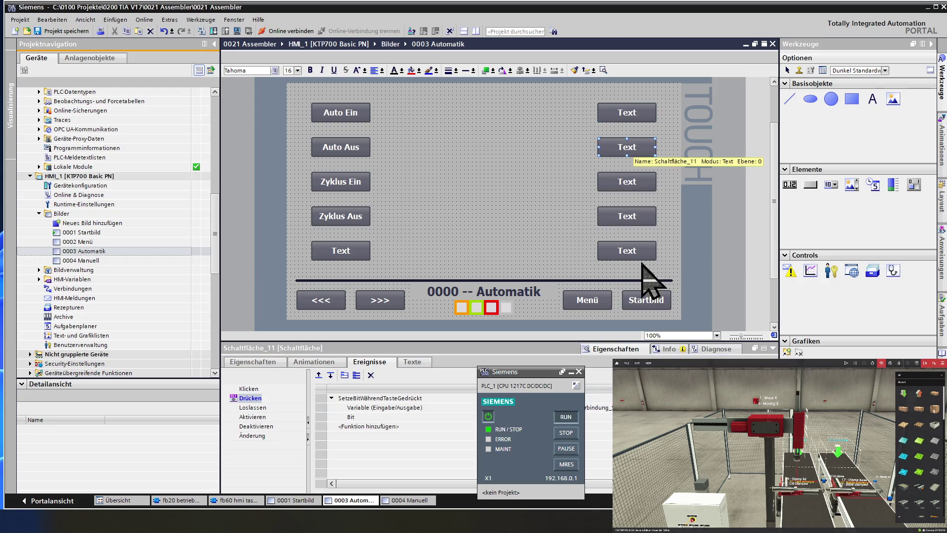
click(384, 407)
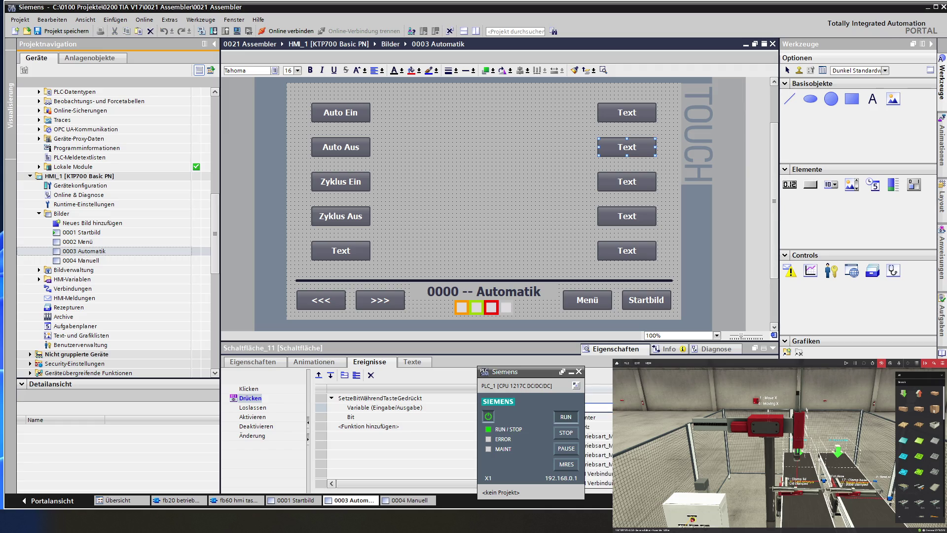
click(385, 407)
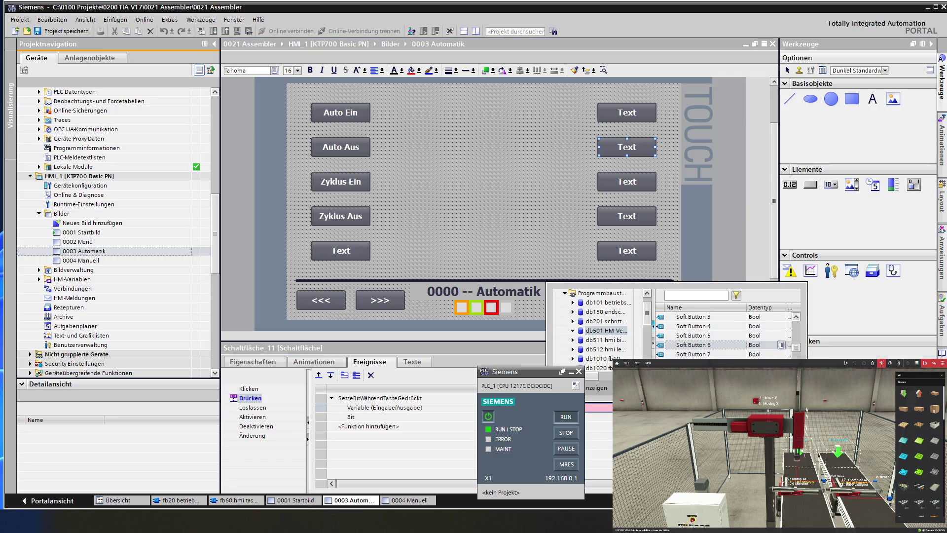
click(713, 354)
double_click(712, 354)
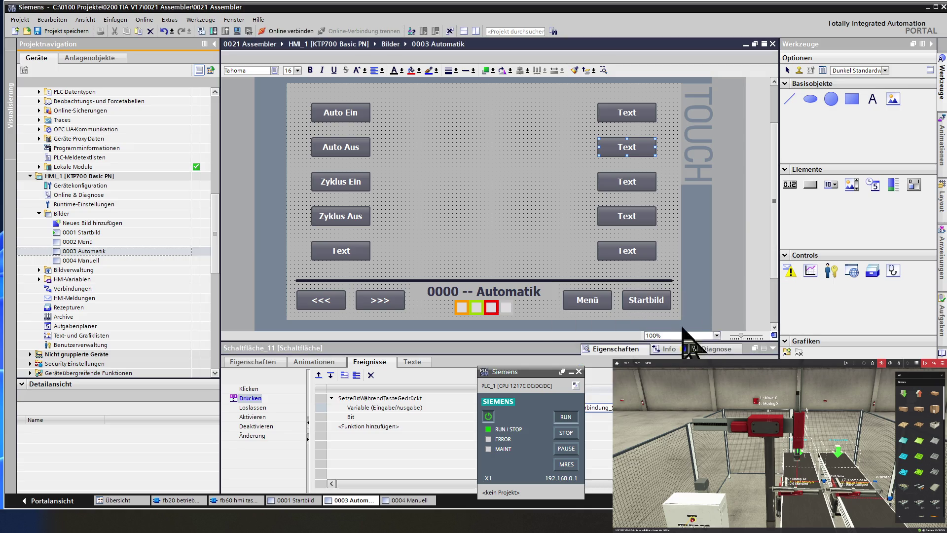
Step: Assign Soft Button 8 to the third right-hand Text button's press action
click(630, 185)
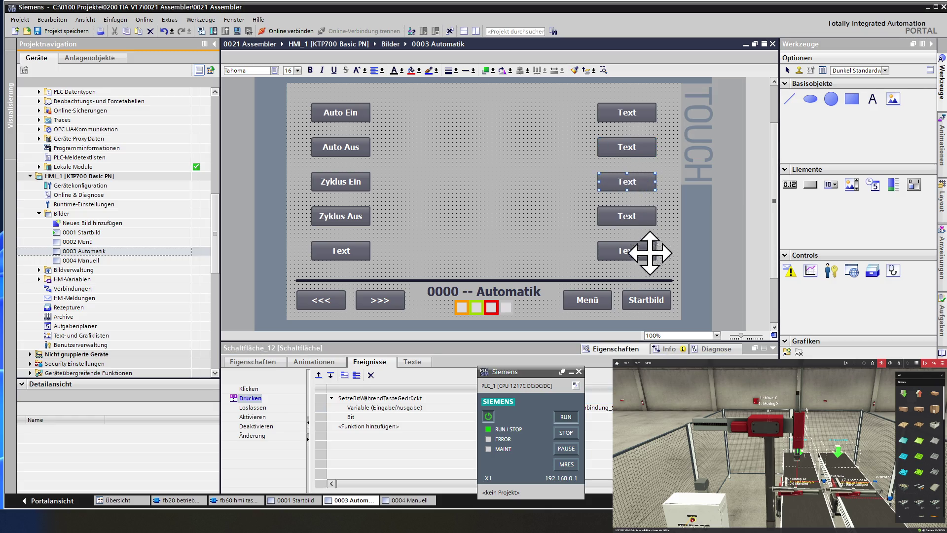
click(384, 407)
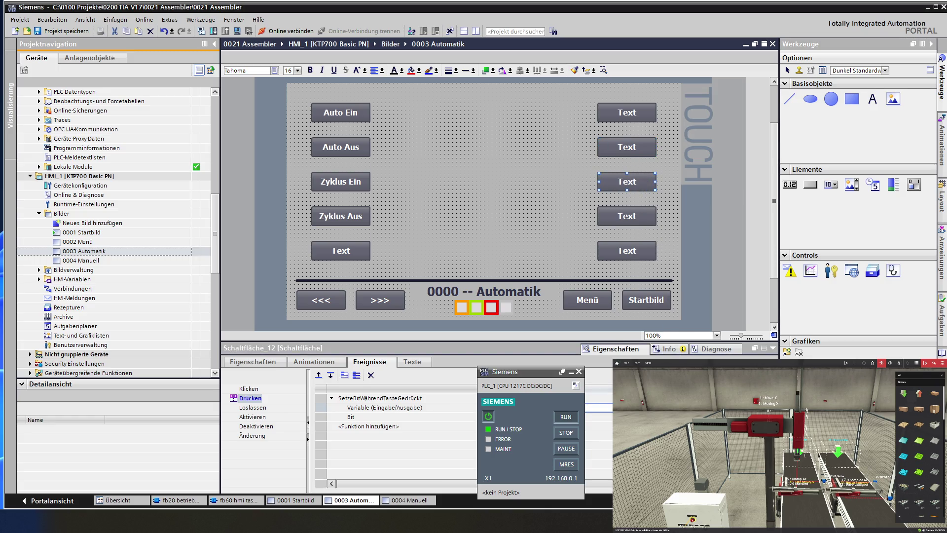
click(380, 398)
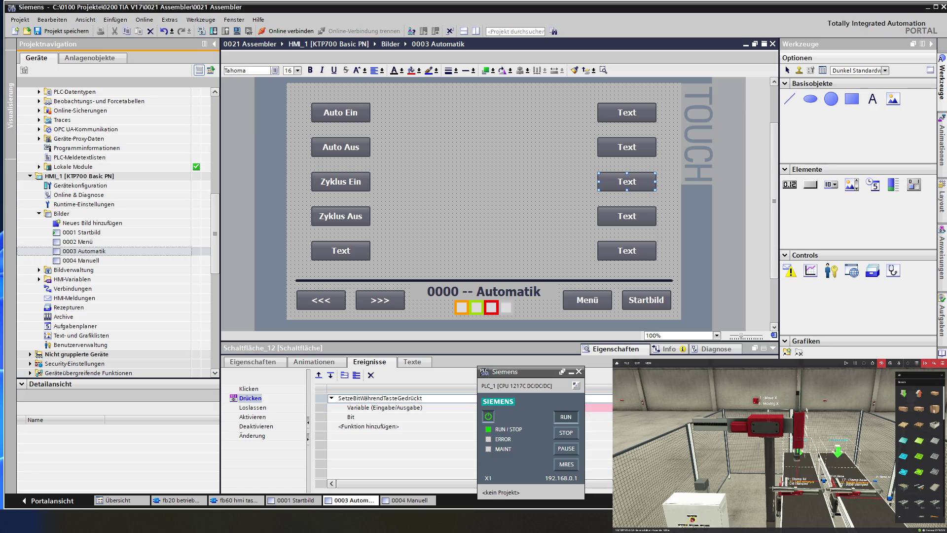
click(385, 407)
click(720, 408)
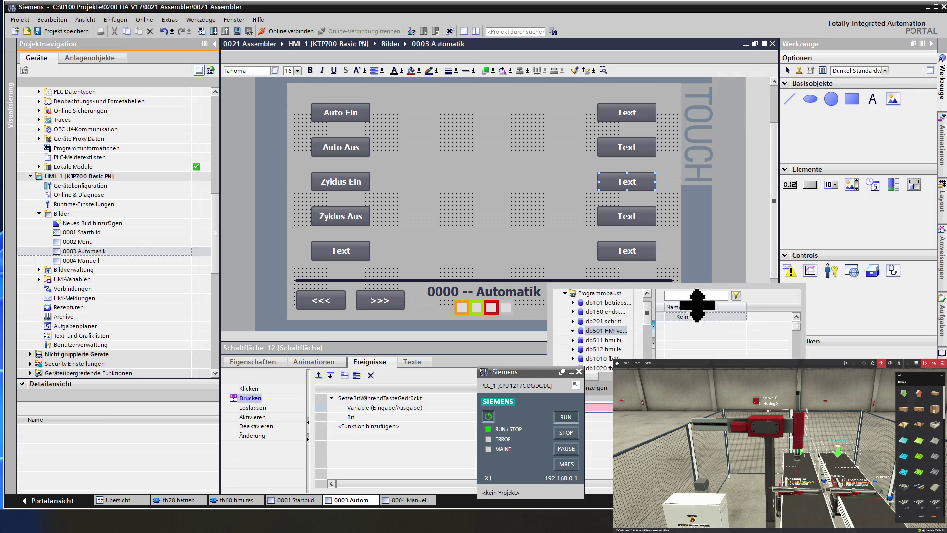
double_click(696, 354)
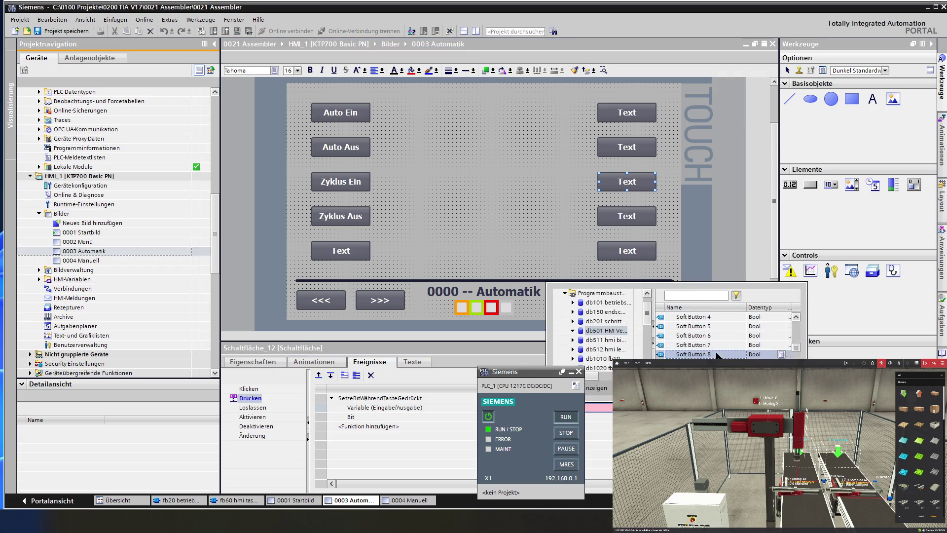
click(638, 215)
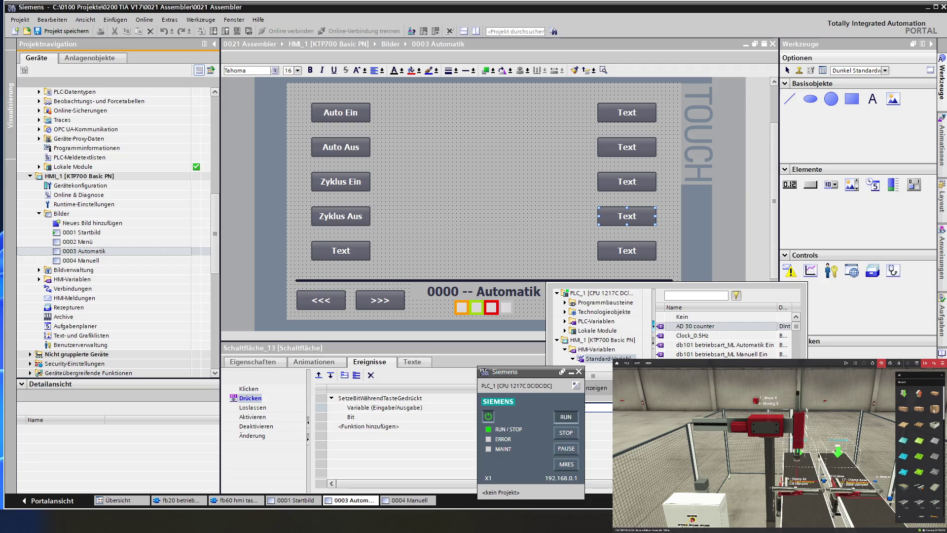
Step: Assign the next db501 Soft Button tag to the fourth Text button's press action
click(597, 394)
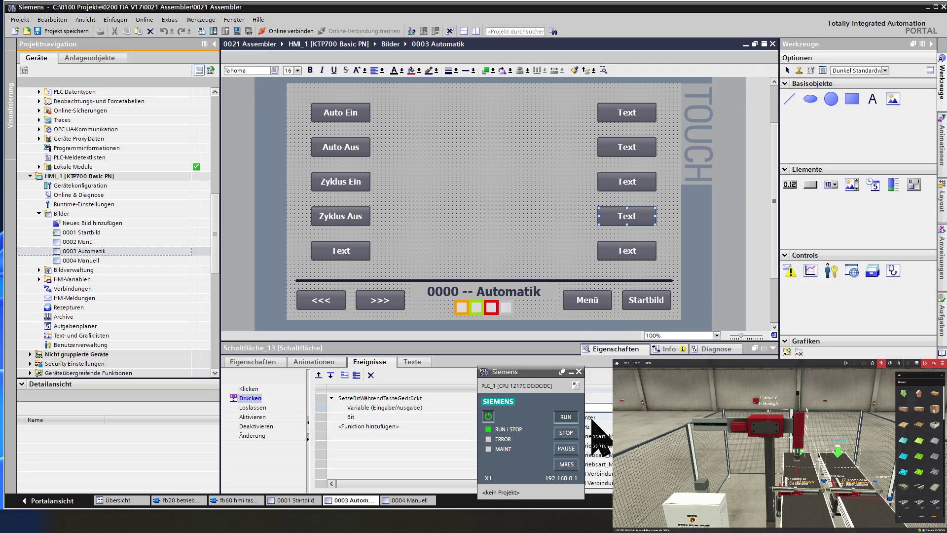
click(596, 398)
click(384, 407)
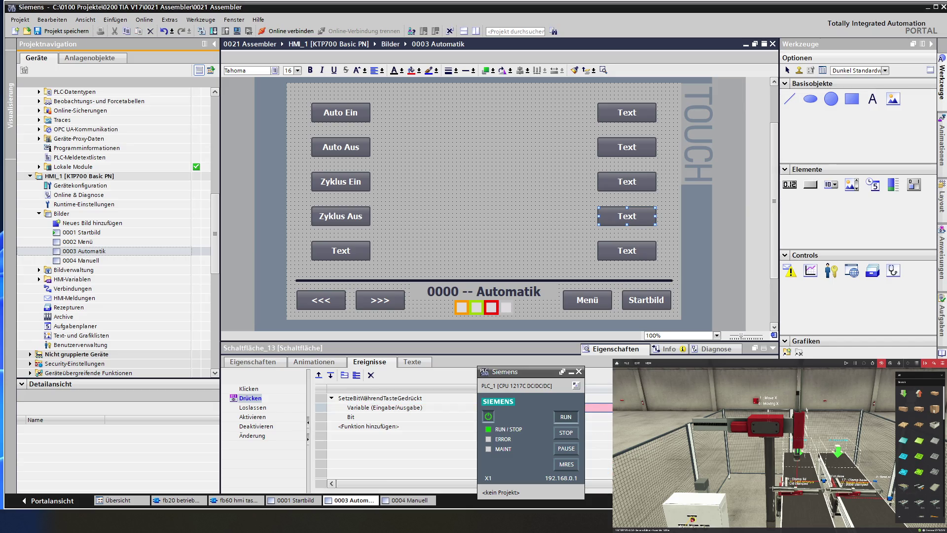
click(599, 407)
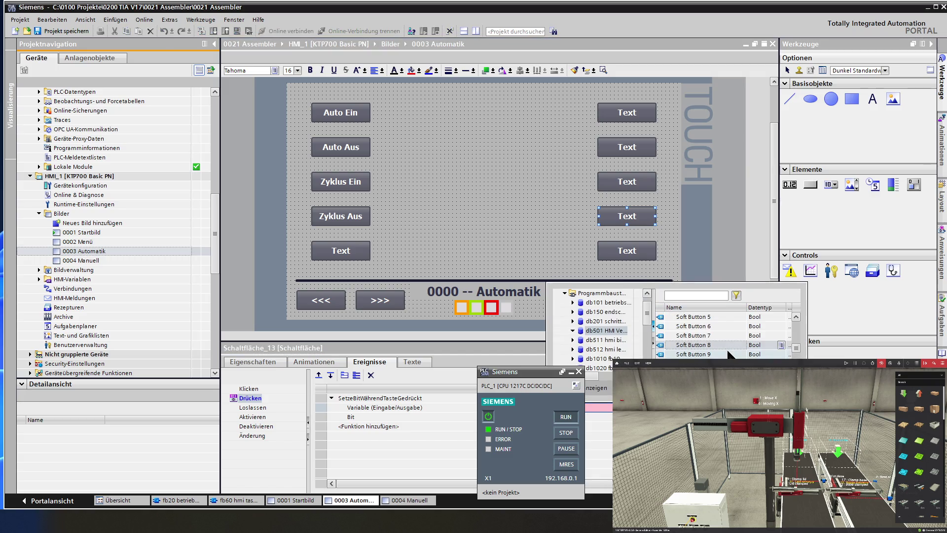
double_click(728, 345)
Step: Assign Soft Button 10 to the bottom-right Text button's press action
click(633, 253)
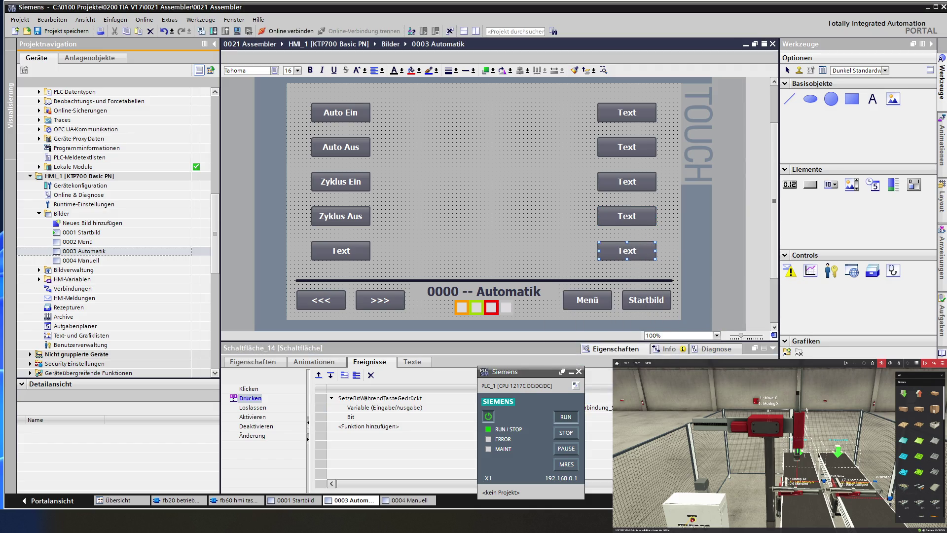
click(379, 397)
click(384, 407)
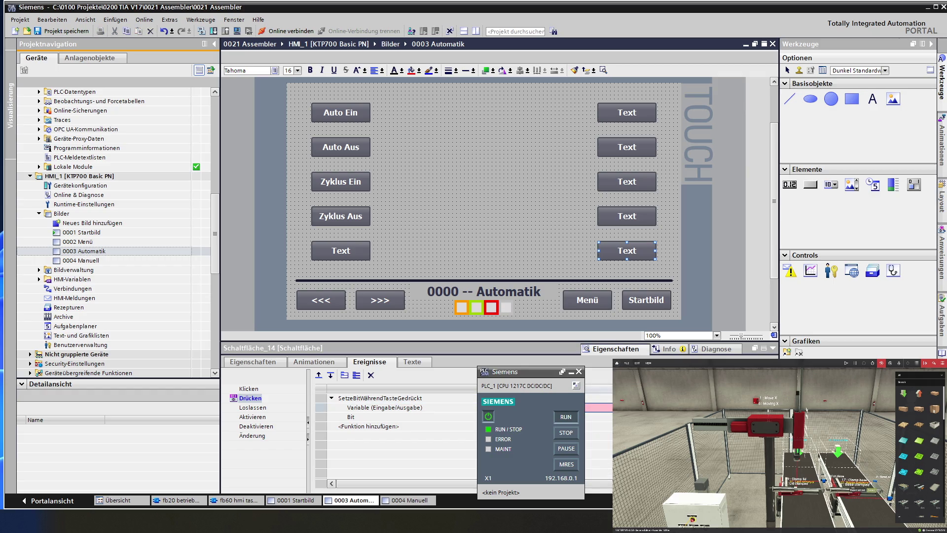
click(606, 407)
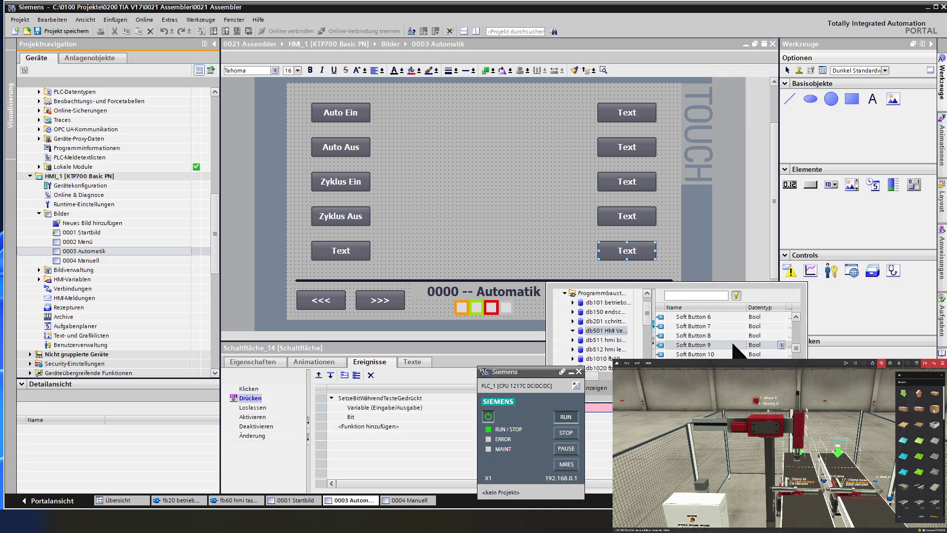
double_click(732, 354)
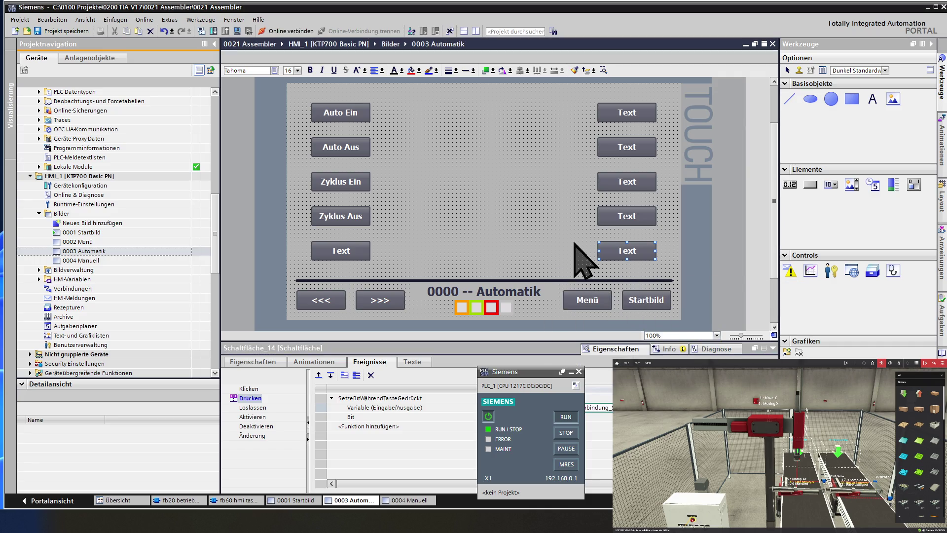
click(563, 223)
click(607, 110)
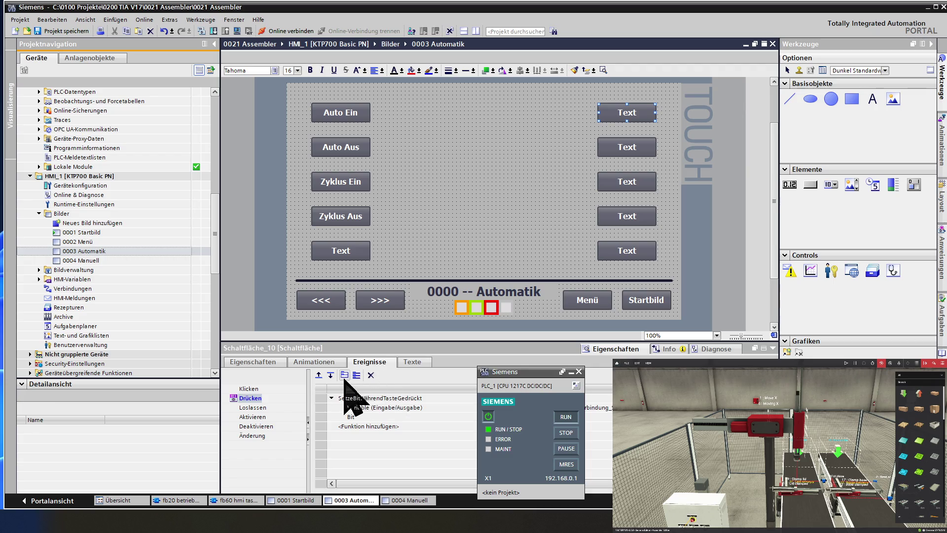
click(316, 362)
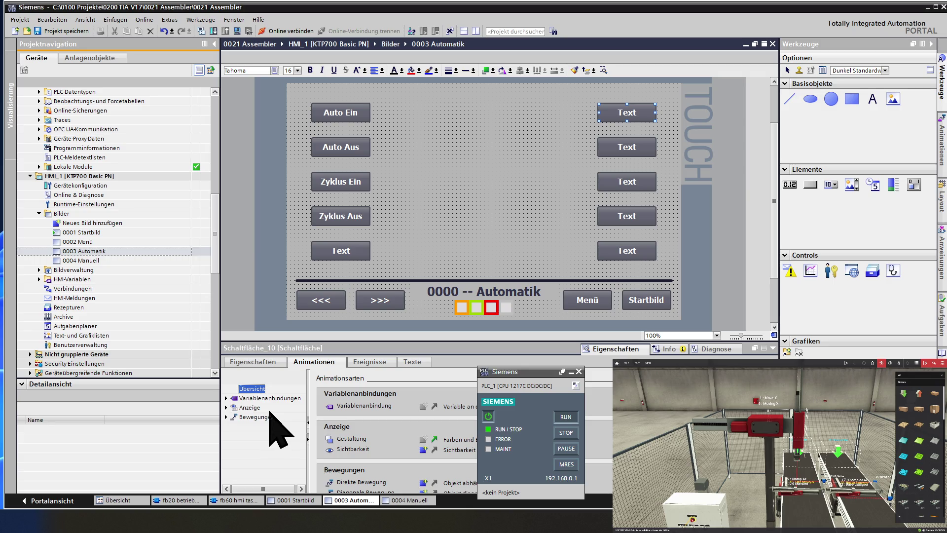
Step: Link the top right-column Text button's appearance animation to db501 LED Soft Button 6
double_click(251, 407)
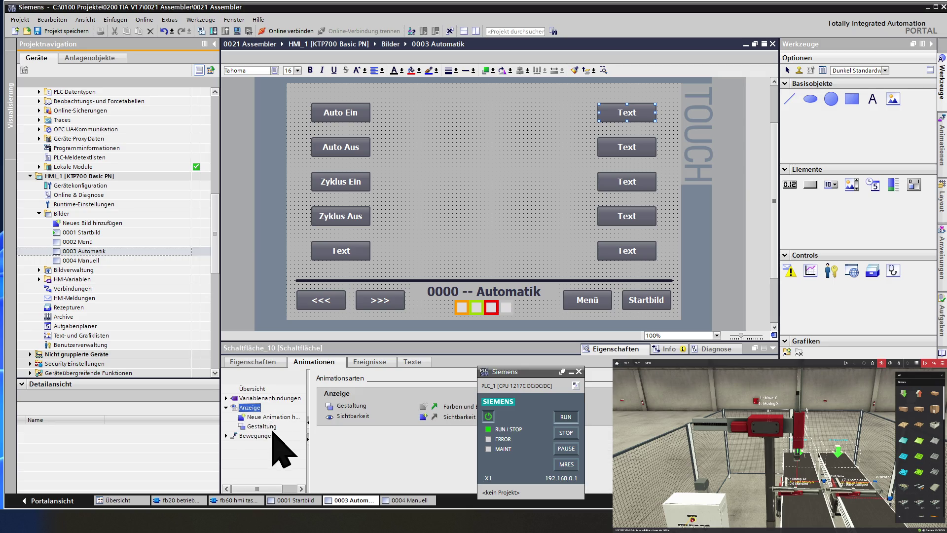
click(271, 424)
click(472, 406)
mouse_move(472, 406)
mouse_down()
mouse_move(348, 406)
mouse_move(357, 406)
mouse_up()
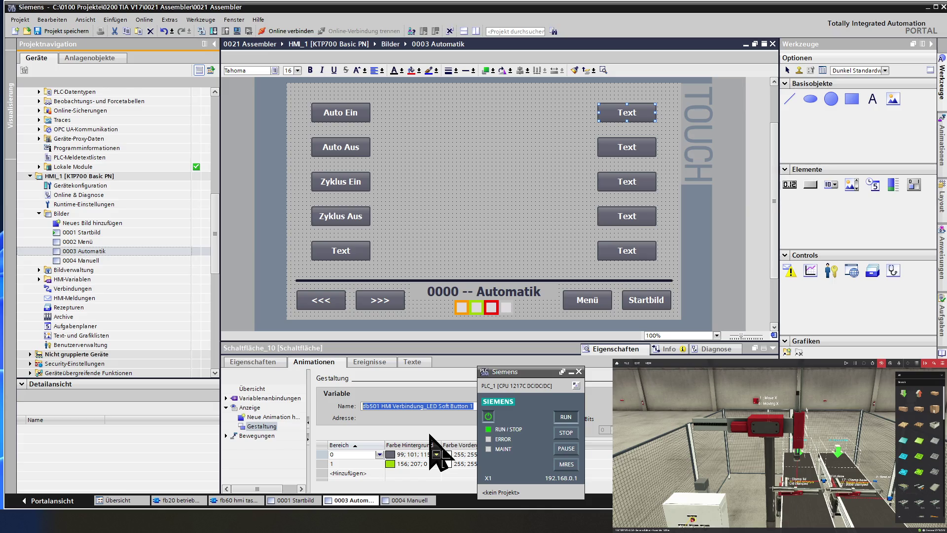
key(BackSpace)
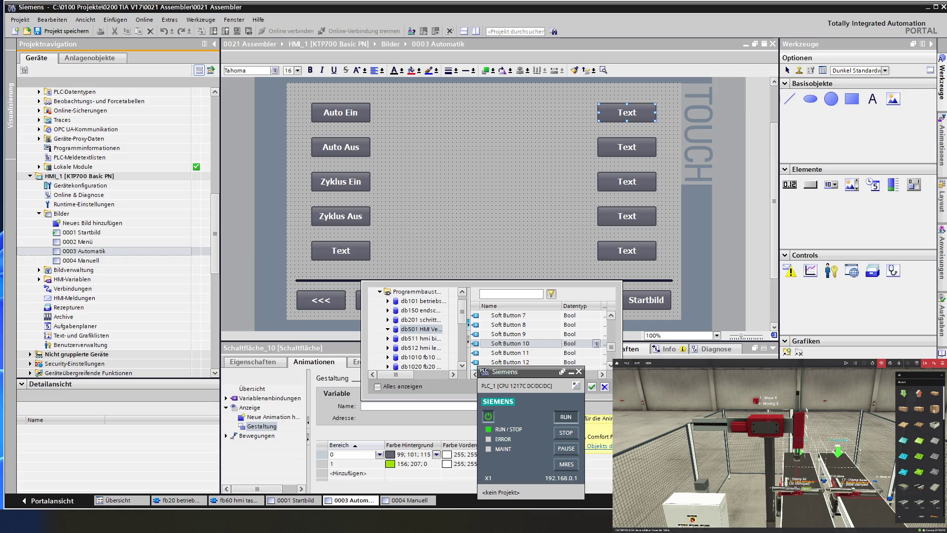
click(541, 351)
scroll(542, 351, down, 5)
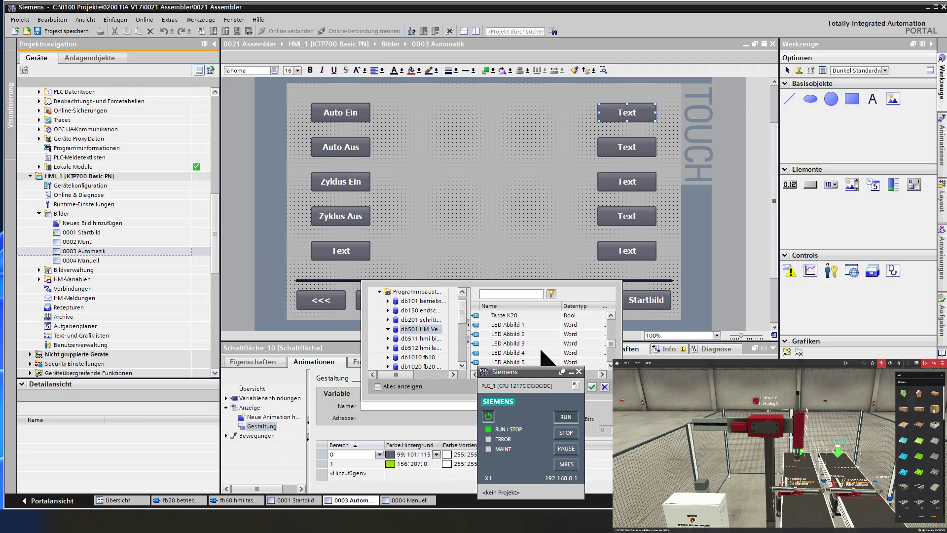
scroll(541, 350, up, 5)
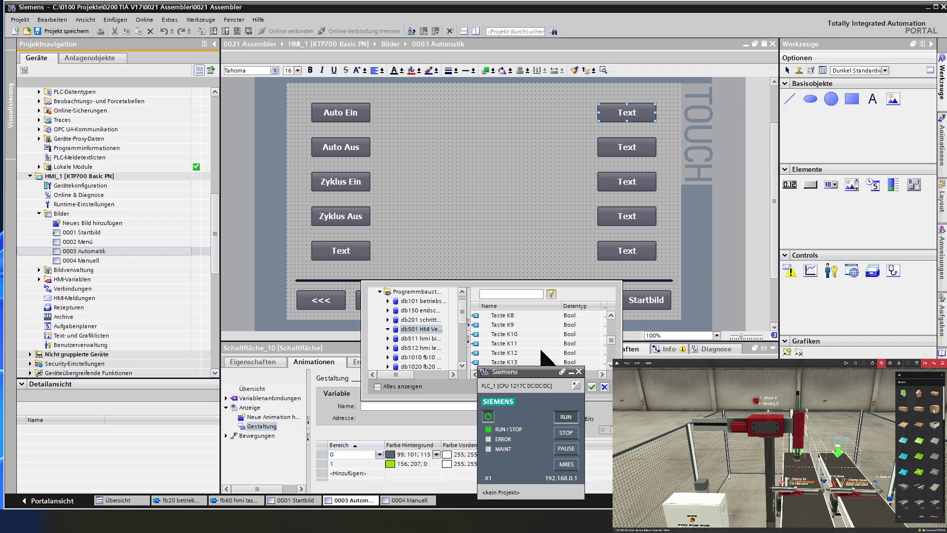
scroll(541, 351, up, 5)
scroll(541, 351, down, 3)
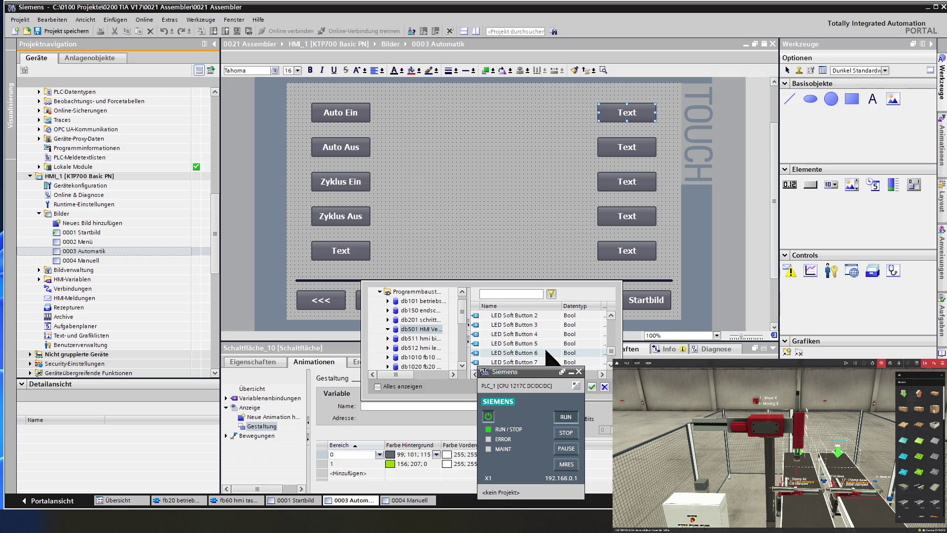
click(546, 351)
double_click(547, 351)
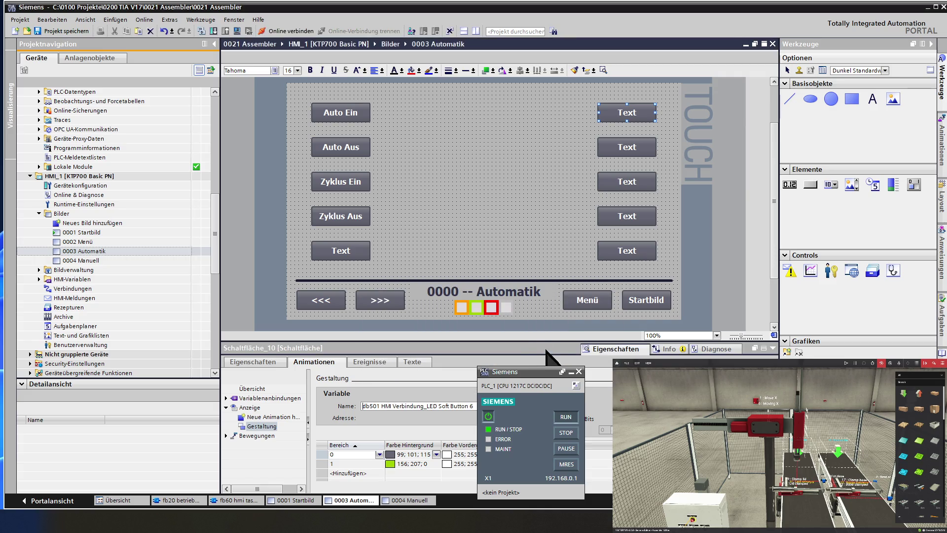
Step: Link the second and third right-column Text buttons to LED Soft Button 7 and 8
click(626, 148)
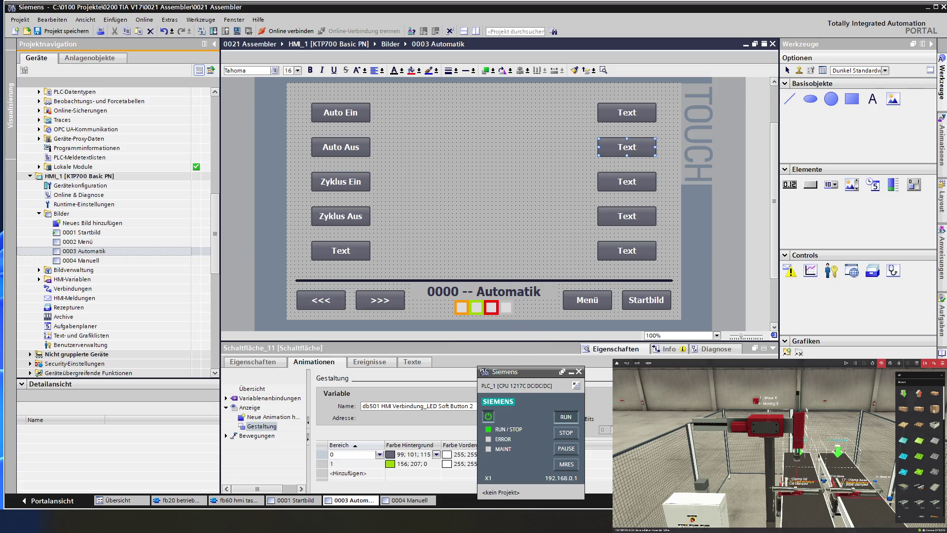
click(471, 405)
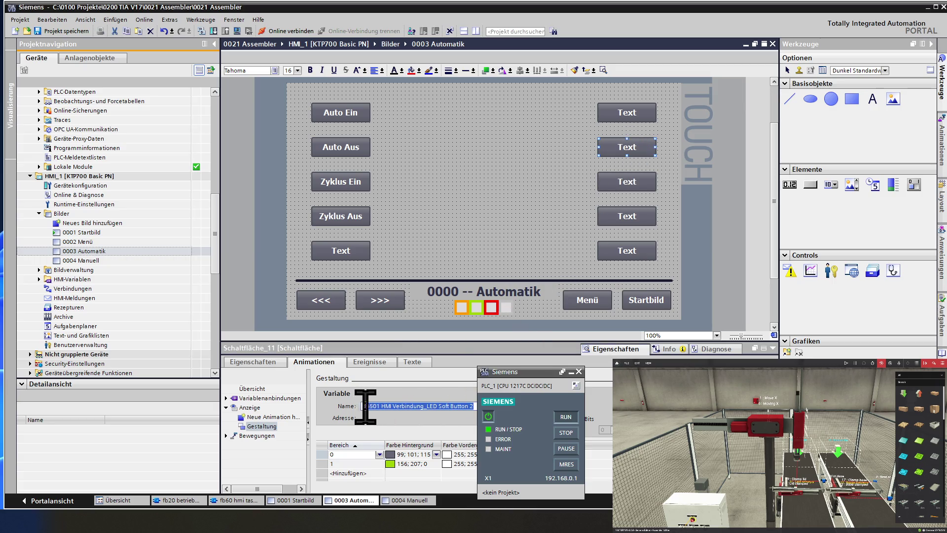
key(BackSpace)
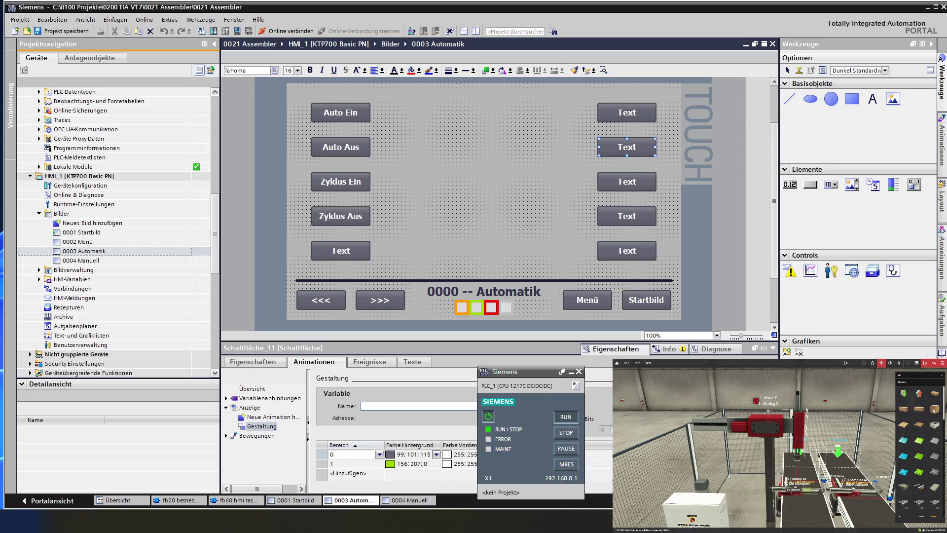
key(ctrl+j)
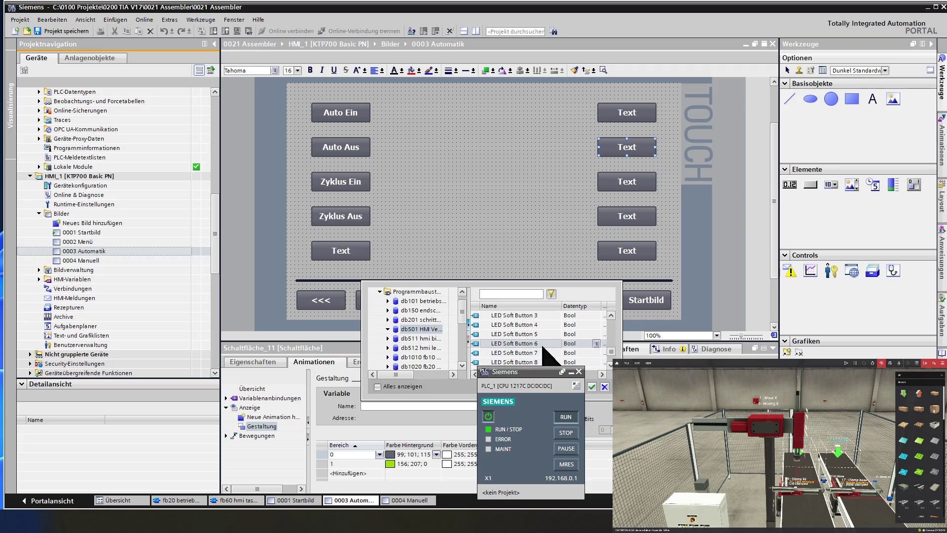
double_click(523, 353)
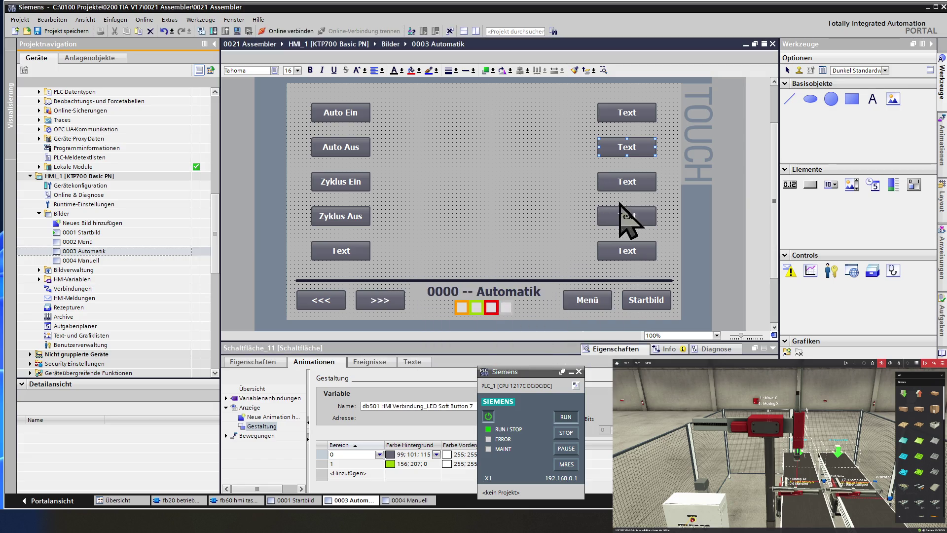
click(619, 186)
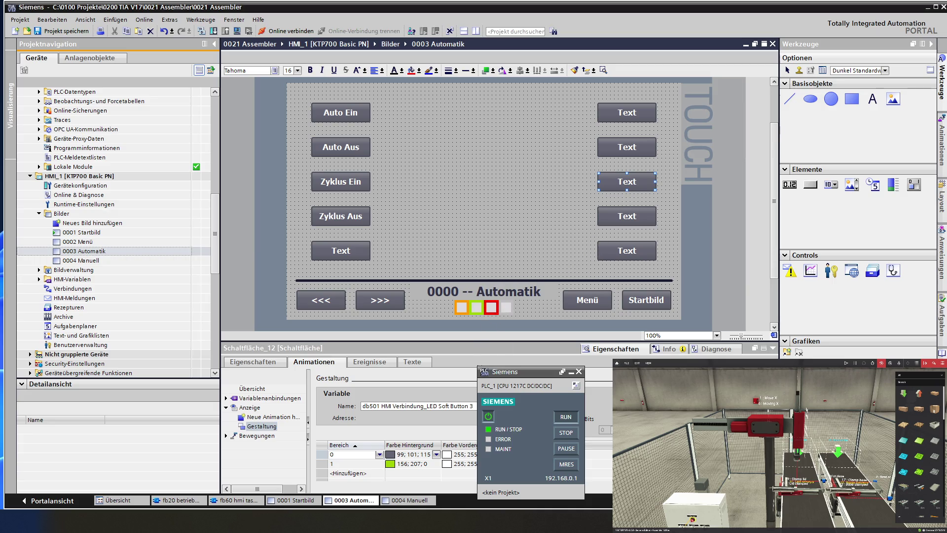
double_click(402, 406)
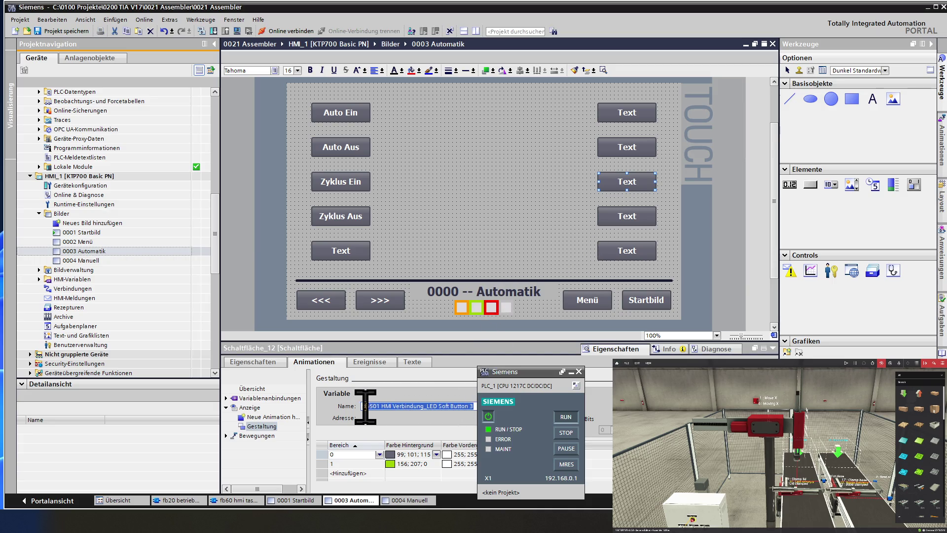
key(Delete)
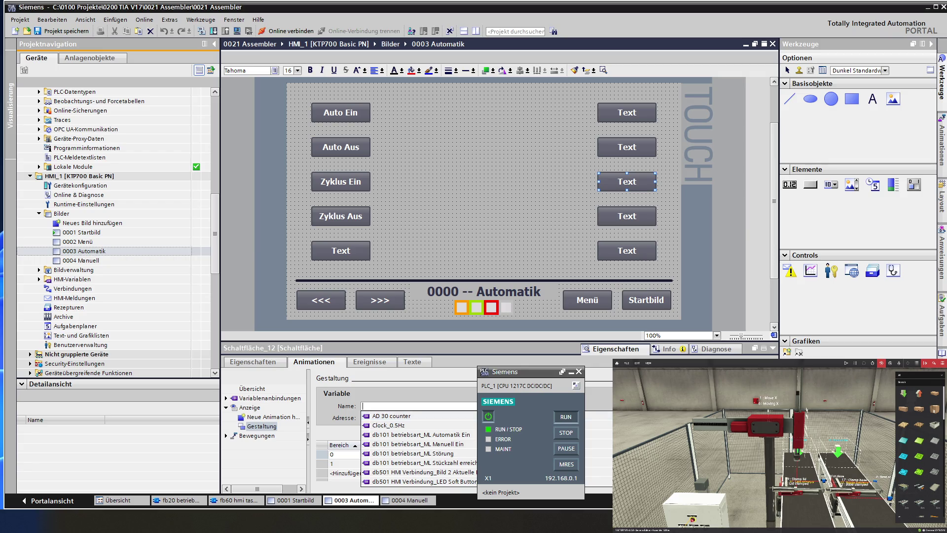
key(Escape)
click(608, 405)
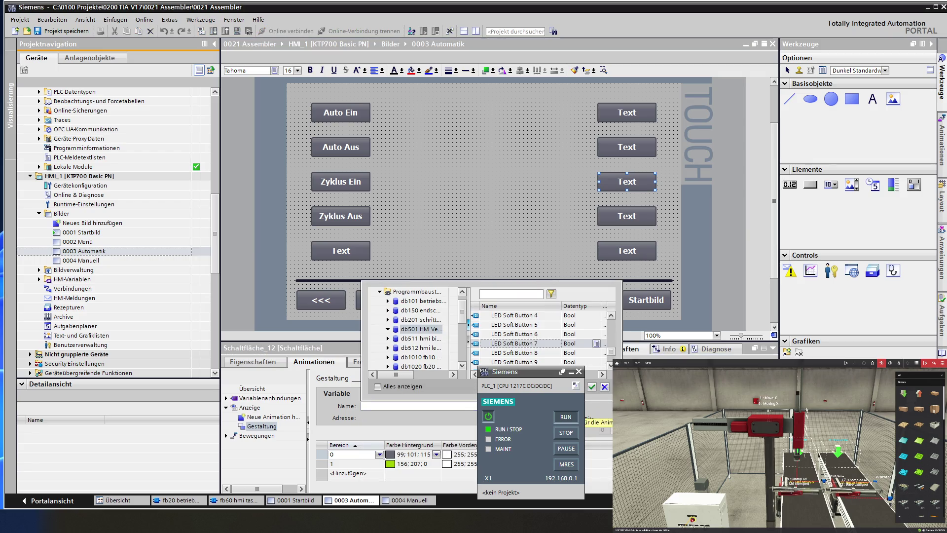
double_click(549, 352)
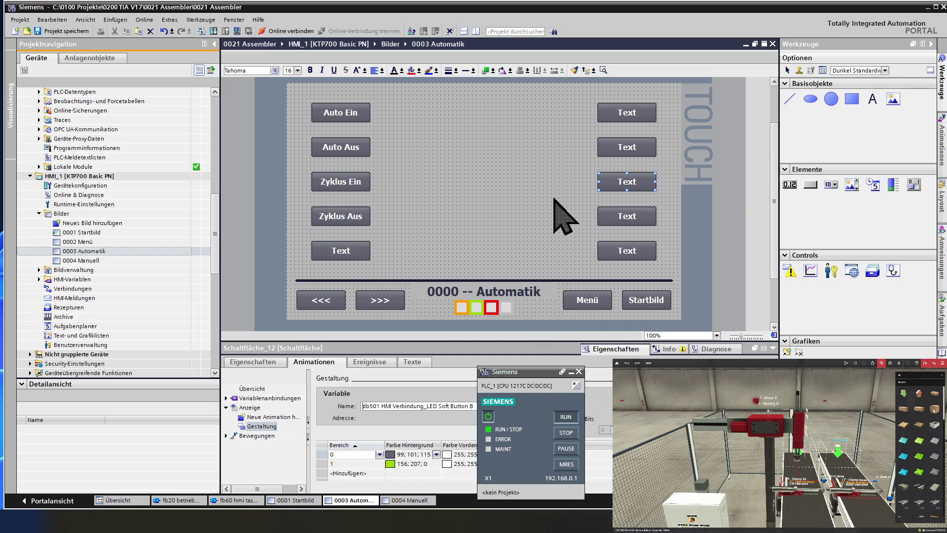
Step: Link the fourth and bottom right-column Text buttons to LED Soft Button 9 and 10
click(621, 214)
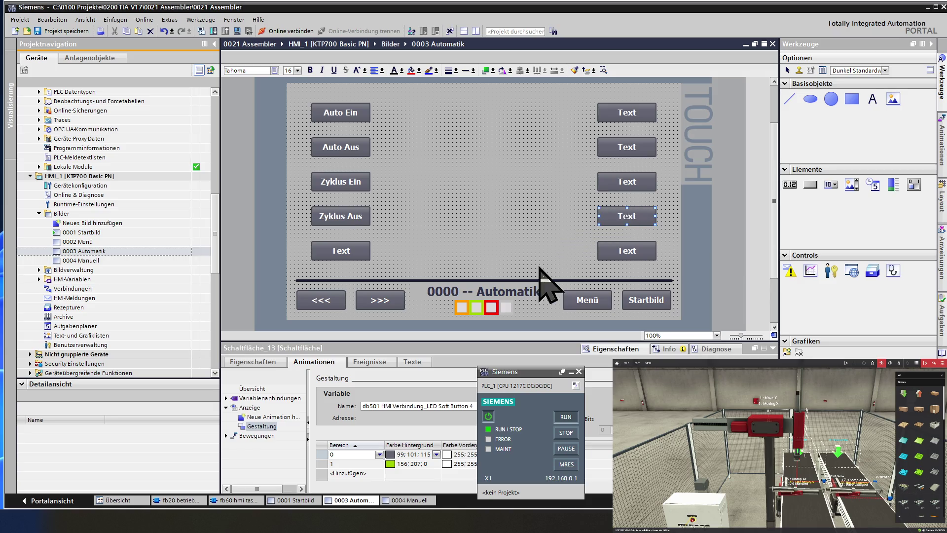
drag(466, 405, 334, 413)
key(BackSpace)
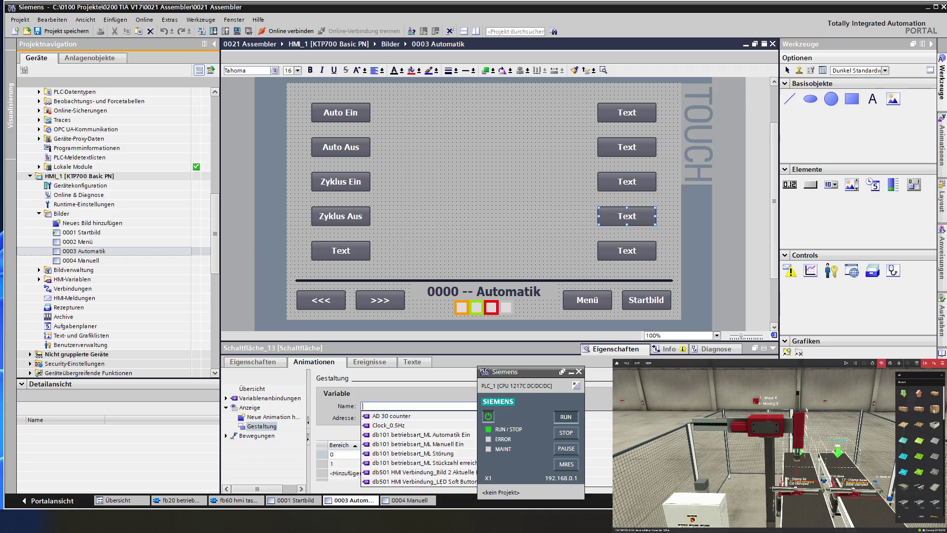
click(608, 406)
click(551, 351)
double_click(551, 351)
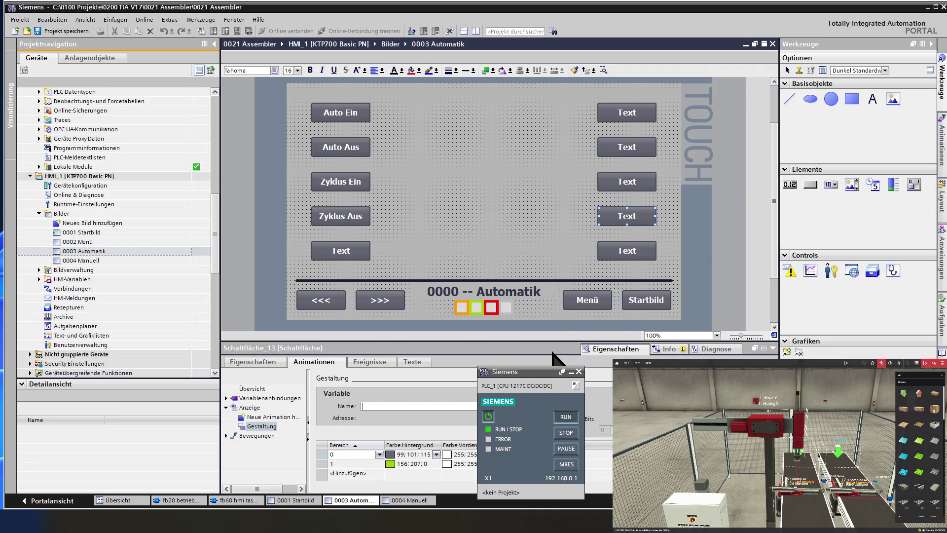
click(617, 254)
click(417, 406)
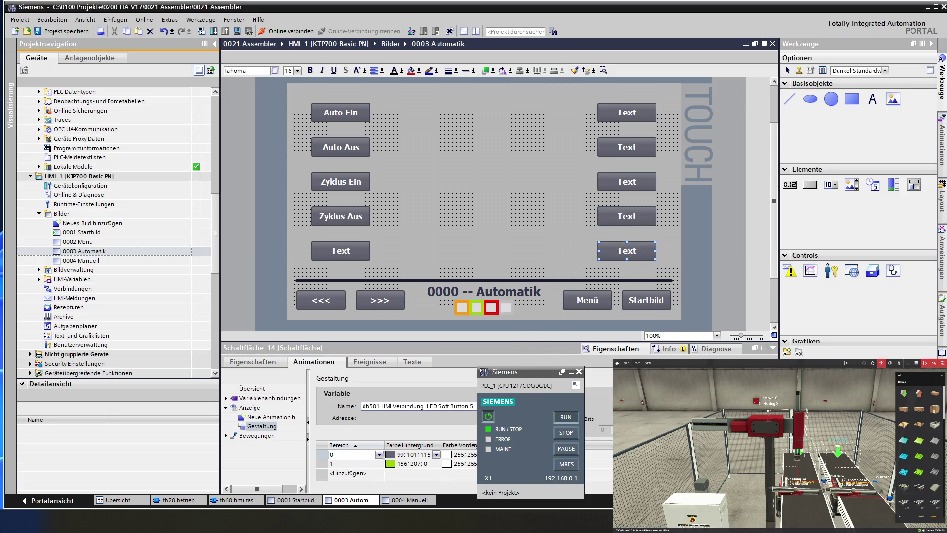
key(BackSpace)
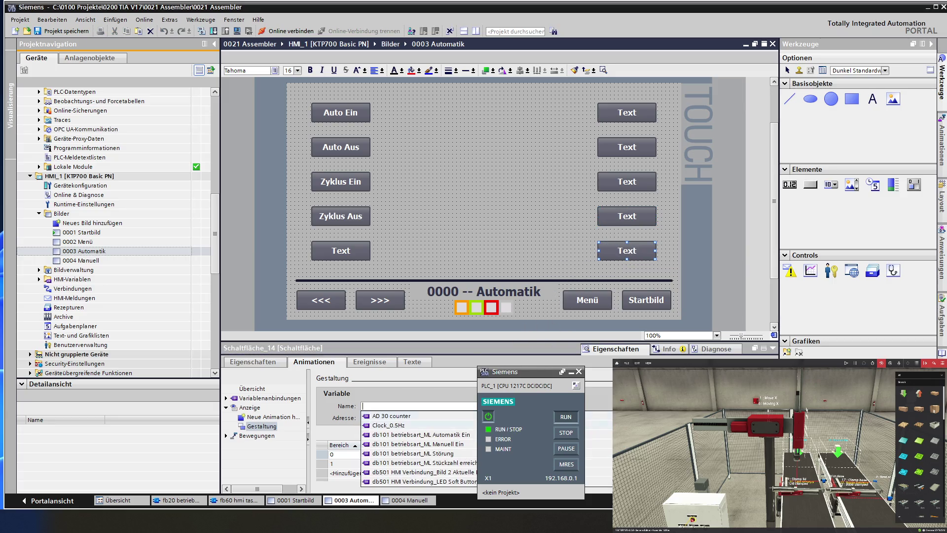
key(Escape)
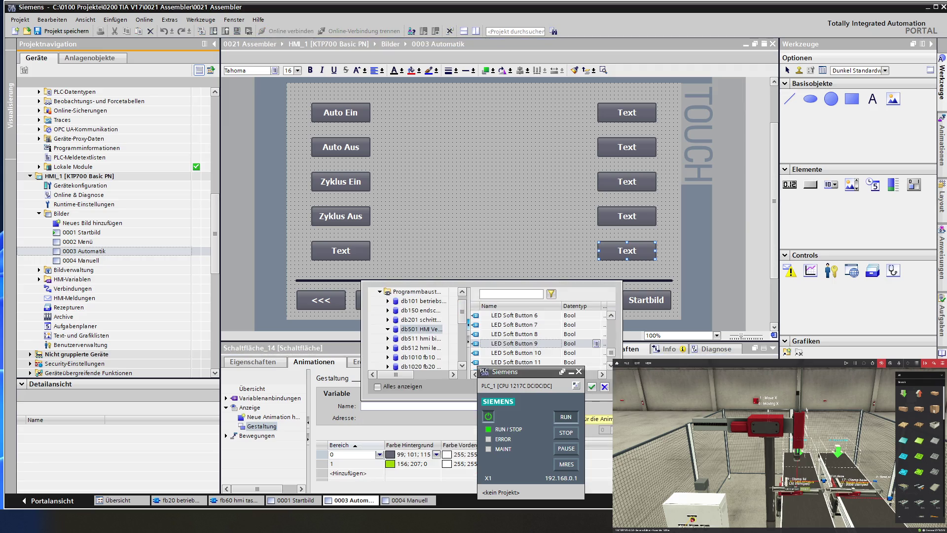
double_click(550, 353)
Step: Select all five right-column Text buttons together on the Automatik screen
click(481, 244)
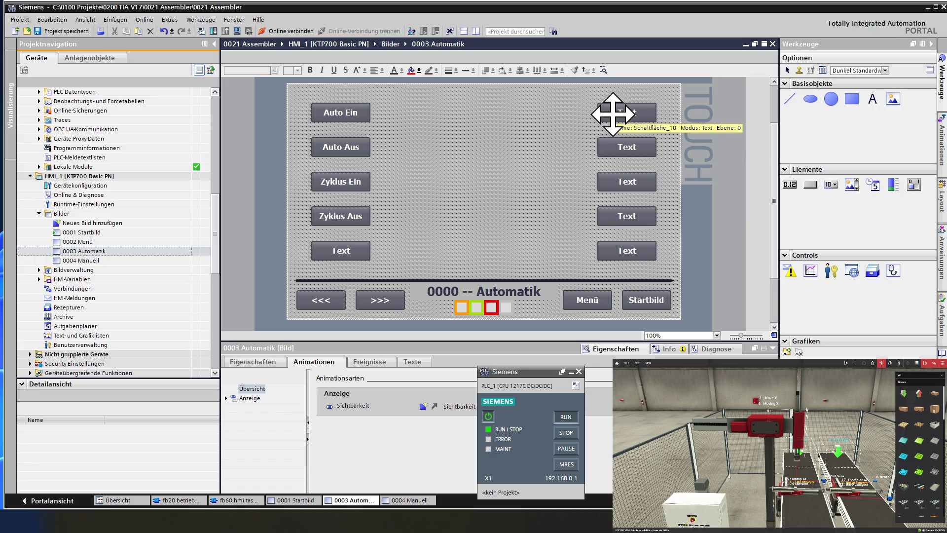
click(612, 114)
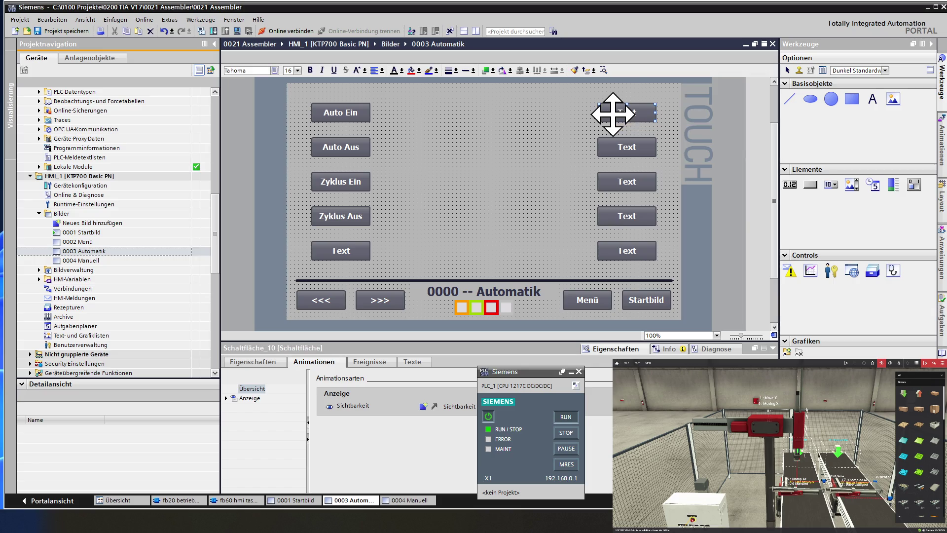
ctrl+click(614, 148)
ctrl+click(613, 184)
ctrl+click(616, 218)
ctrl+click(612, 252)
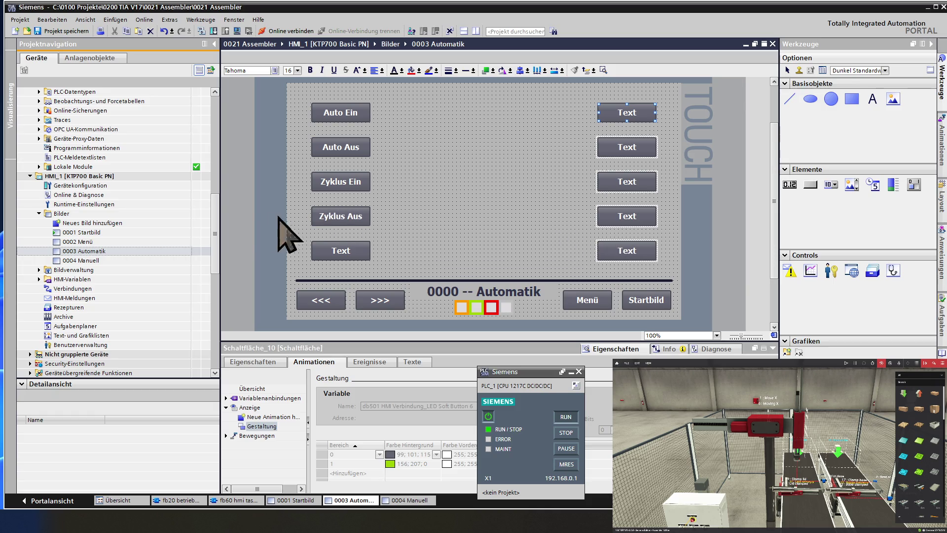
Step: Paste the copied right-column Text buttons onto the 0004 Manuell screen
double_click(117, 261)
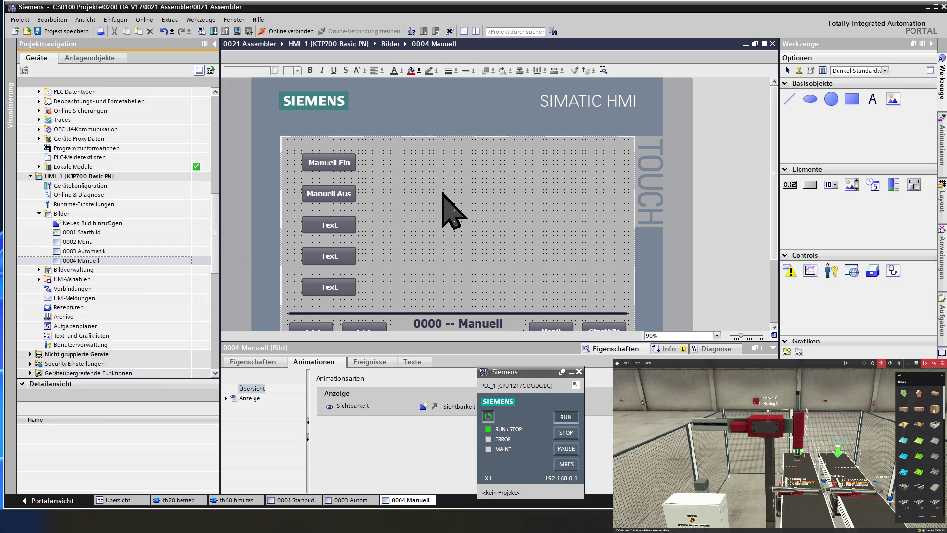
right_click(442, 194)
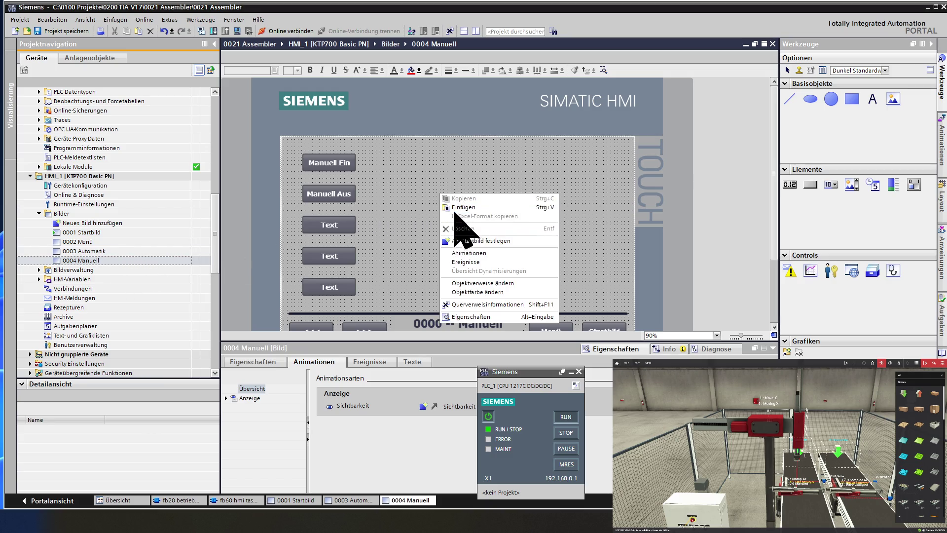
click(454, 208)
click(429, 222)
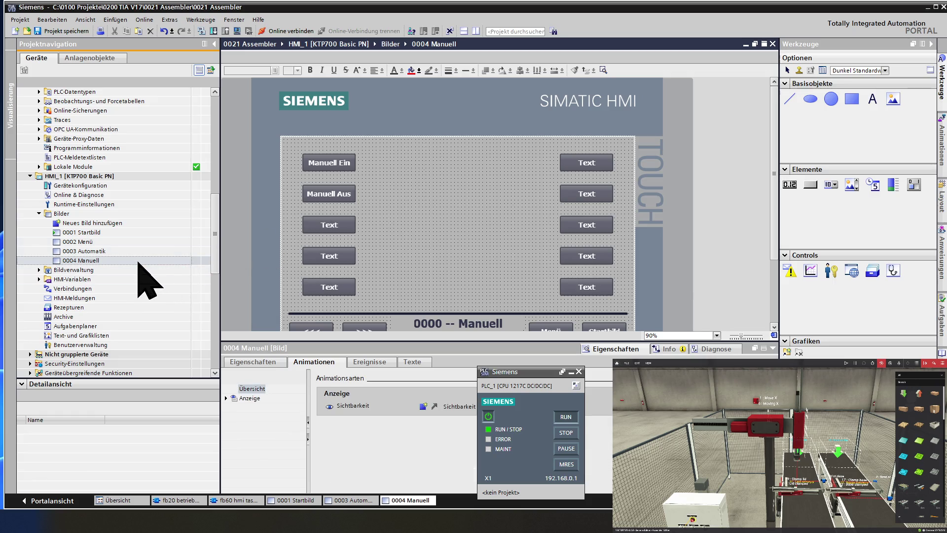
Step: Copy and paste the 0004 Manuell screen in the project tree, creating 0004 Manuell_1
right_click(110, 261)
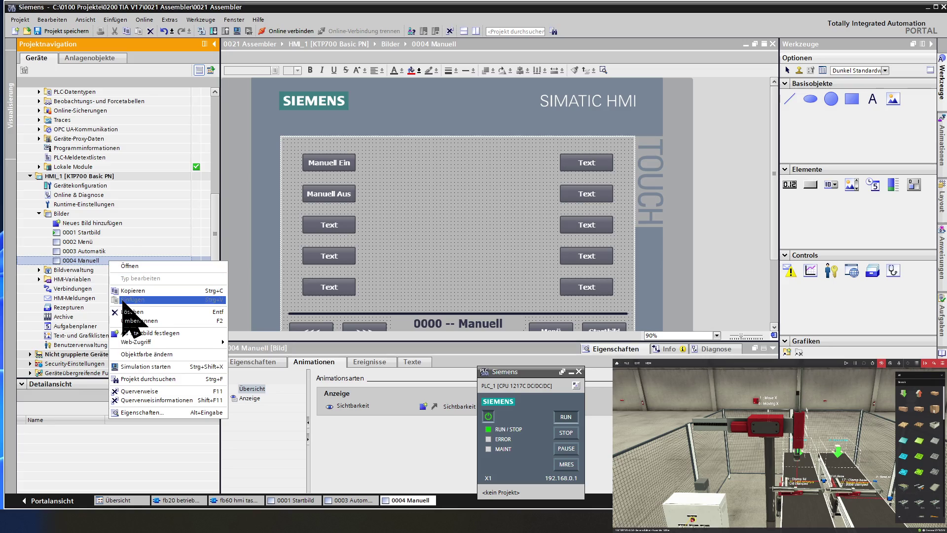
key(Escape)
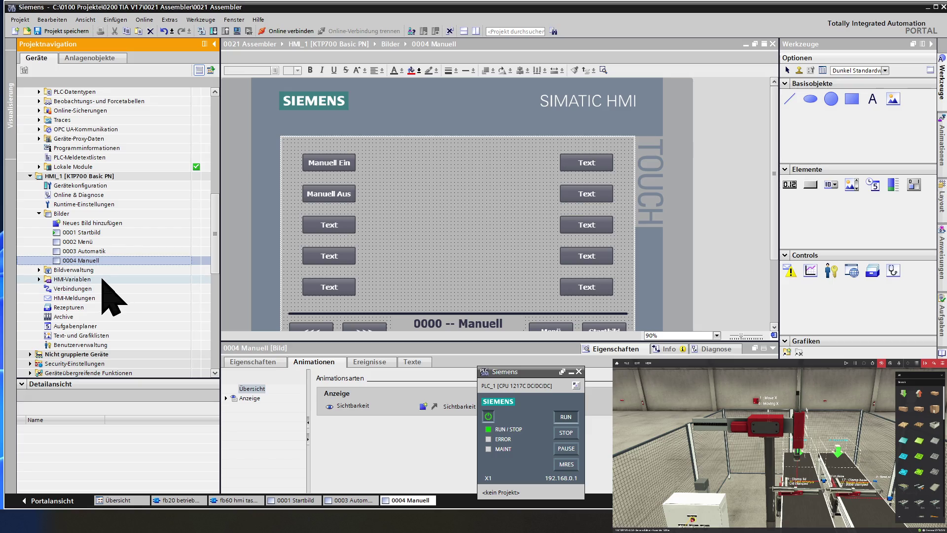
right_click(99, 261)
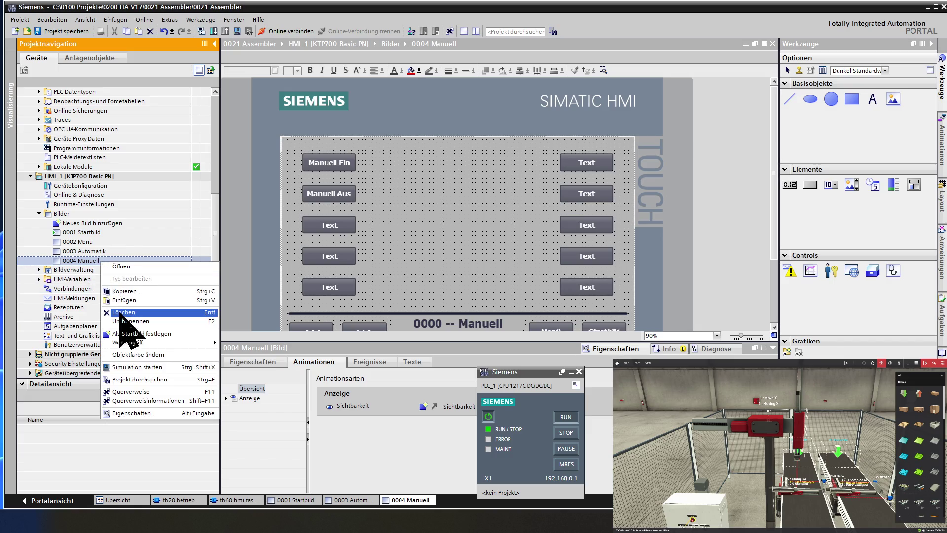
click(120, 301)
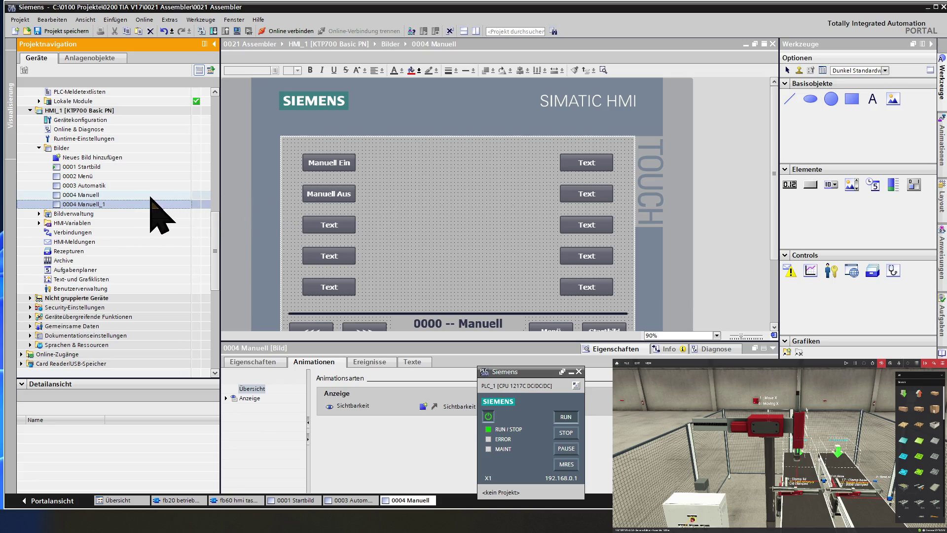
Step: Rename the 0004 Manuell_1 screen in the project tree to '0011 Achssystem'
double_click(129, 205)
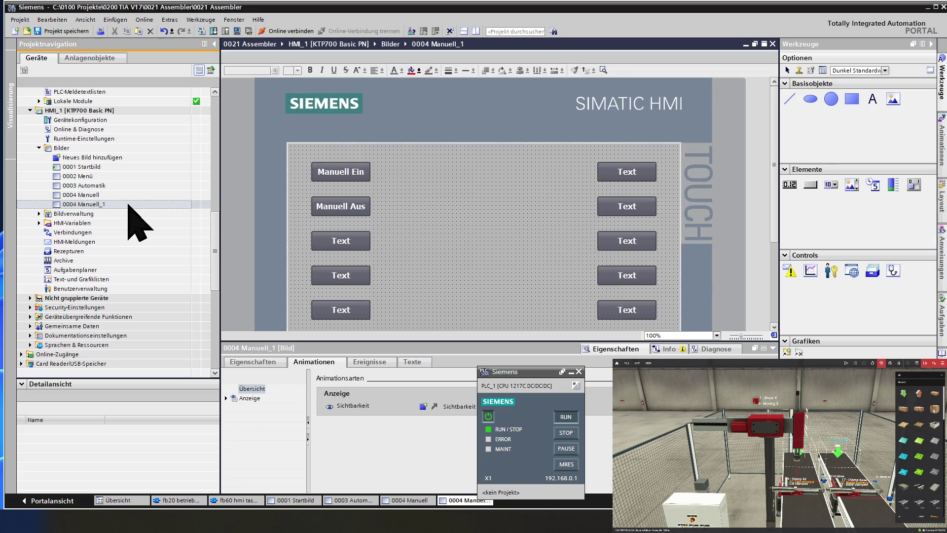
click(129, 204)
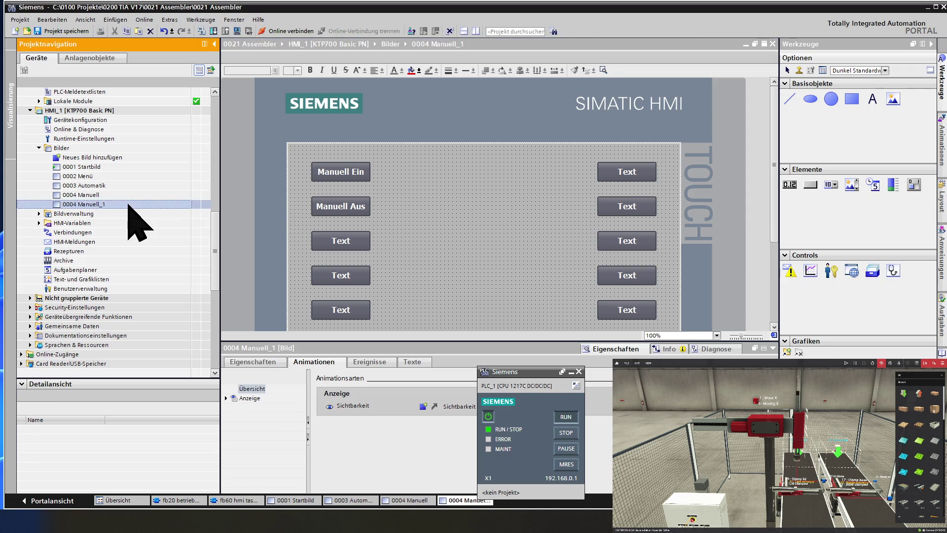
click(129, 204)
click(128, 204)
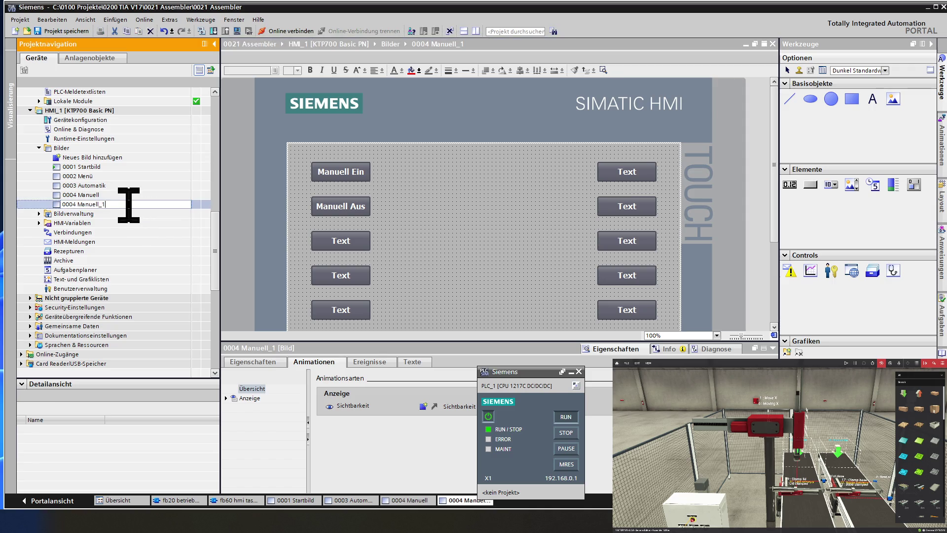
key(BackSpace)
key(BackSpace)
key(BackSpace)
text(11 Ach)
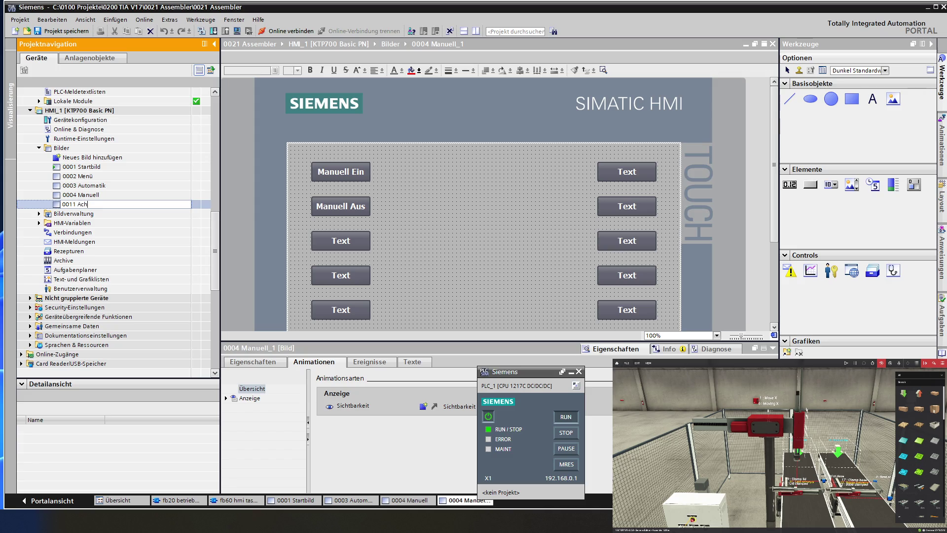
text(ssystem)
key(Return)
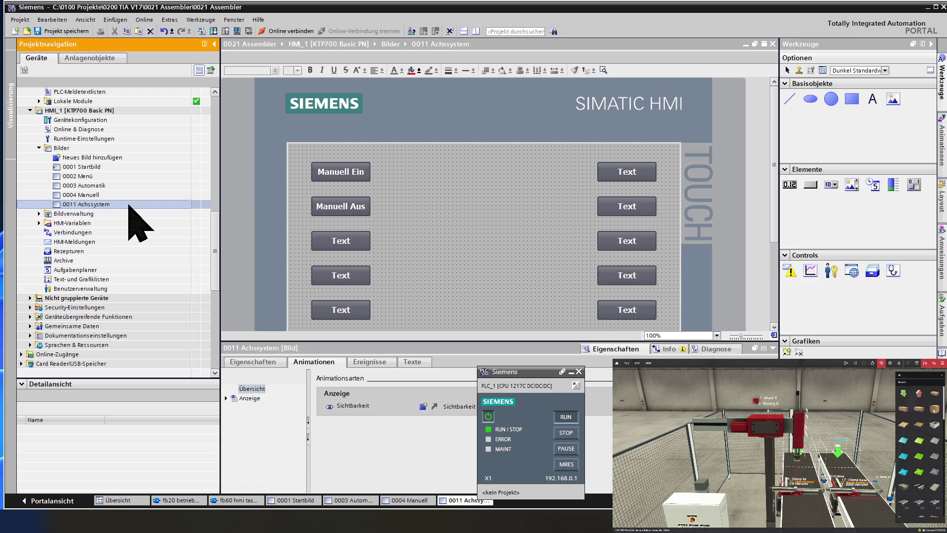
Step: Copy the 0011 Achssystem screen and paste two duplicates into the screens list
right_click(129, 206)
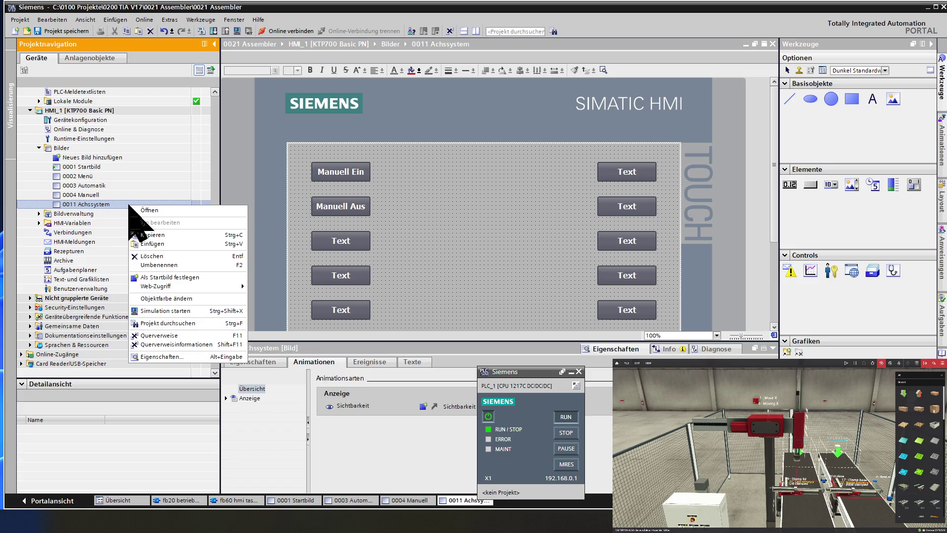
click(450, 209)
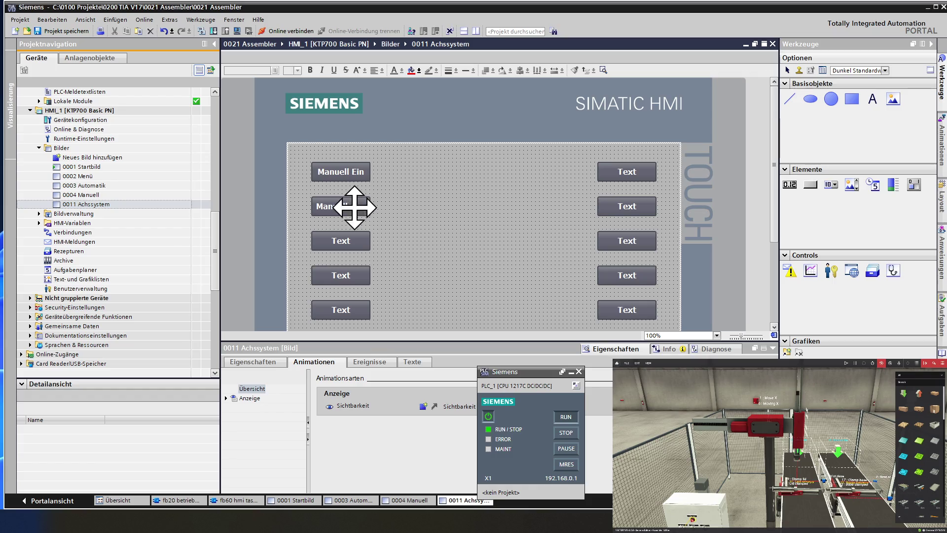
right_click(120, 204)
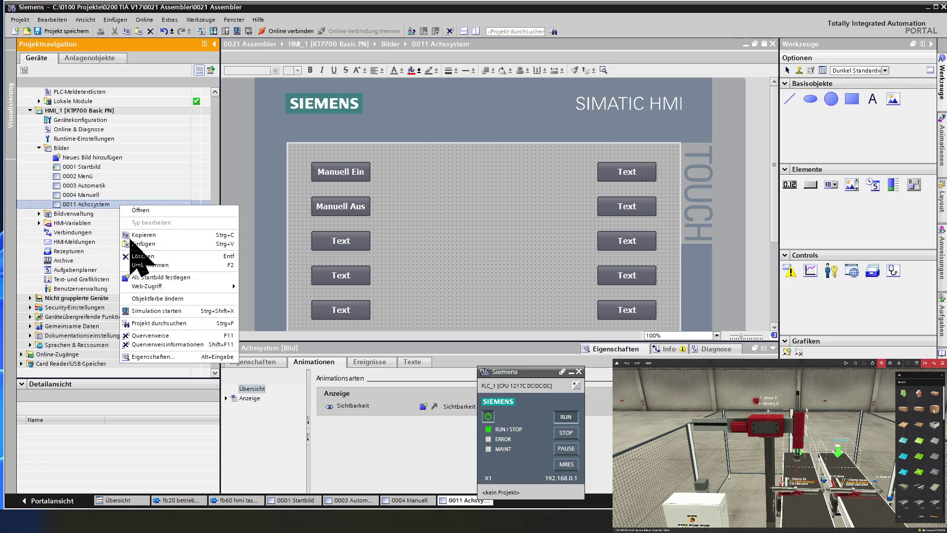
key(Escape)
right_click(108, 205)
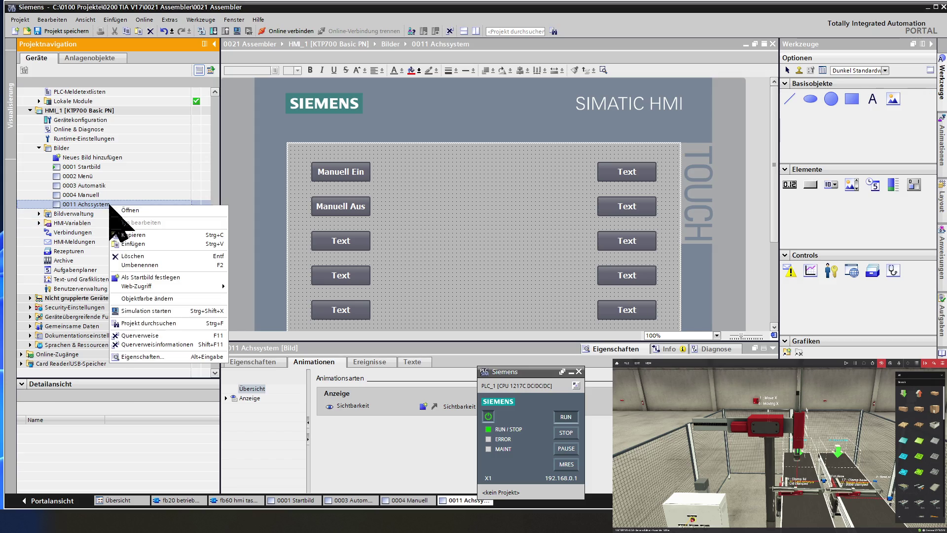
click(130, 244)
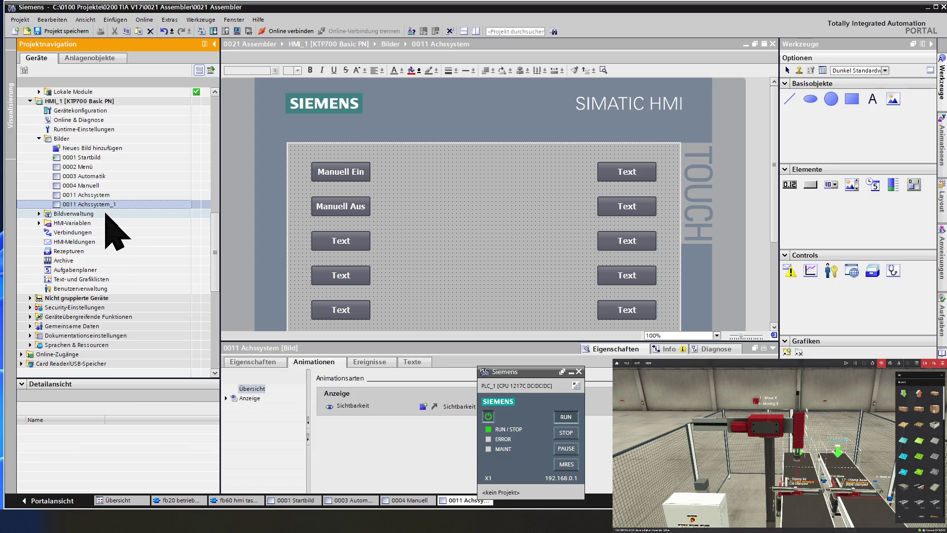
right_click(122, 205)
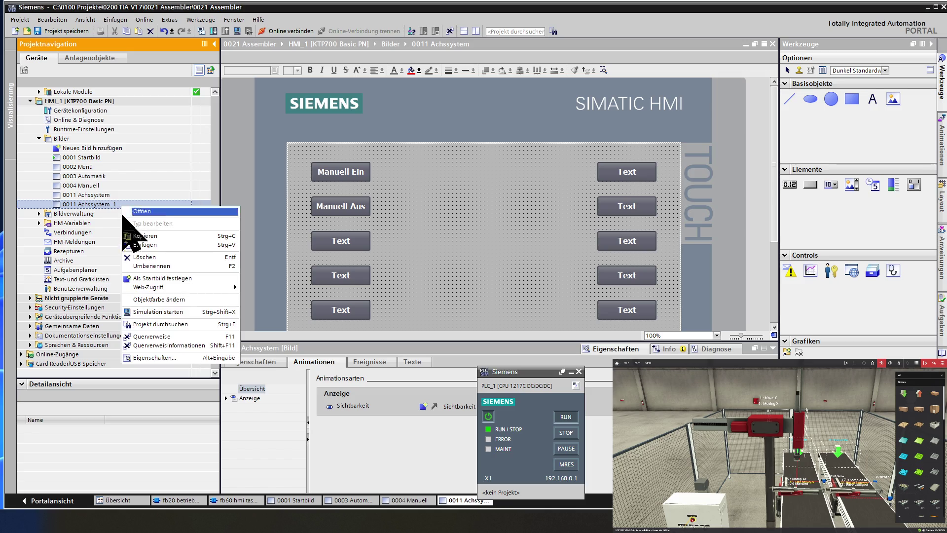
click(130, 244)
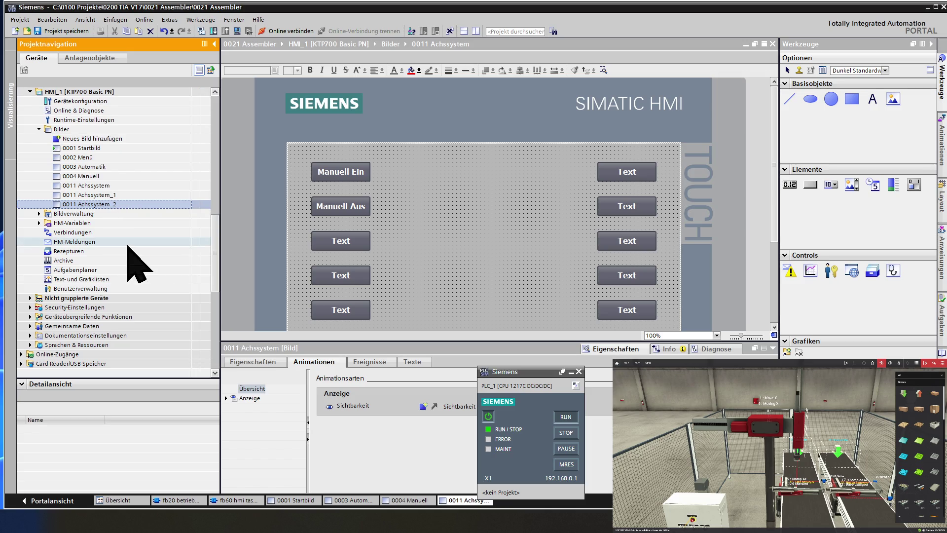
Step: Rename 0011 Achssystem_1 to '0012 Förderband Base'
double_click(123, 195)
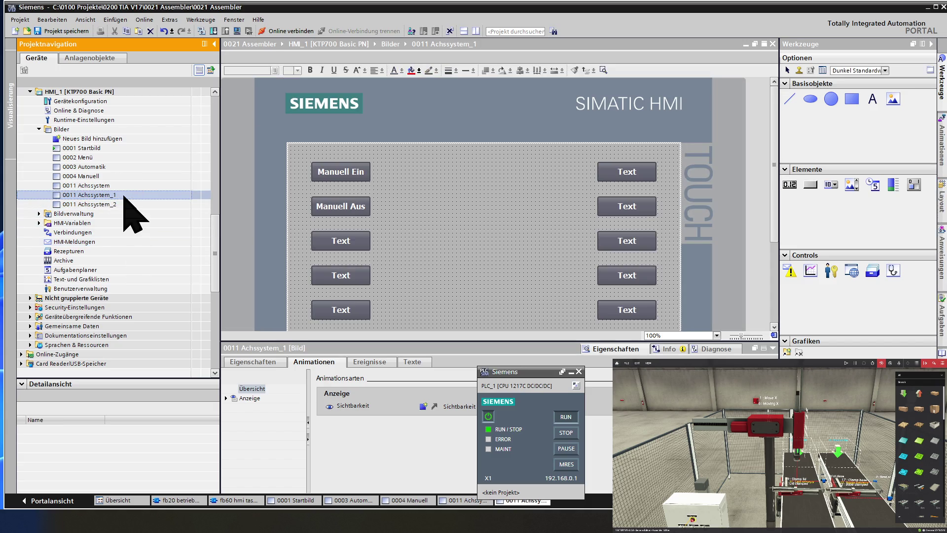
click(124, 197)
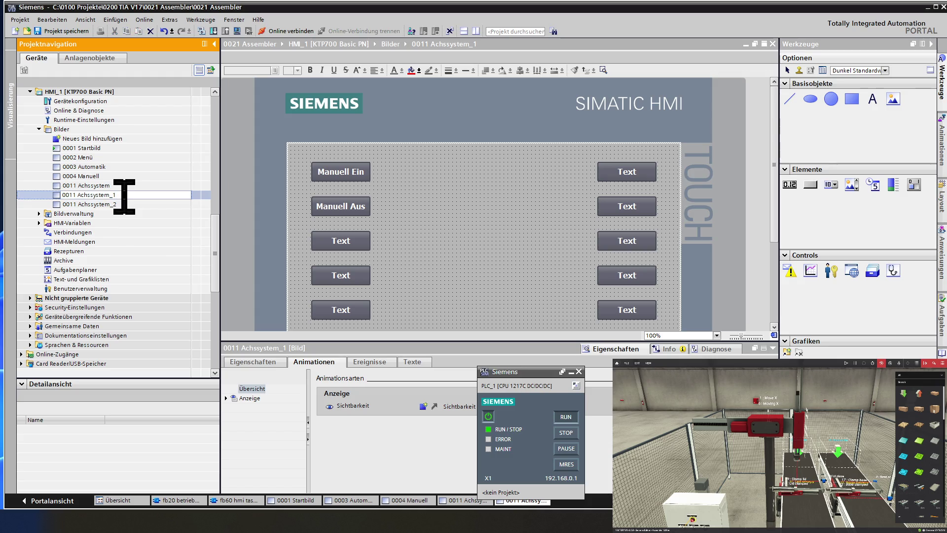
key(BackSpace)
key(BackSpace)
key(BackSpace)
key(BackSpace)
text(2 Fö)
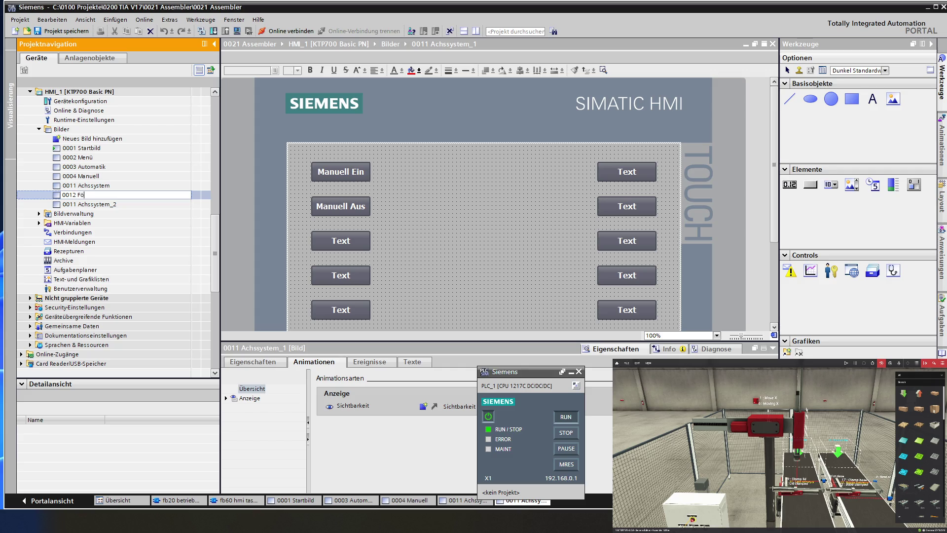
text(rderband Base)
key(Return)
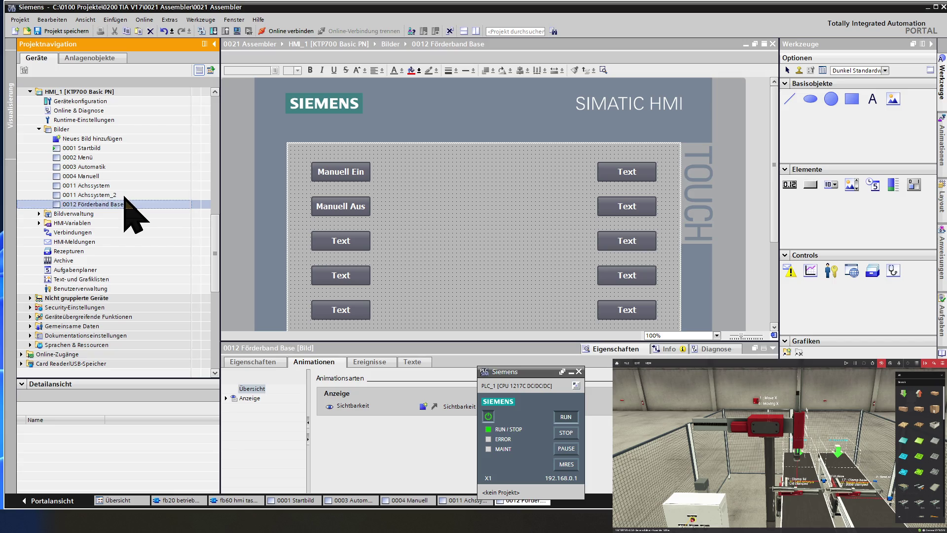
click(124, 196)
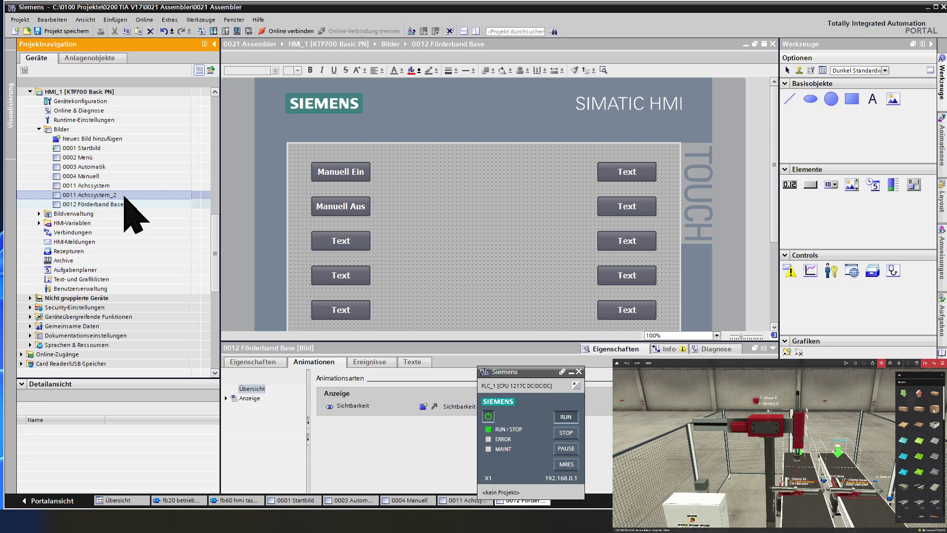
Step: Rename 0011 Achssystem_2 to '0013 Förderband Lid', then open the 0011 Achssystem screen
click(124, 196)
click(124, 196)
key(BackSpace)
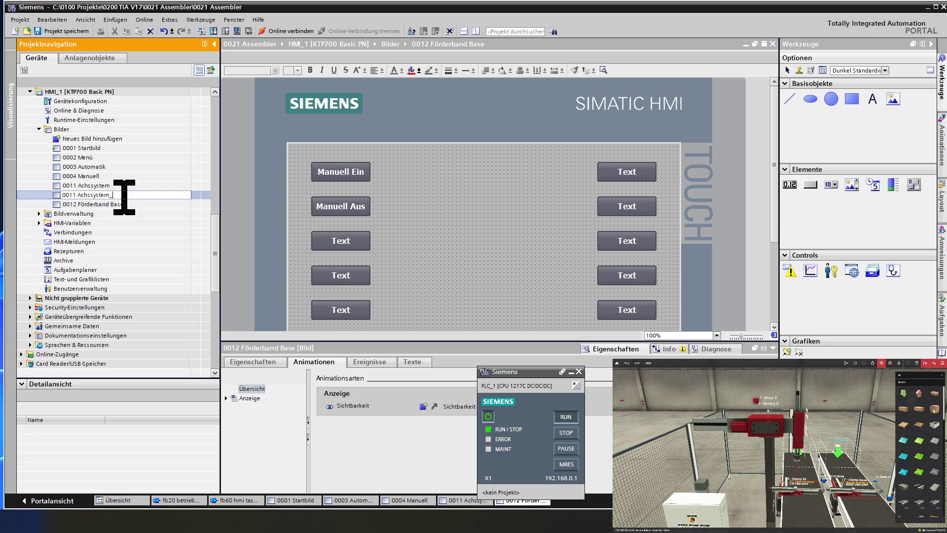
key(BackSpace)
key(BackSpace)
key(BackSpace)
text(3 )
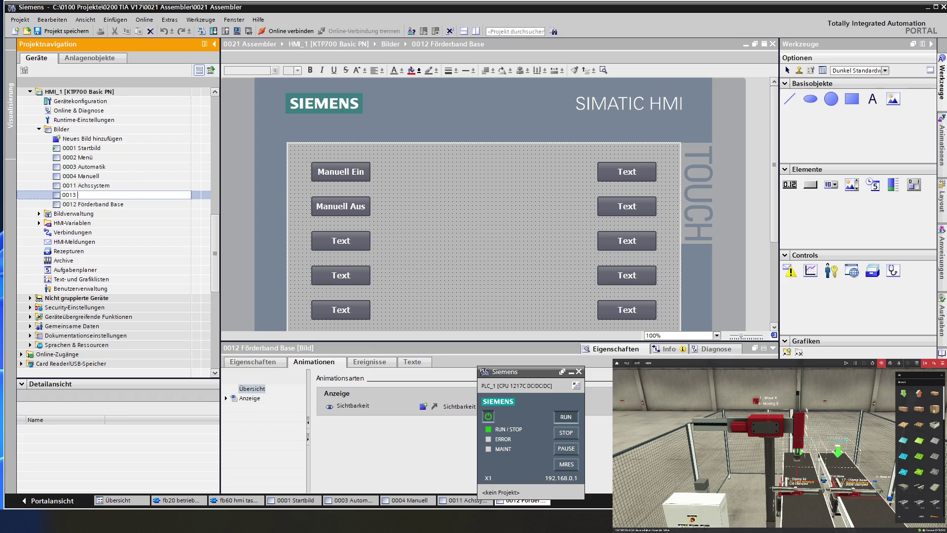
text(Förd)
text(erband)
text( Lid)
key(Return)
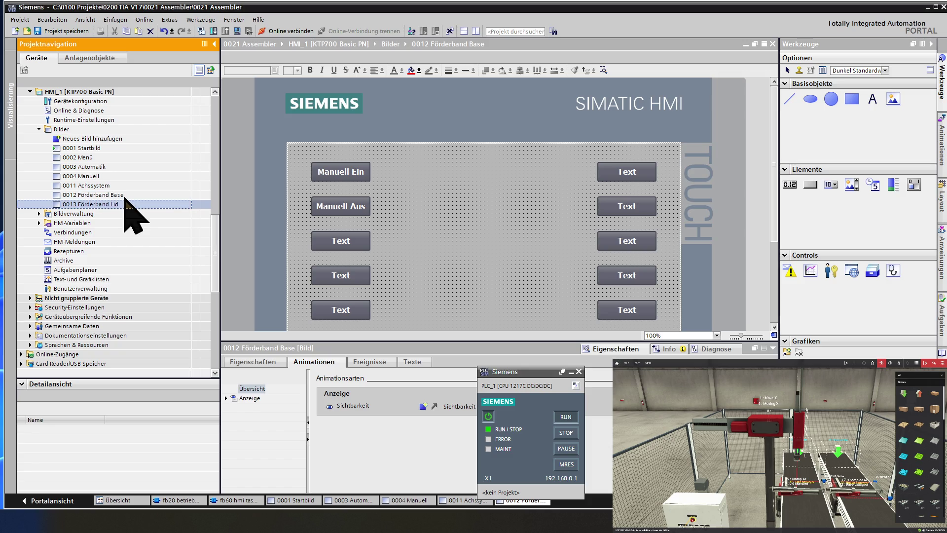
click(121, 186)
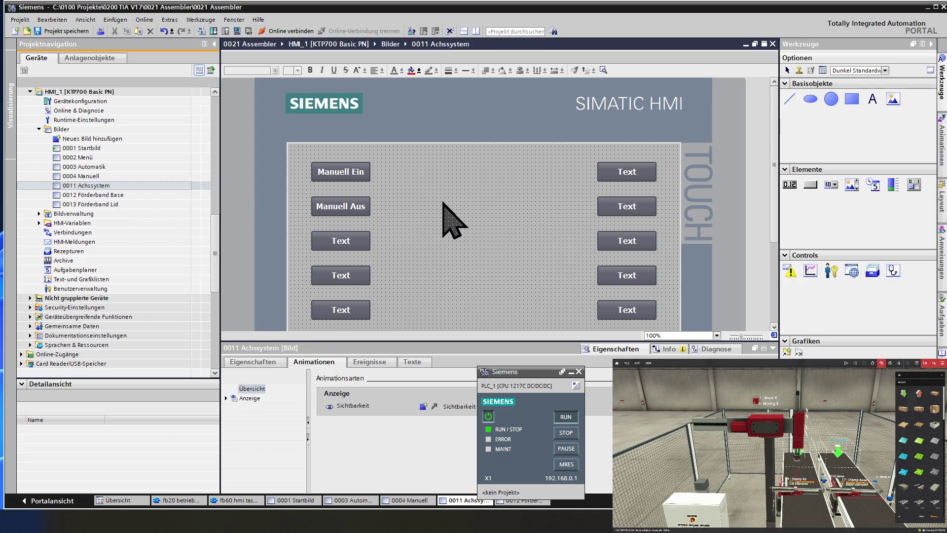
Step: In the 0011 Achssystem screen's general properties, raise the screen number to 11
scroll(451, 218, down, 3)
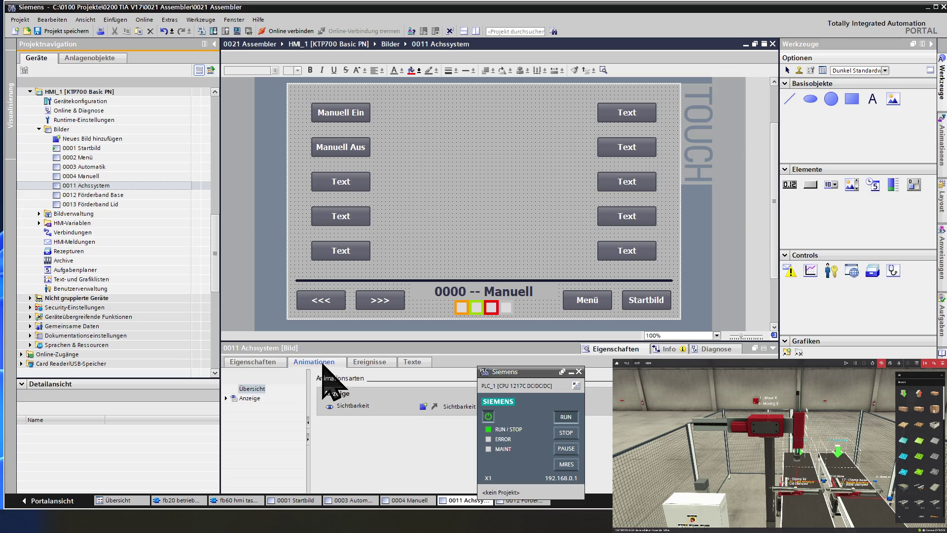
click(270, 362)
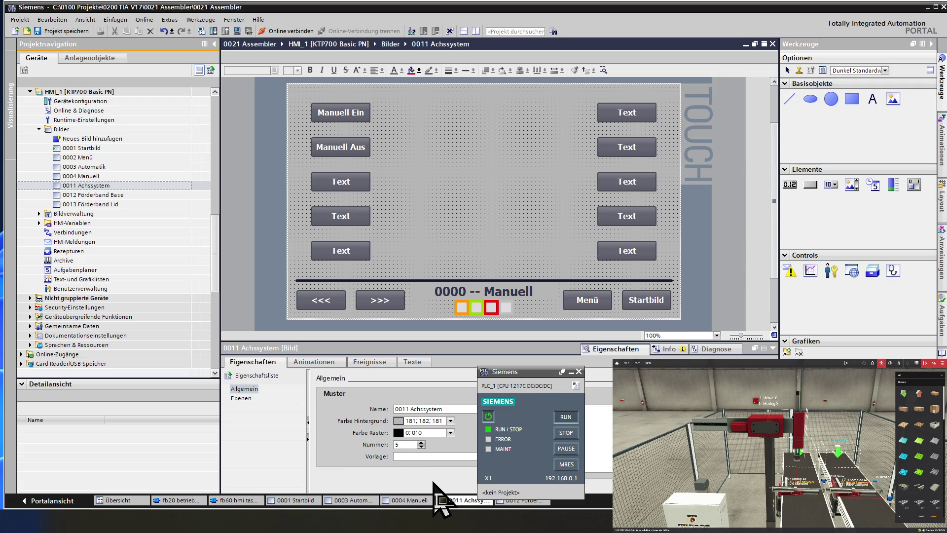
click(420, 443)
click(421, 442)
text(11)
click(421, 442)
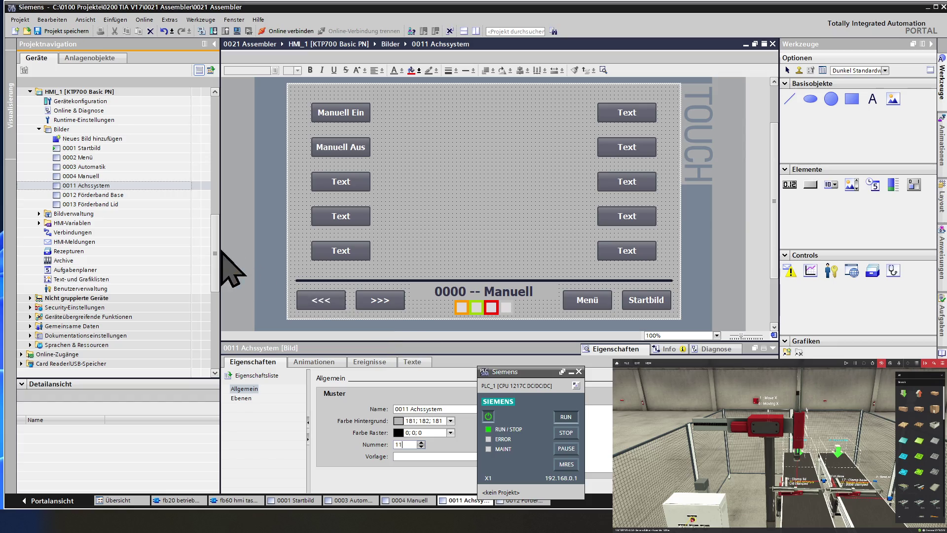
double_click(120, 195)
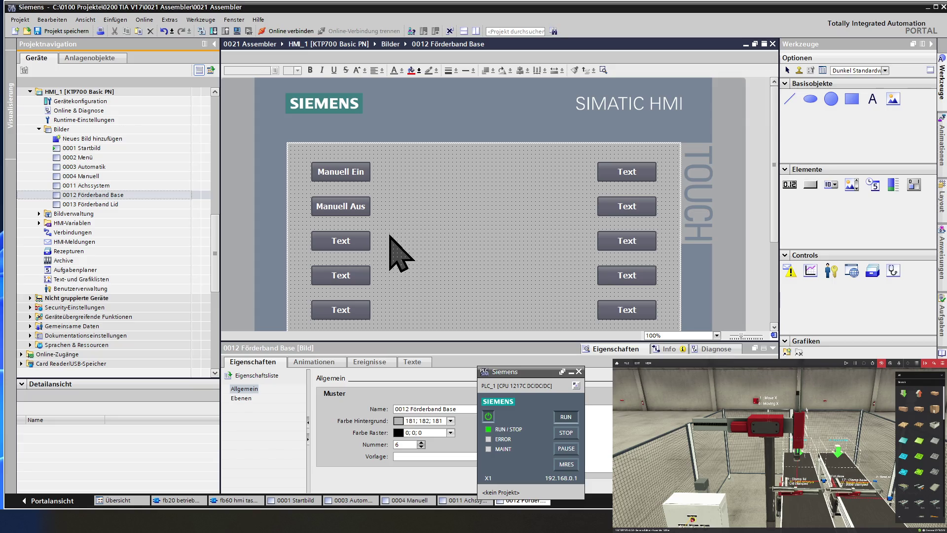
Step: Set screen number 12 for 0012 Förderband Base and 13 for 0013 Förderband Lid
click(420, 443)
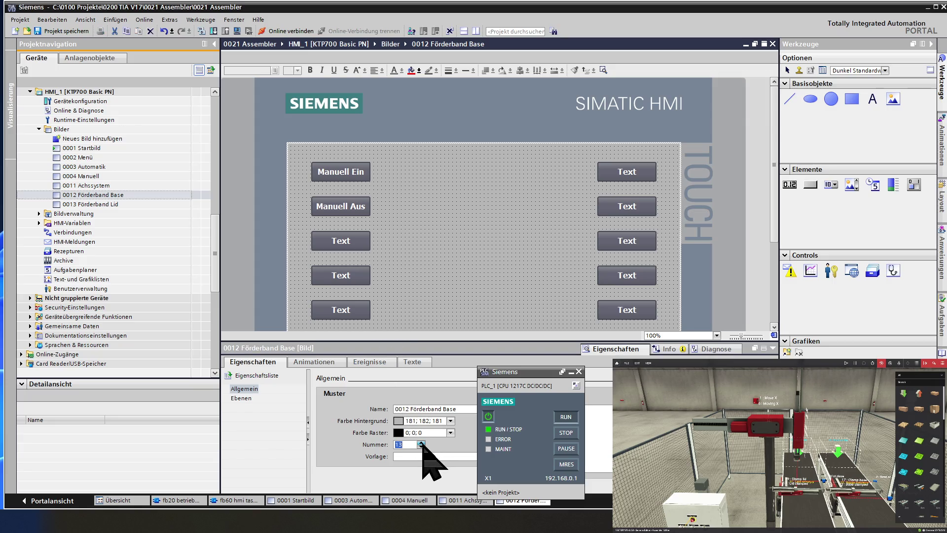
click(412, 444)
click(404, 275)
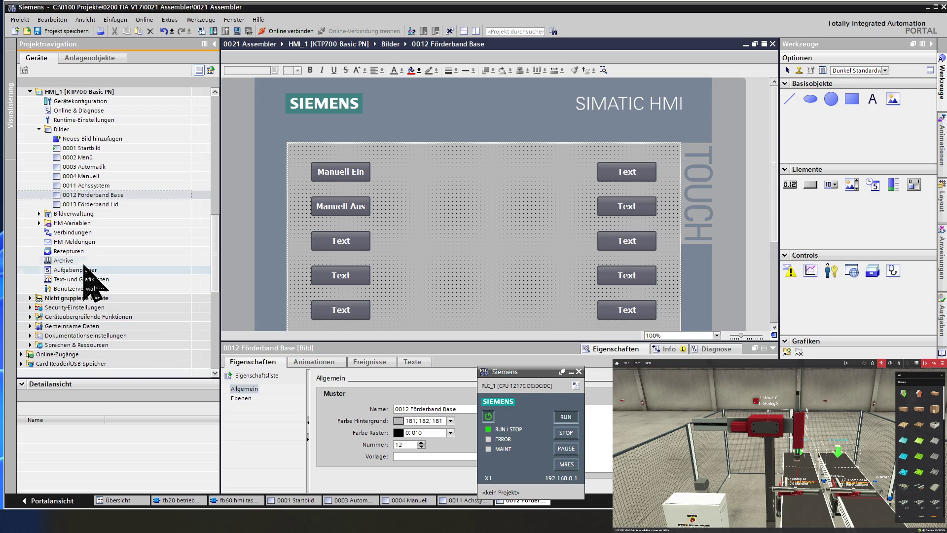
double_click(102, 204)
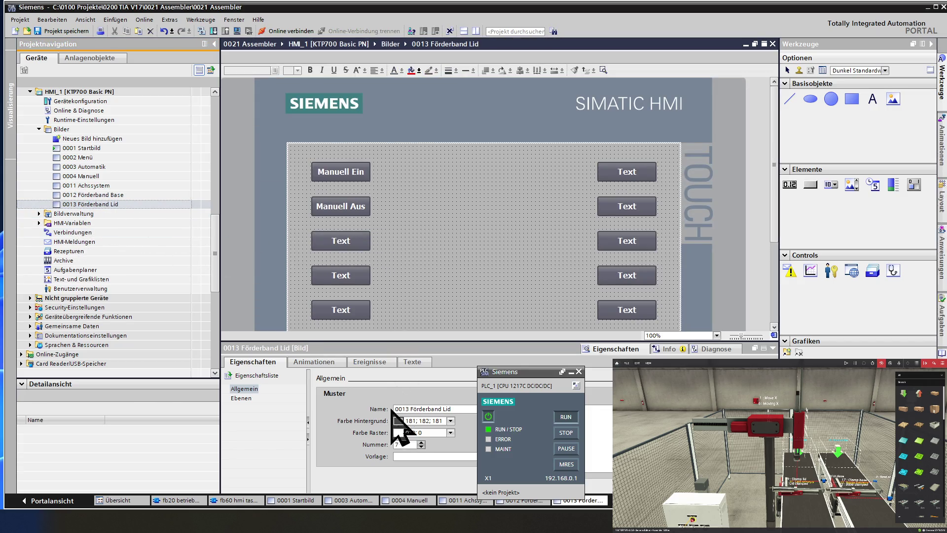
click(421, 442)
text(13)
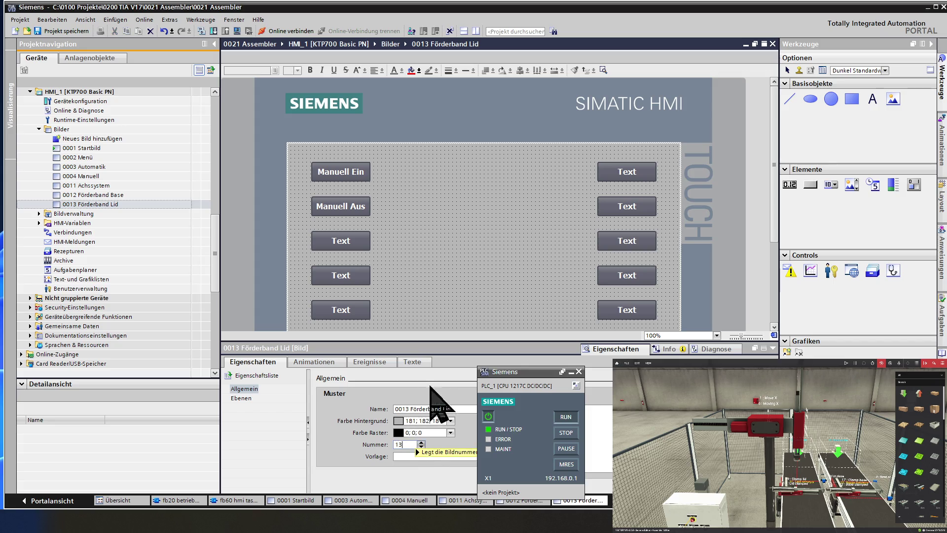
scroll(410, 263, down, 3)
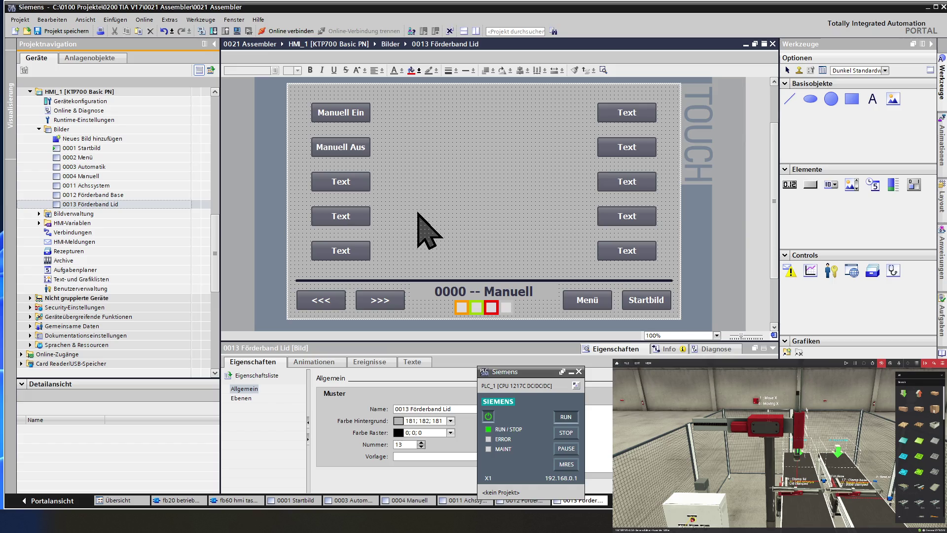
Step: Select the Förderband Lid screen's 0000 -- Manuell field and edit its Gestaltung unit text
click(446, 291)
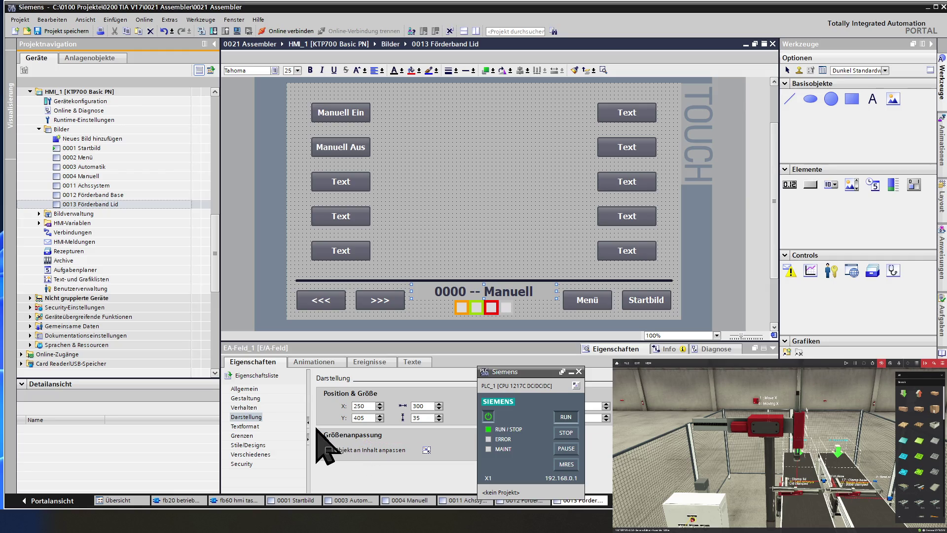
click(254, 417)
click(258, 398)
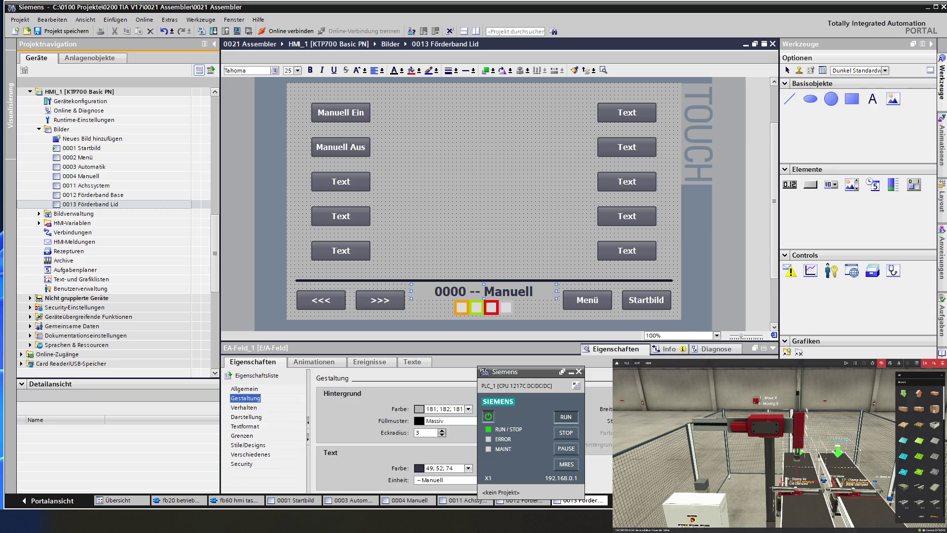
click(453, 480)
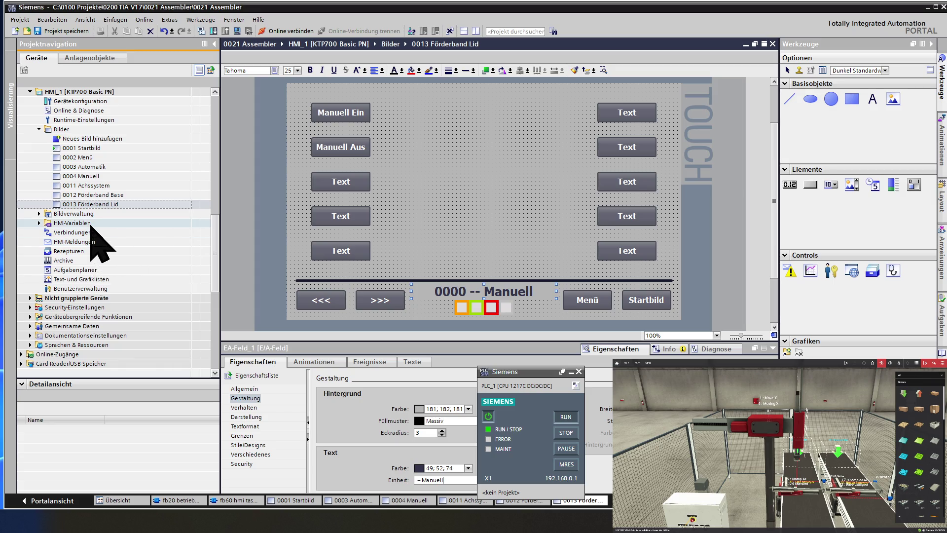
double_click(107, 187)
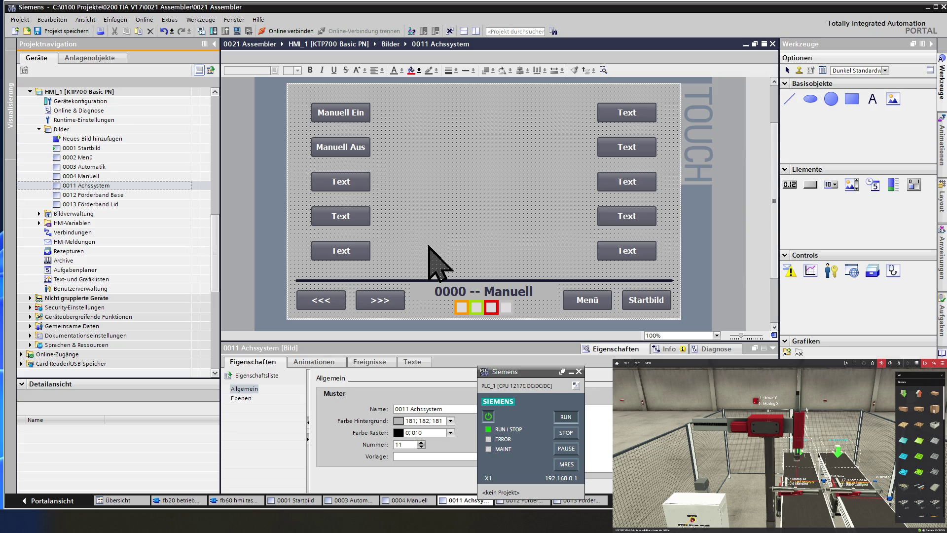
Step: Change the title field's Einheit text from '-- Manuell' to '-- Achssystem'
click(467, 289)
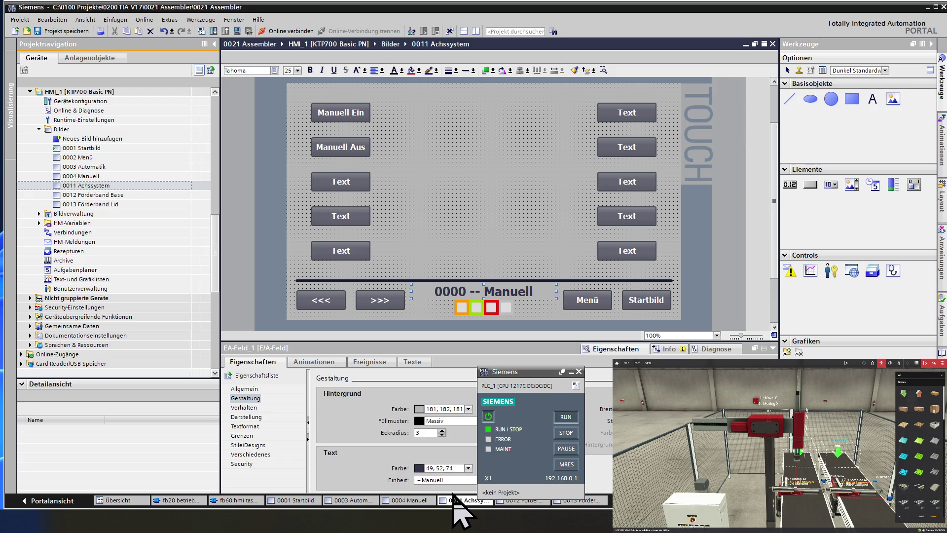
click(454, 479)
key(BackSpace)
key(BackSpace)
key(BackSpace)
key(BackSpace)
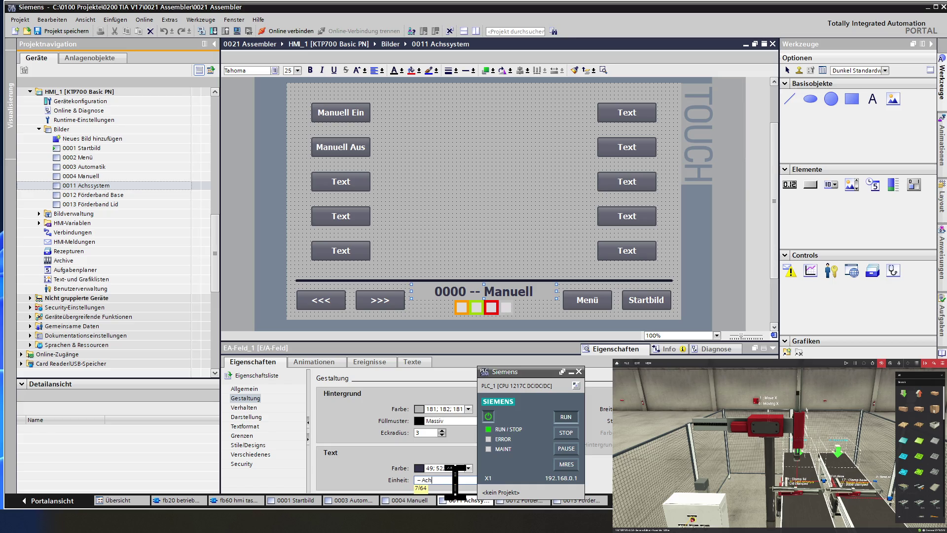
text(system)
click(437, 236)
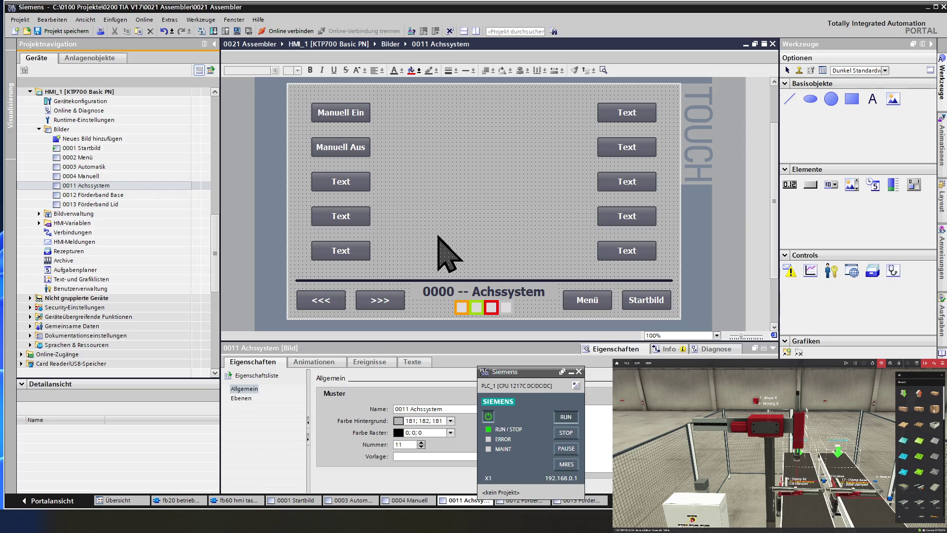
Step: On 0012 Förderband Base, change the title field's Einheit from '-- Manuell' to '-- Förderb. Base'
double_click(124, 196)
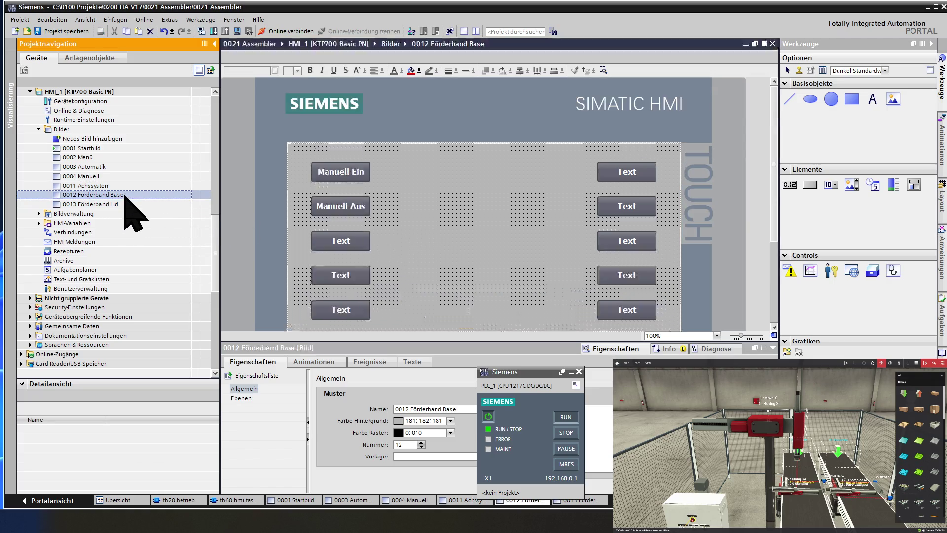
scroll(450, 212, down, 3)
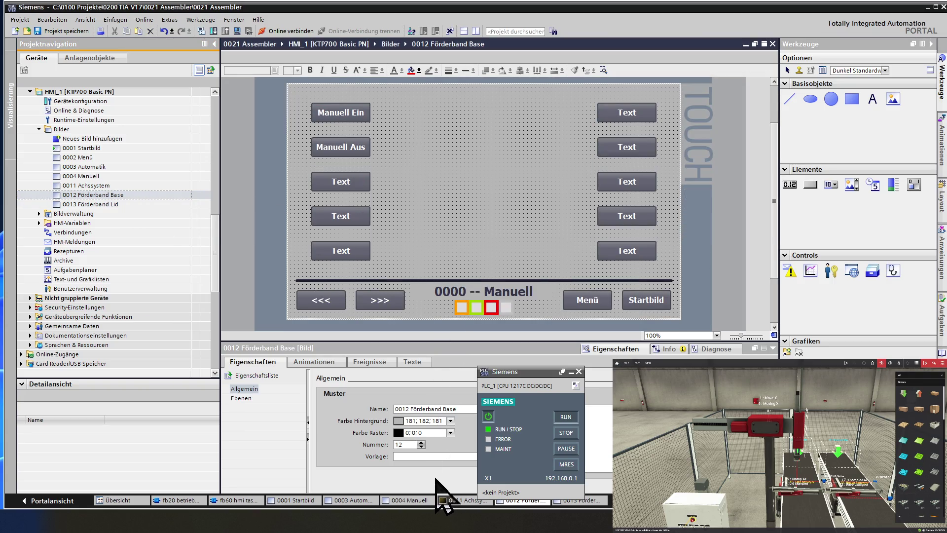
click(481, 286)
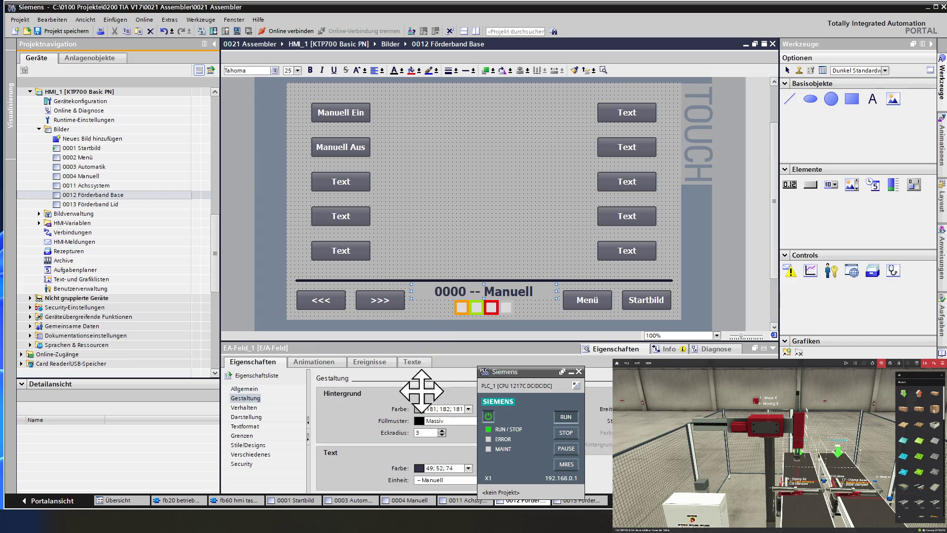
click(457, 480)
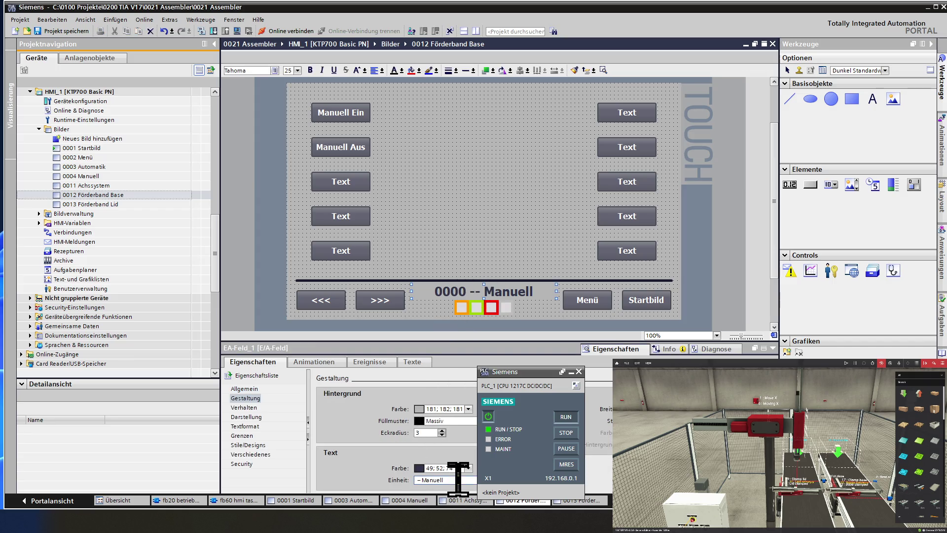
key(BackSpace)
key(BackSpace)
key(BackSpace)
text(rband Bas)
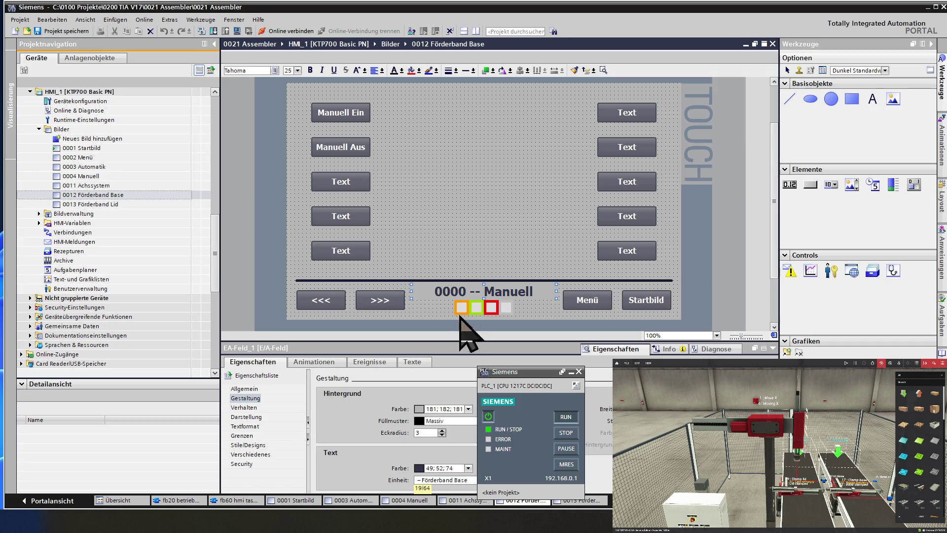
key(Return)
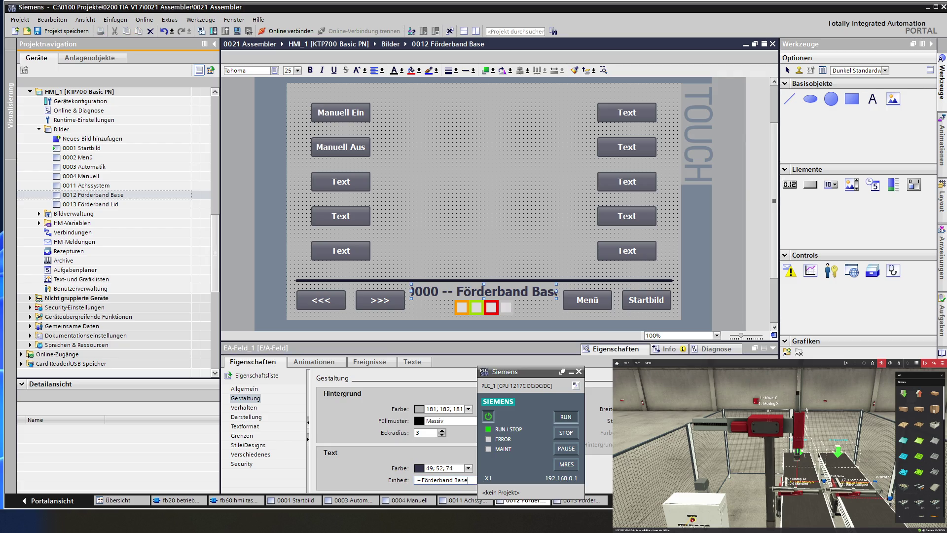
key(BackSpace)
key(BackSpace)
key(BackSpace)
text(.)
click(493, 212)
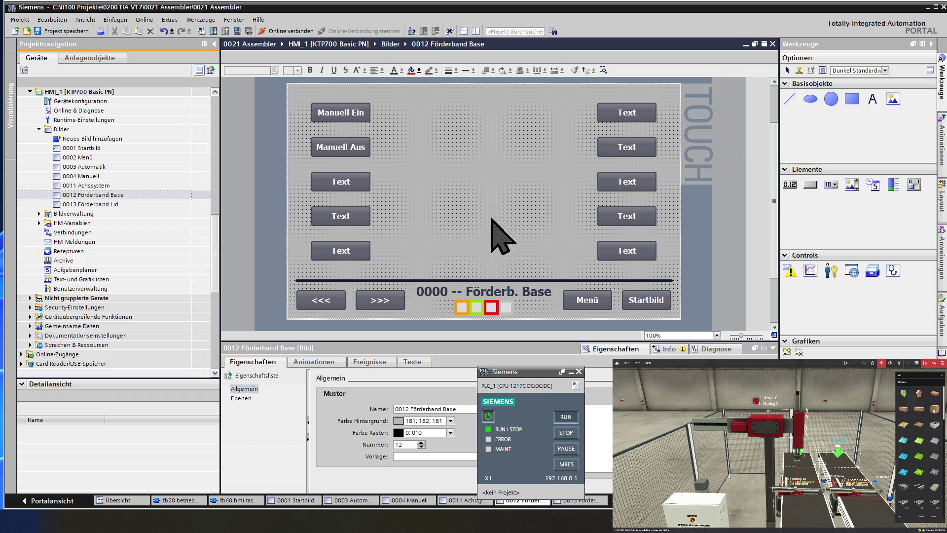
Step: On the 0013 Förderband Lid screen, change the status field's unit text to 'Förderb. Lid'
double_click(123, 204)
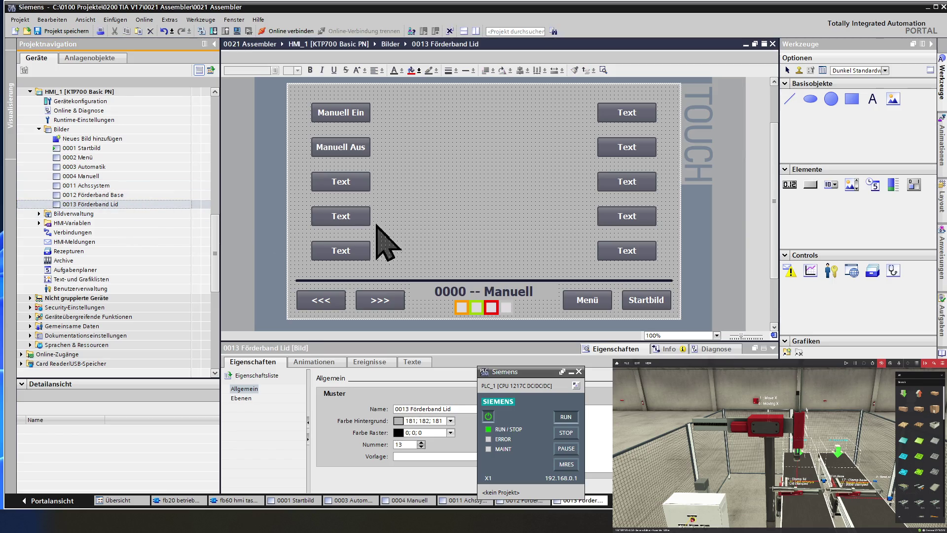
click(503, 292)
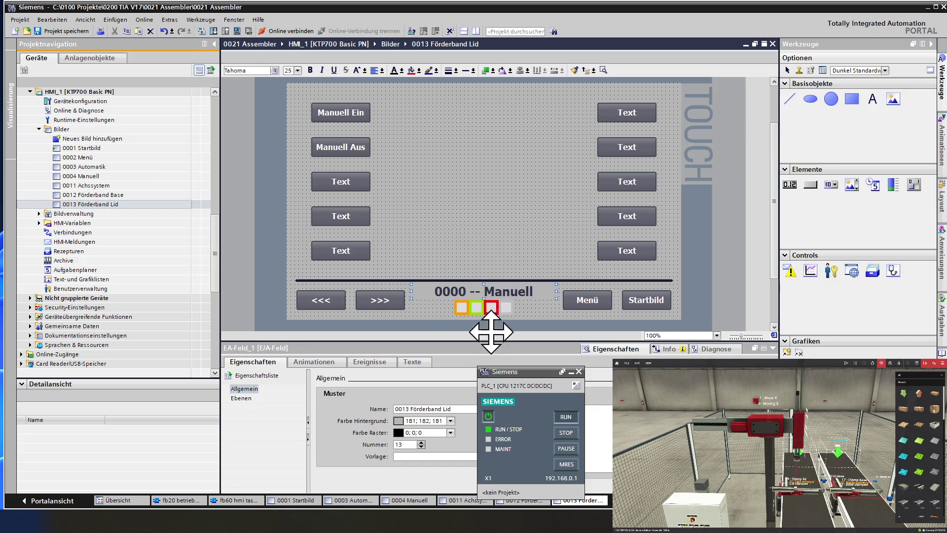
drag(481, 504, 471, 498)
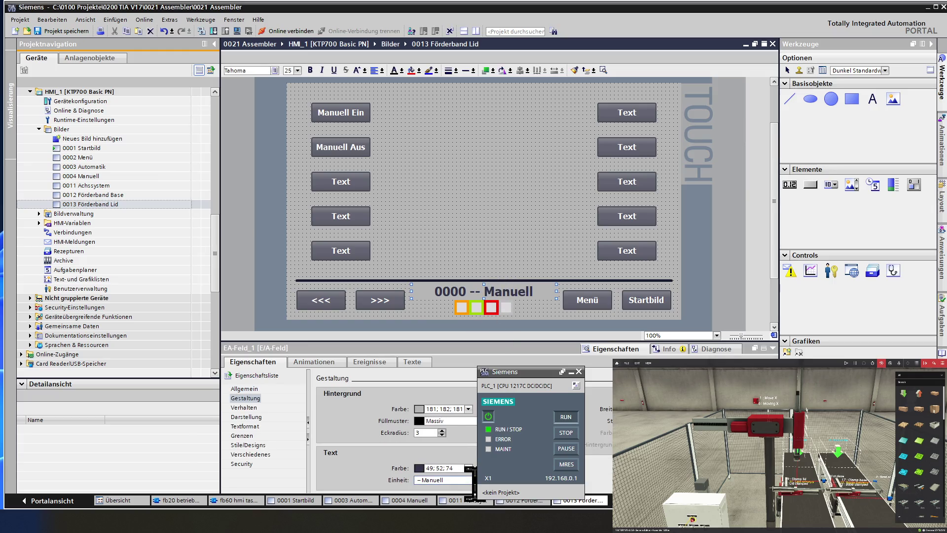
key(BackSpace)
key(BackSpace)
key(BackSpace)
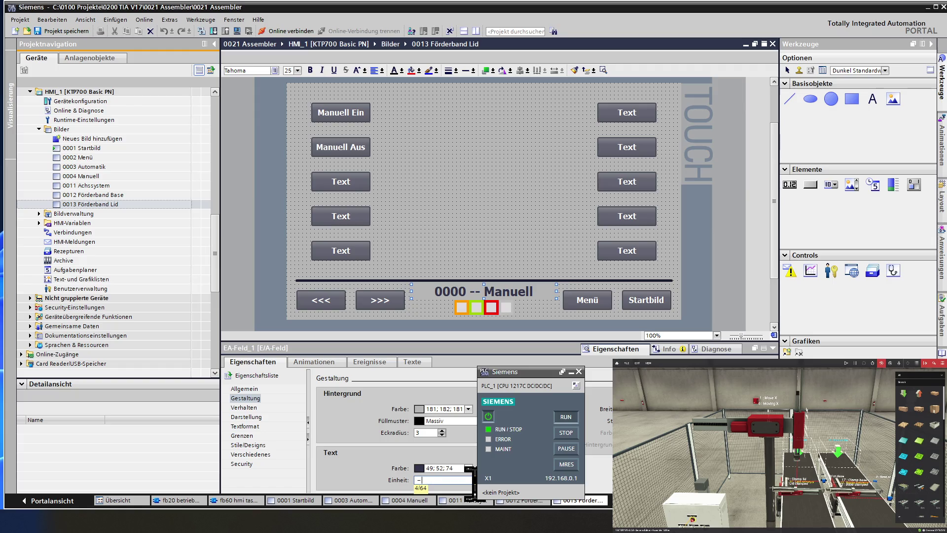
text(rderb. )
text(Lid)
key(Return)
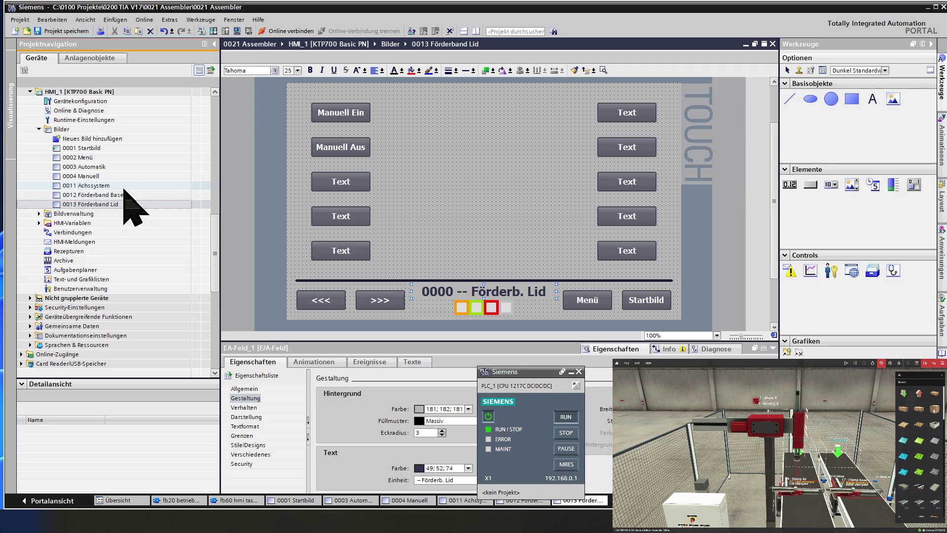
Step: Open the 0011 Achssystem screen and begin editing its Manuell Ein button label
click(124, 188)
click(339, 113)
double_click(339, 113)
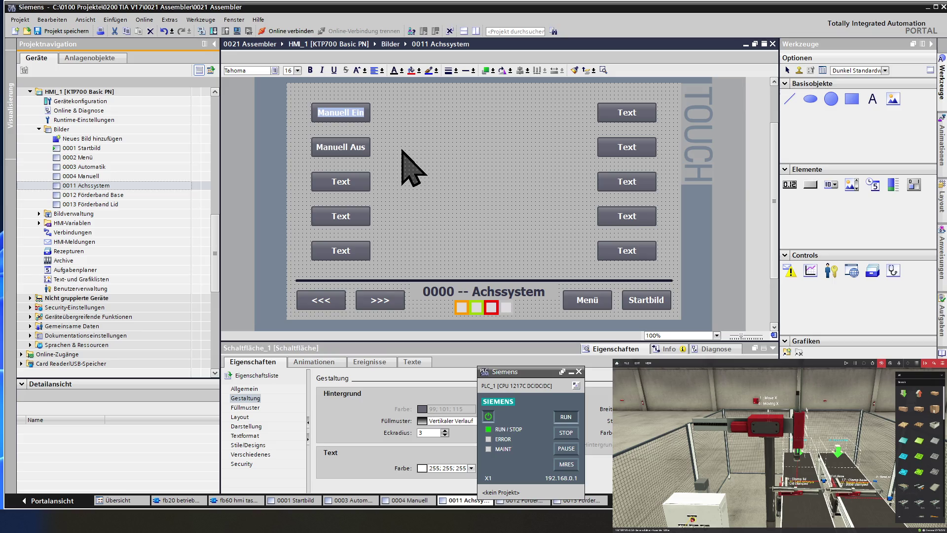
Step: Label the top-left button 'Hub Hoch' / 'Z' on two lines, correcting an initial X
text(Hu)
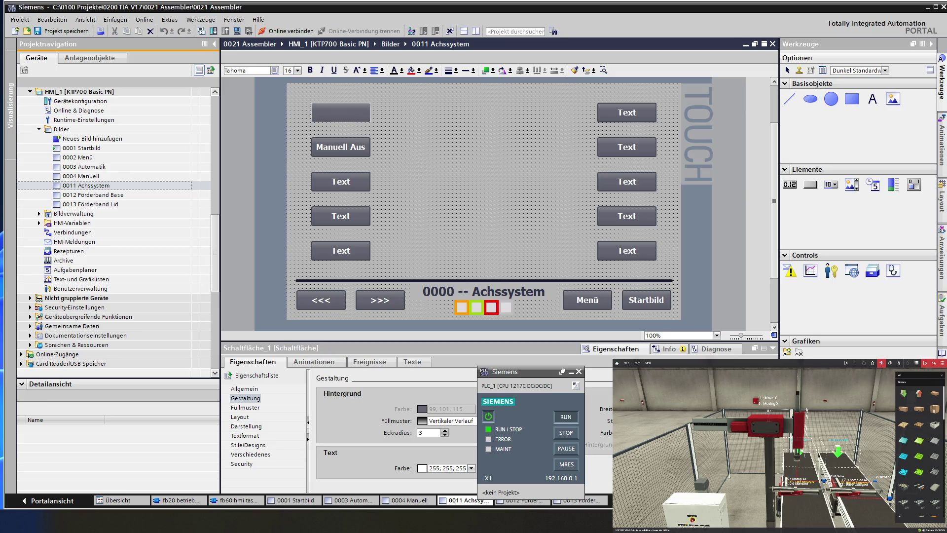
text(b )
text(Hoch)
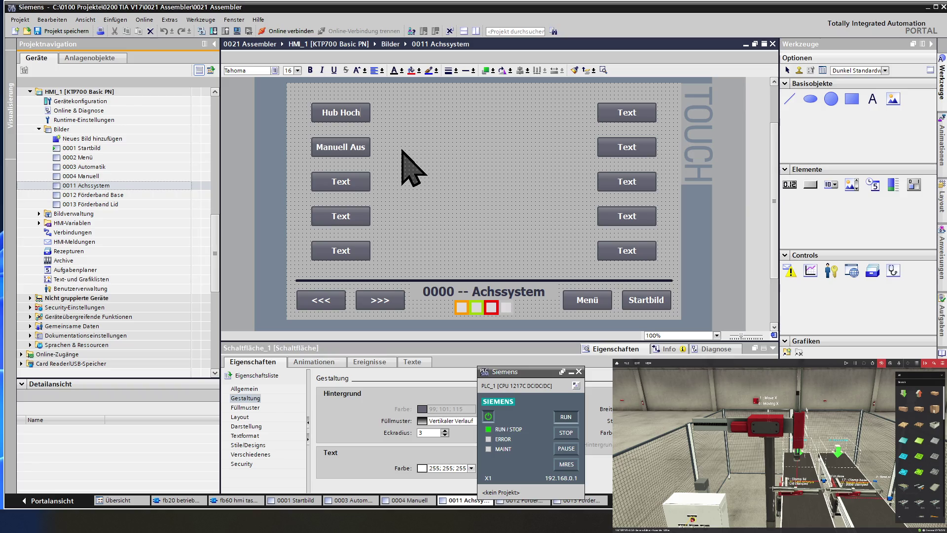
key(Return)
text(X)
key(Escape)
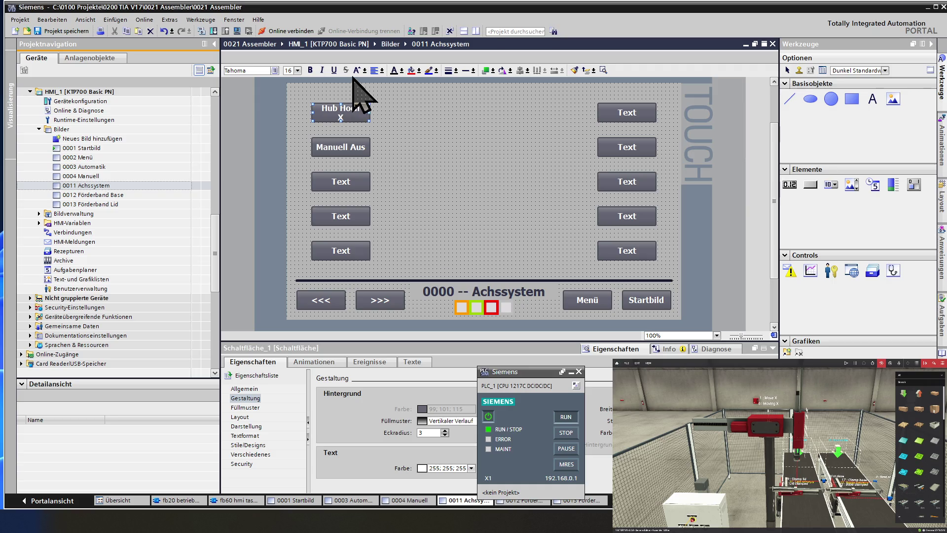
double_click(351, 110)
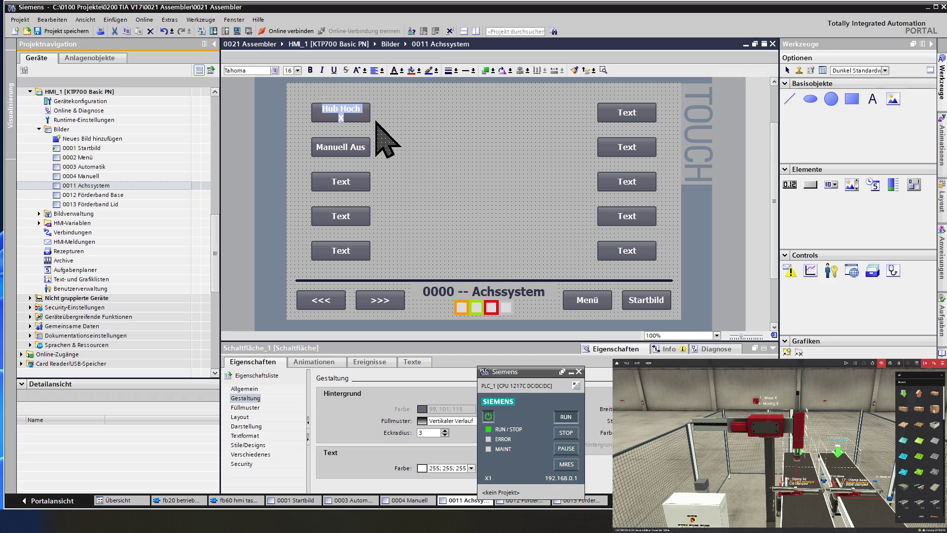
key(End)
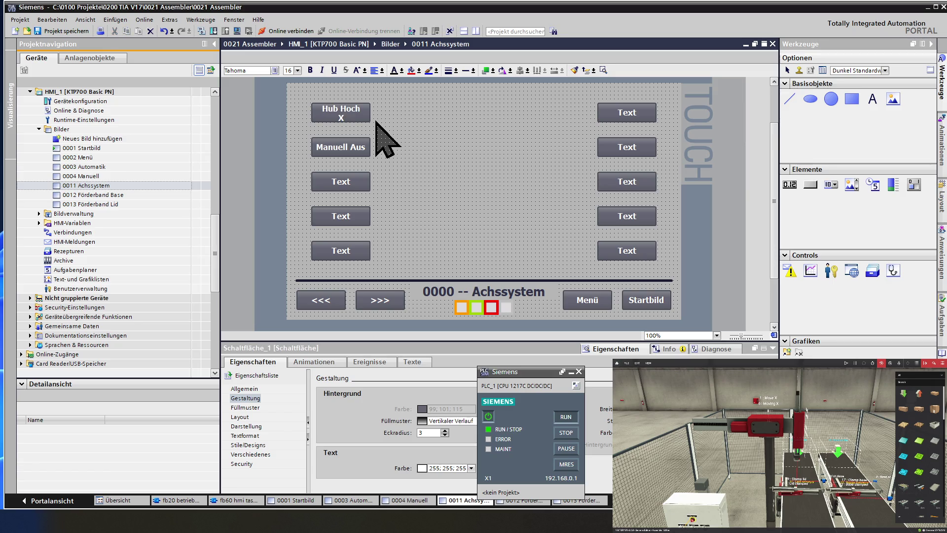
key(BackSpace)
text(Z)
click(388, 127)
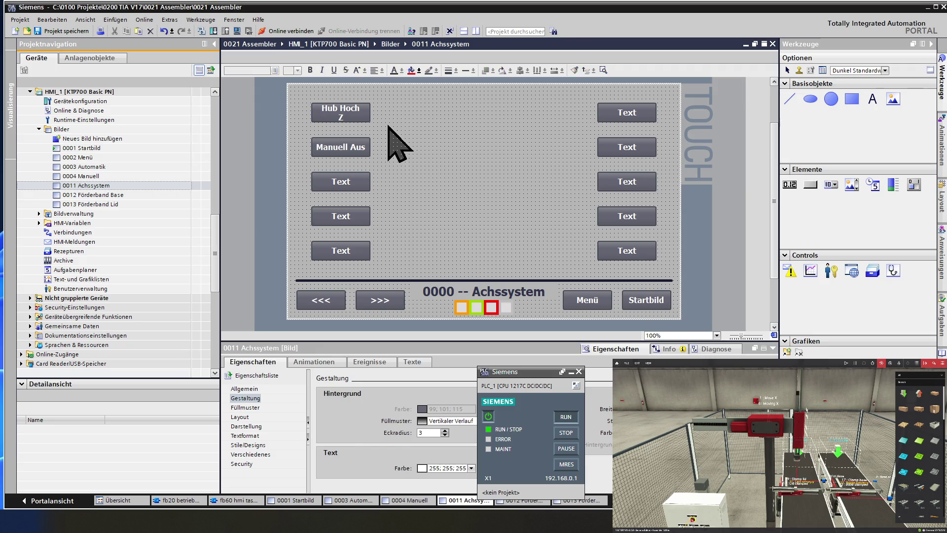
Step: Label the second, third and fourth left buttons Hub Runter Z, Hub Hoch Z and Hub Runter Z
double_click(361, 148)
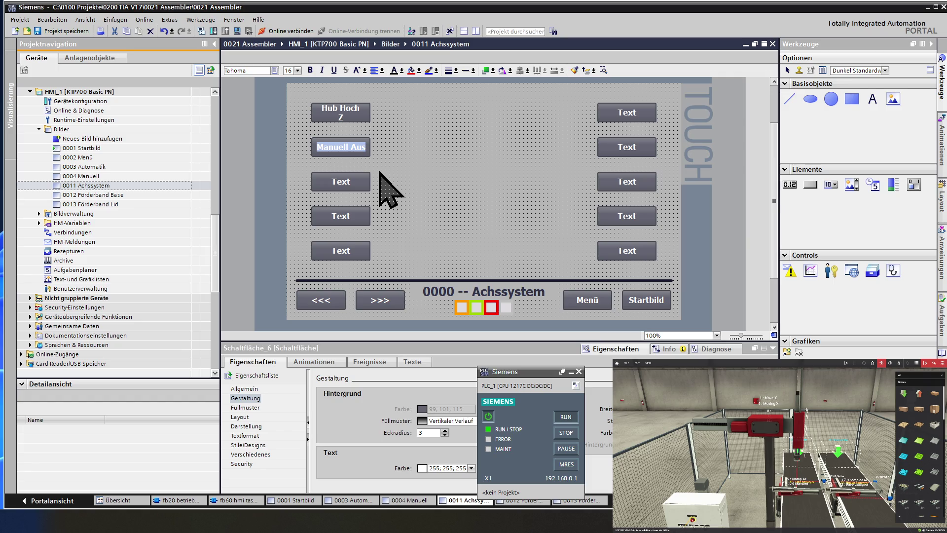
text(Hu)
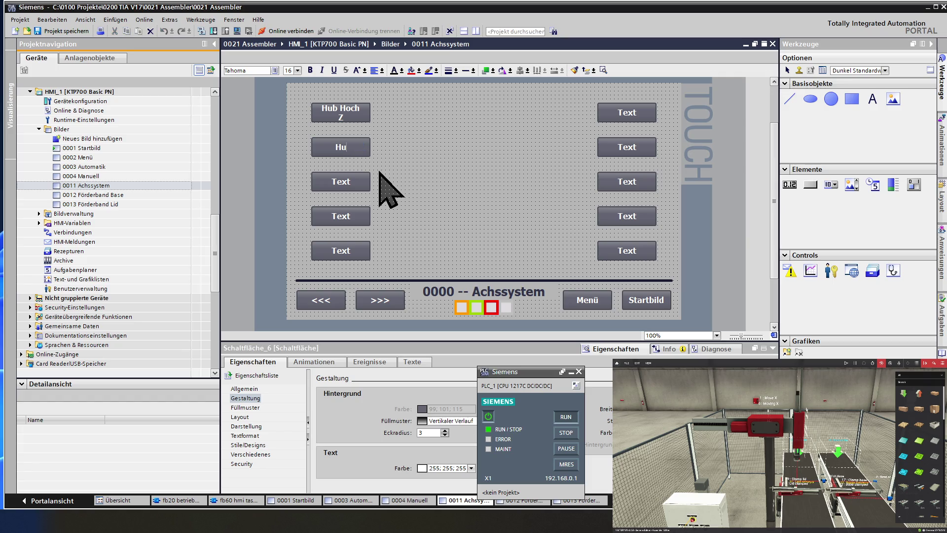
text(b Runter)
key(Return)
text(Z)
key(Escape)
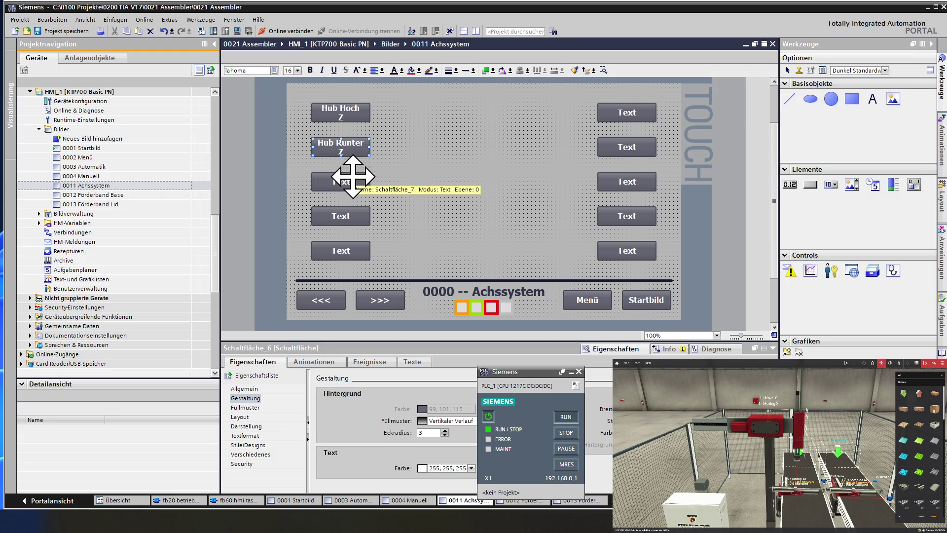
double_click(342, 182)
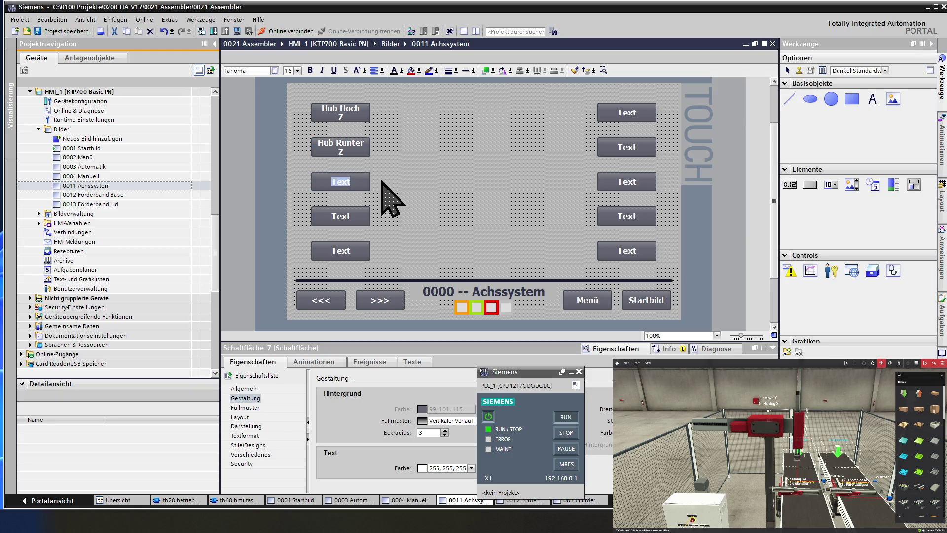
text(Hu)
double_click(342, 106)
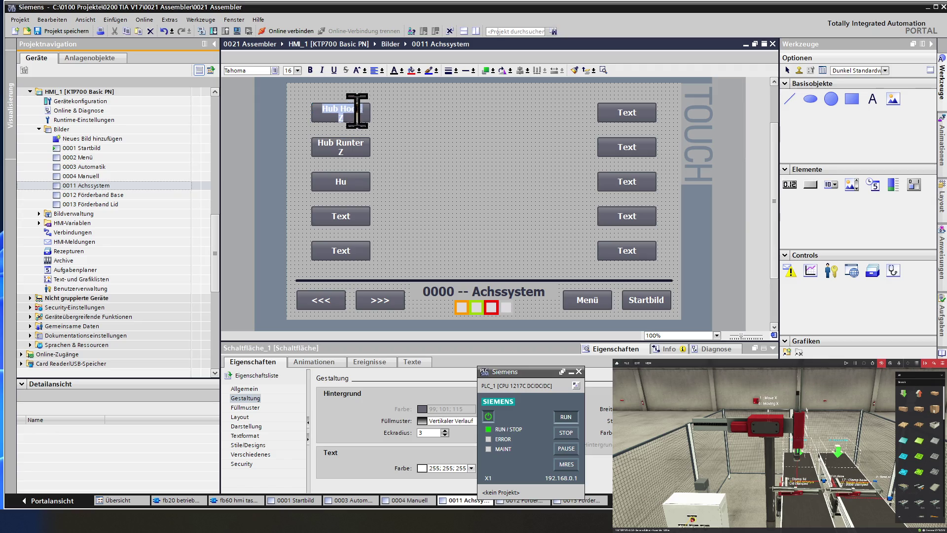
double_click(344, 212)
text(Hub Runter Z)
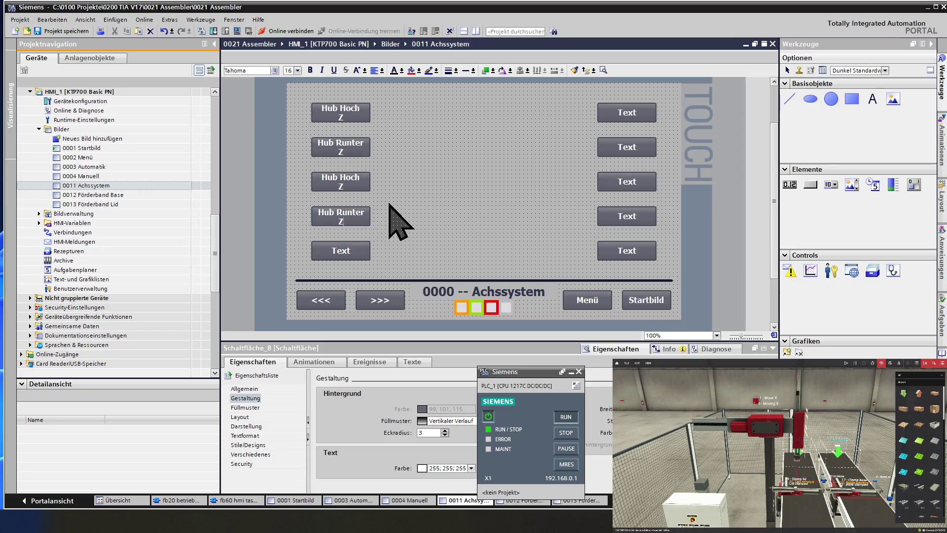
Step: Change the top-left button label from Hub Hoch Z to Hub Vor X
click(395, 217)
double_click(338, 109)
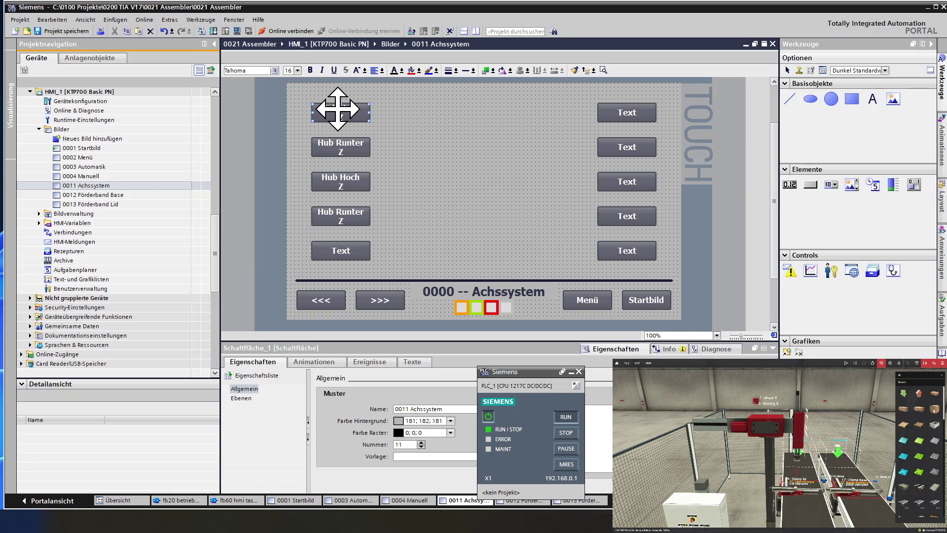
click(364, 112)
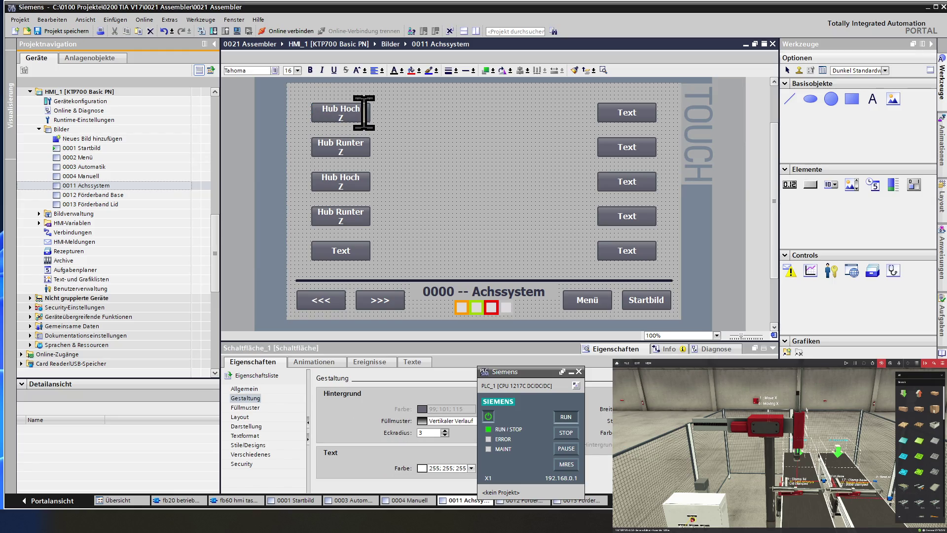
key(BackSpace)
key(BackSpace)
key(BackSpace)
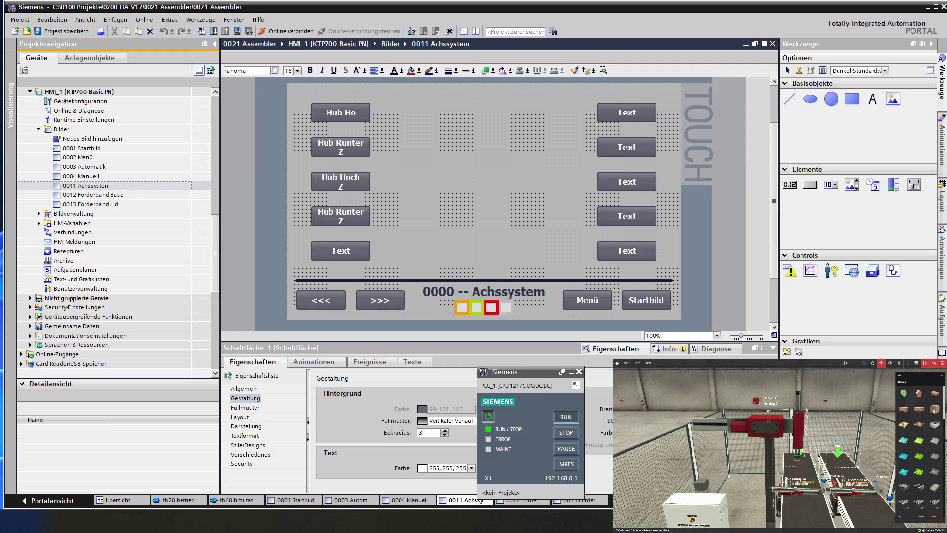
text(Vor)
key(Return)
text(X)
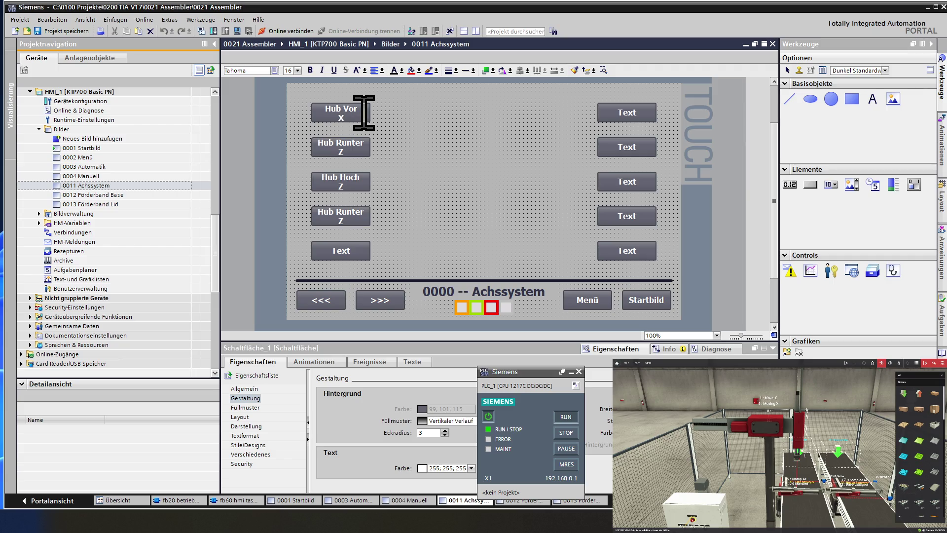
click(381, 122)
Step: Shorten the second left button's label from Hub Runter Z to Hub Z
click(355, 142)
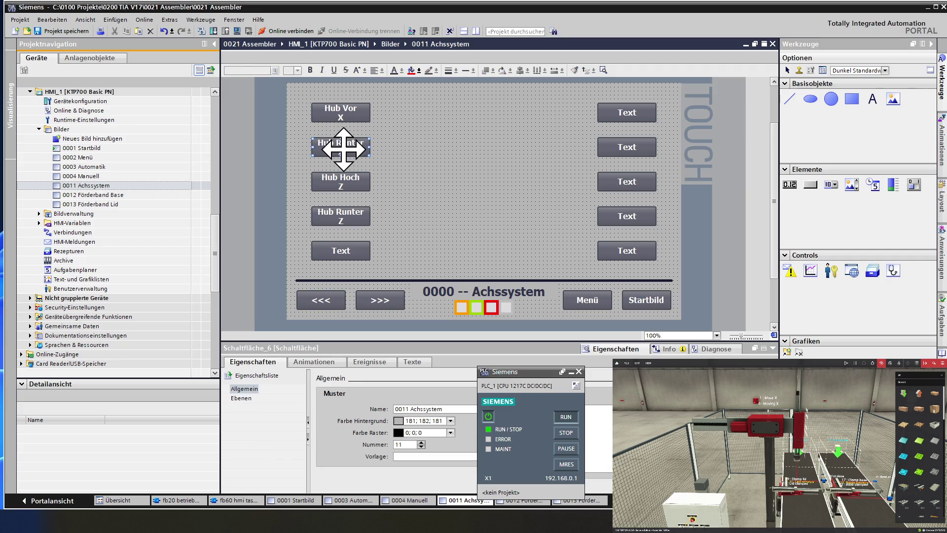
double_click(341, 146)
click(364, 152)
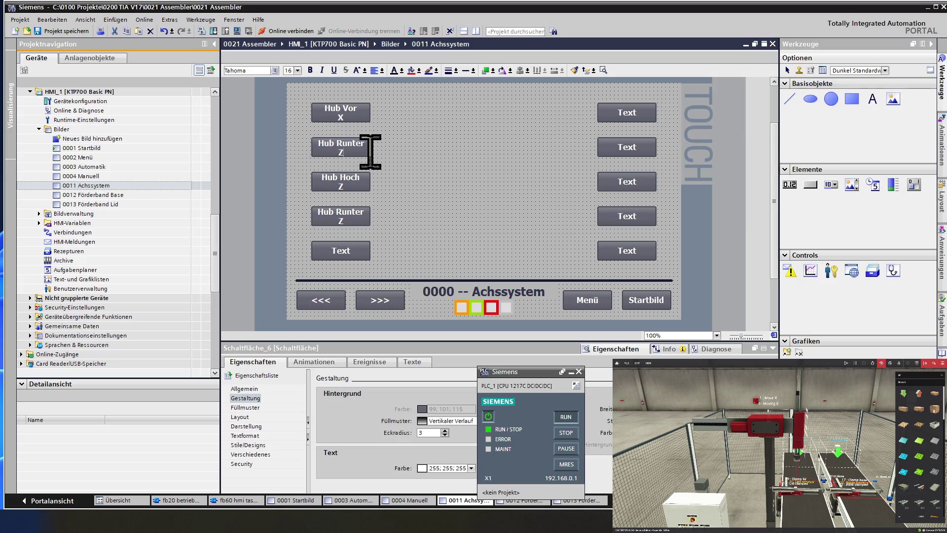
key(BackSpace)
key(BackSpace)
key(BackSpace)
key(BackSpace)
key(BackSpace)
key(BackSpace)
text(Z)
Step: Relabel the top-left button as 'Hub Zurück' / 'X'
double_click(349, 110)
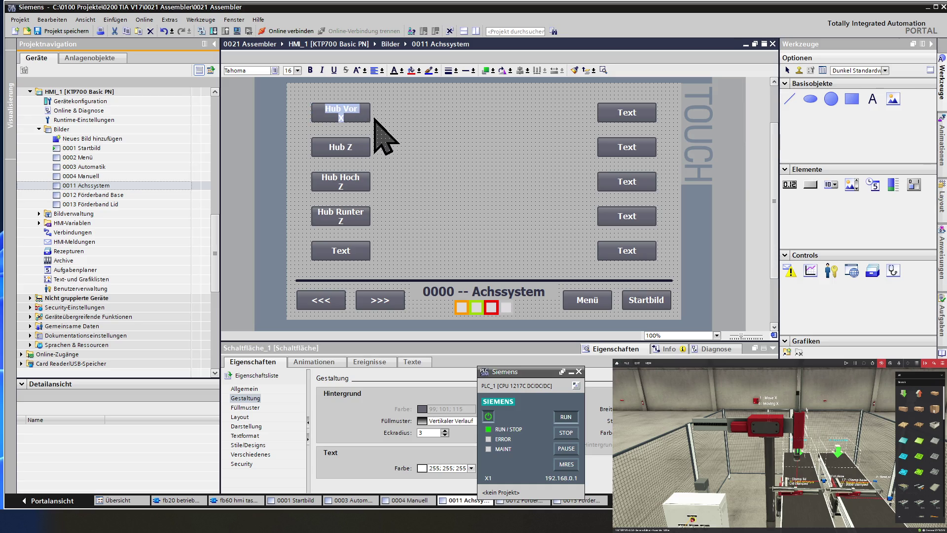
text(Hub V)
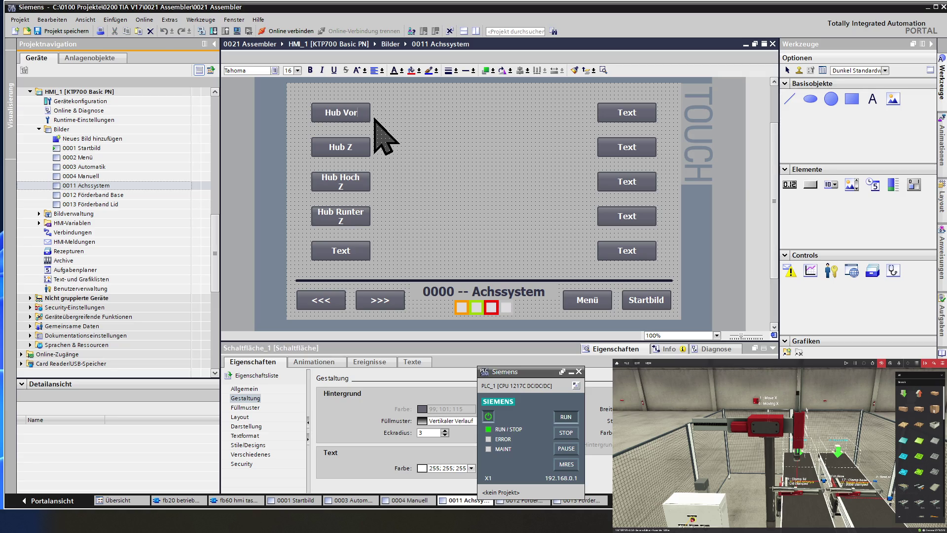
key(BackSpace)
text(Zurüc)
text(k)
key(Return)
text(X)
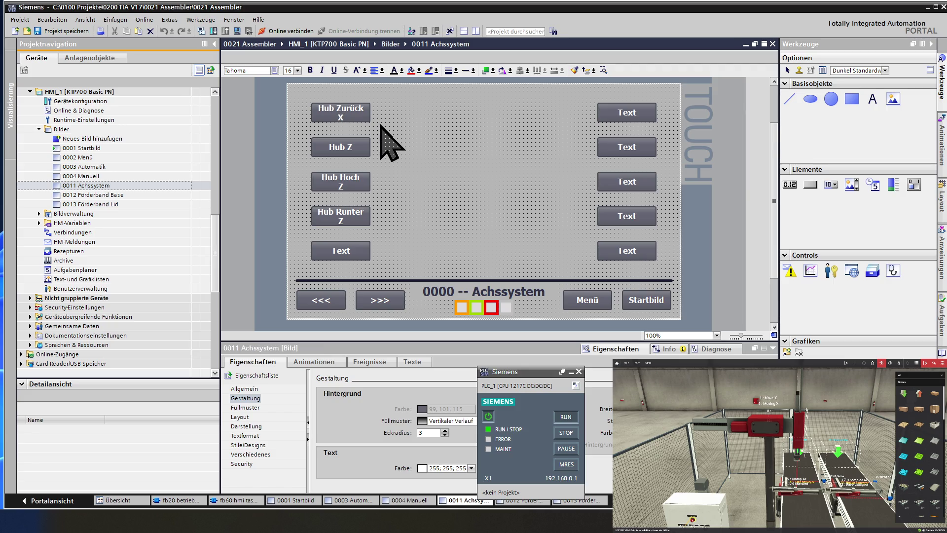
Step: Relabel the second left button as 'Hub Vor' / 'X'
click(345, 146)
double_click(351, 147)
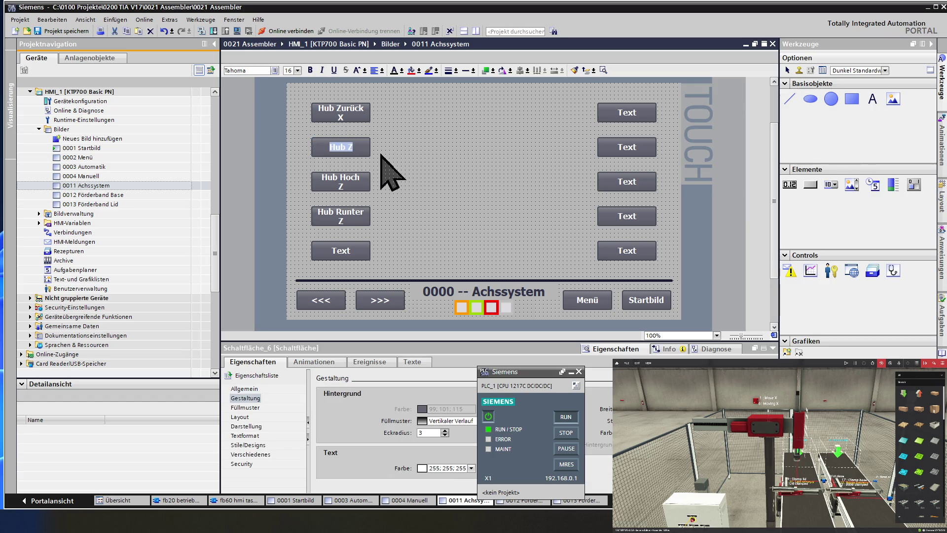
text(Hub V)
text(or)
key(Return)
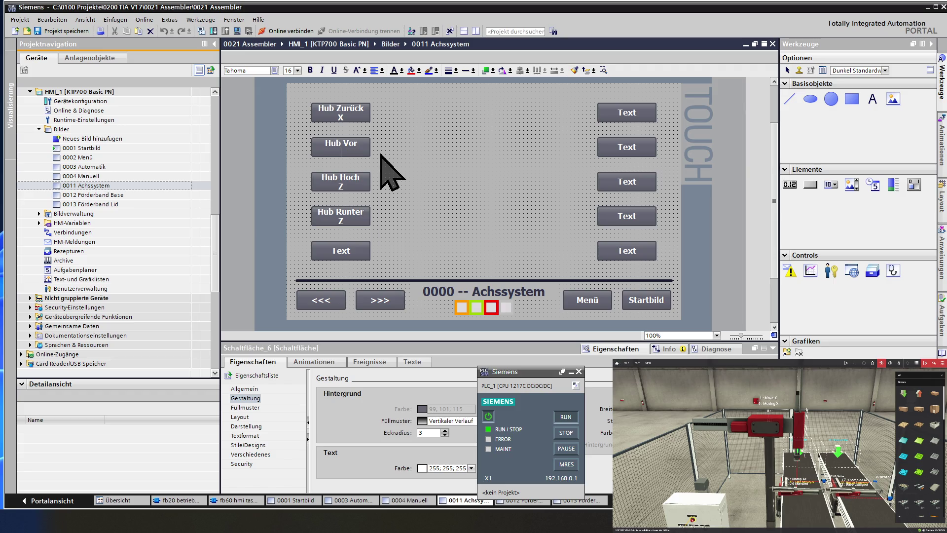
text(X)
key(Escape)
click(624, 110)
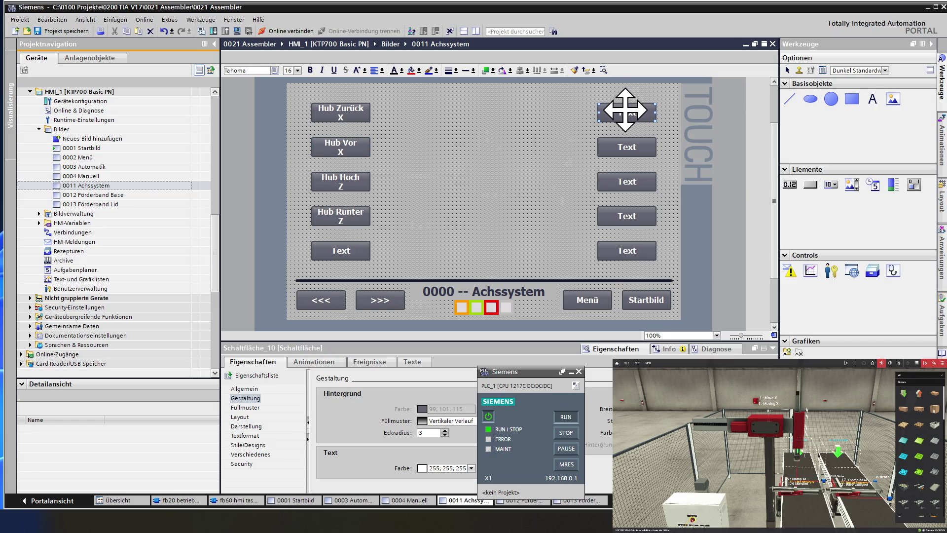
Step: Label the top-right button 'Vakuum Aus' and the button below it 'Vakuum Ein'
double_click(624, 110)
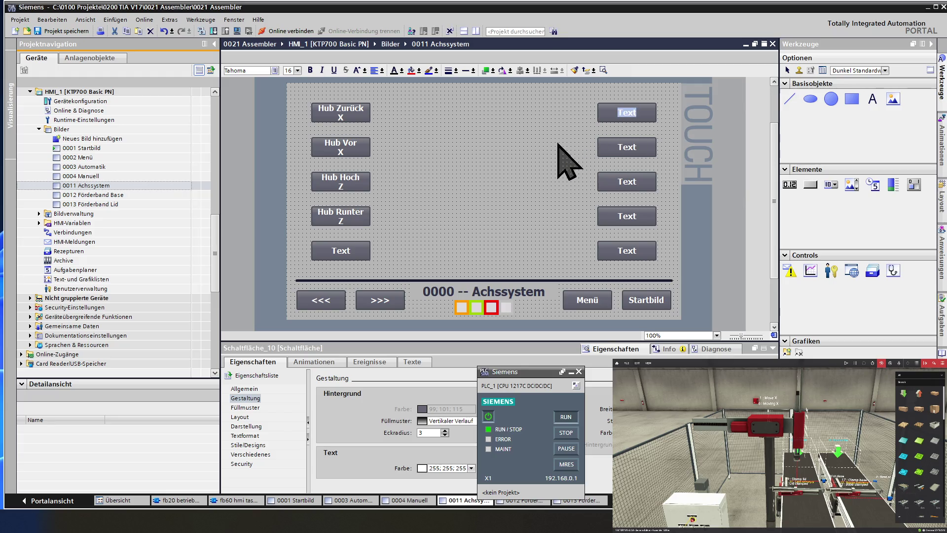
text(Vakk)
key(BackSpace)
text(uum)
text( Aus)
click(623, 145)
click(623, 145)
text(Vakuu)
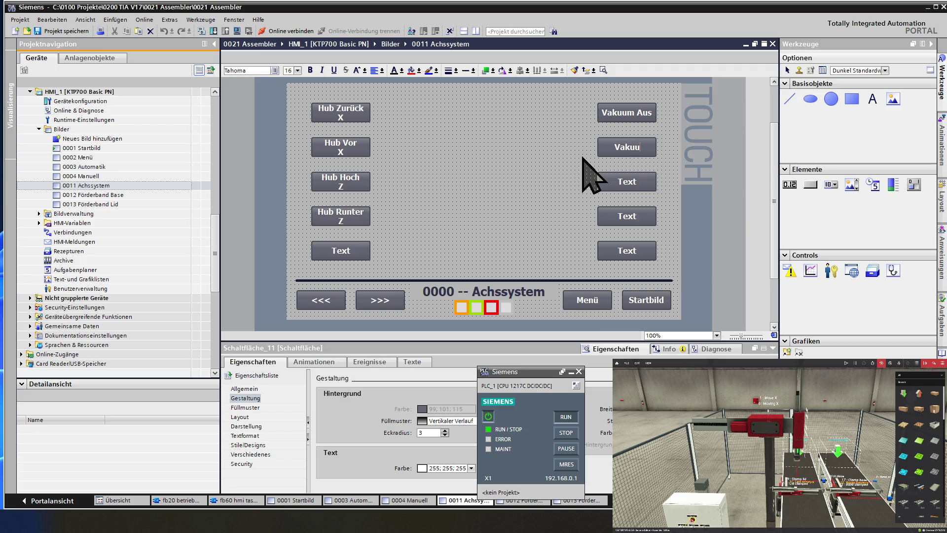
text(m Ein)
key(Return)
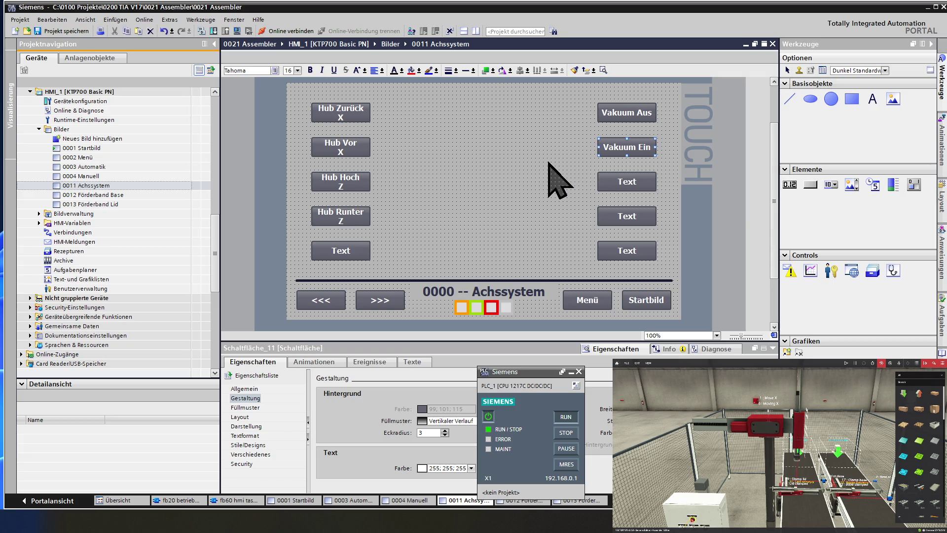
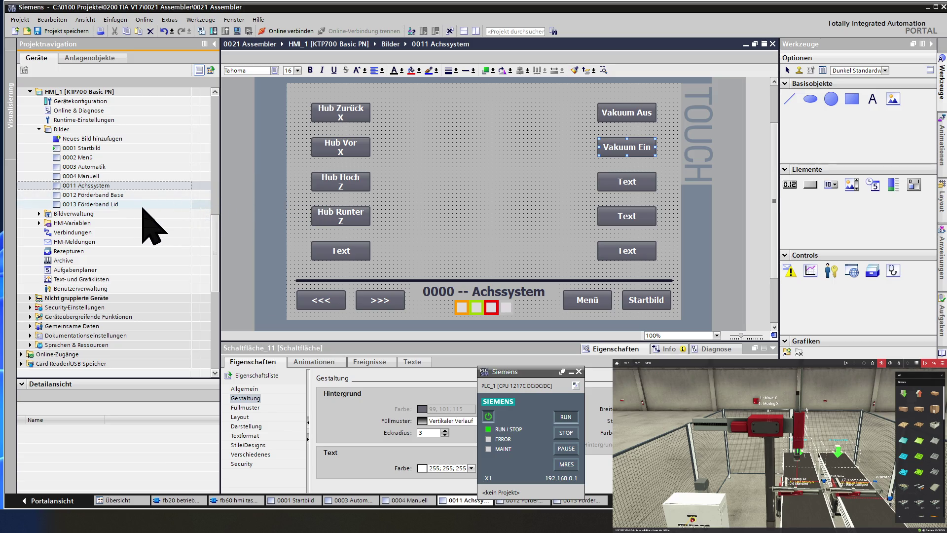
Step: Open 0012 Förderband Base and caption the first left button 'Förderband' / 'Aus' on two lines
double_click(116, 203)
double_click(121, 196)
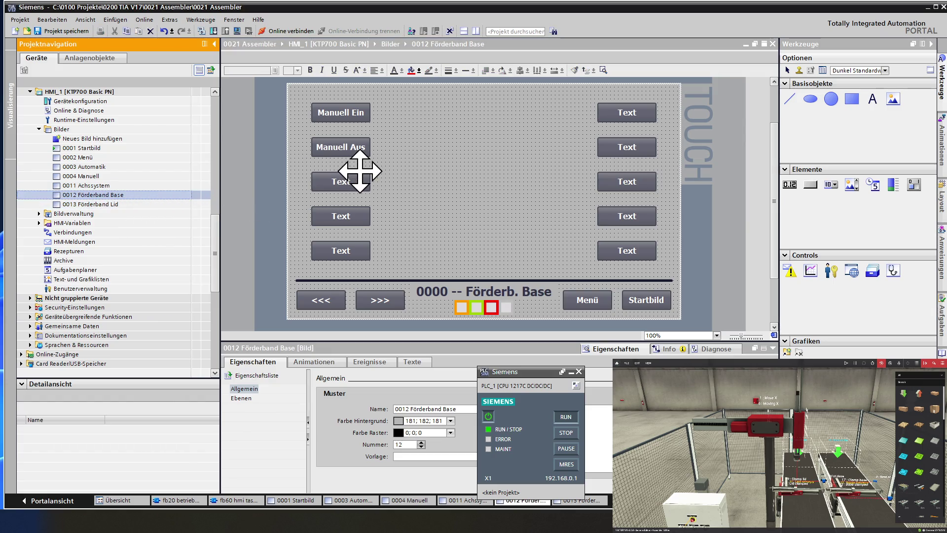
double_click(334, 106)
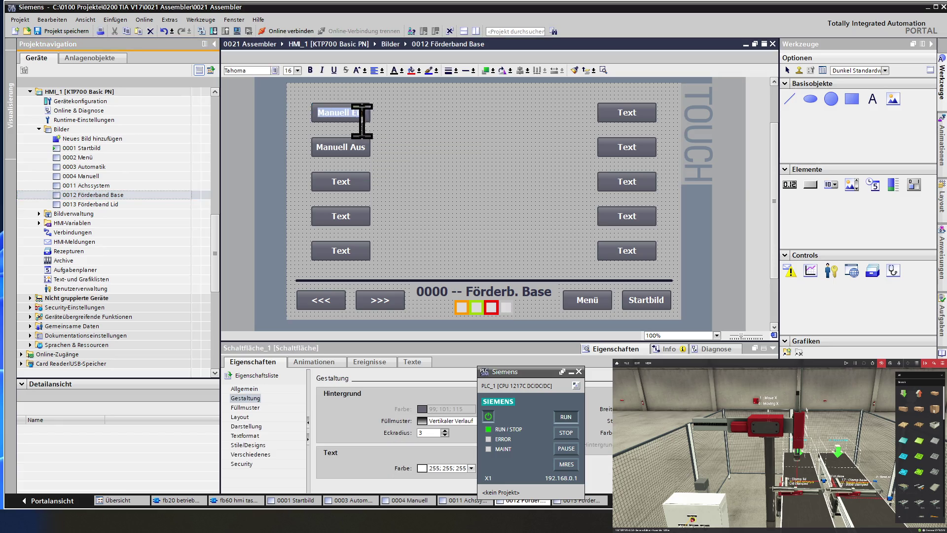
text(F)
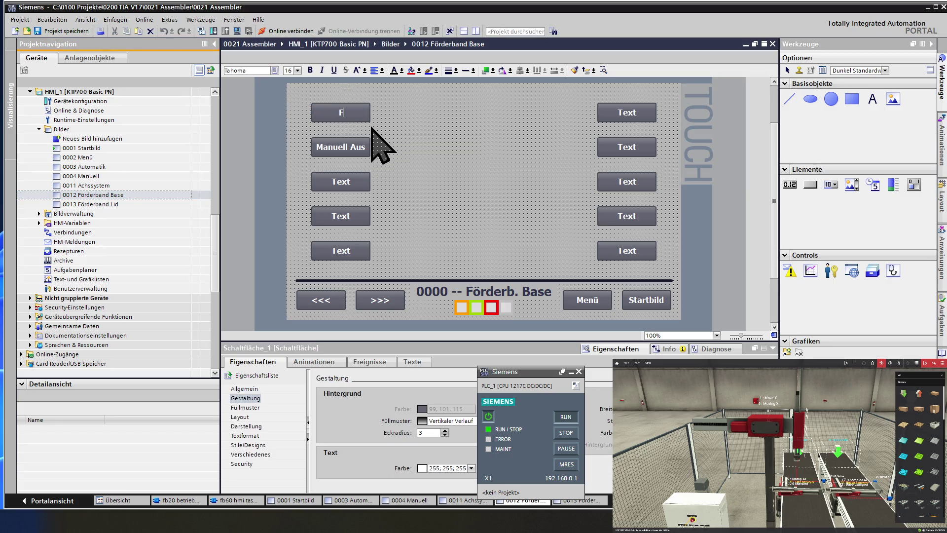
text(örderband Ei)
key(BackSpace)
key(BackSpace)
text(a)
key(BackSpace)
text(Aus)
key(BackSpace)
key(BackSpace)
key(BackSpace)
key(Return)
text(Aus)
click(345, 144)
Step: Caption the second left button 'Förderband' / 'Ein' on two lines
click(348, 145)
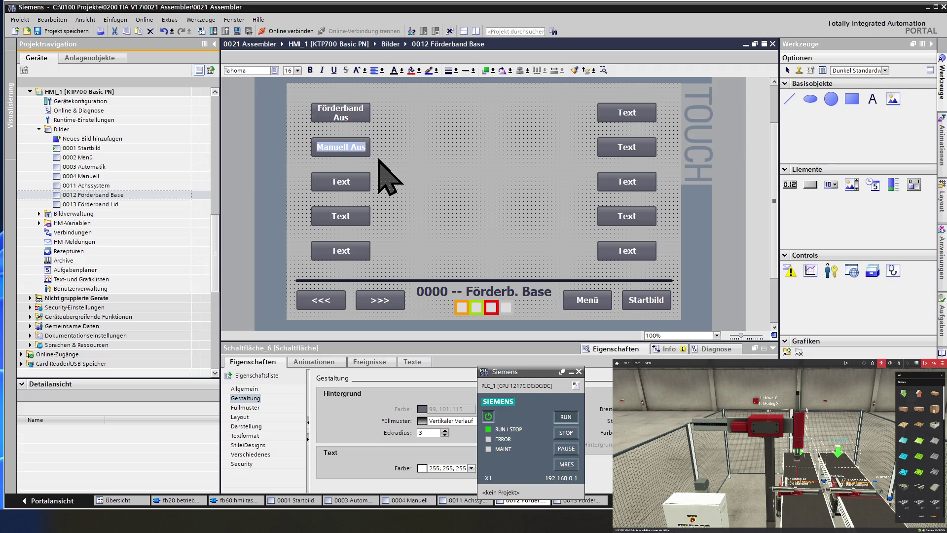
text(Förde)
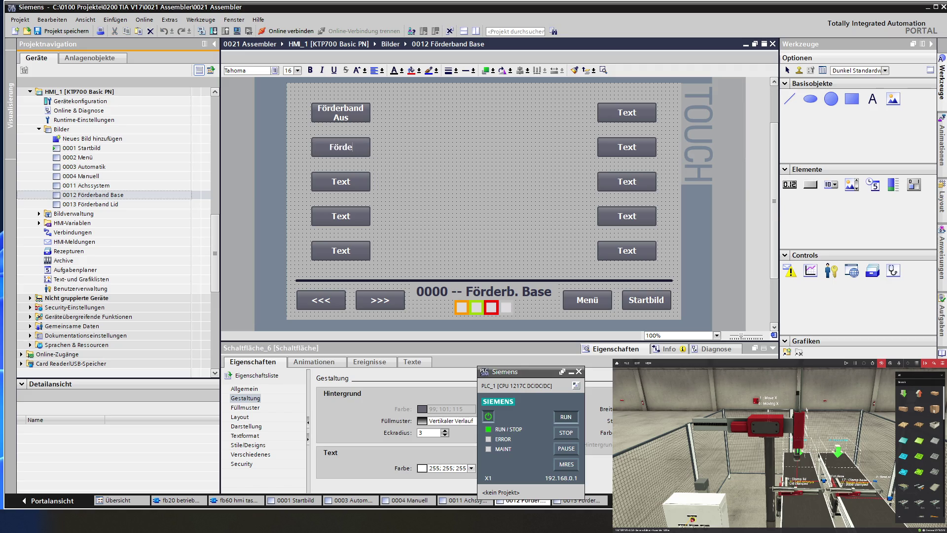
text(rband Ein)
key(BackSpace)
key(BackSpace)
key(BackSpace)
key(Return)
text(in)
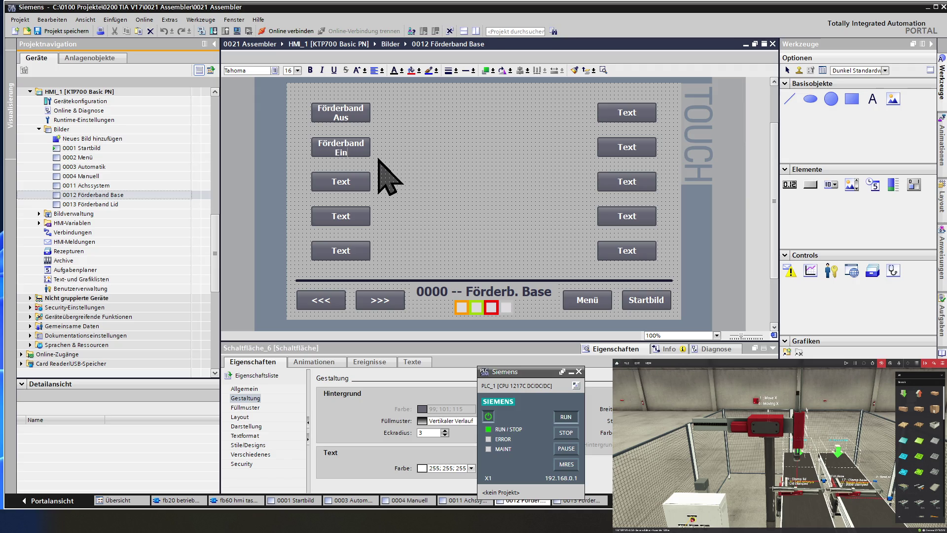
click(370, 150)
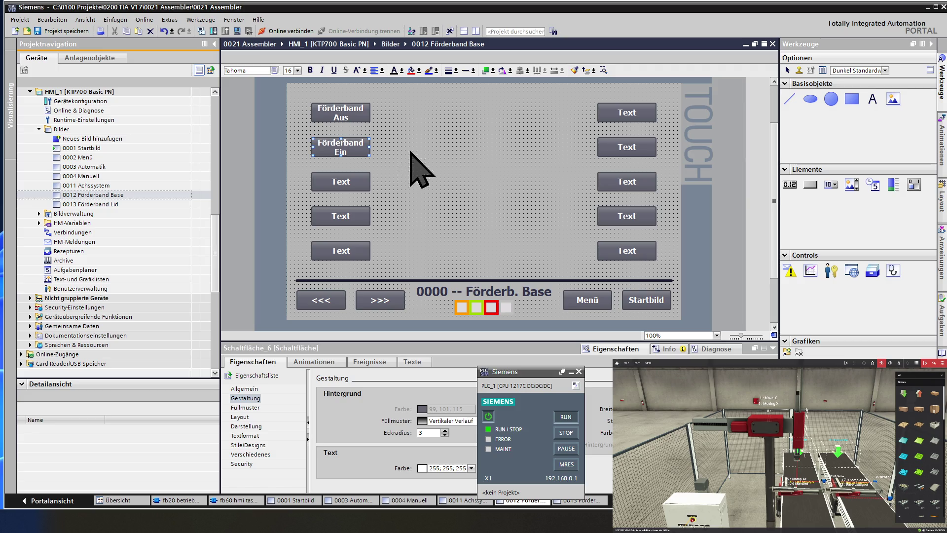
Step: Caption the top-right button 'Place Base' / 'Zurück' on two lines
click(627, 109)
double_click(628, 109)
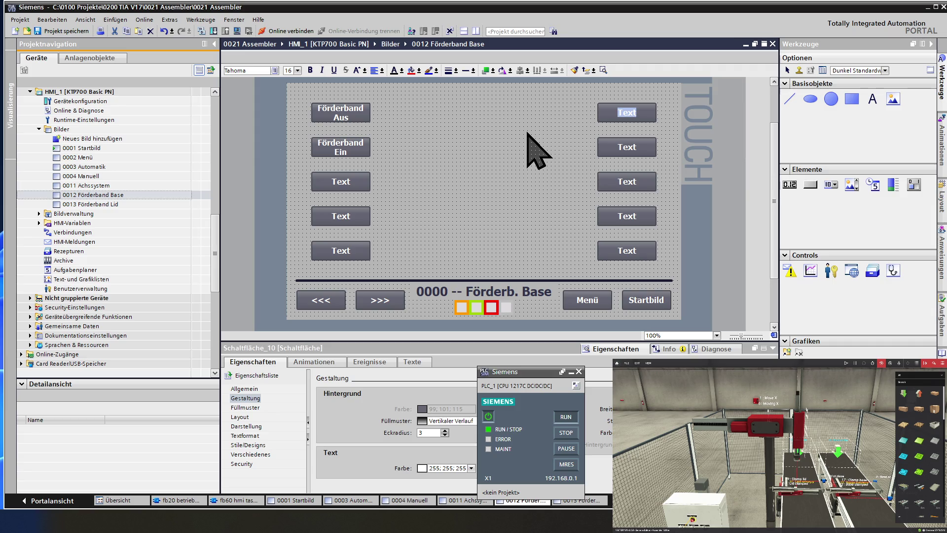
text(Base)
text(P)
key(BackSpace)
key(BackSpace)
key(BackSpace)
key(BackSpace)
text(lace Bas)
text(e)
key(Return)
text(Zurü)
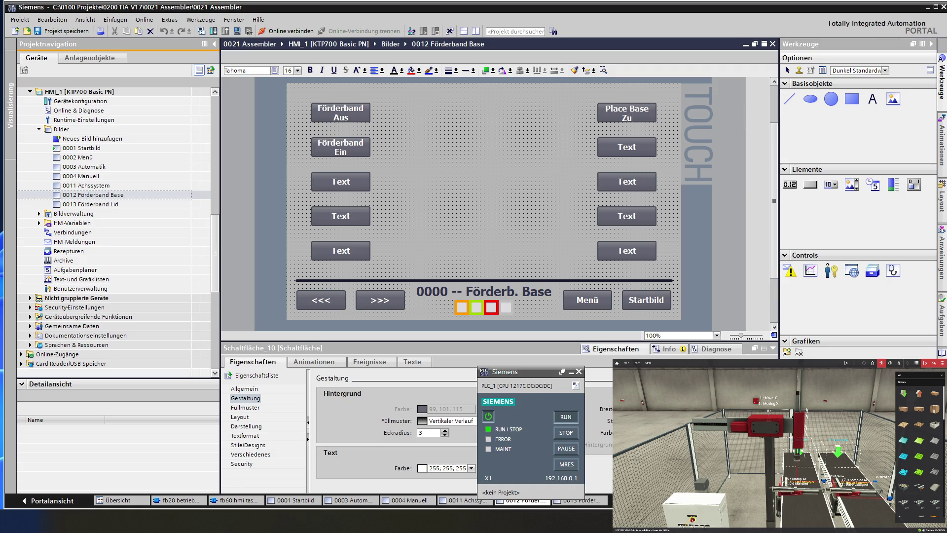
text(ck)
Step: Paste that caption into the second right button and change its second line to 'Vor'
double_click(617, 110)
key(ctrl+c)
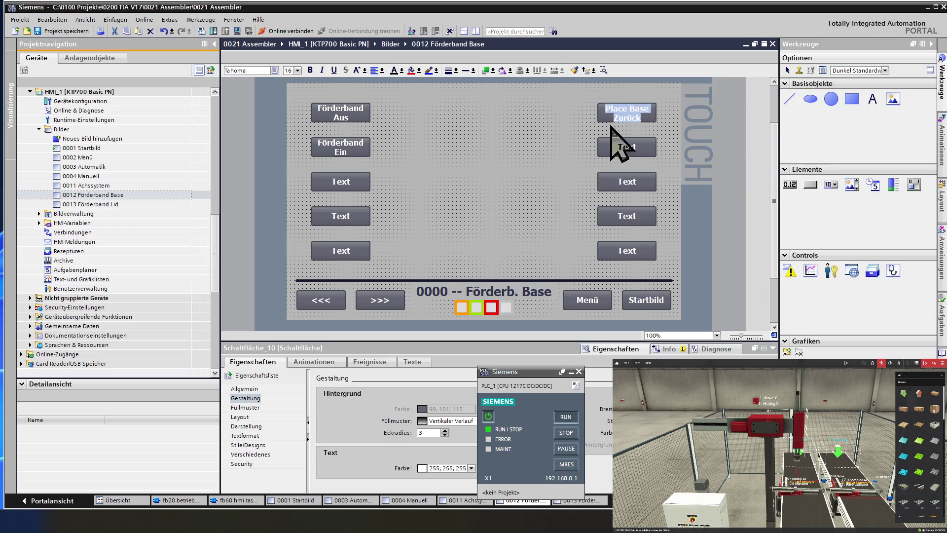
double_click(626, 146)
key(ctrl+v)
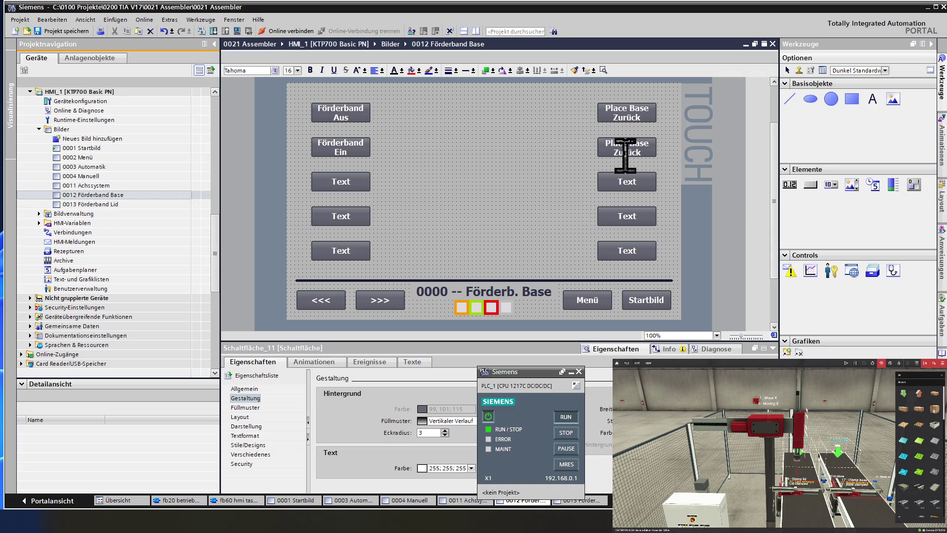
key(BackSpace)
key(BackSpace)
key(BackSpace)
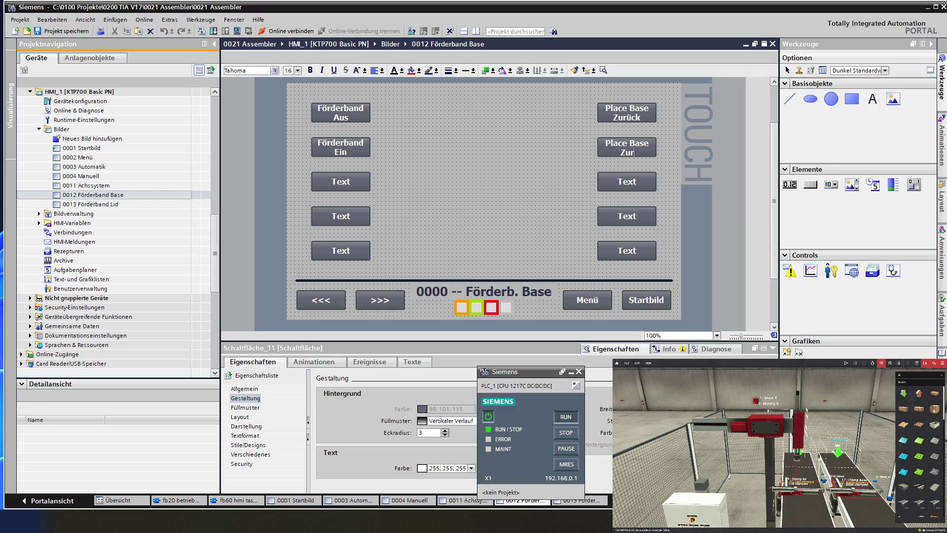
text(Vor)
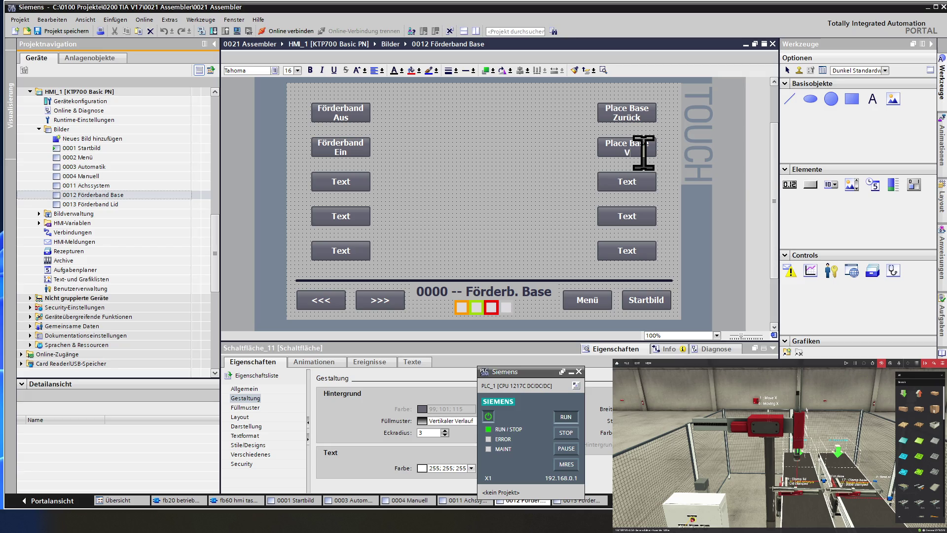
click(549, 168)
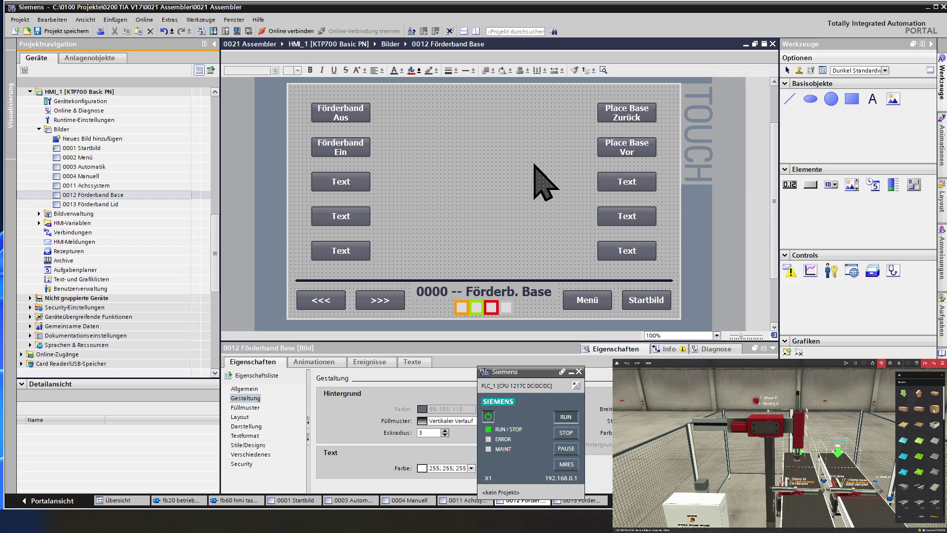
Step: Caption the third right button 'Place Base Runter' from the pasted caption
click(624, 180)
click(624, 180)
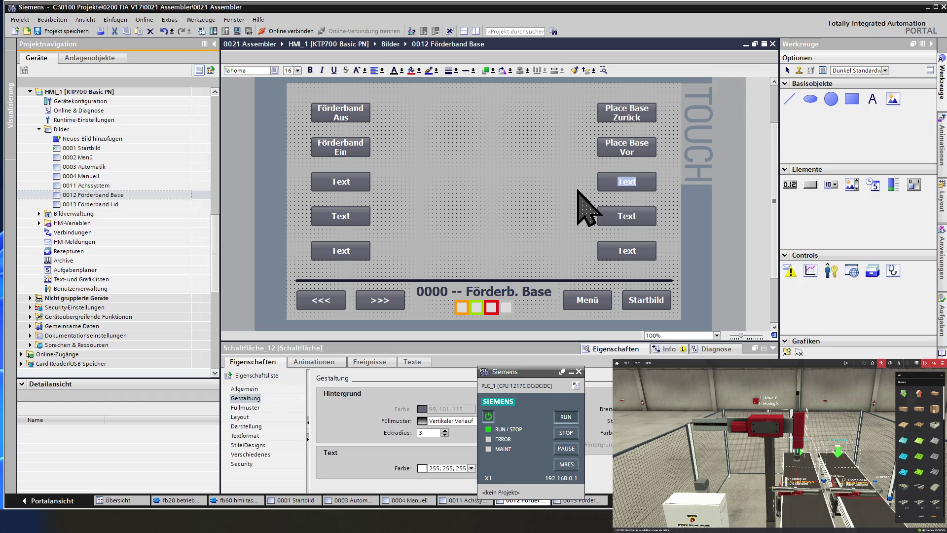
key(ctrl+v)
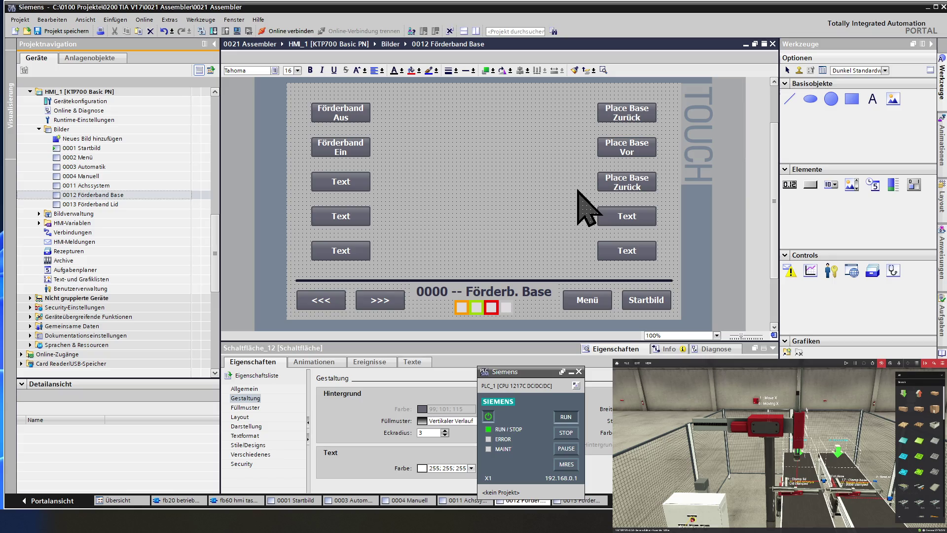
click(646, 190)
key(BackSpace)
key(BackSpace)
key(BackSpace)
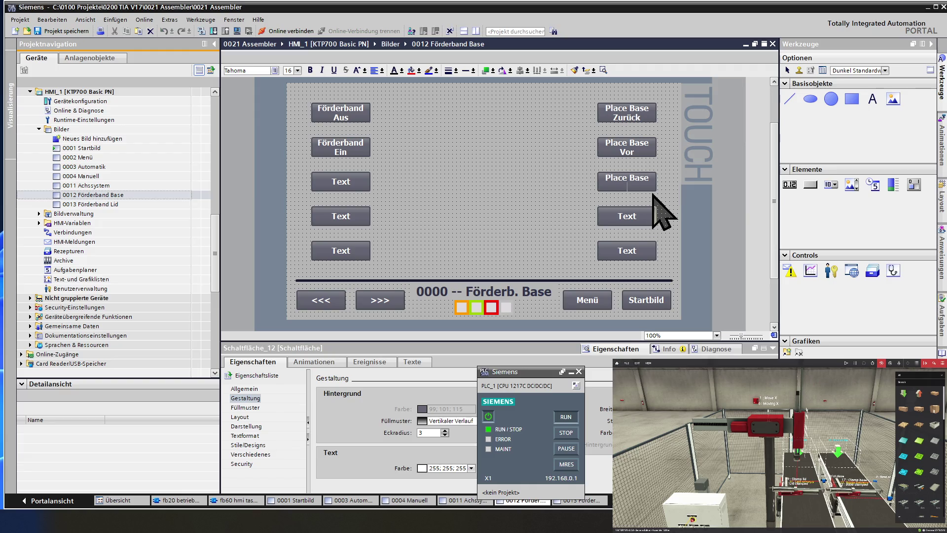
text(Runter)
click(570, 222)
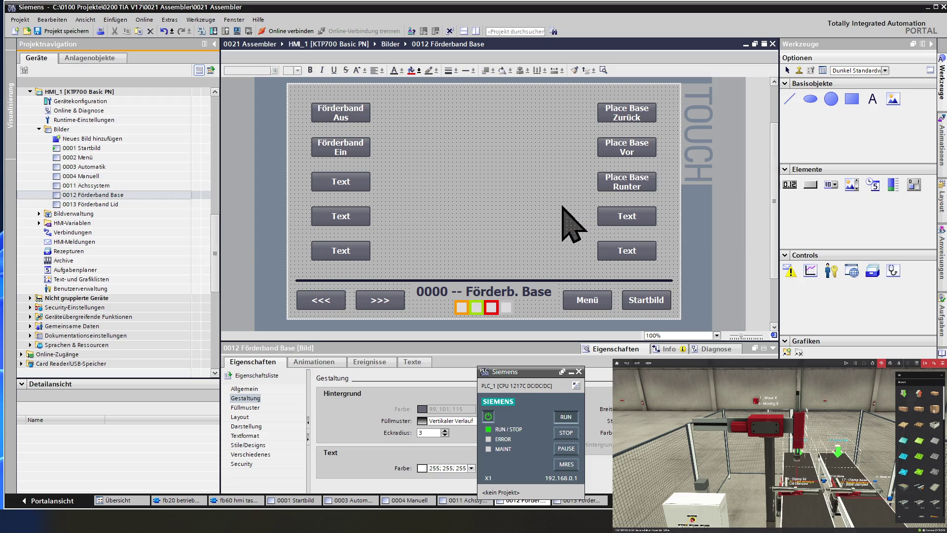
Step: Caption the fourth right button 'Place Base Hoch' from the pasted caption
double_click(621, 216)
key(ctrl+v)
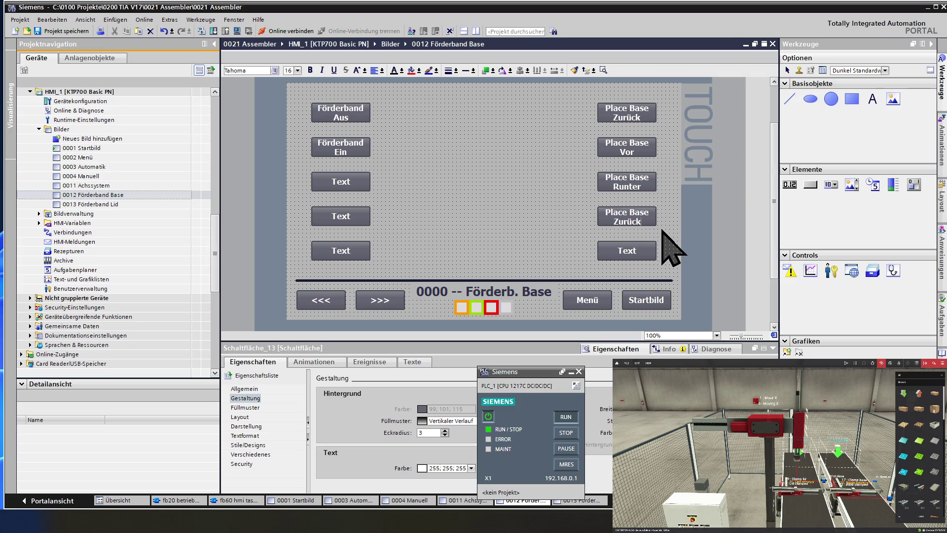
key(BackSpace)
key(BackSpace)
key(BackSpace)
key(BackSpace)
key(BackSpace)
text(Hoch)
click(538, 217)
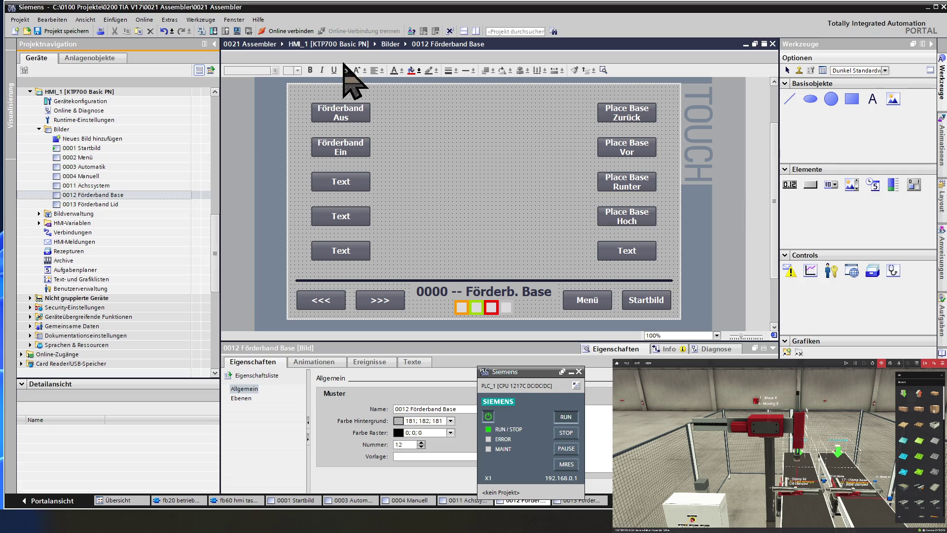
Step: Check the Förderband Aus caption, then open the 0013 Förderband Lid screen
click(342, 112)
click(343, 112)
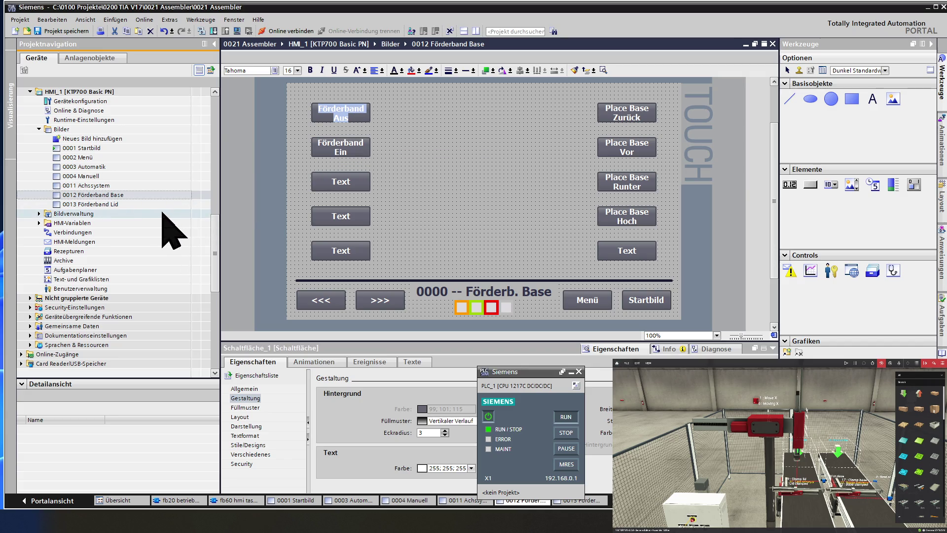
double_click(119, 204)
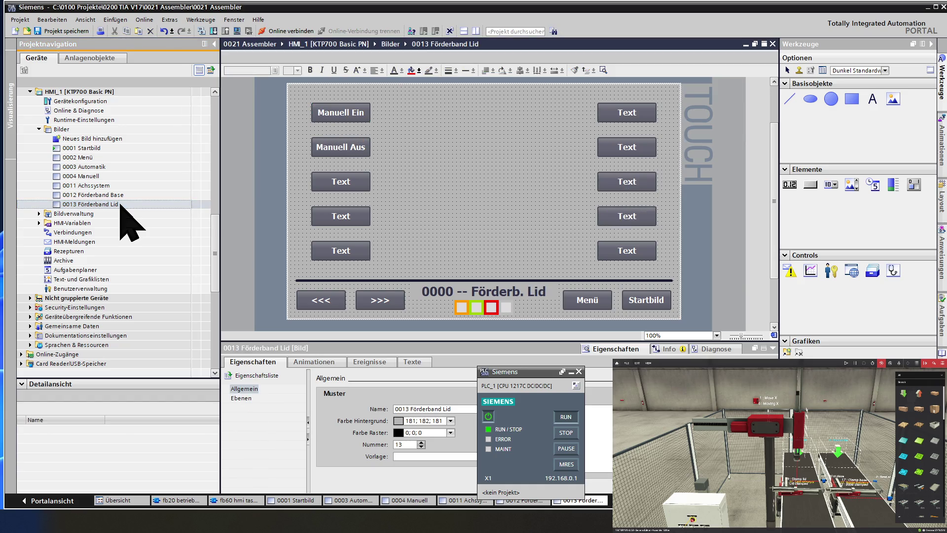
click(351, 110)
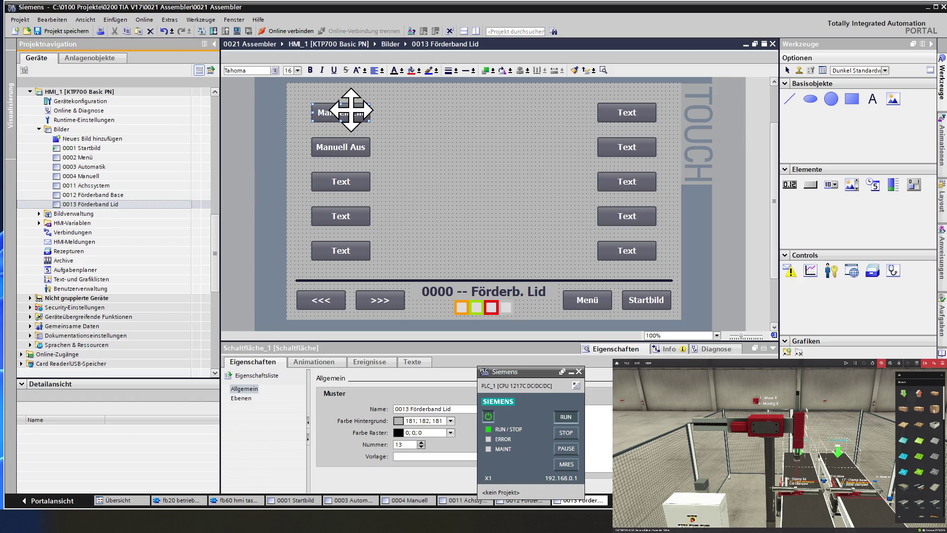
ctrl+click(347, 144)
ctrl+click(346, 181)
ctrl+click(341, 214)
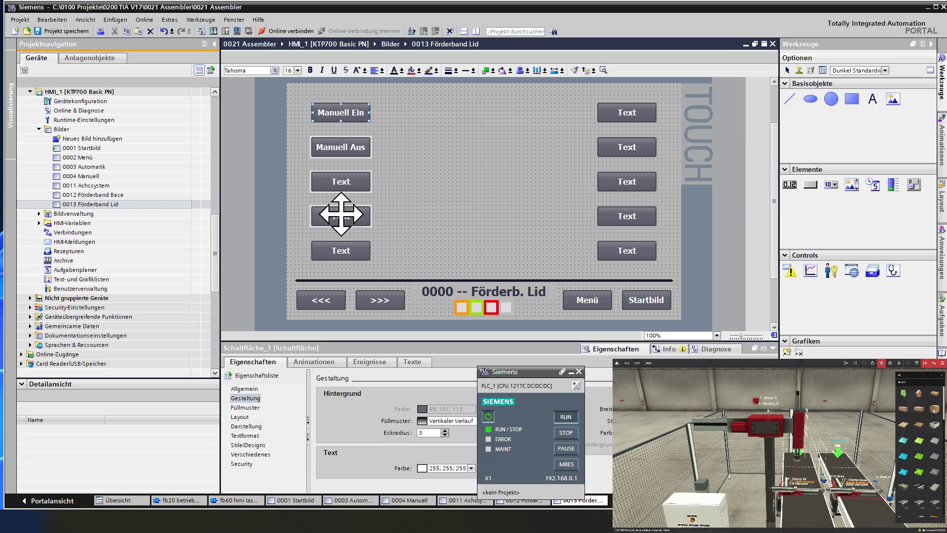
ctrl+click(340, 246)
ctrl+click(613, 114)
ctrl+click(613, 145)
ctrl+click(616, 182)
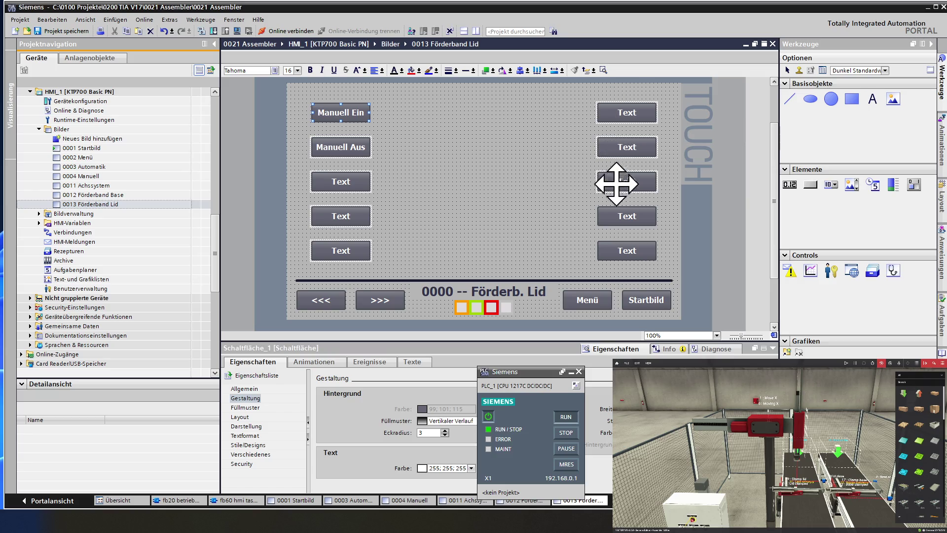
ctrl+click(616, 211)
ctrl+click(617, 244)
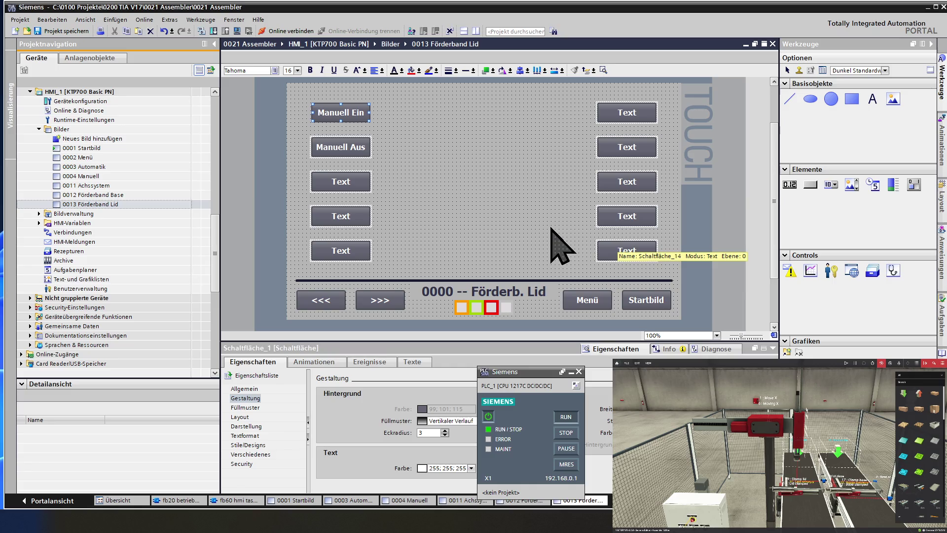
key(Delete)
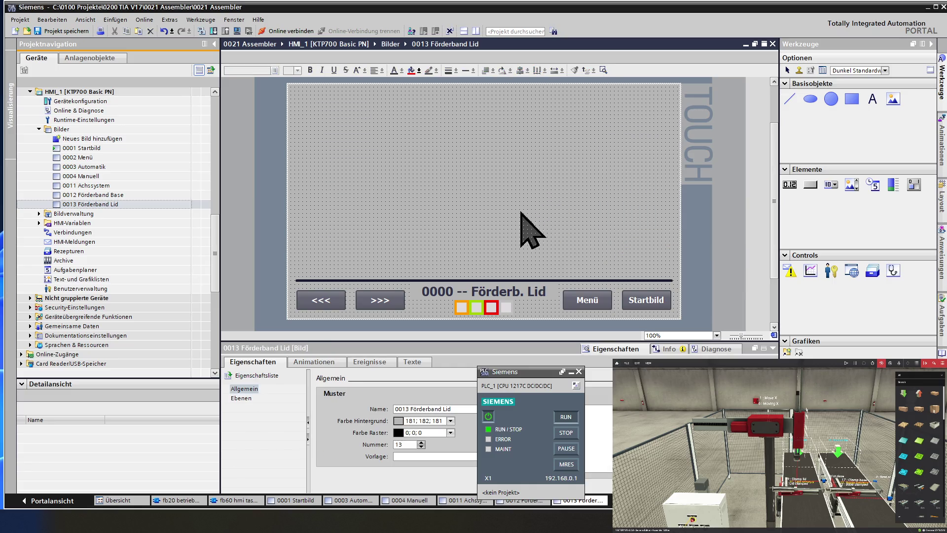
click(123, 195)
double_click(123, 195)
click(341, 114)
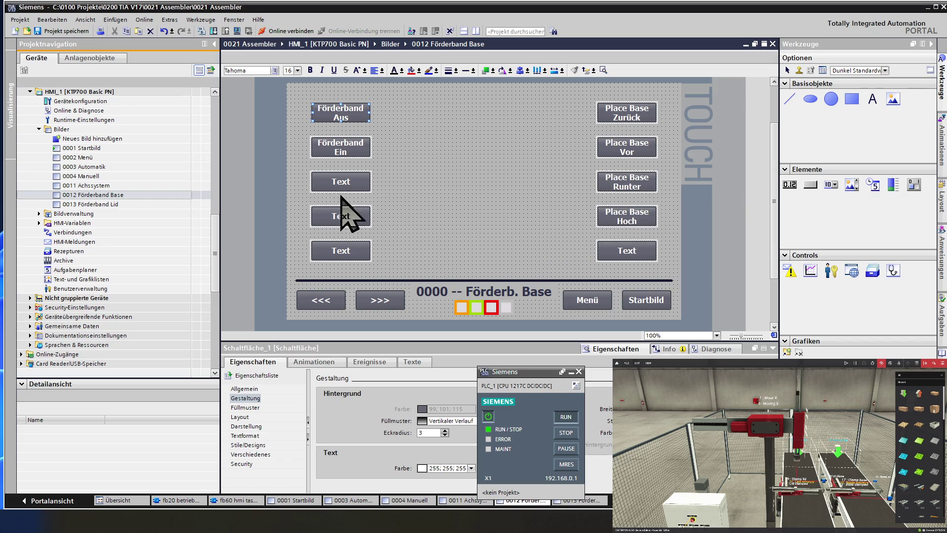
double_click(110, 204)
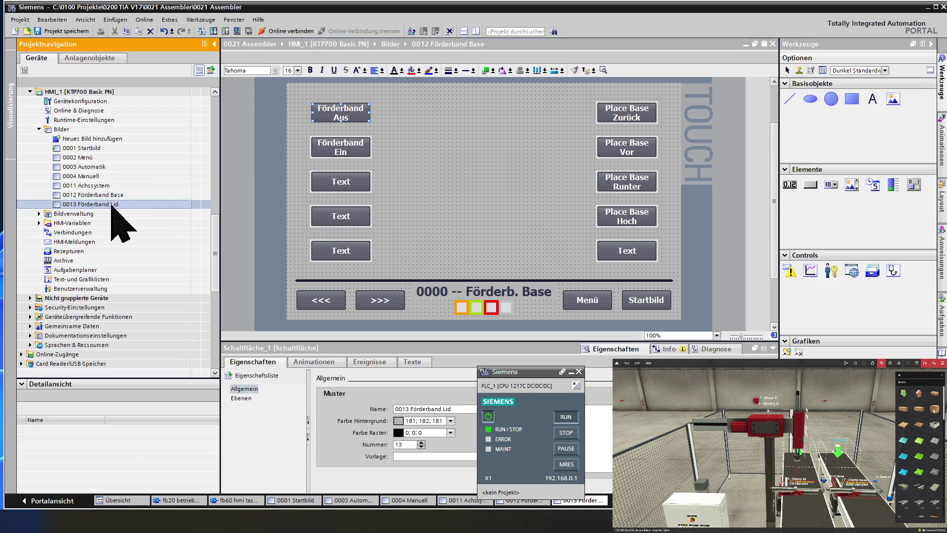
key(ctrl+v)
click(394, 187)
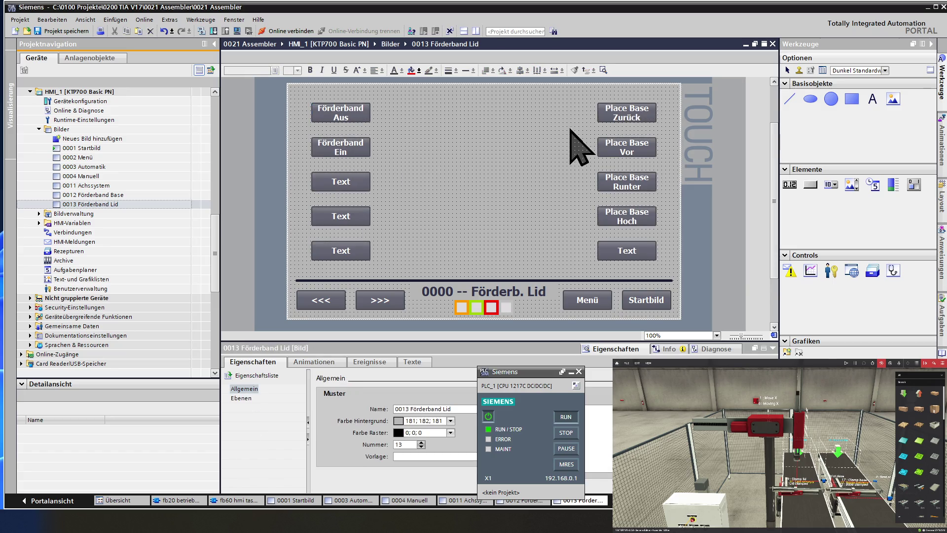
Step: Change the first two right captions to 'Place Lid Zurück' and 'Place Lid Vor'
click(634, 110)
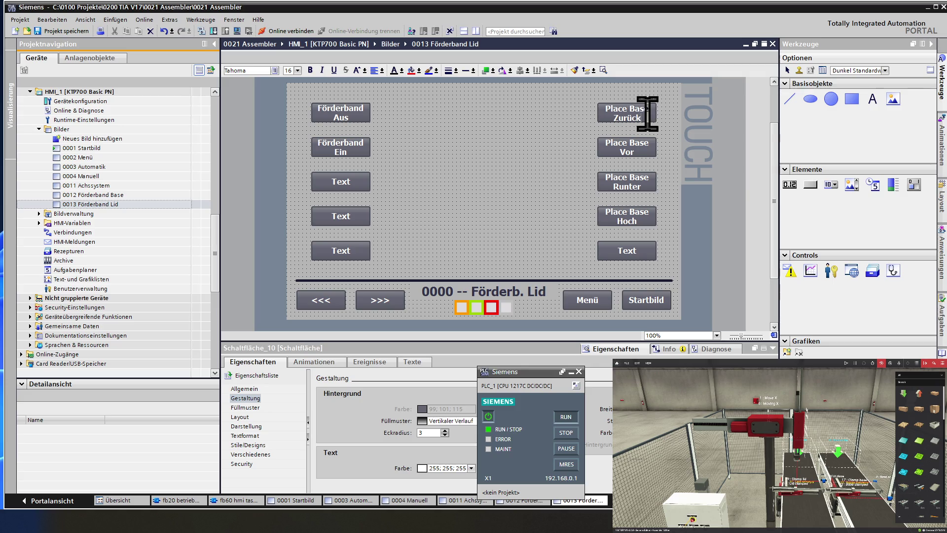
key(BackSpace)
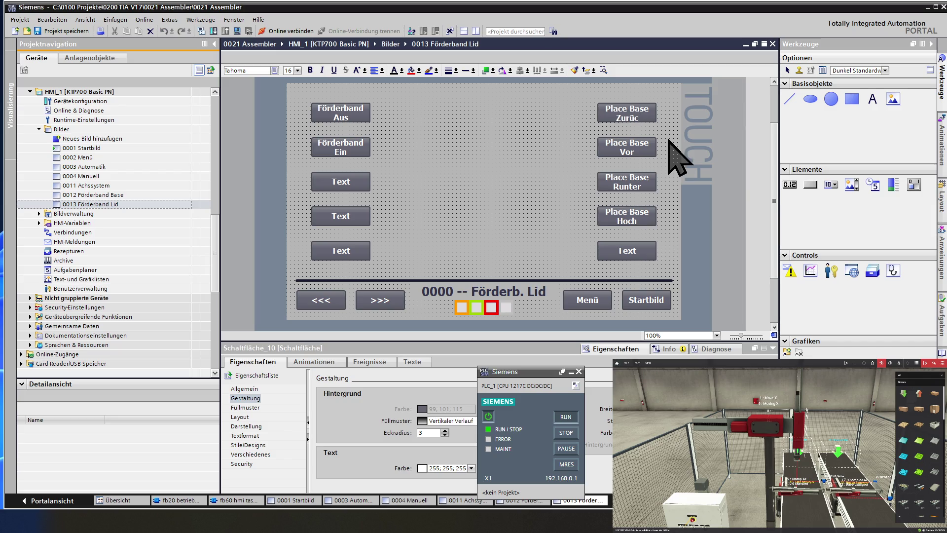
text(k)
key(BackSpace)
key(BackSpace)
key(BackSpace)
key(BackSpace)
text(Lid)
key(Return)
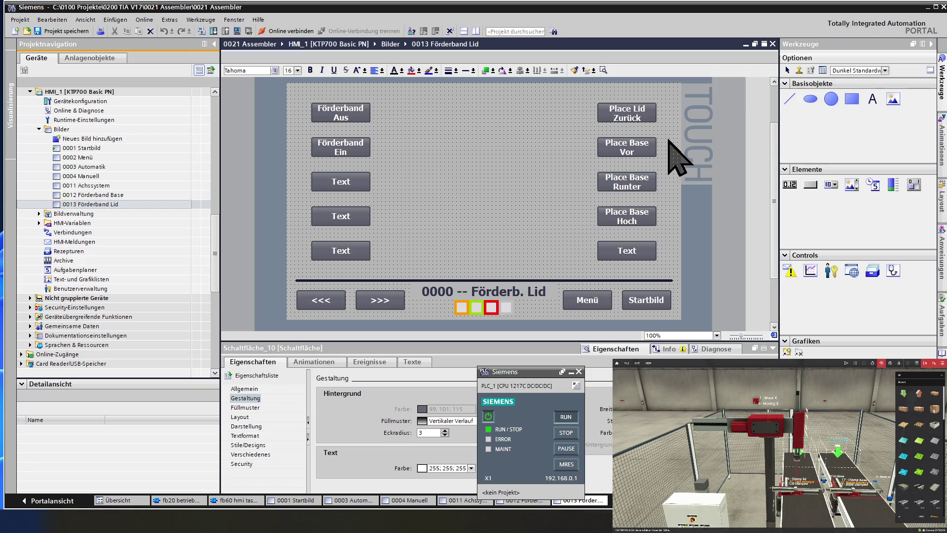
double_click(639, 144)
key(Escape)
key(BackSpace)
key(BackSpace)
key(BackSpace)
key(BackSpace)
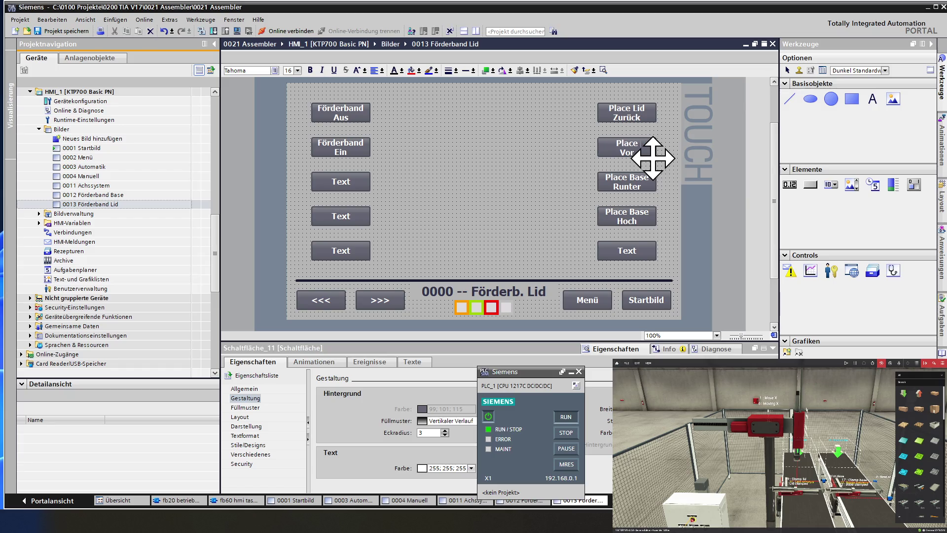
text( Lid)
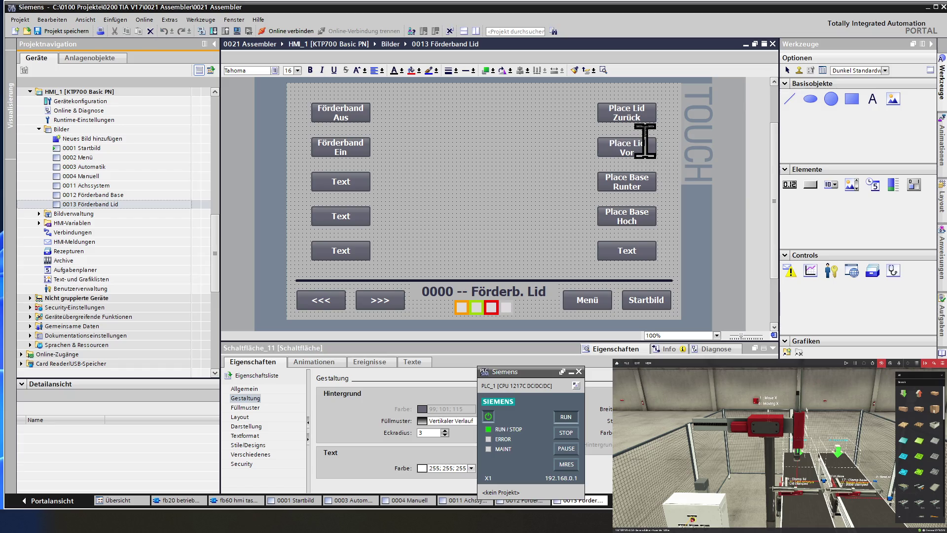
Step: Change the next two right captions to 'Place Lid Runter' and 'Place Lid Hoch'
click(627, 185)
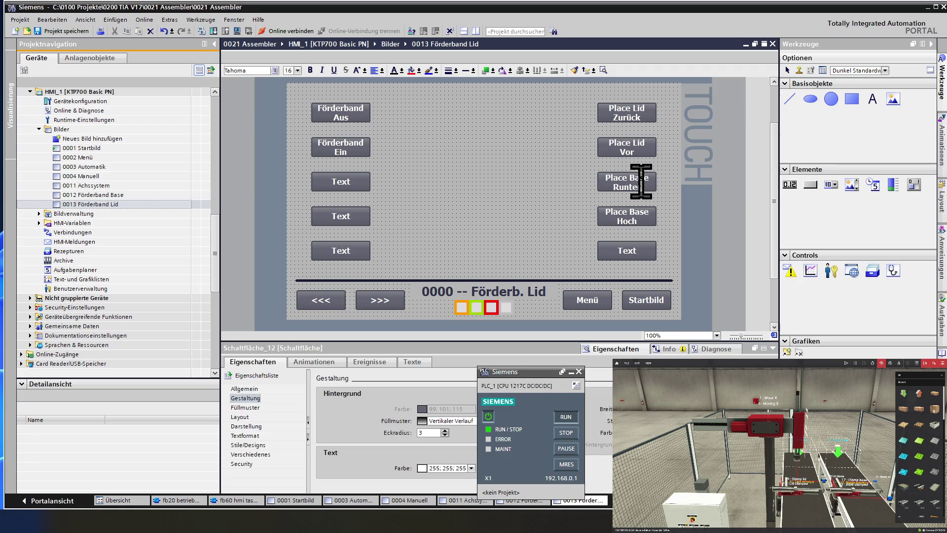
double_click(641, 178)
key(BackSpace)
key(BackSpace)
text(L)
text(id)
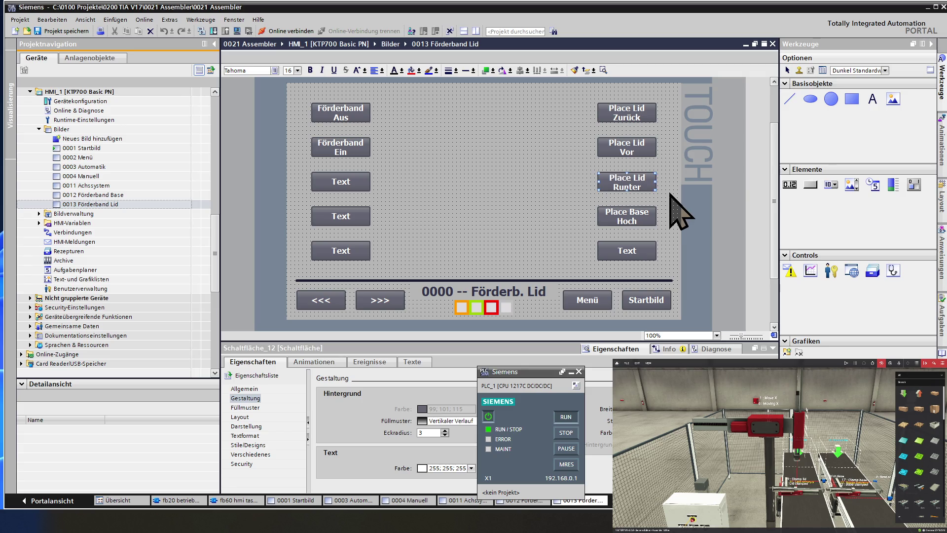
double_click(642, 210)
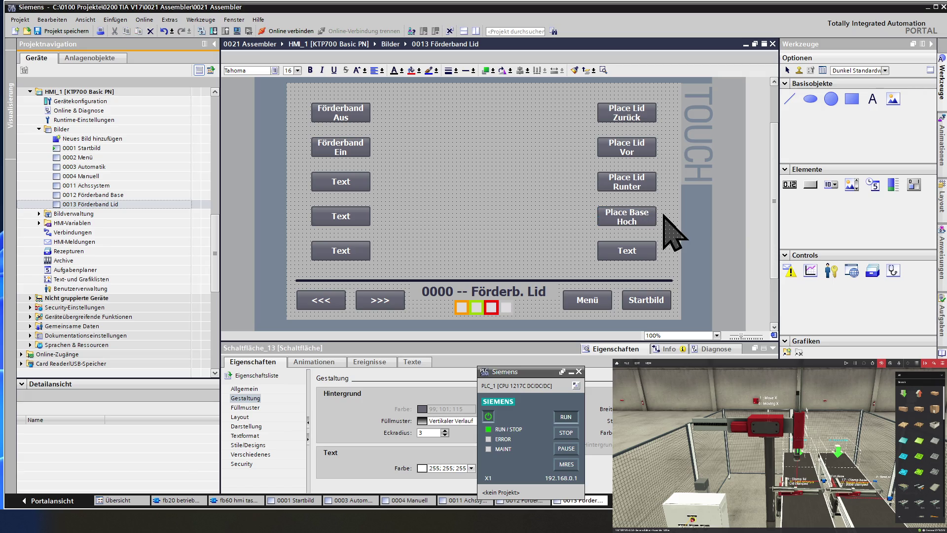
key(BackSpace)
key(BackSpace)
key(BackSpace)
key(BackSpace)
key(BackSpace)
text(Lid)
key(Escape)
Step: Save the project and open the 0004 Manuell screen
click(522, 205)
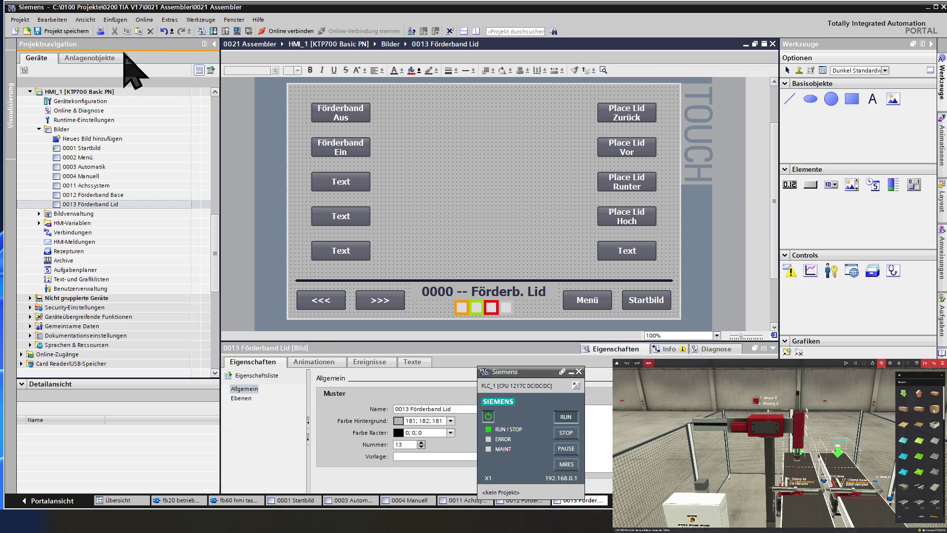
click(64, 31)
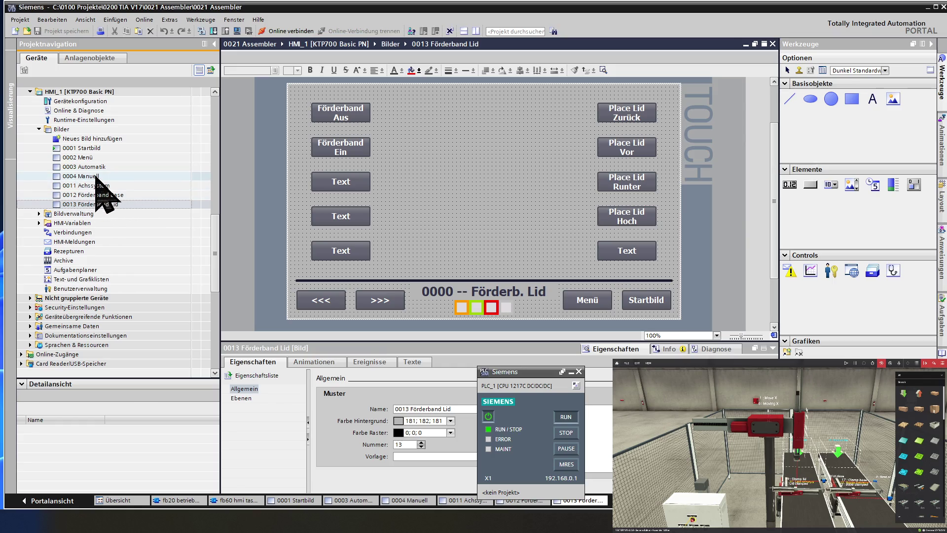
double_click(96, 176)
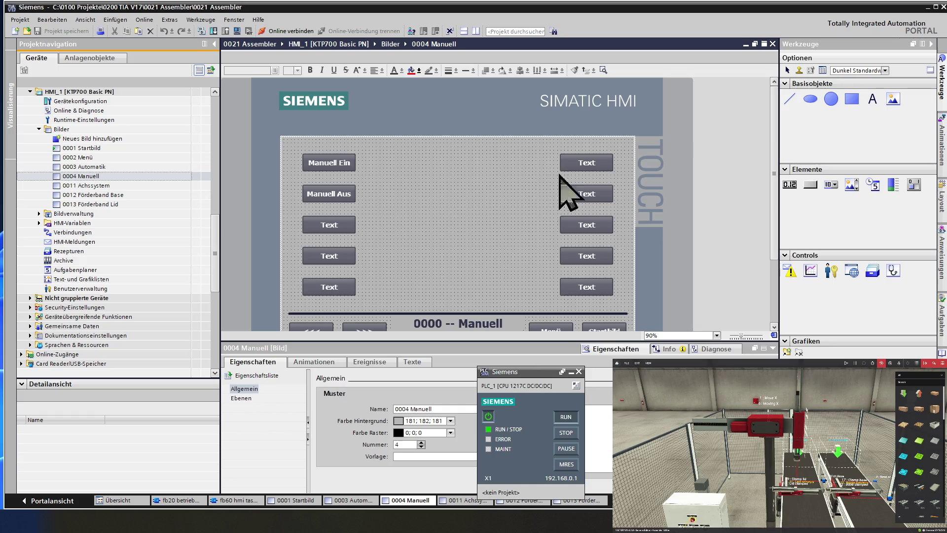
Step: Label the top-right button 'Achssystem' and the second one 'Förderband' / 'Base'
double_click(587, 162)
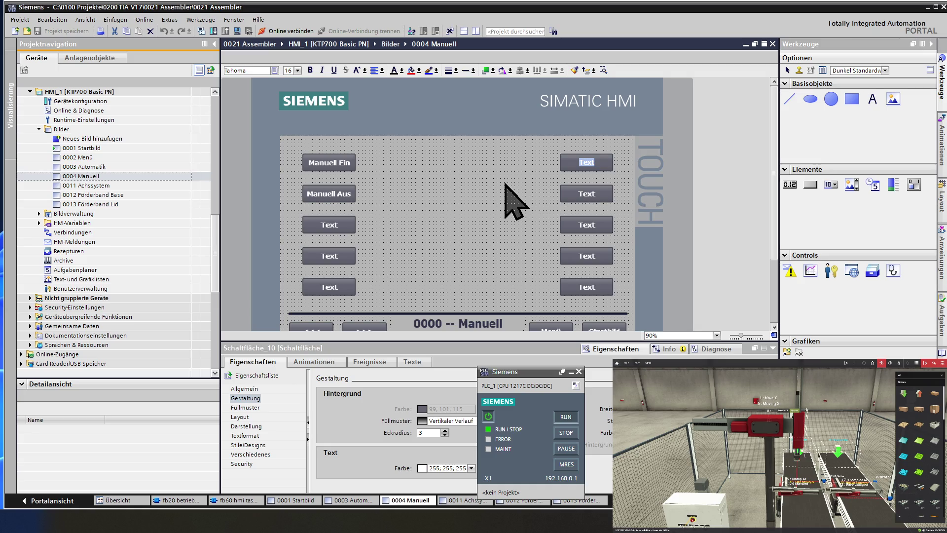
text(Ach)
text(ssyste)
text(m)
double_click(584, 192)
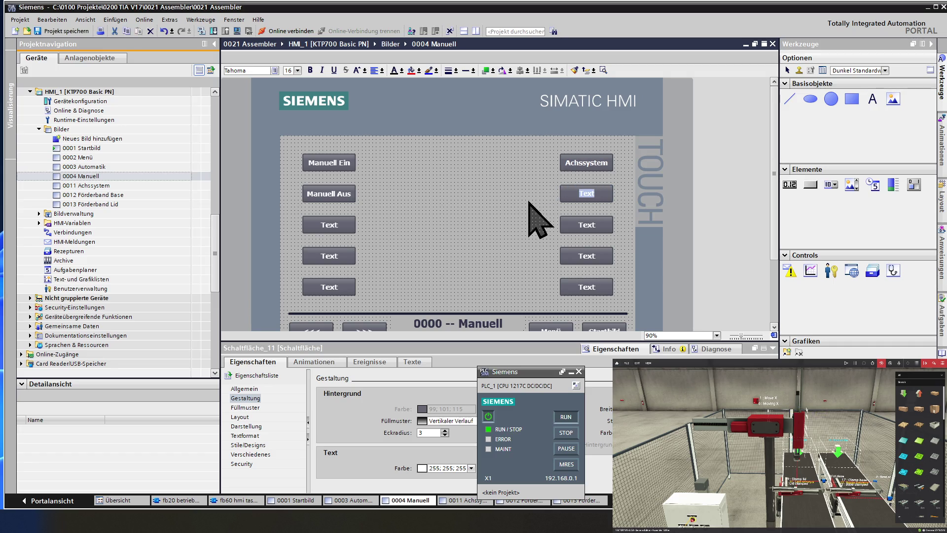
text(Förderban)
text(d)
key(Return)
text(se)
Step: Label the third right button 'Förderband' / 'Lid' and view the Achssystem button's events
double_click(588, 223)
text(Förderband)
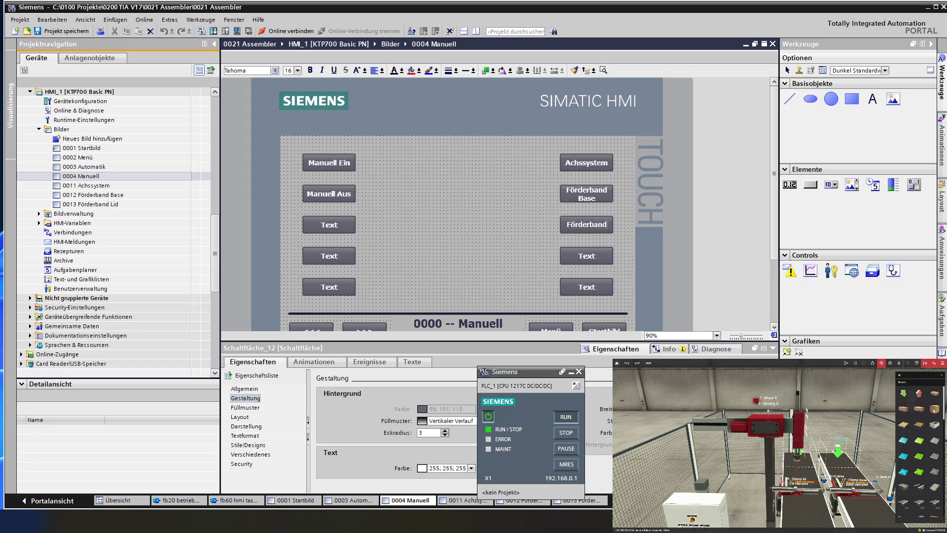
key(Return)
text(Lid)
key(Escape)
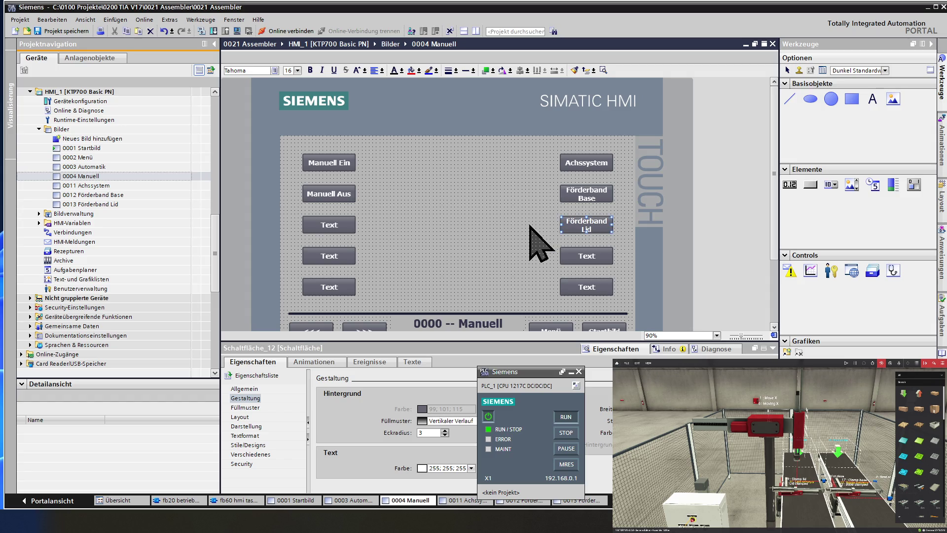
click(582, 165)
click(386, 363)
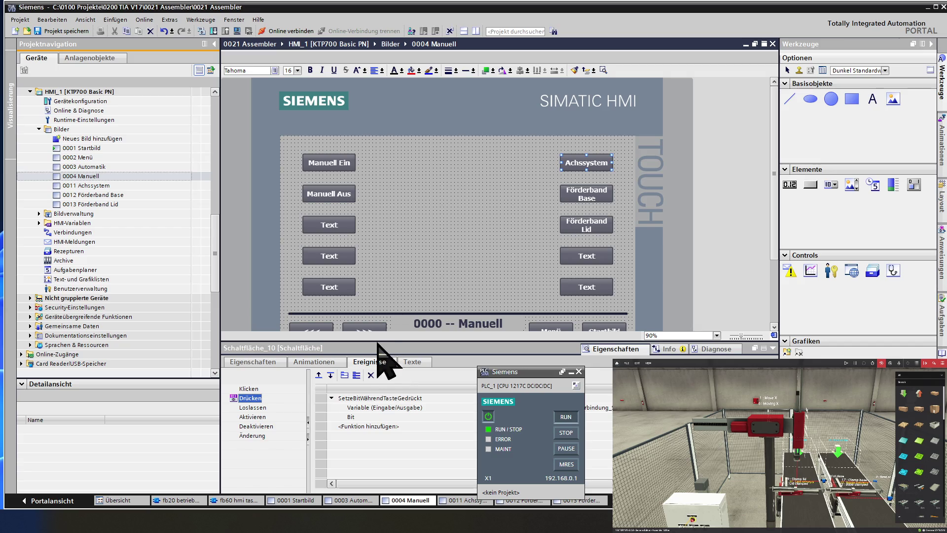
Step: Replace the Achssystem press function with AktiviereBild targeting screen 0011 Achssystem
click(371, 375)
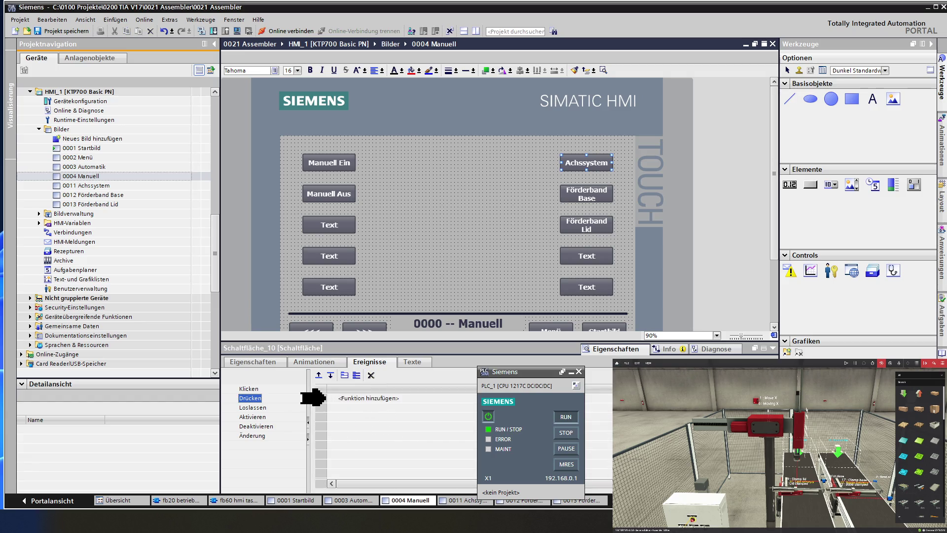
click(369, 398)
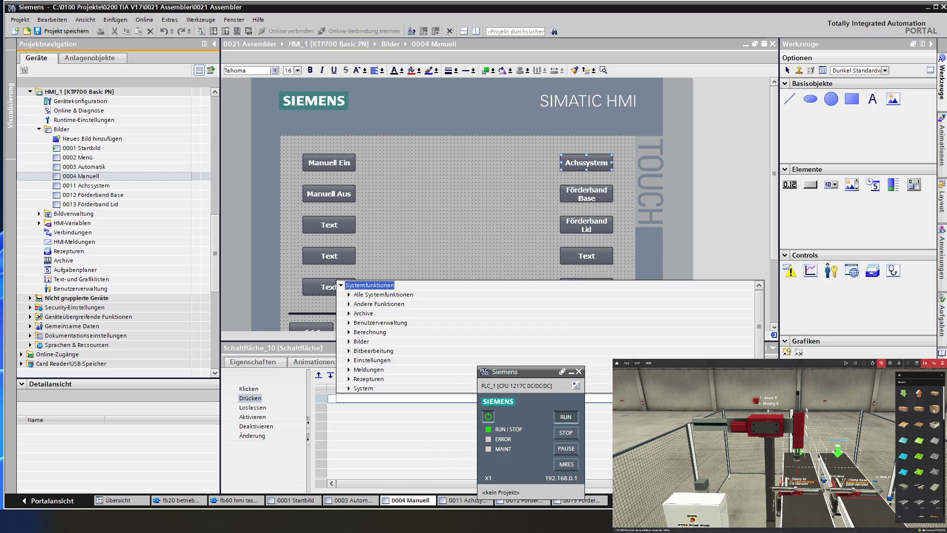
key(Escape)
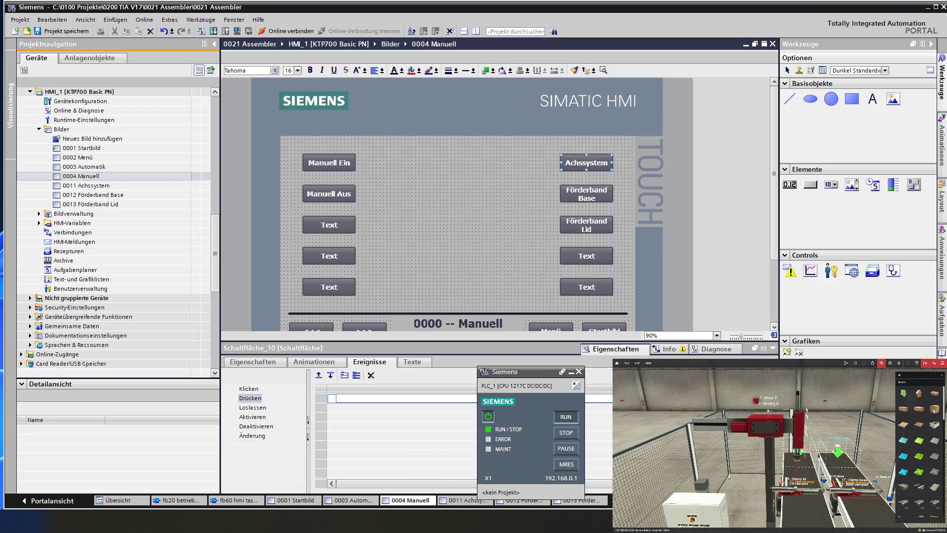
key(alt+Down)
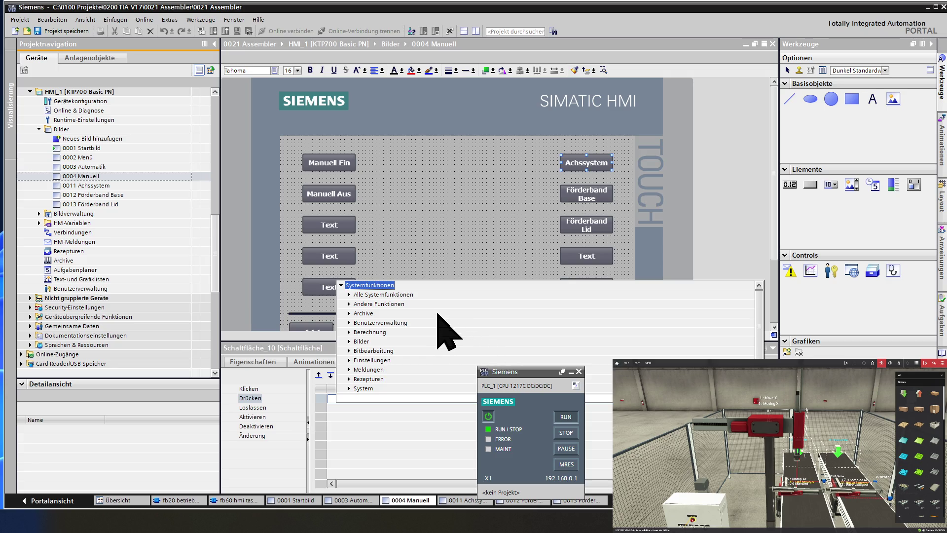
click(383, 341)
click(383, 343)
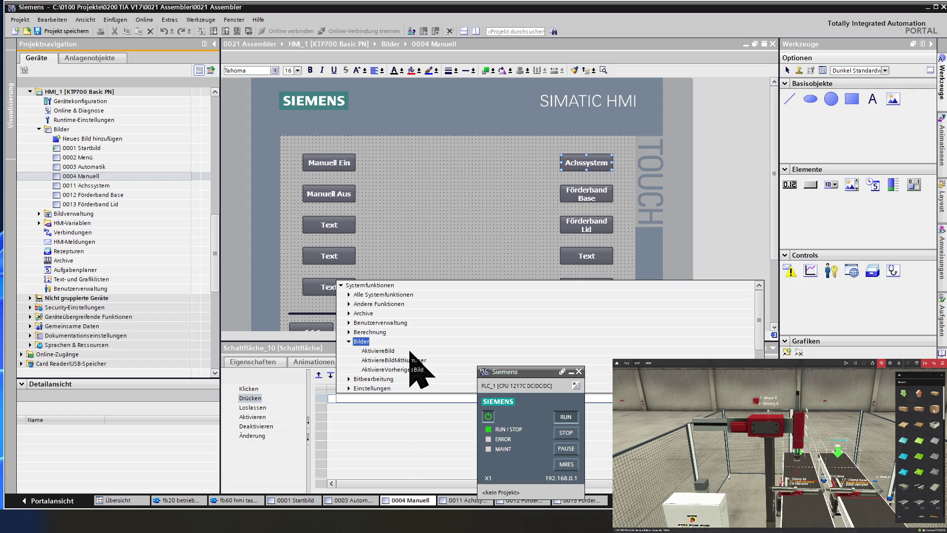
click(410, 351)
click(393, 350)
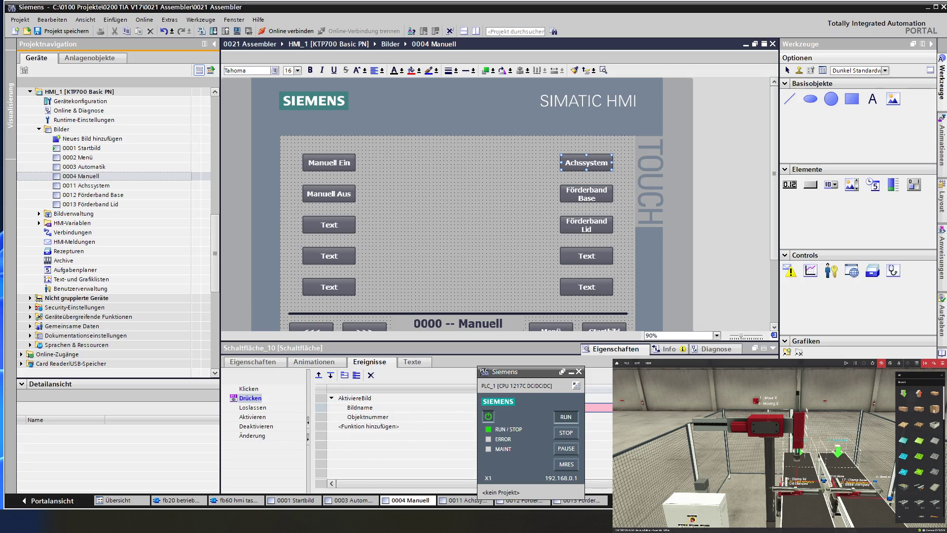
click(599, 407)
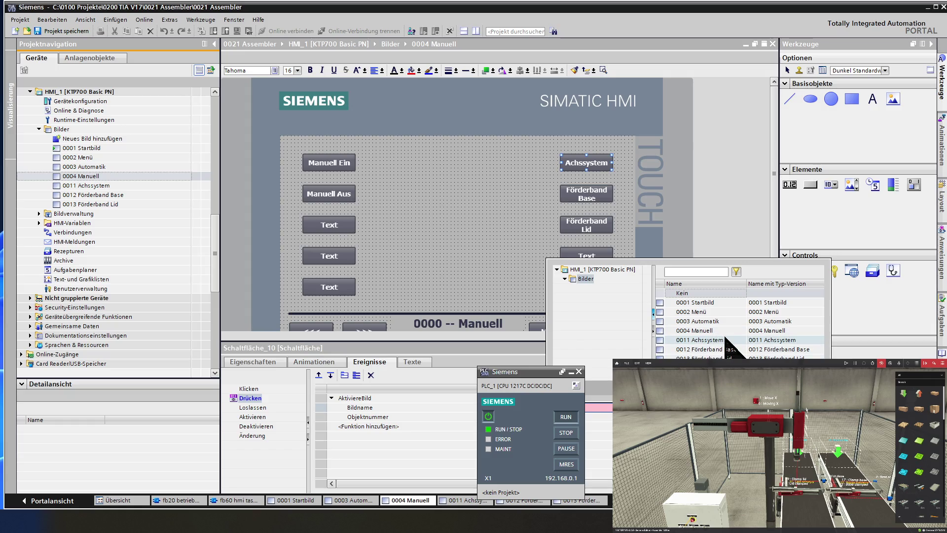
click(726, 339)
double_click(726, 339)
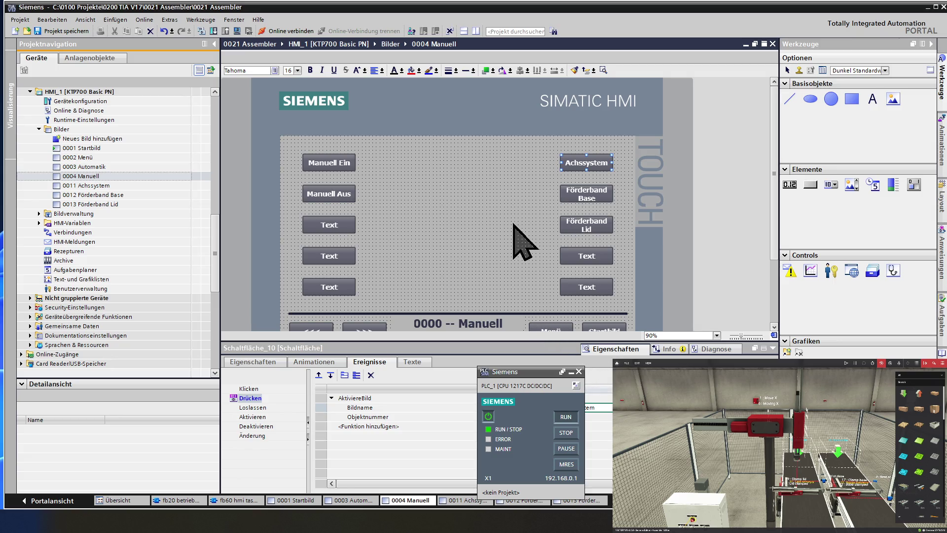
click(543, 217)
Step: Replace the Förderband Base button's set-bit press function with the AktiviereBild screen change
click(583, 200)
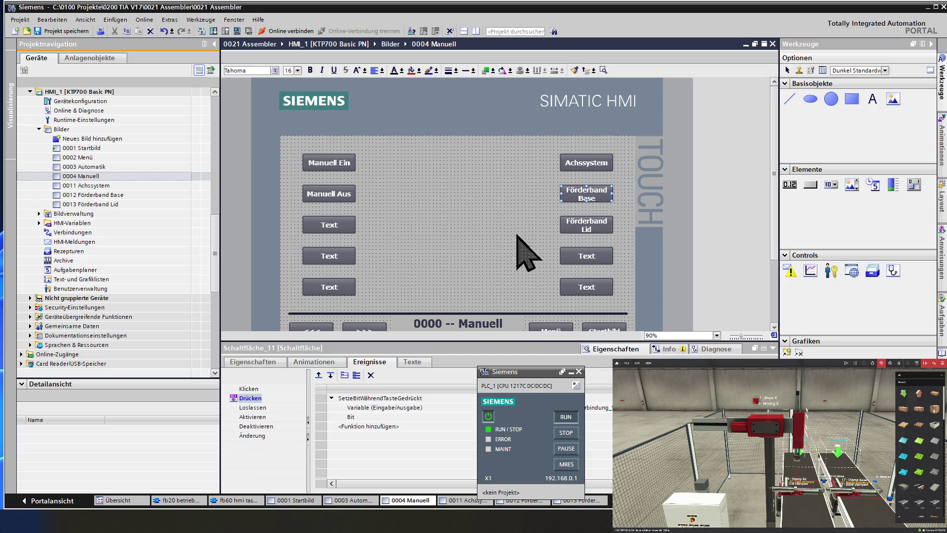
click(320, 398)
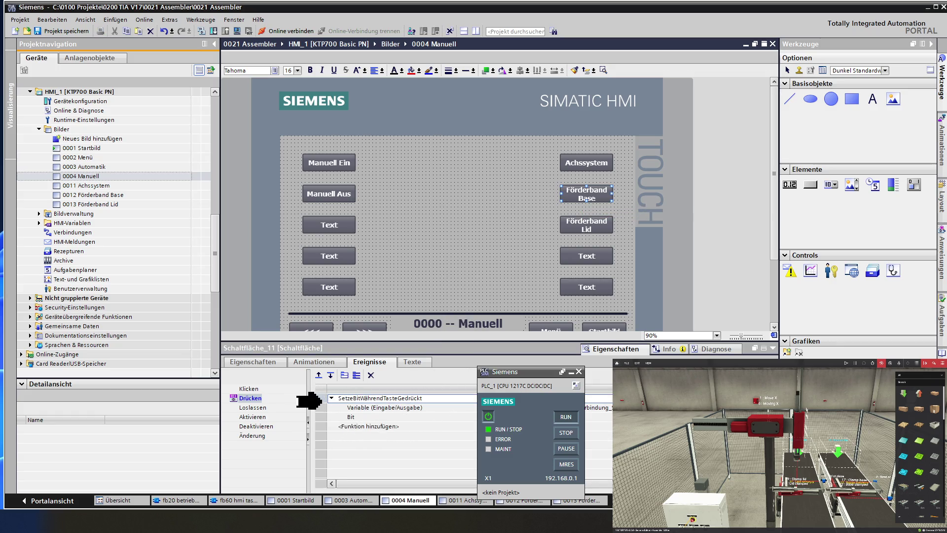
click(371, 374)
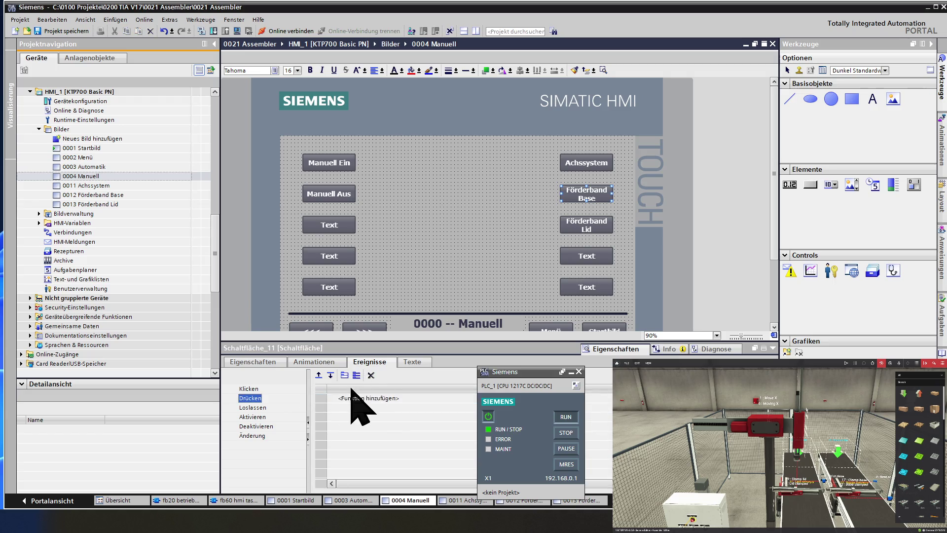
click(322, 404)
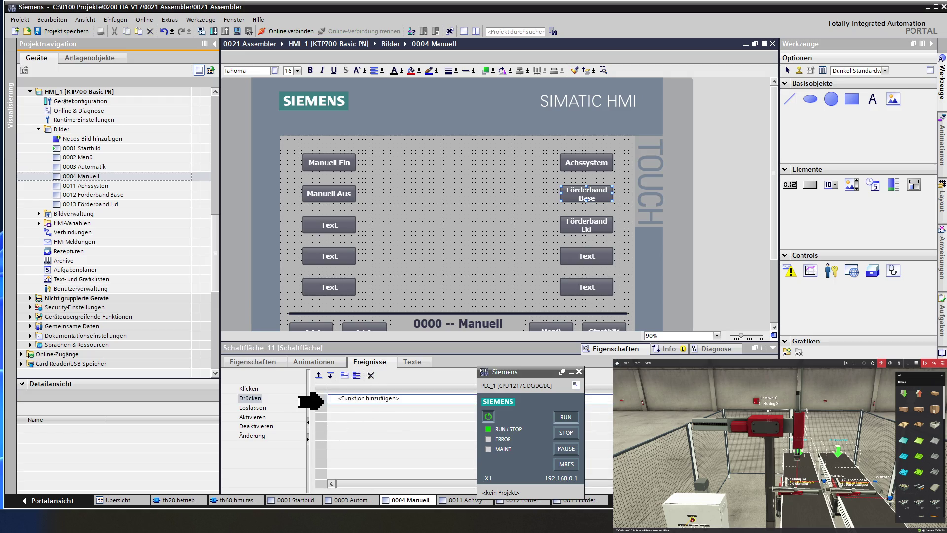
text(AktiviereBild)
click(359, 407)
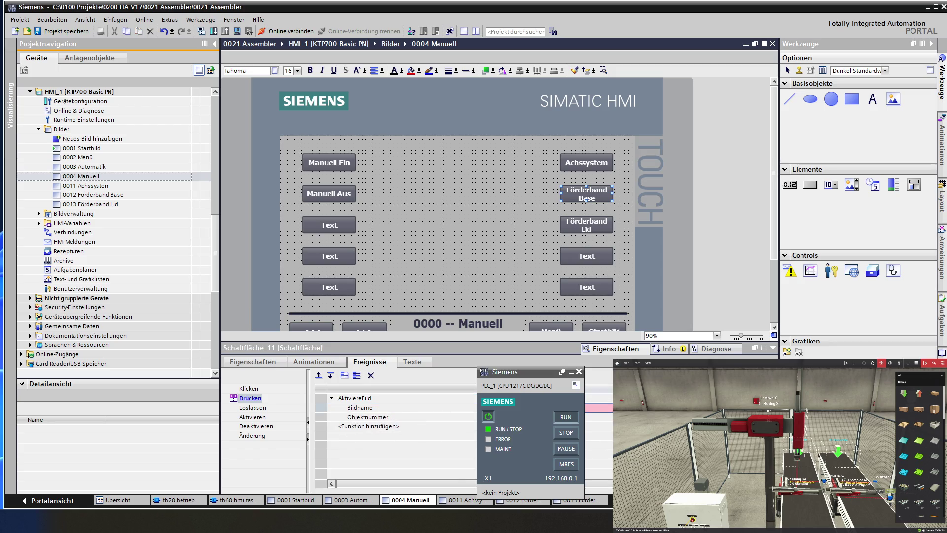
click(701, 408)
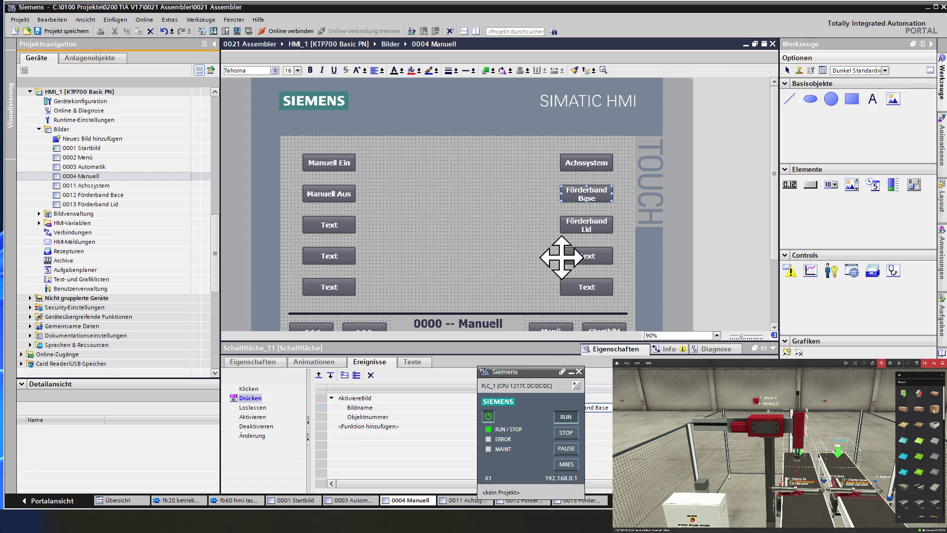
Step: Make the Förderband Lid button's press event run AktiviereBild with screen 0013 Förderband Lid
click(600, 228)
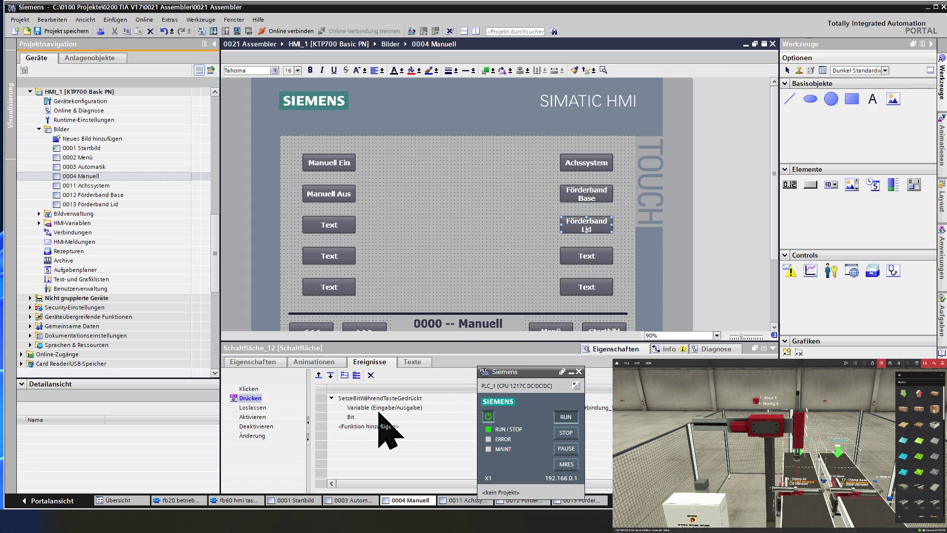
click(328, 397)
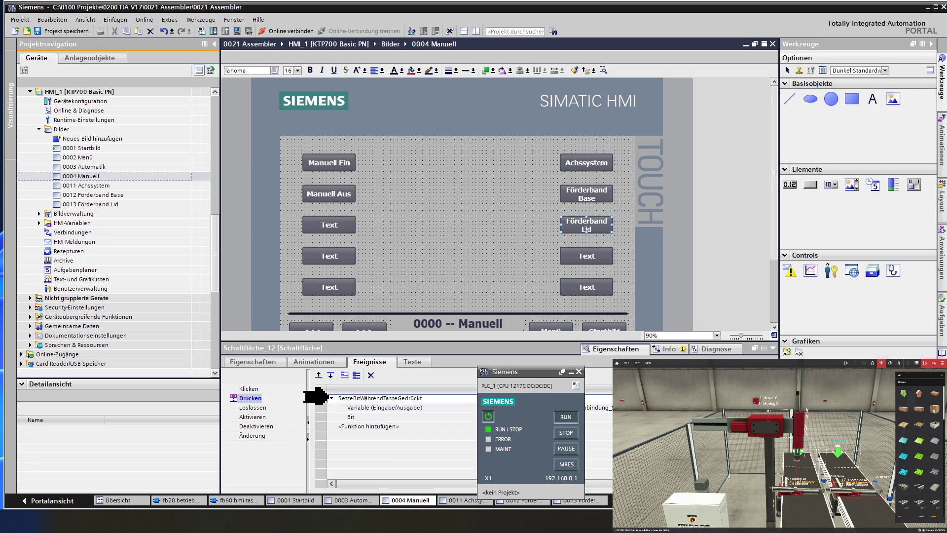
click(370, 374)
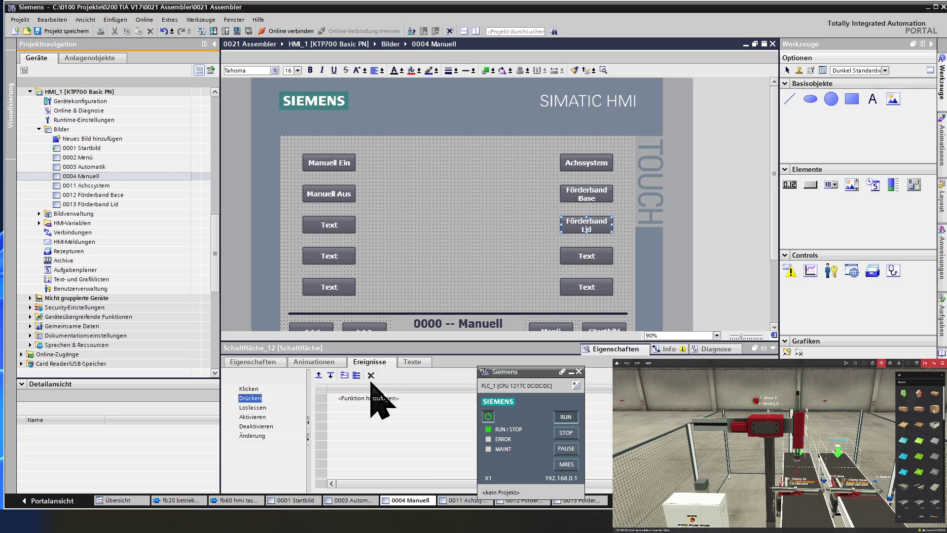
click(324, 398)
key(Return)
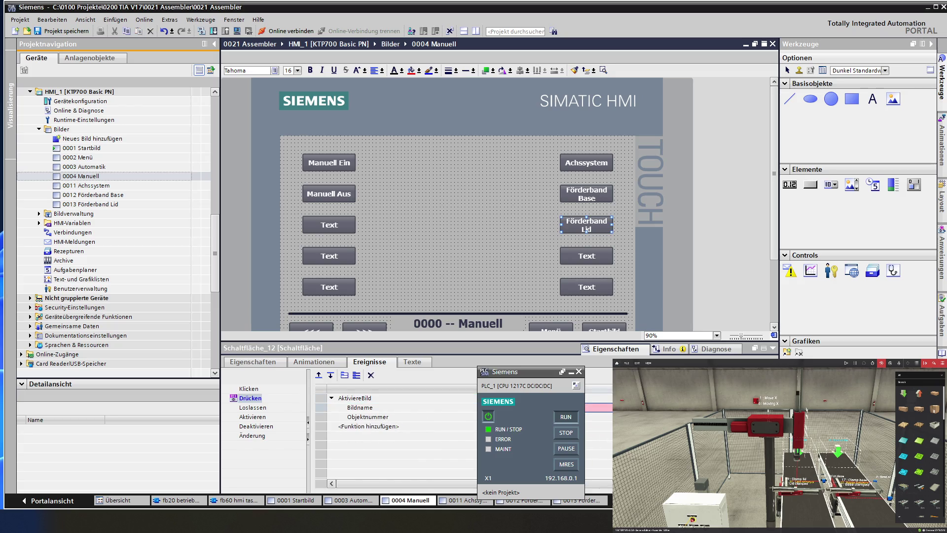
click(599, 407)
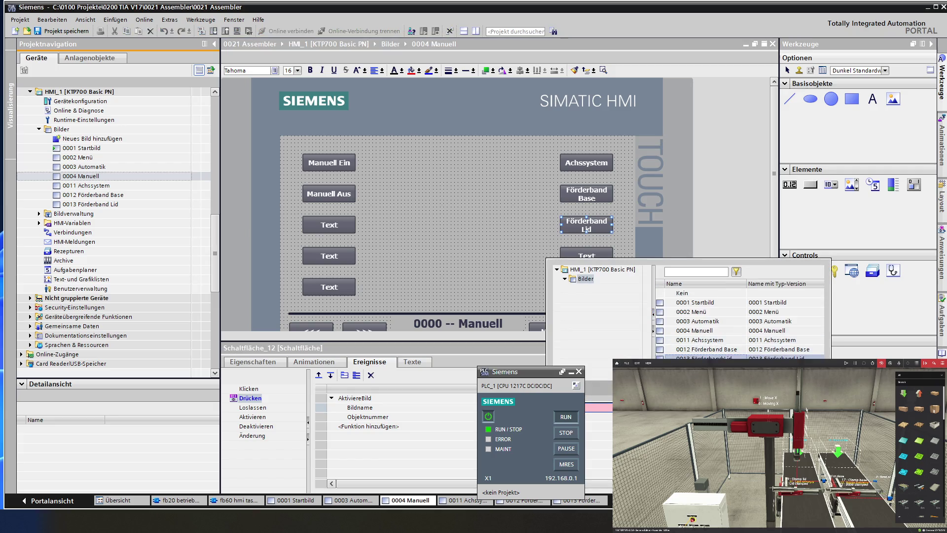
double_click(692, 354)
click(501, 258)
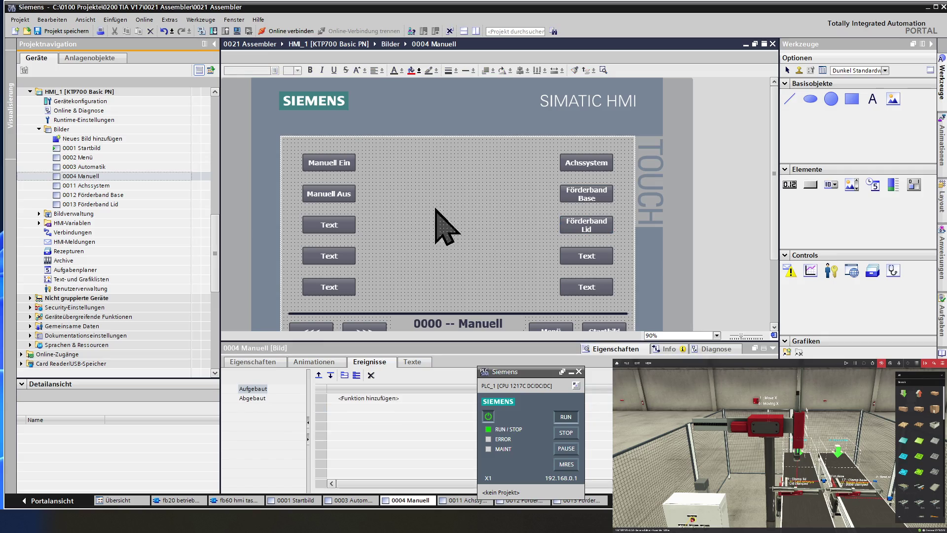
Step: Save, compile and test the HMI in the RT Simulator, then close the 0004 Manuell editor
click(64, 31)
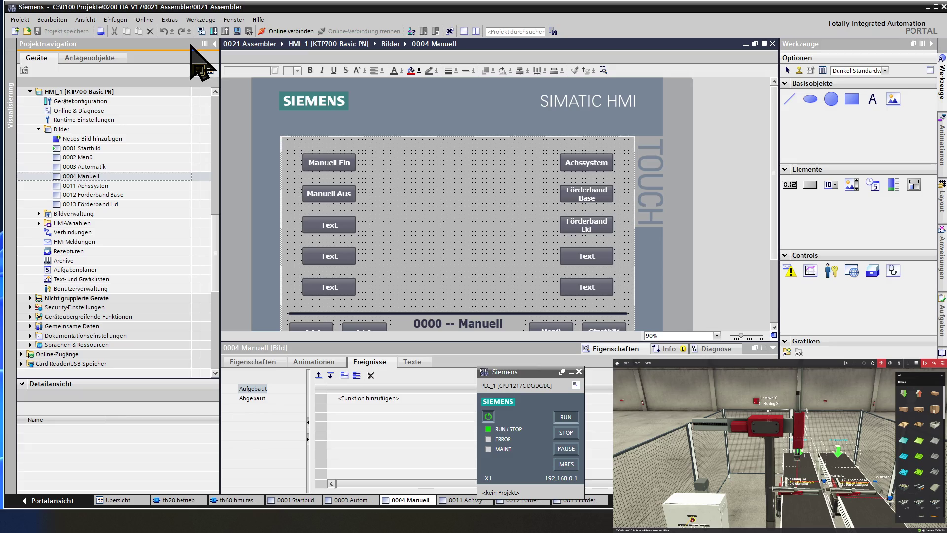
click(235, 32)
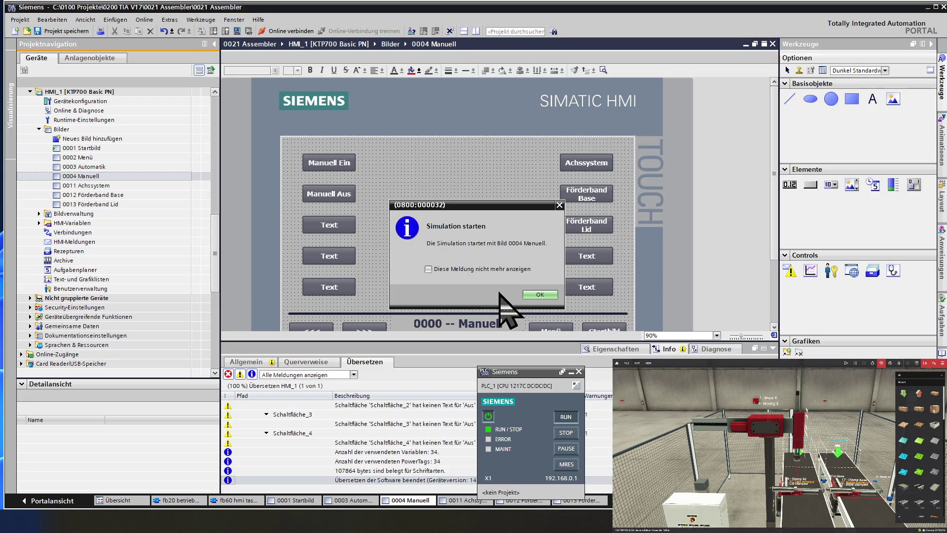
click(540, 294)
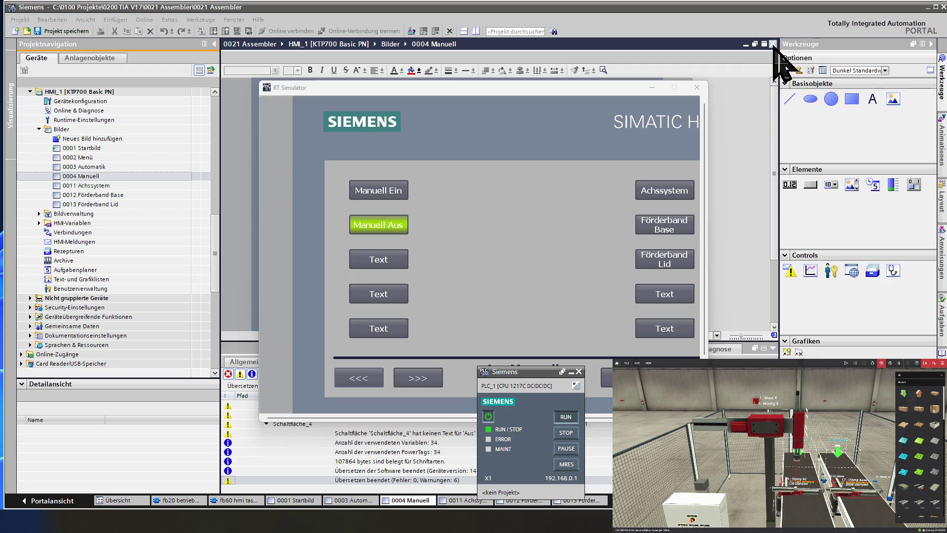
click(773, 44)
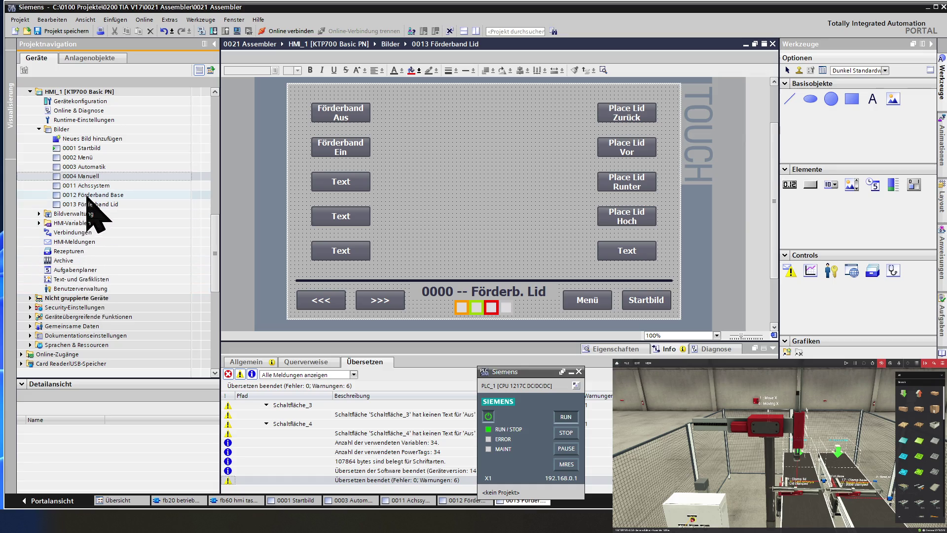
Step: On 0011 Achssystem, make the <<< button's press event run AktiviereBild to 0004 Manuell
double_click(96, 185)
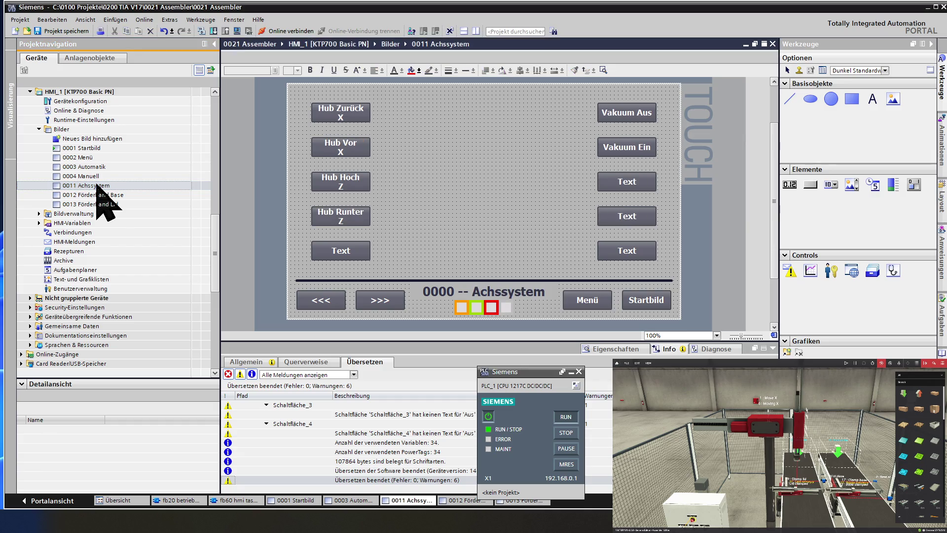
click(313, 301)
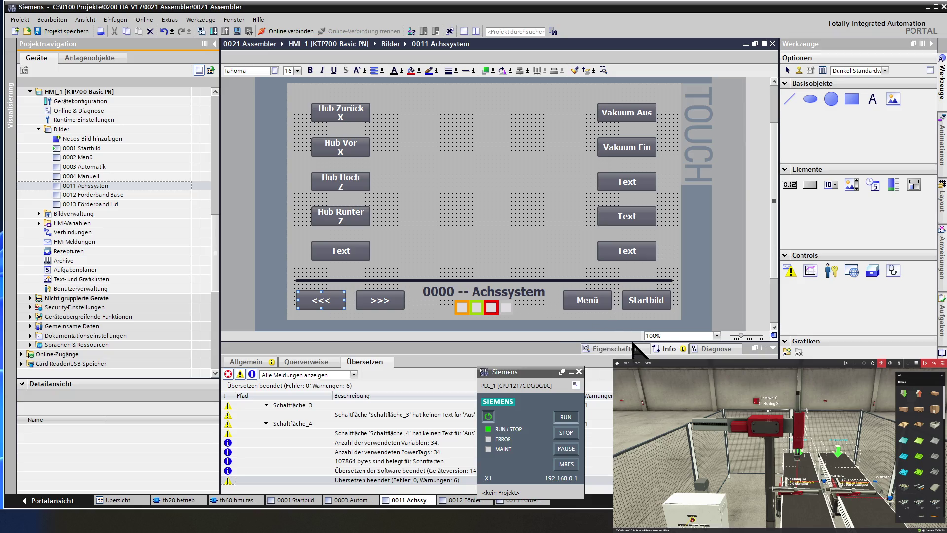
click(622, 350)
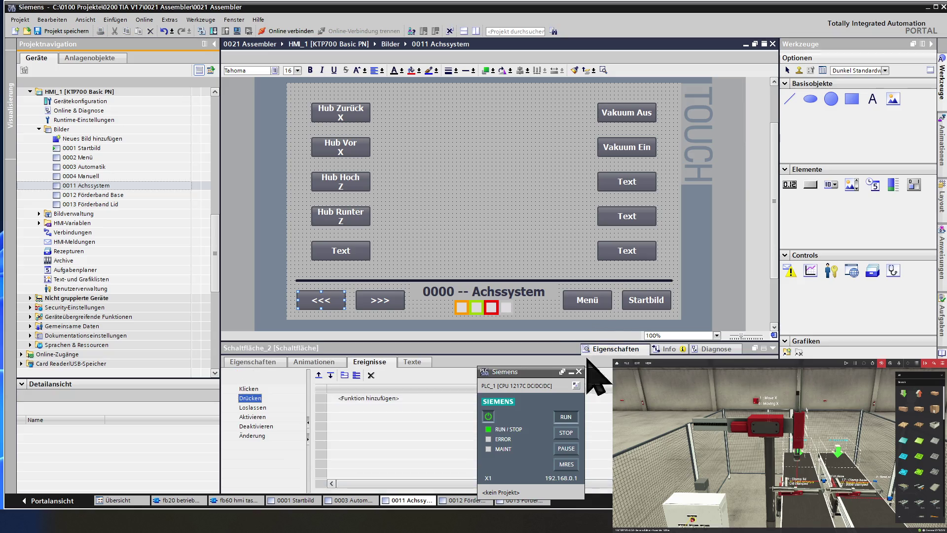
click(257, 363)
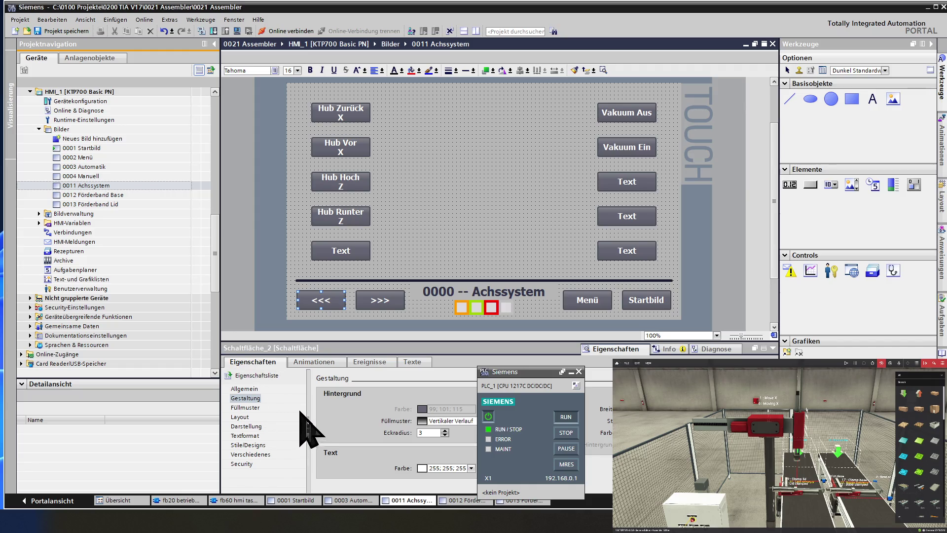
click(371, 363)
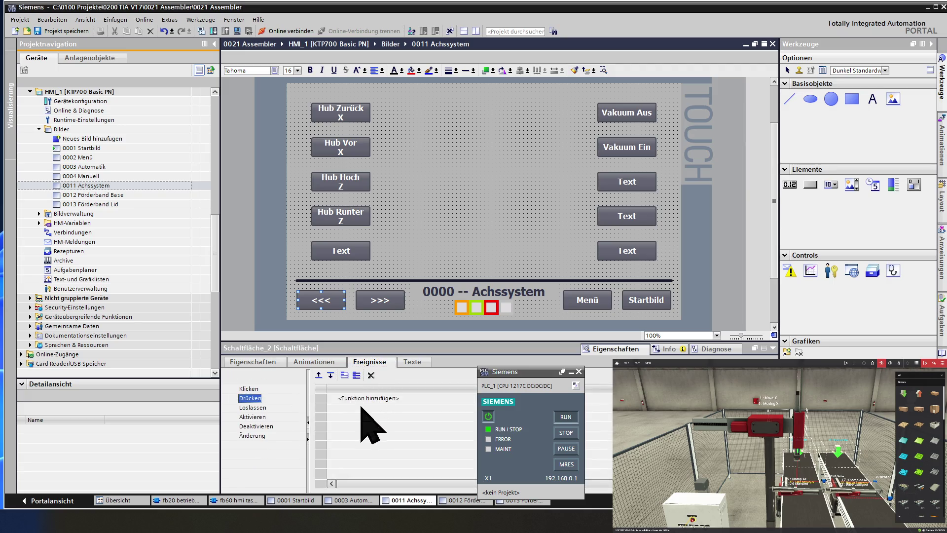
click(325, 397)
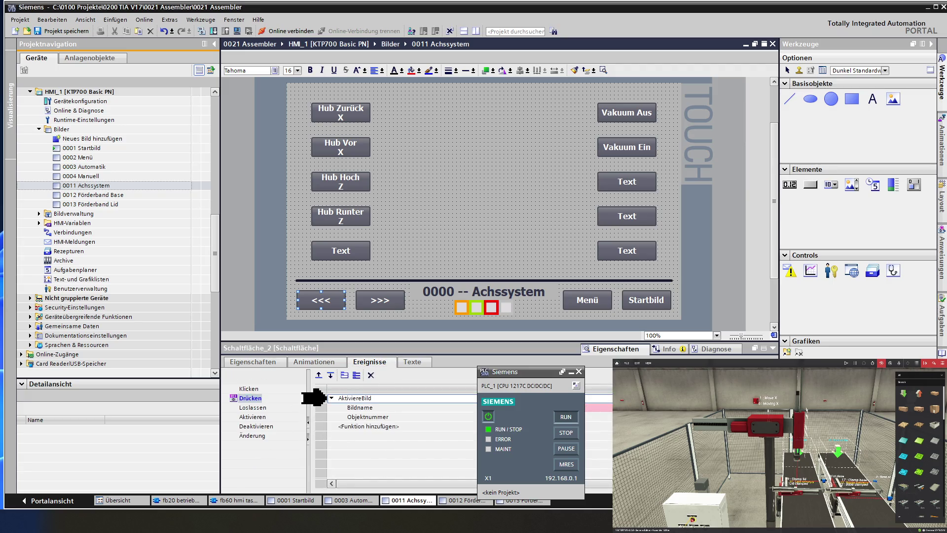
click(360, 407)
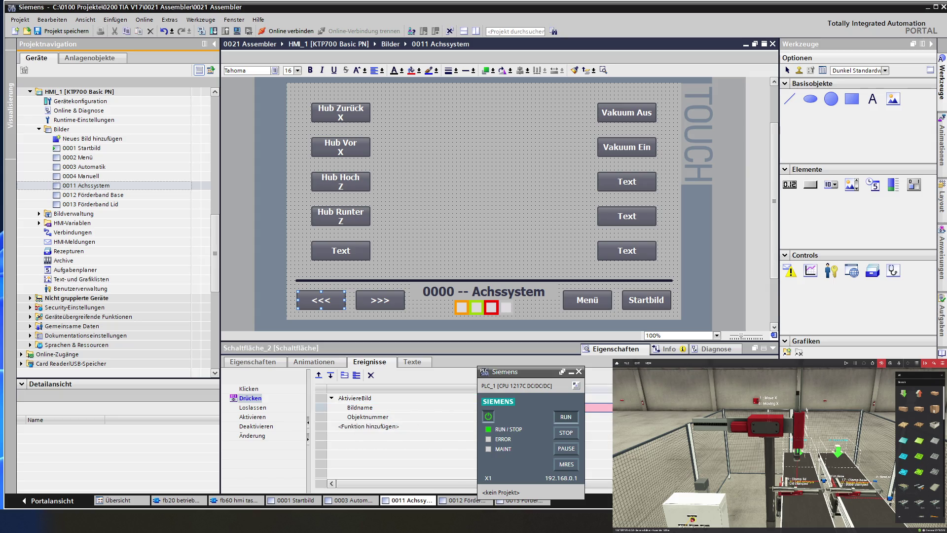
click(606, 407)
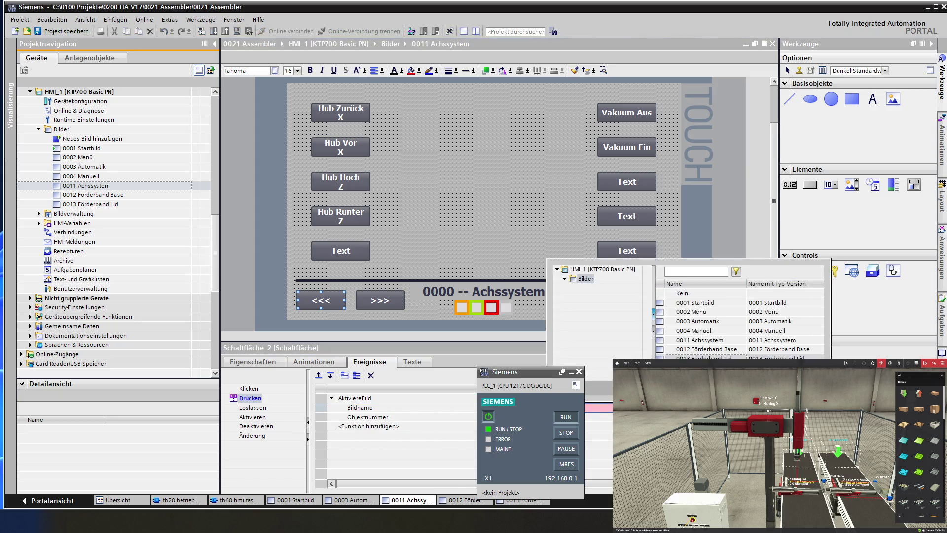
click(718, 331)
double_click(719, 335)
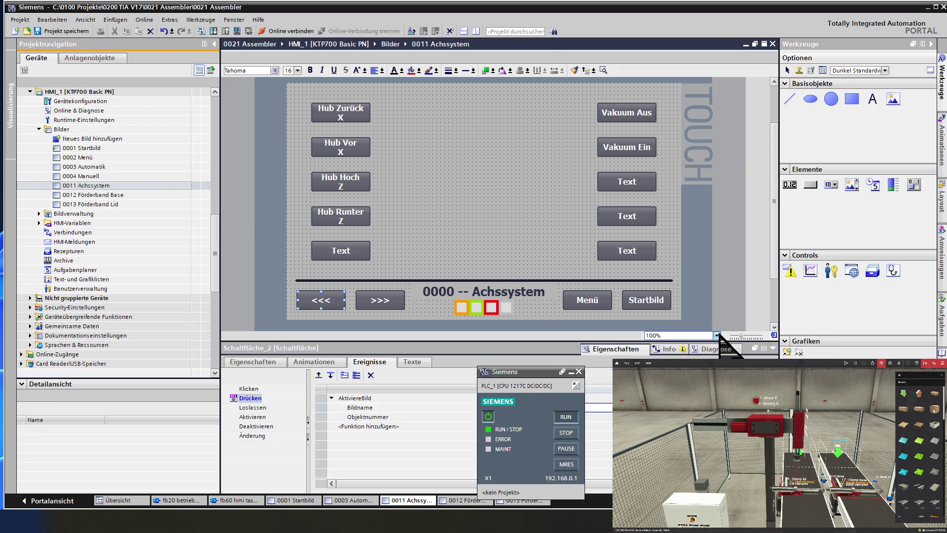
click(530, 228)
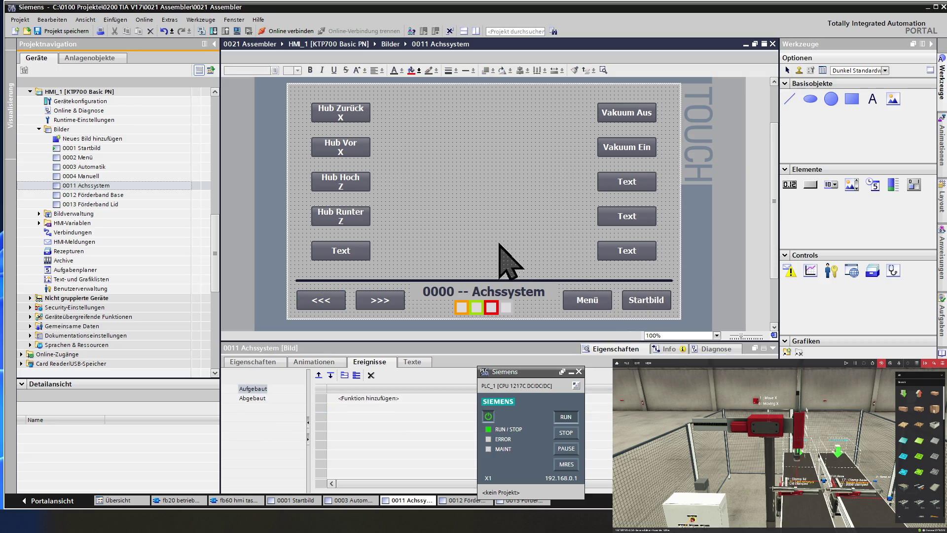
Step: Clear the >>> button's label, recheck the <<< action, then open 0012 Förderband Base
click(380, 298)
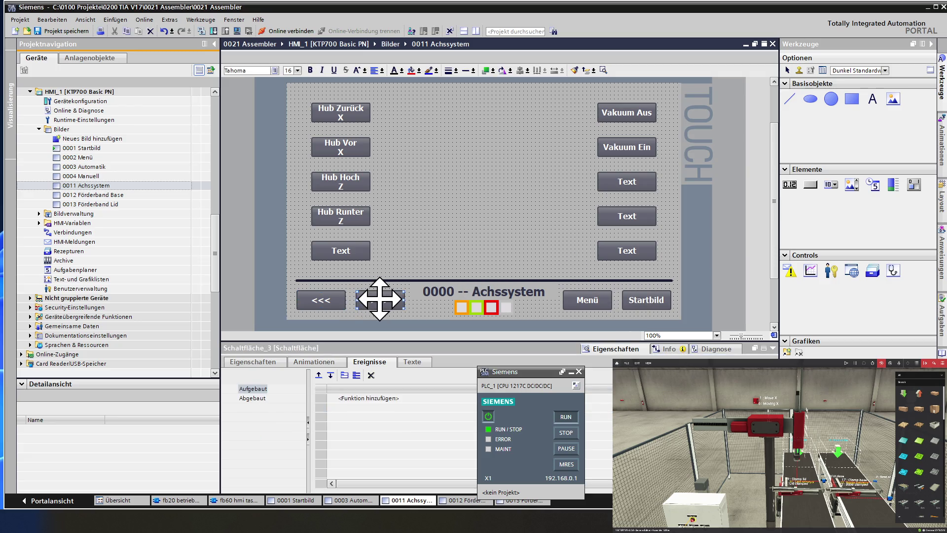
click(380, 298)
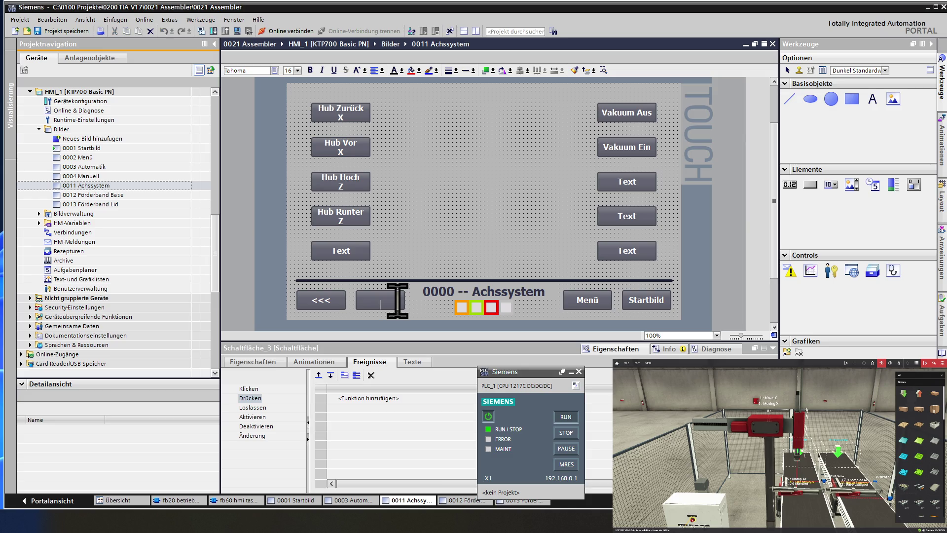
click(447, 267)
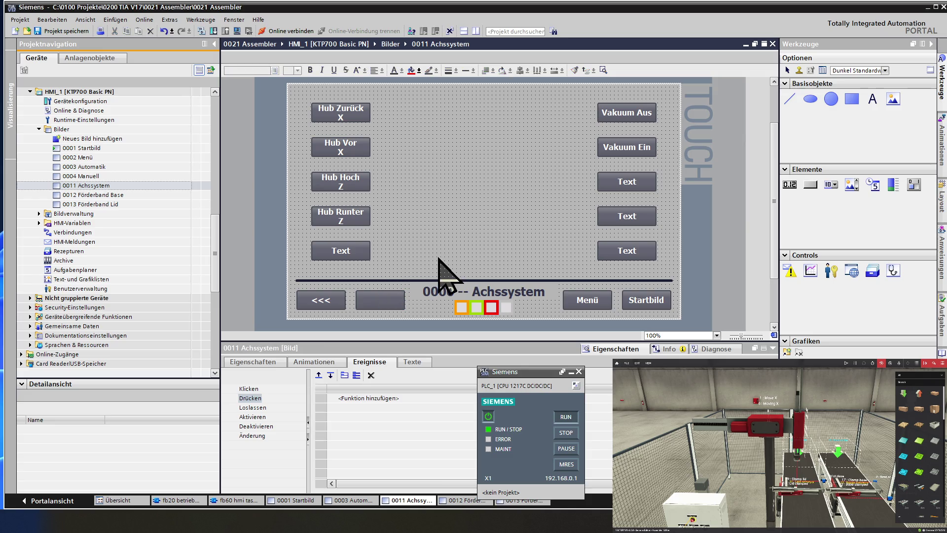
click(377, 294)
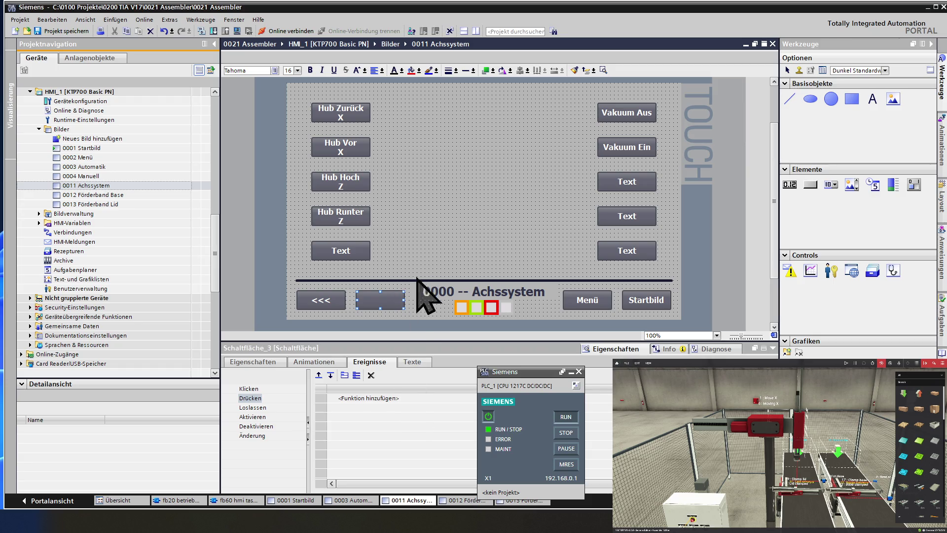
click(429, 259)
click(318, 299)
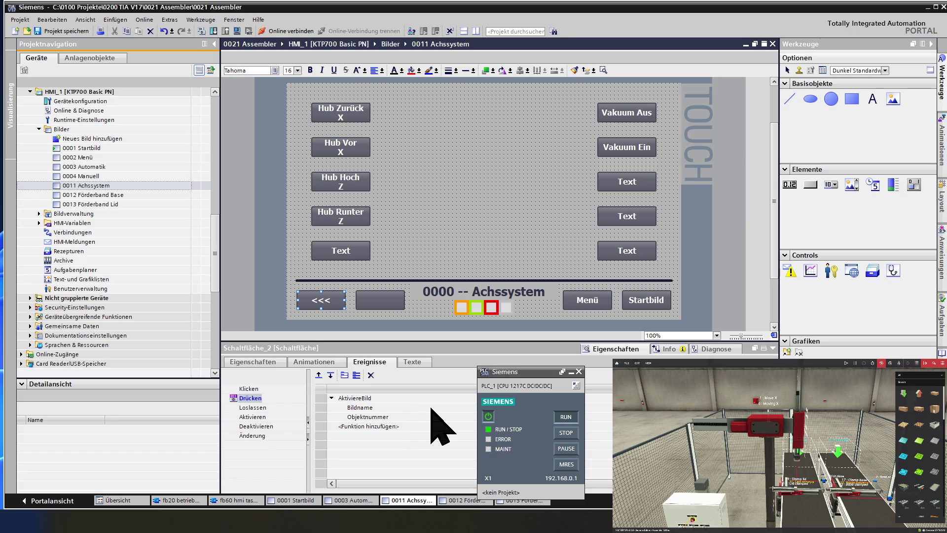
click(325, 397)
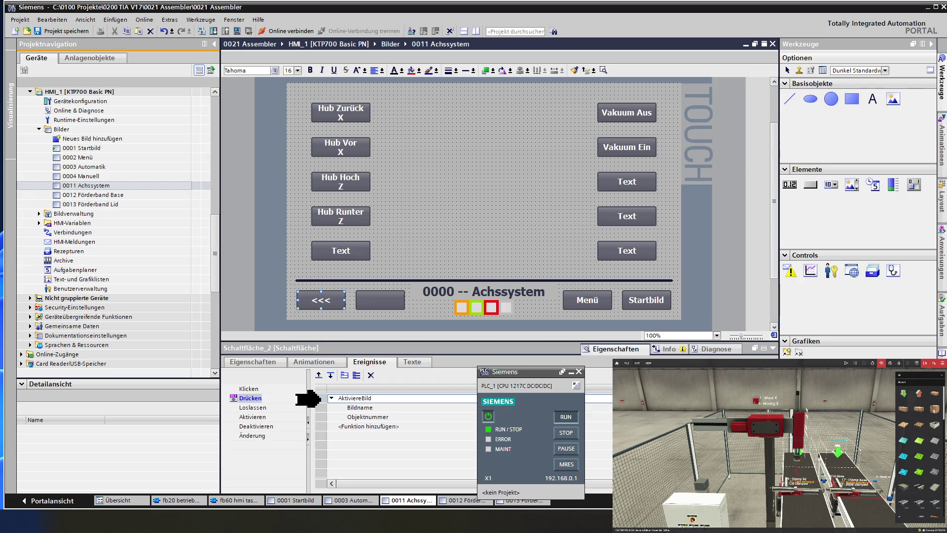
click(409, 251)
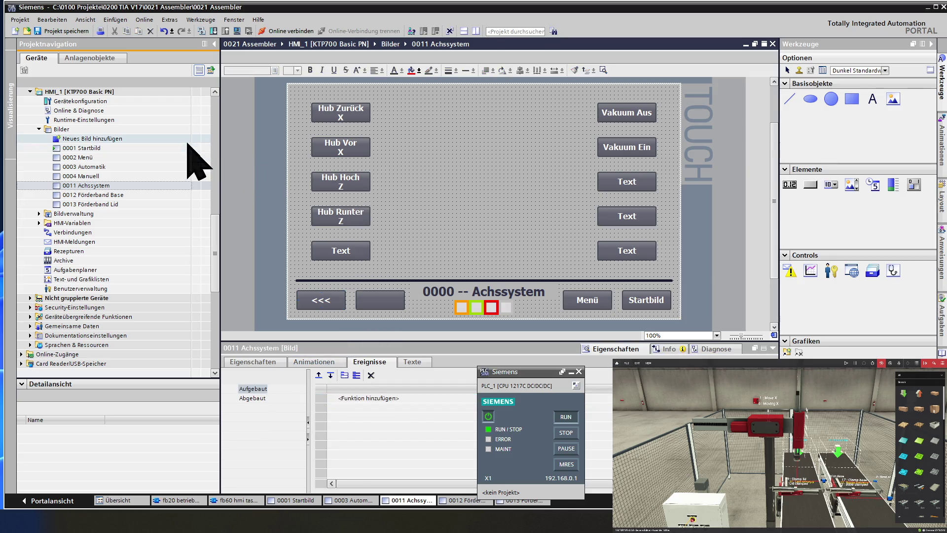
double_click(121, 196)
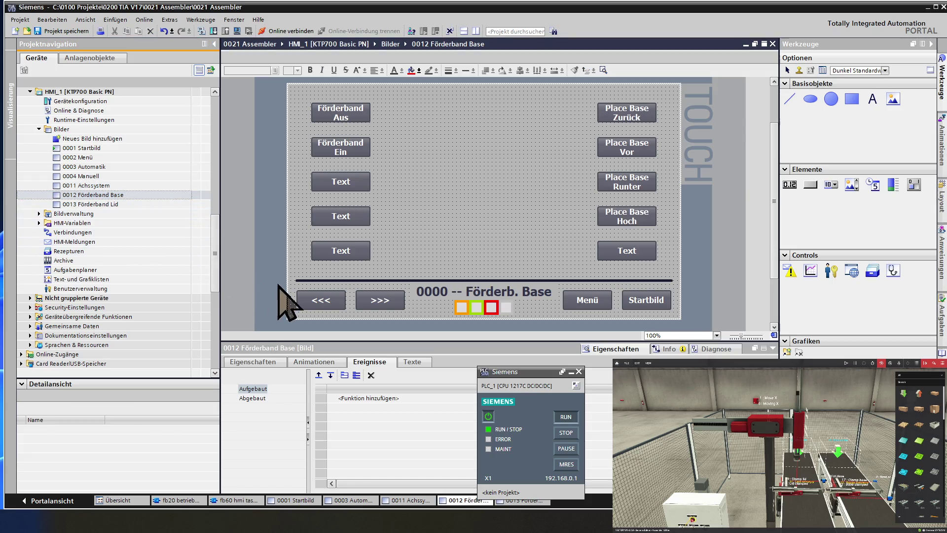
Step: Paste AktiviereBild into the <<< button's press event and leave the >>> button blank
click(323, 300)
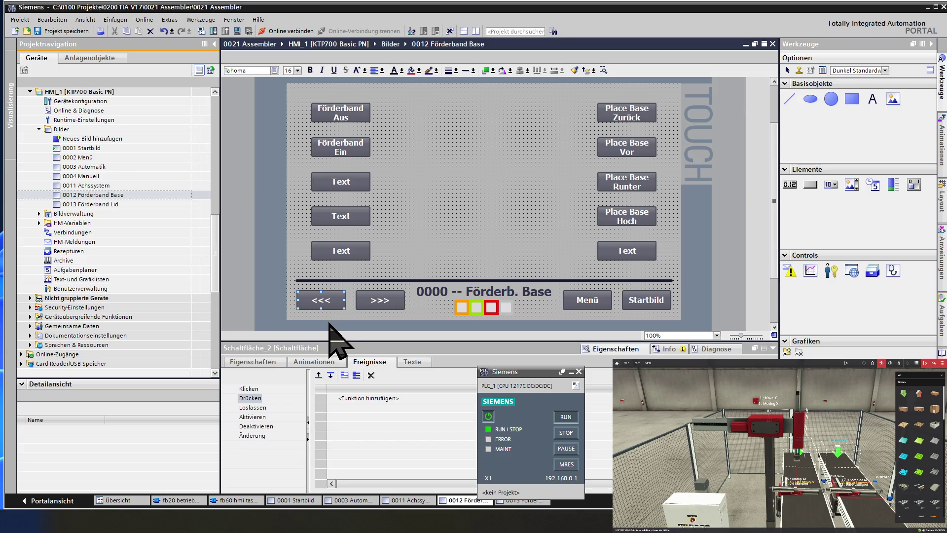
click(322, 398)
key(ctrl+v)
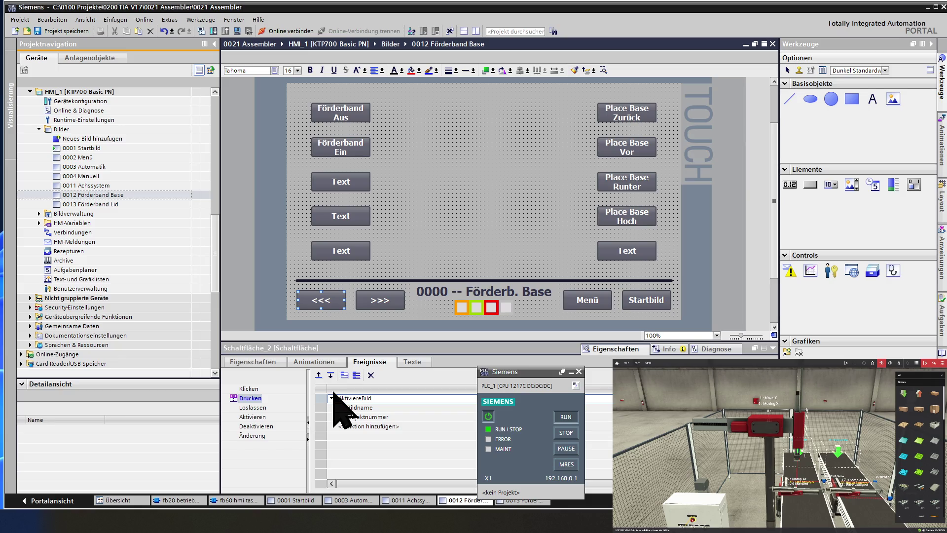
click(379, 298)
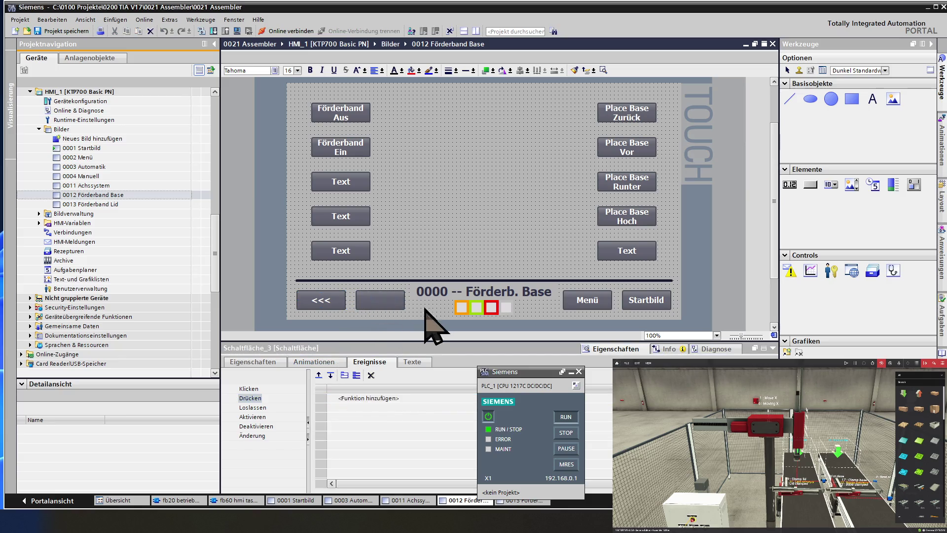
click(429, 238)
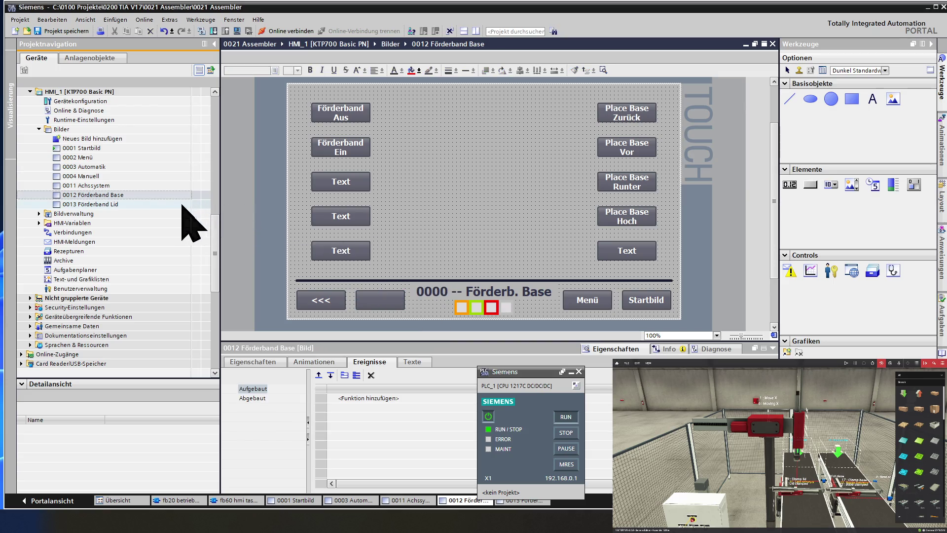
Step: Open the 0013 Förderband Lid screen and delete the >>> label from its forward button
click(112, 204)
double_click(113, 204)
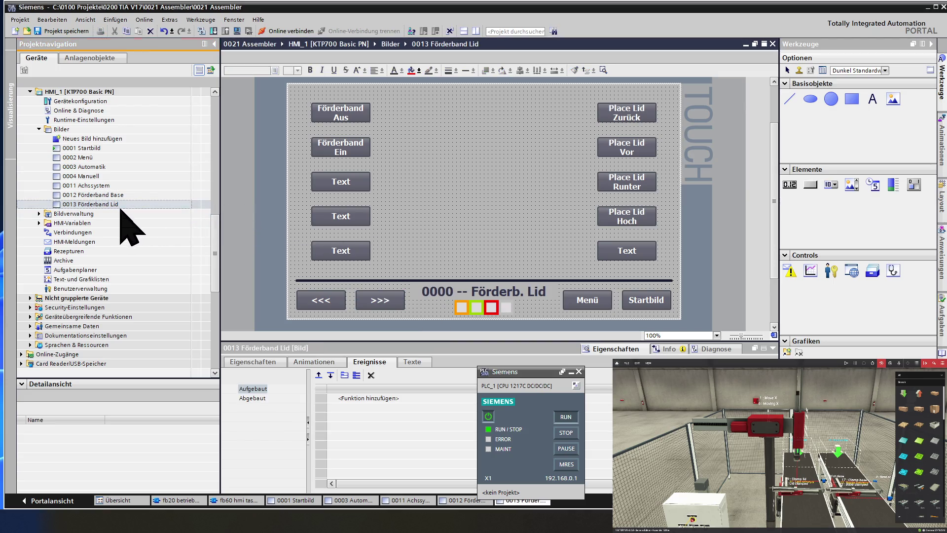
click(377, 298)
key(Delete)
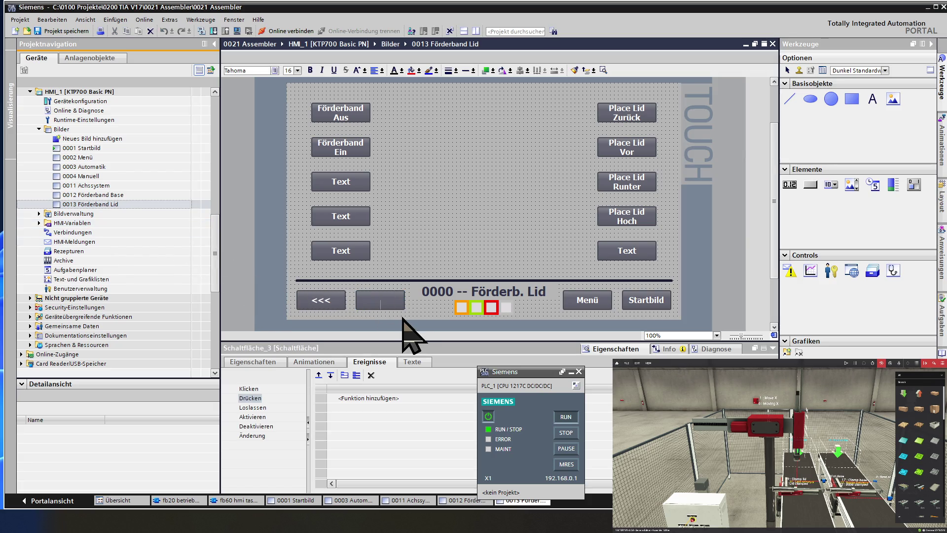
Step: Check the <<< button's Drücken event functions, then save the project
click(332, 299)
click(321, 399)
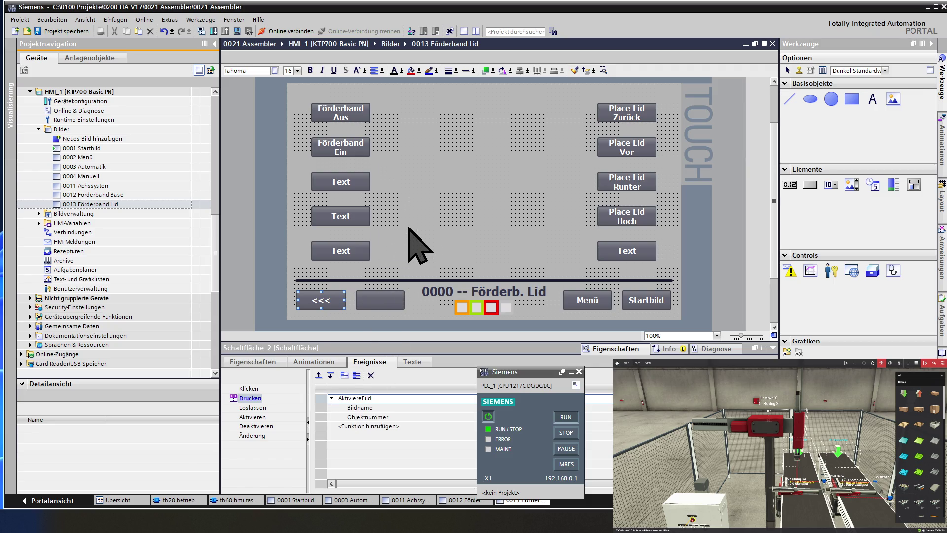
click(509, 269)
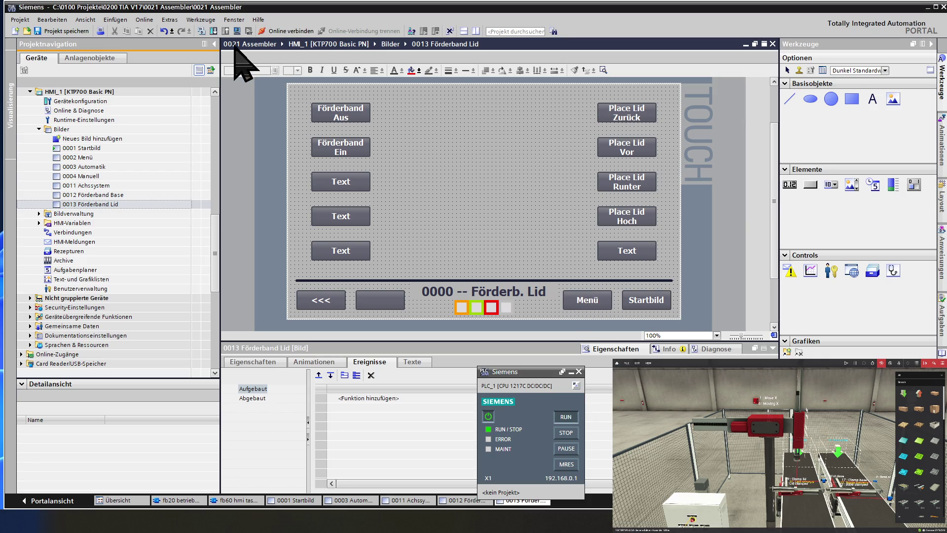
click(64, 31)
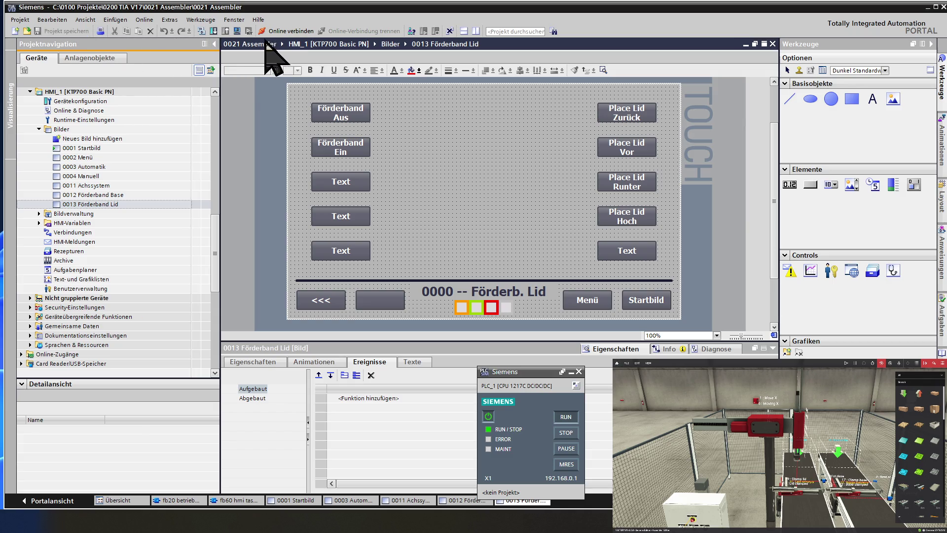
Step: Start the HMI simulation, widen the simulator, and go to the Manuell screen with manual mode on
click(237, 32)
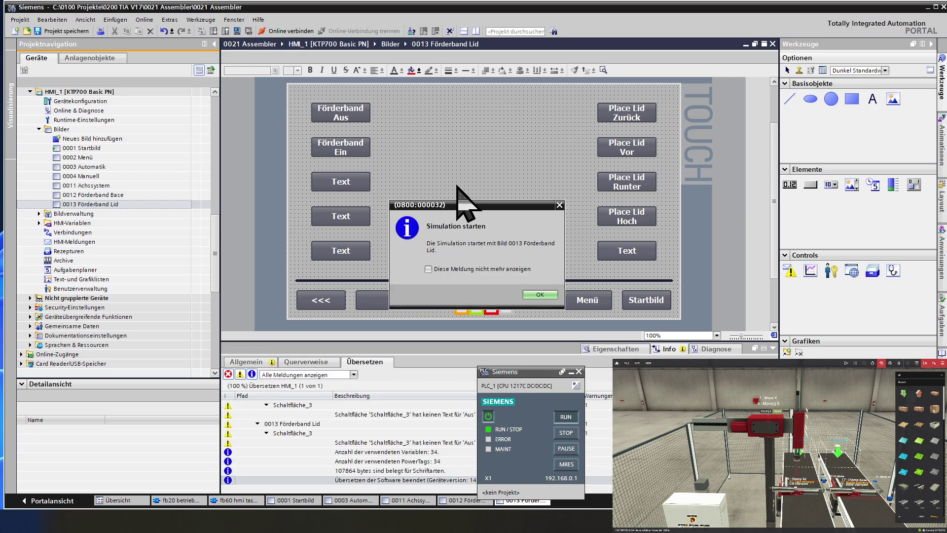
click(541, 295)
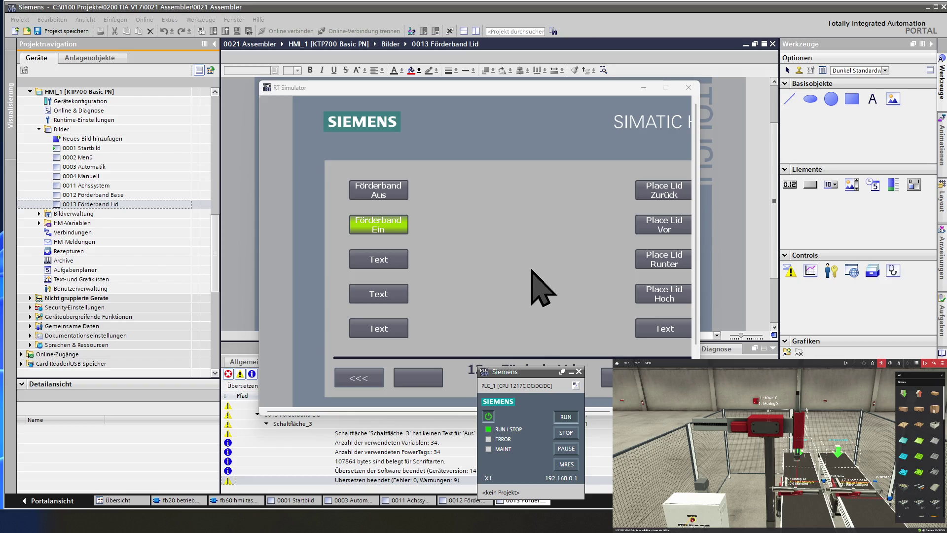
drag(702, 273, 758, 274)
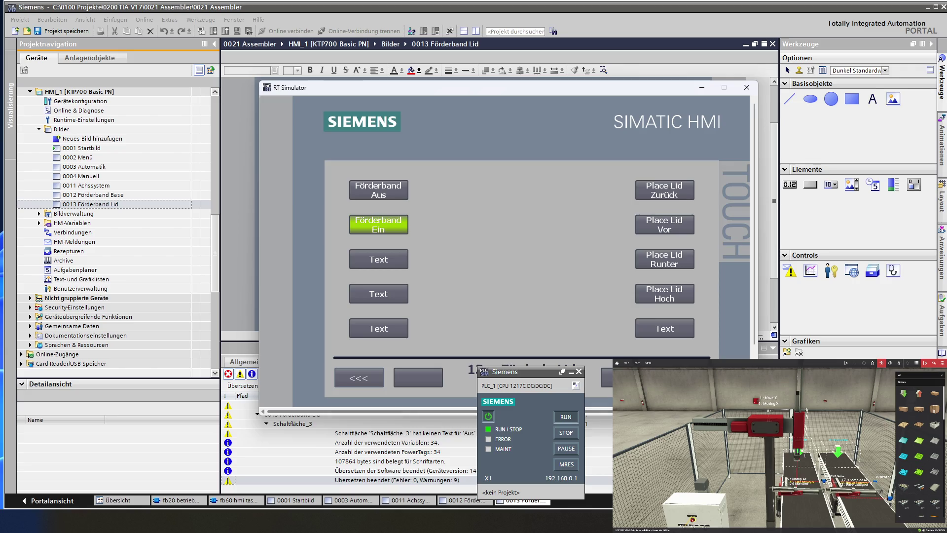
click(359, 377)
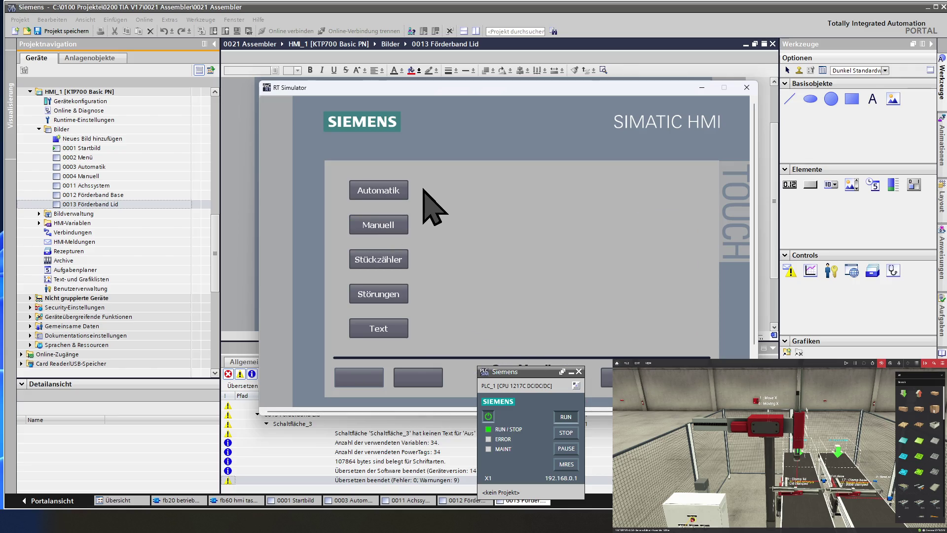
click(393, 218)
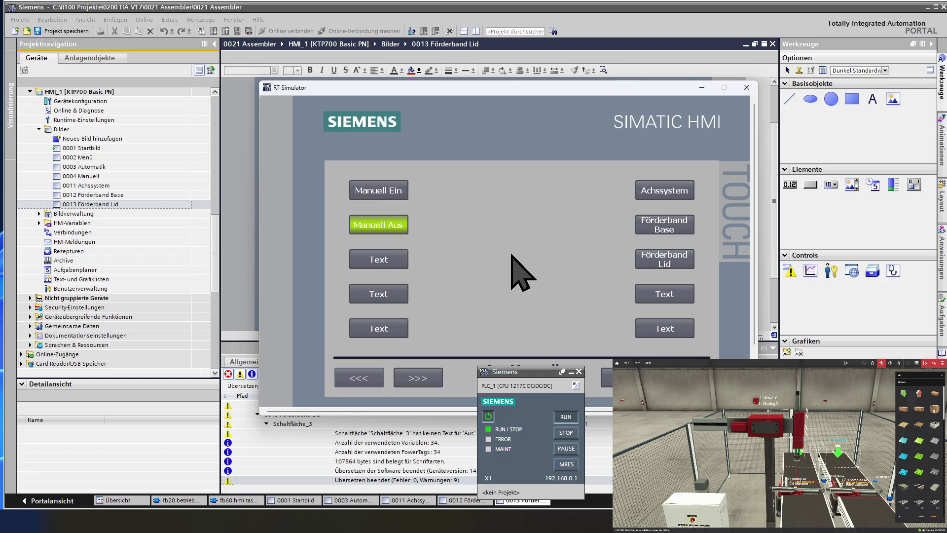
click(391, 194)
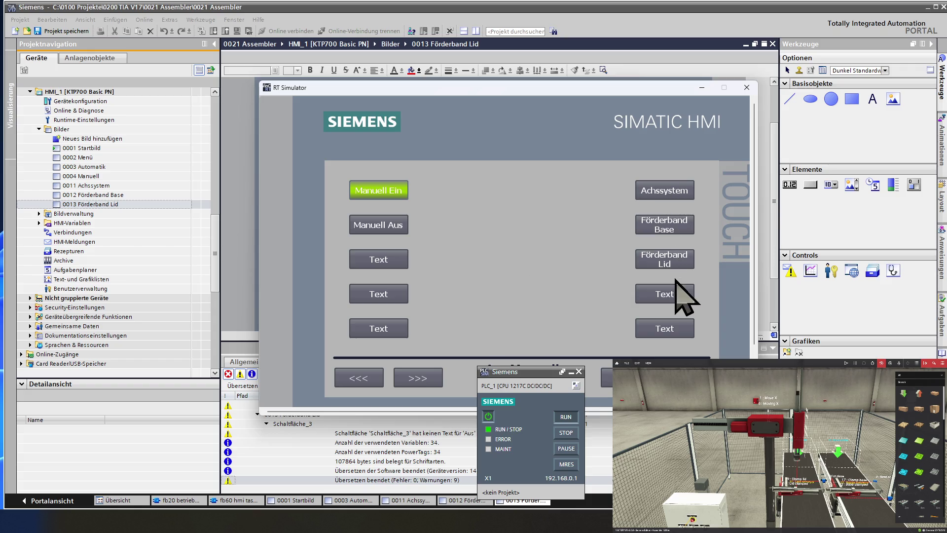
Step: Test navigation to Achssystem, Förderband Base and Förderband Lid, then close the simulation
click(681, 193)
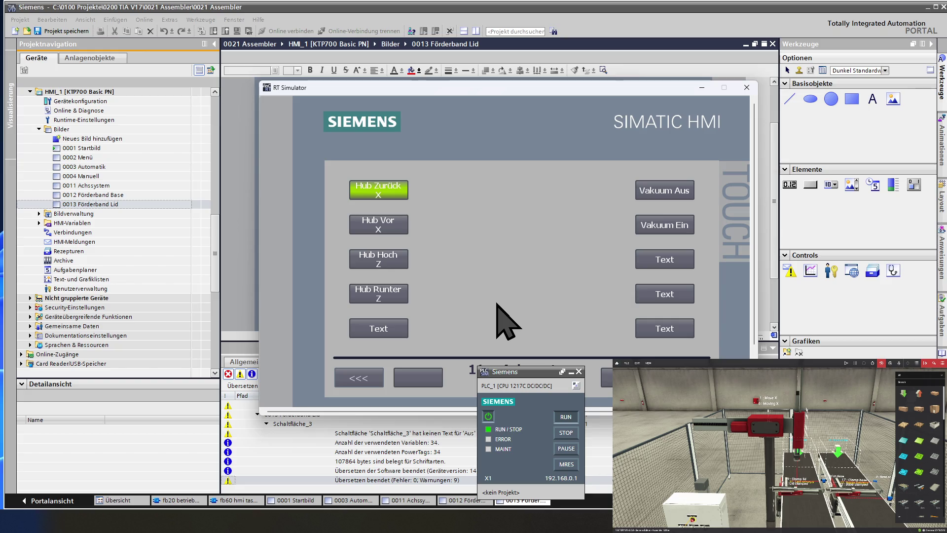
click(360, 380)
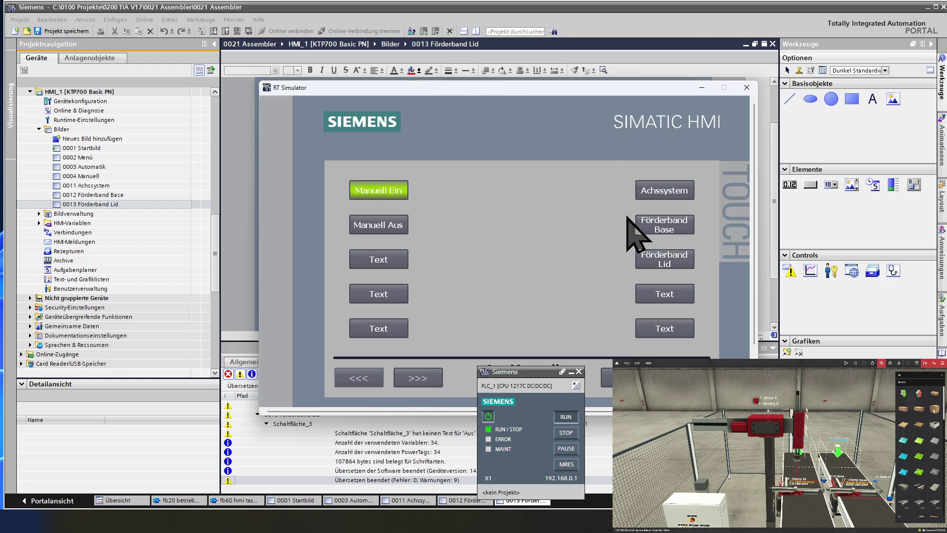
click(666, 228)
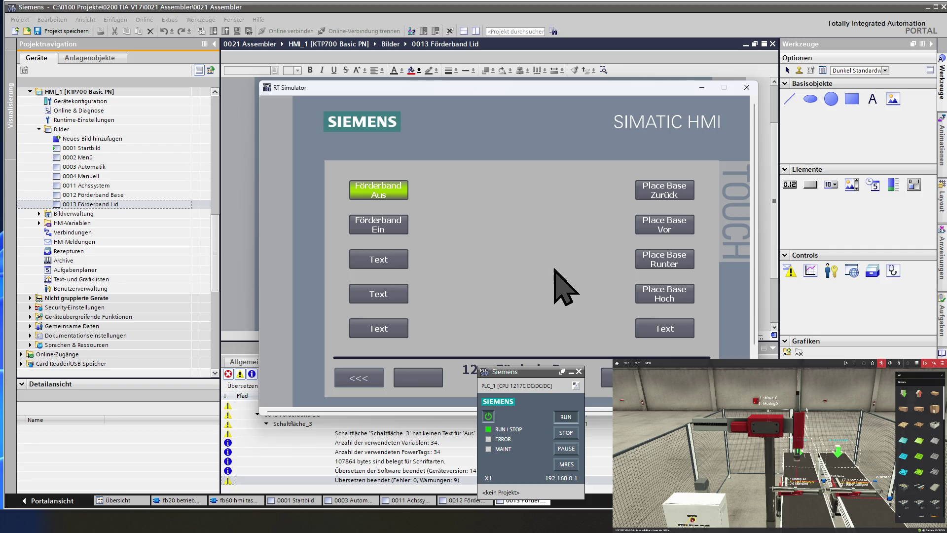
click(358, 378)
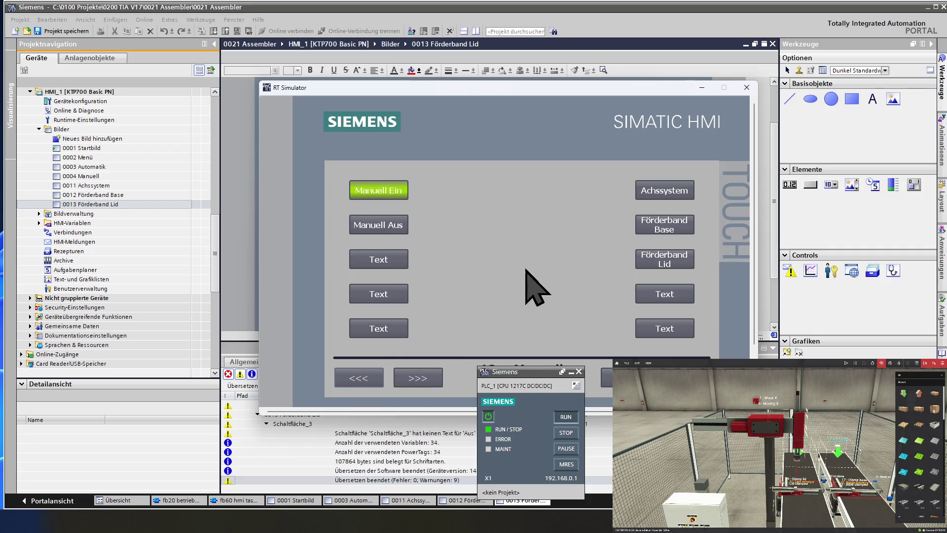
click(667, 256)
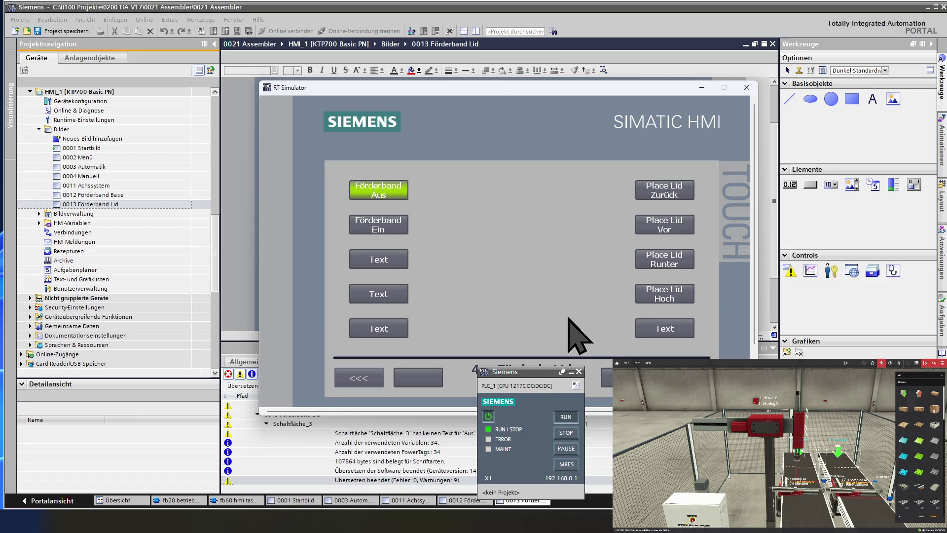
click(360, 379)
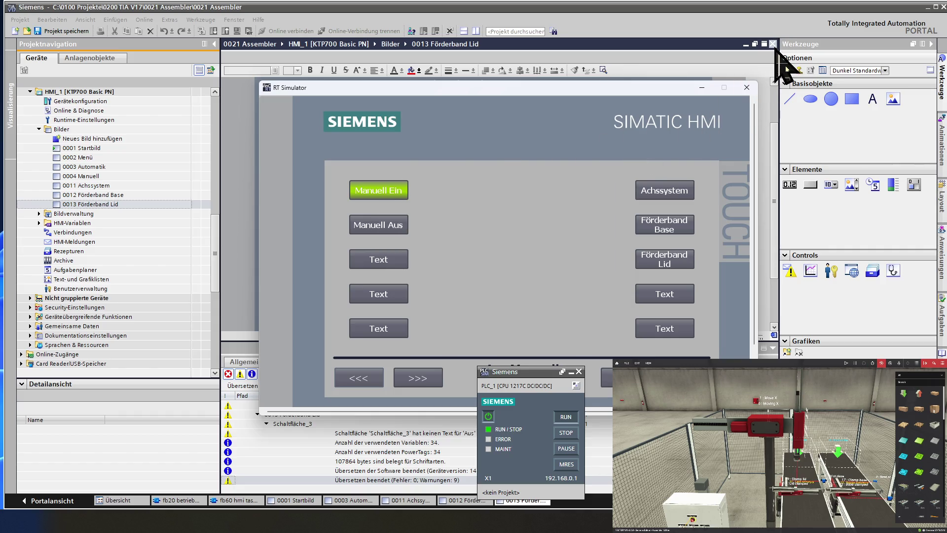
click(746, 87)
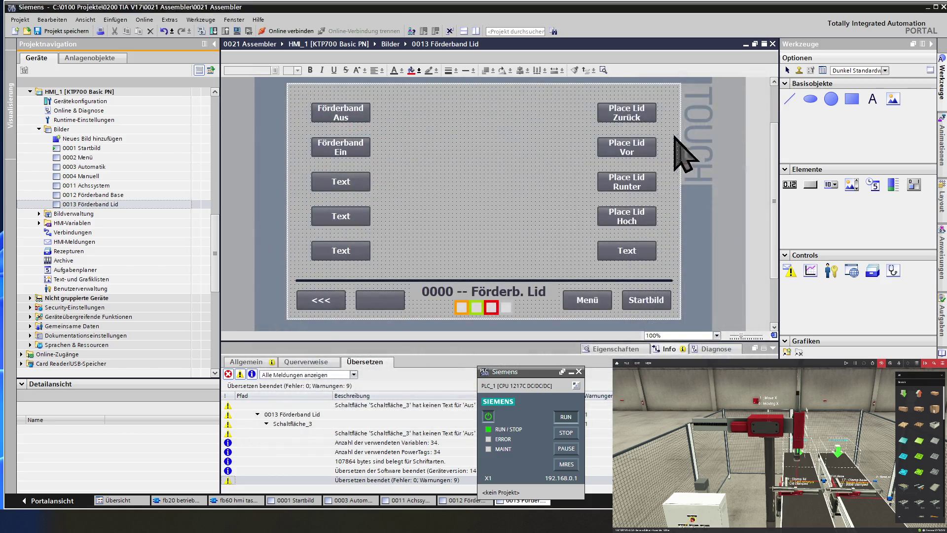
Step: Cancel an accidental screen rename and open the fb60 hmi tasten und led [FB60] block
click(117, 194)
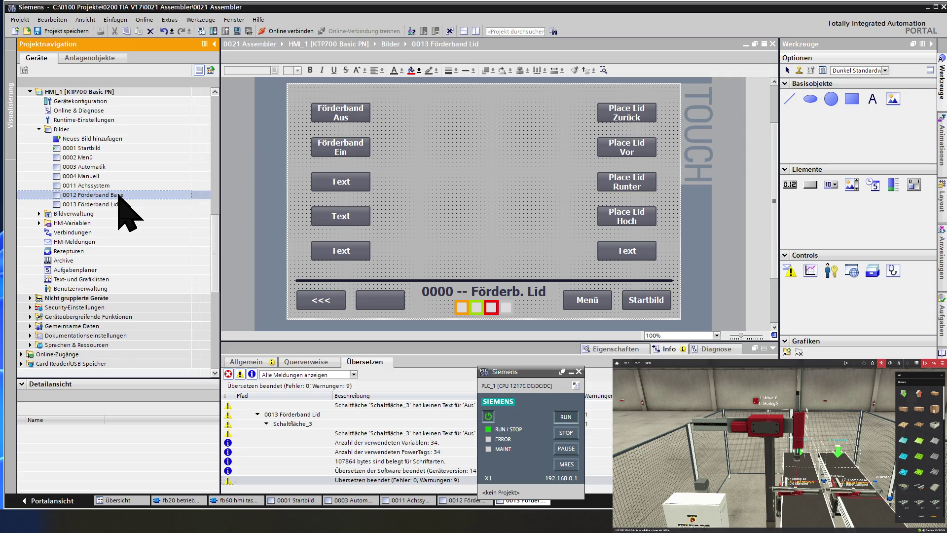
click(119, 194)
scroll(118, 194, up, 1)
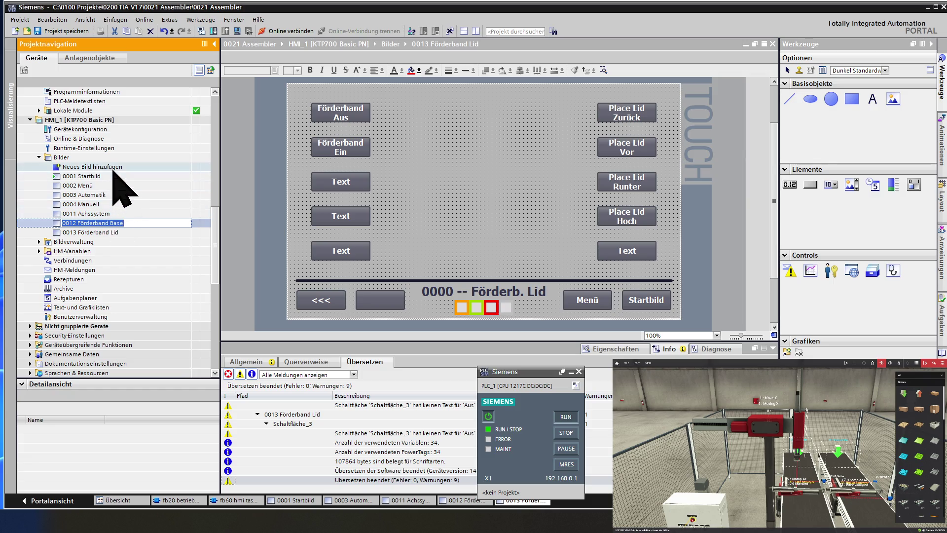
click(90, 140)
scroll(90, 139, up, 7)
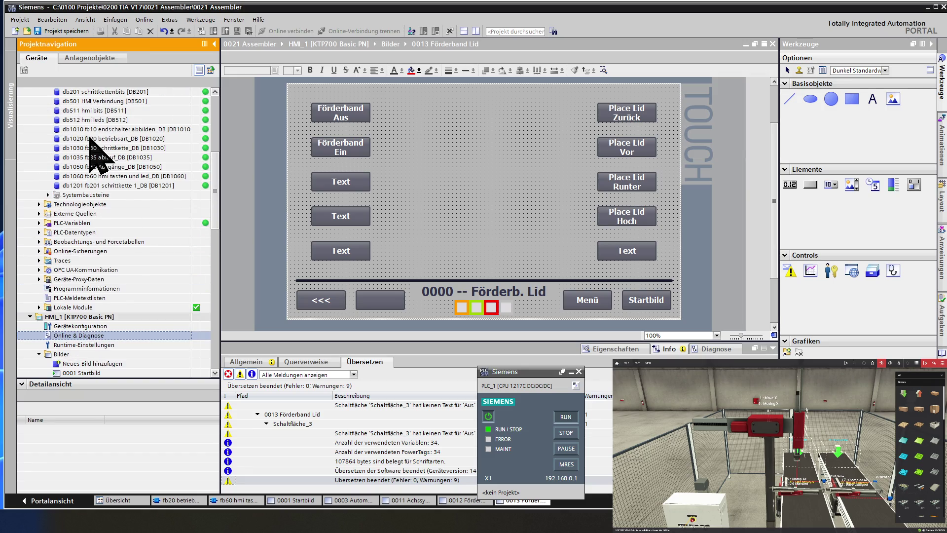
scroll(90, 139, up, 3)
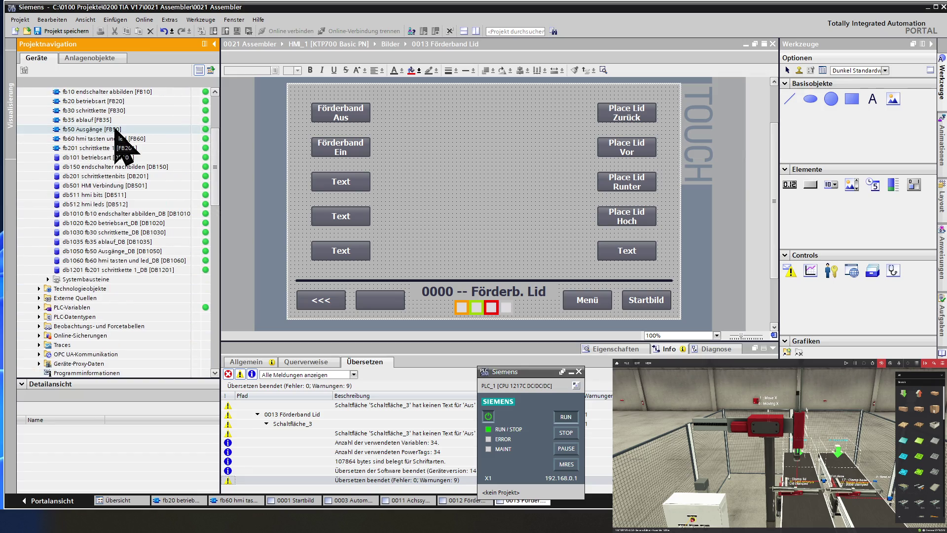
double_click(111, 139)
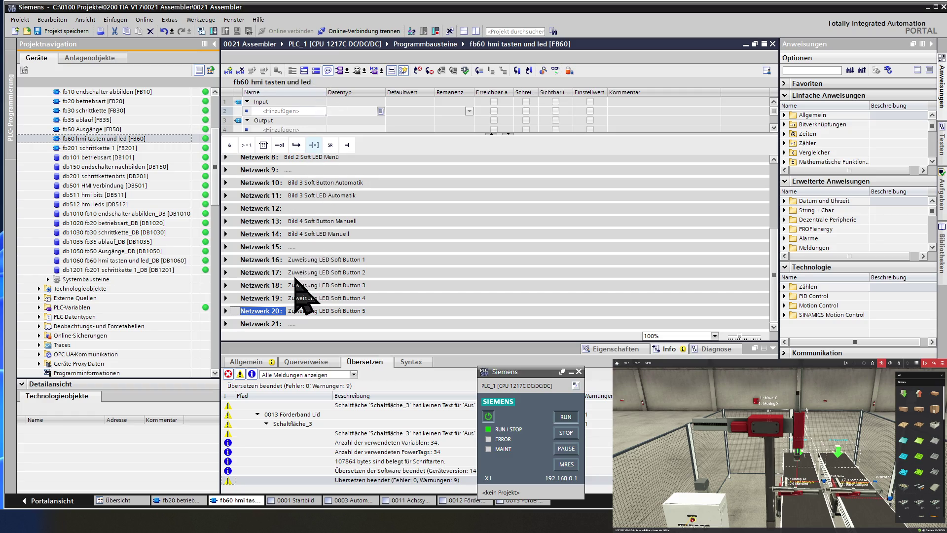
Step: Select the empty Netzwerk 15 and insert a new empty network after it
click(259, 221)
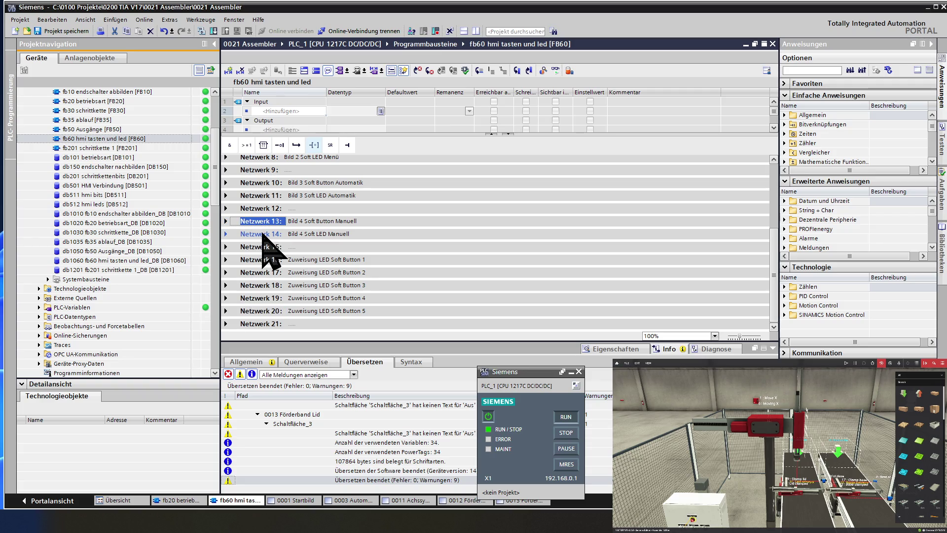
shift+click(263, 234)
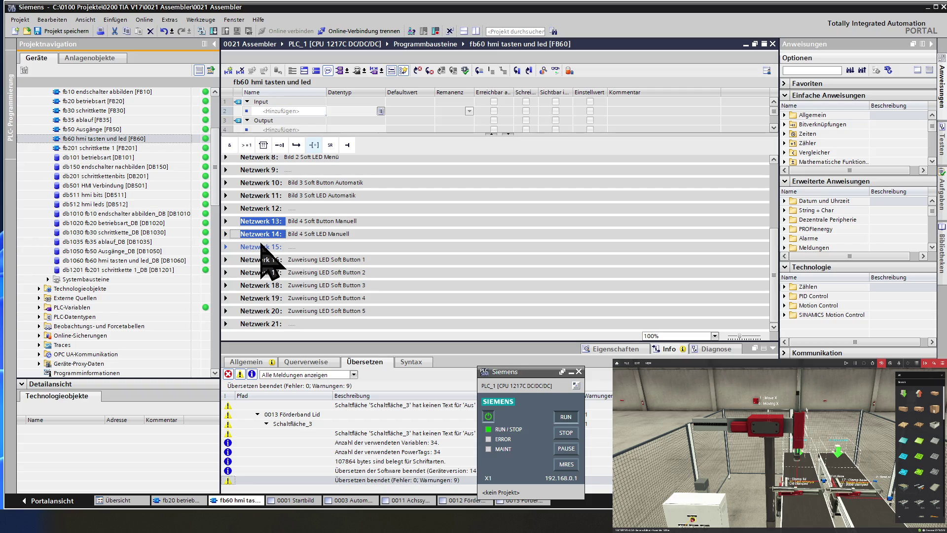
click(254, 247)
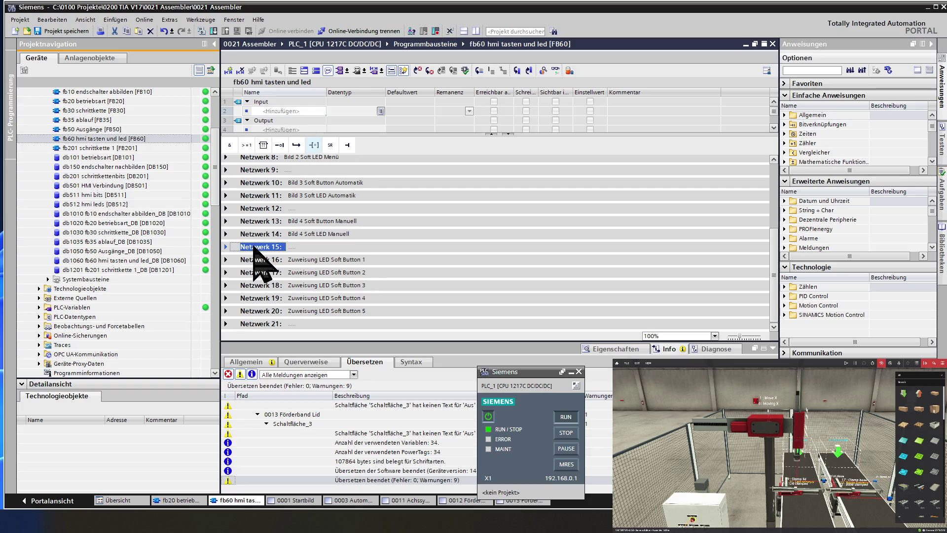
click(228, 71)
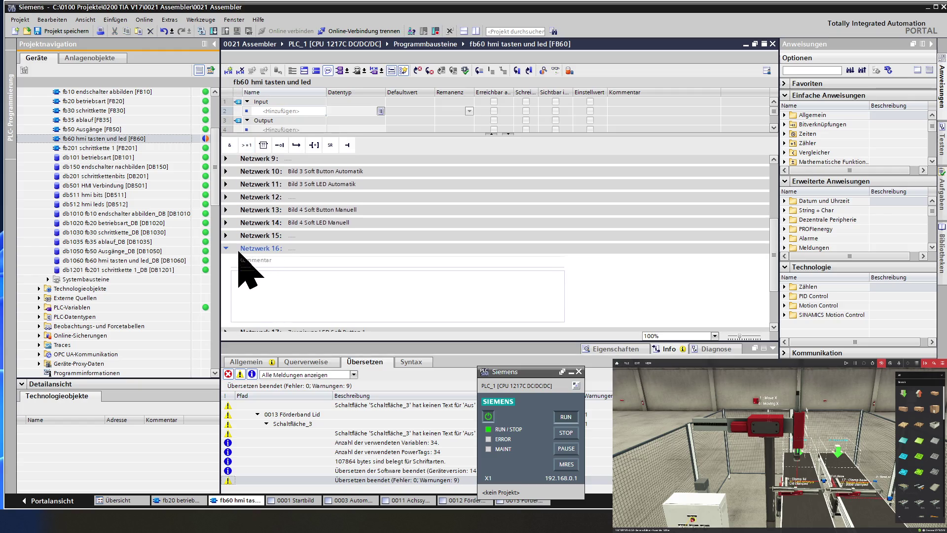
click(226, 250)
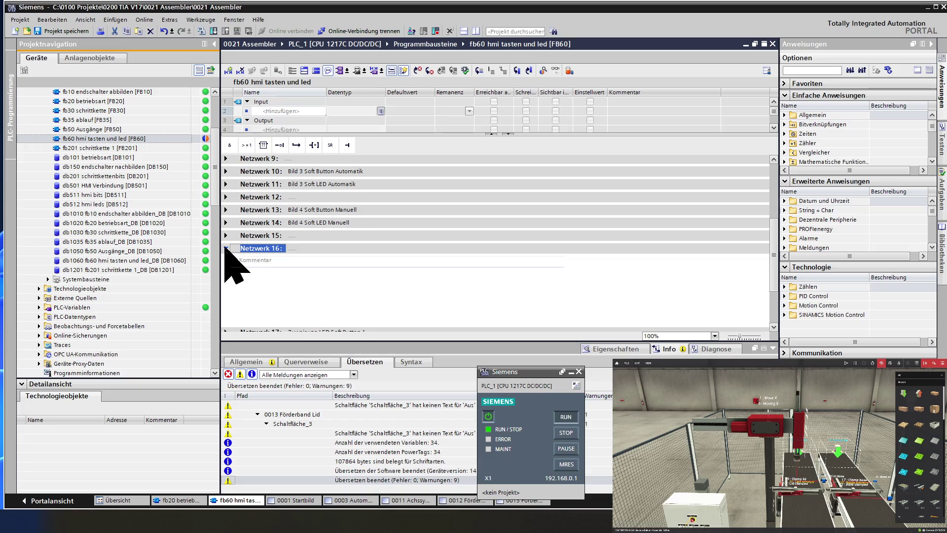
click(226, 248)
Step: Paste the copied Bild 4 Soft Button network after Netzwerk 15 as Netzwerk 16
right_click(269, 235)
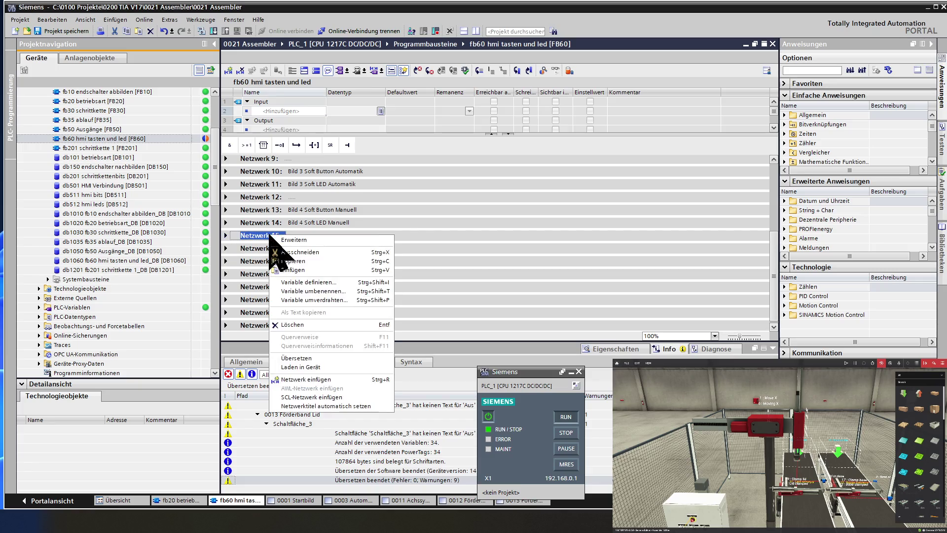
click(282, 271)
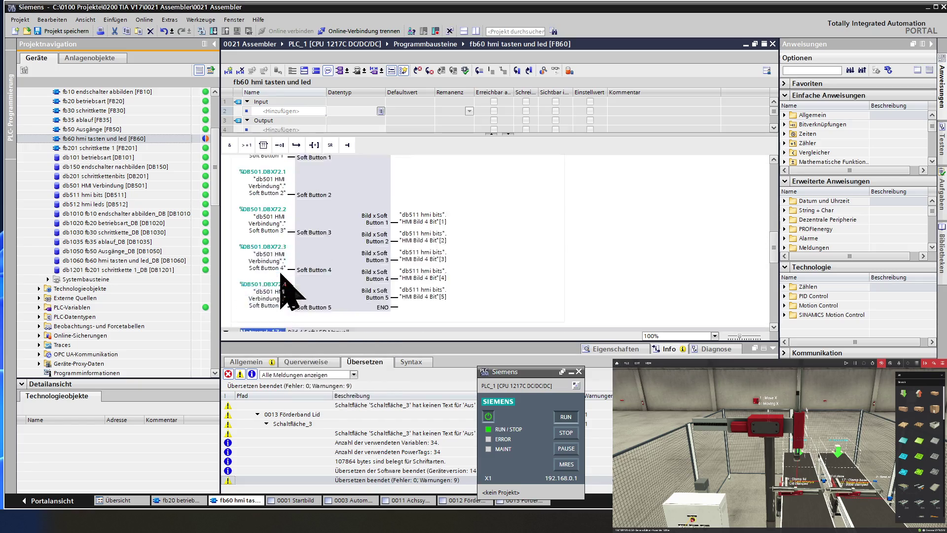
scroll(340, 272, up, 5)
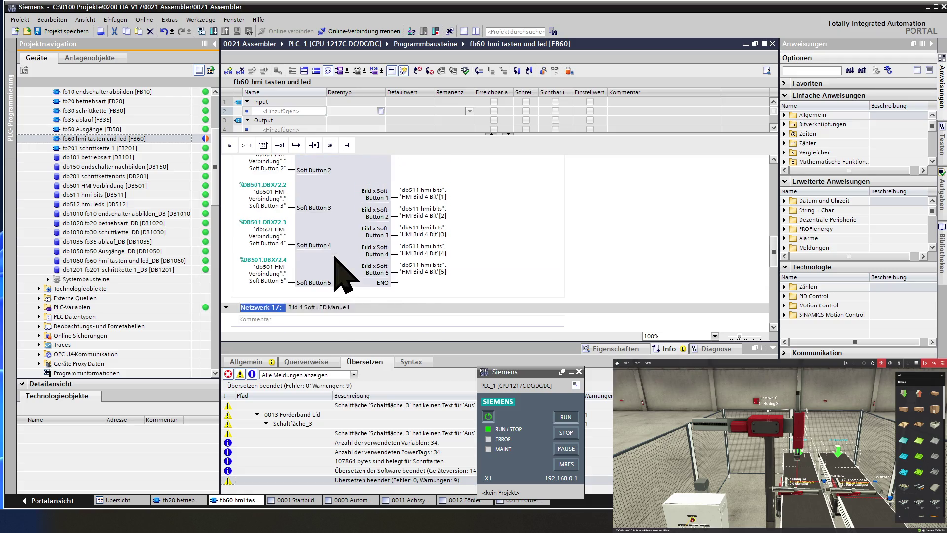
scroll(341, 271, up, 4)
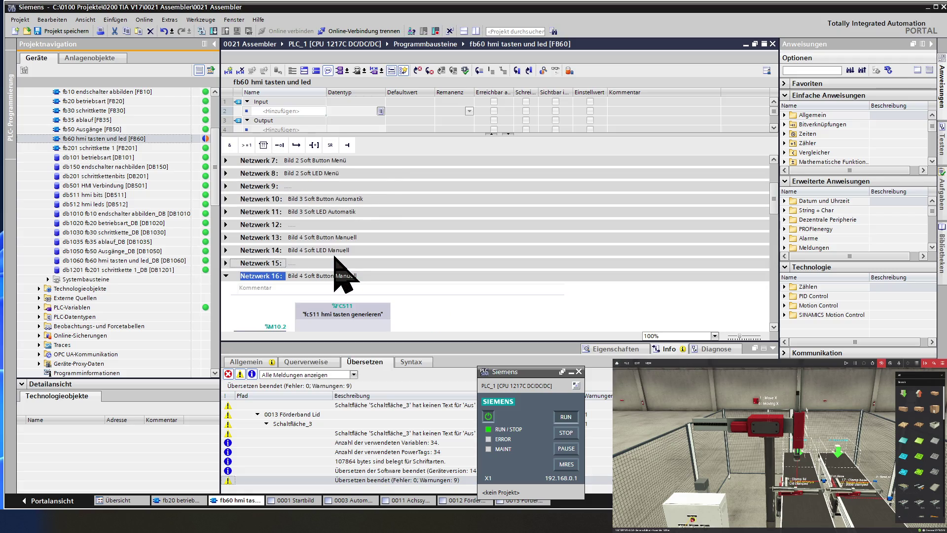
click(374, 277)
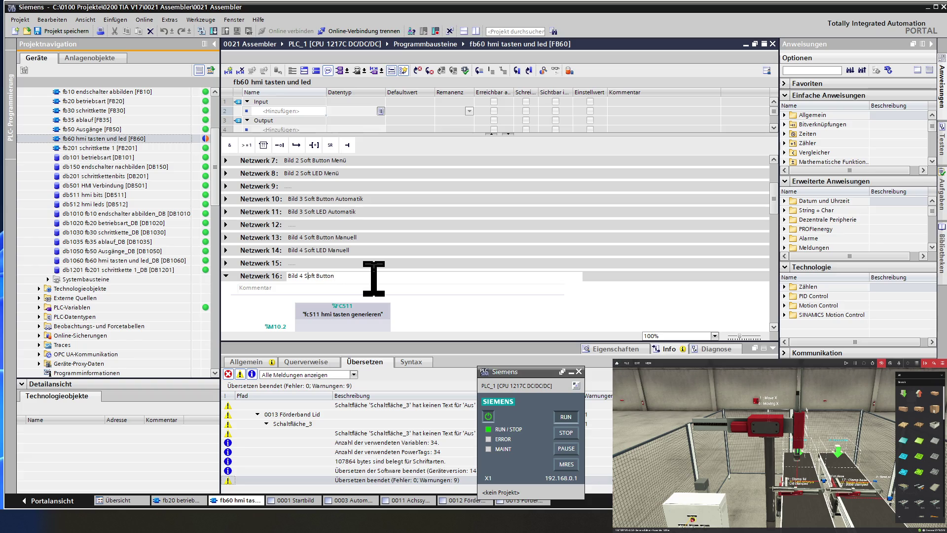
Step: Retitle Netzwerk 16 'Bild 5 Soft Button' and set its x Bildnummer to 5
text(5)
click(258, 275)
scroll(259, 286, down, 3)
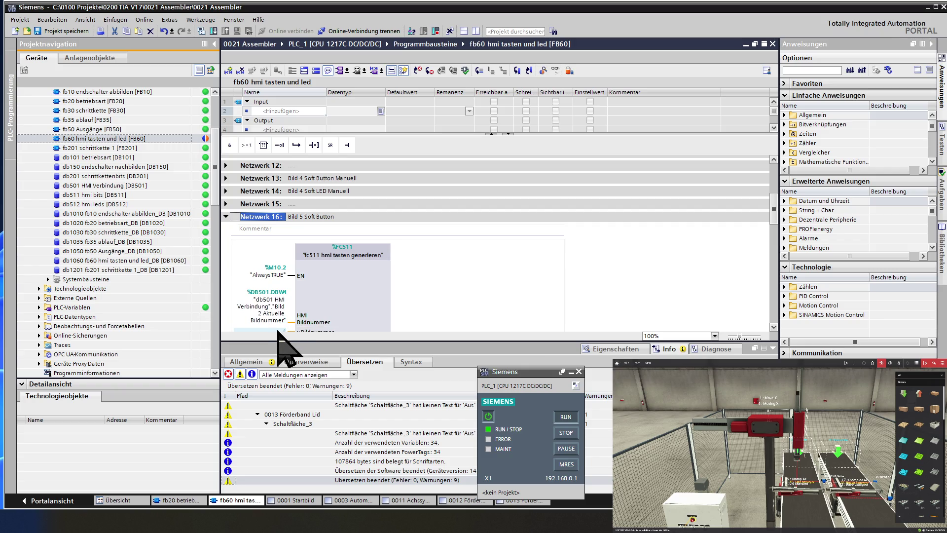
scroll(301, 326, down, 5)
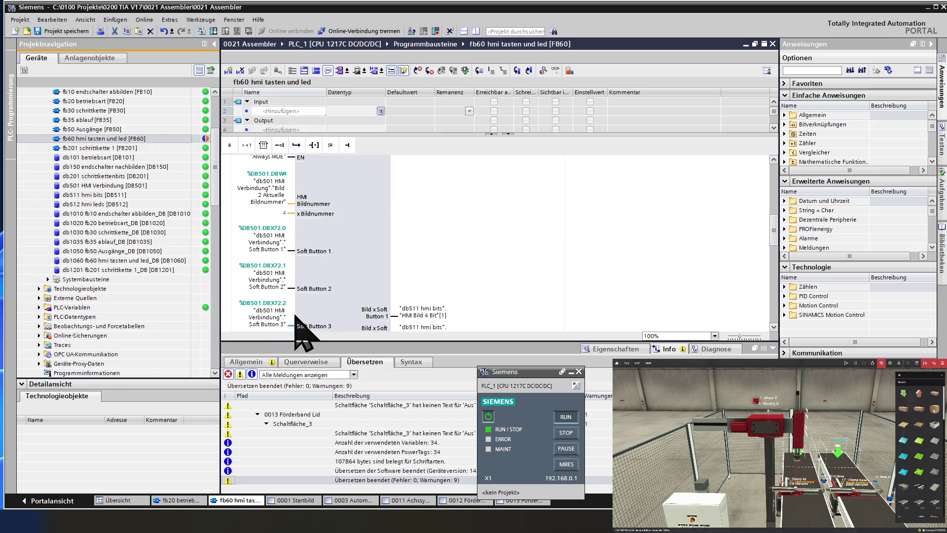
click(284, 212)
text(5)
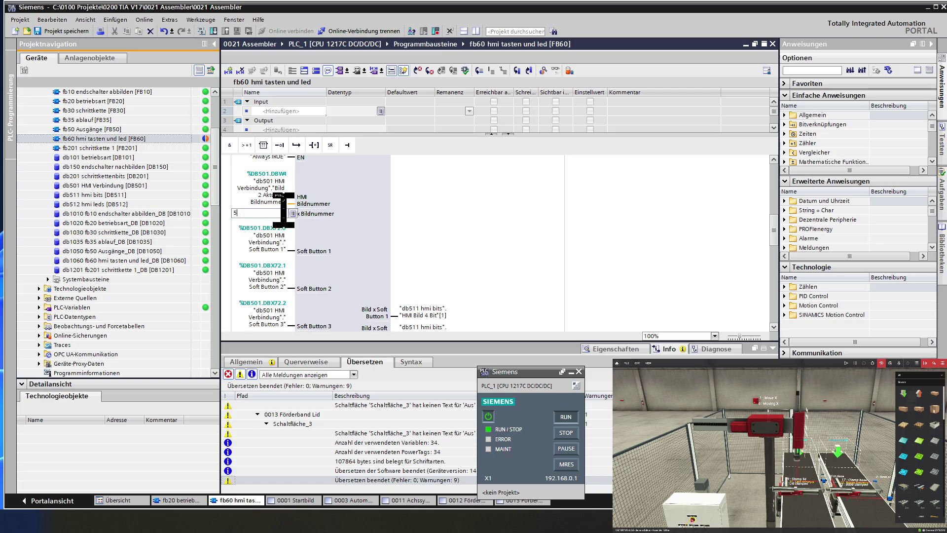
click(339, 176)
Step: Change Soft Button 1 and 2 outputs to "HMI Bild 5 Bit"[1] and [2]
scroll(338, 177, down, 3)
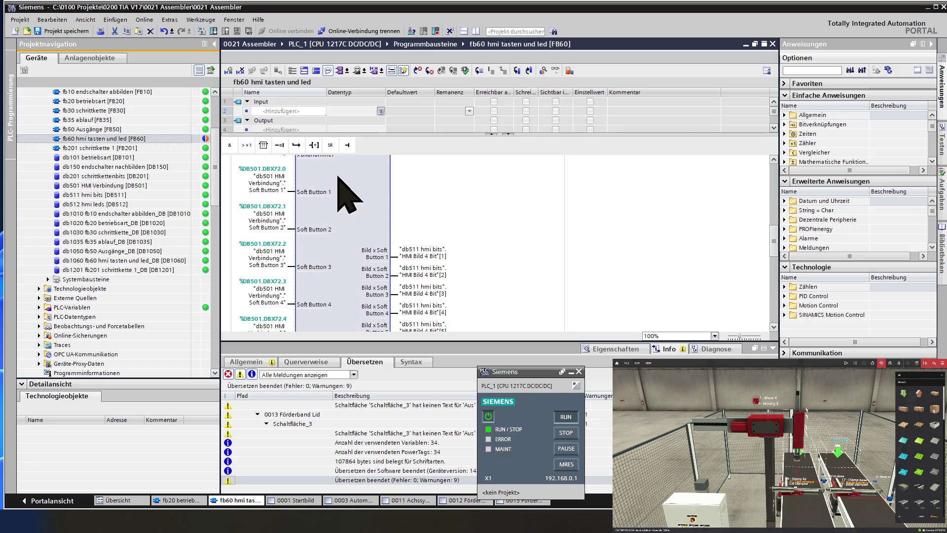
scroll(338, 176, down, 3)
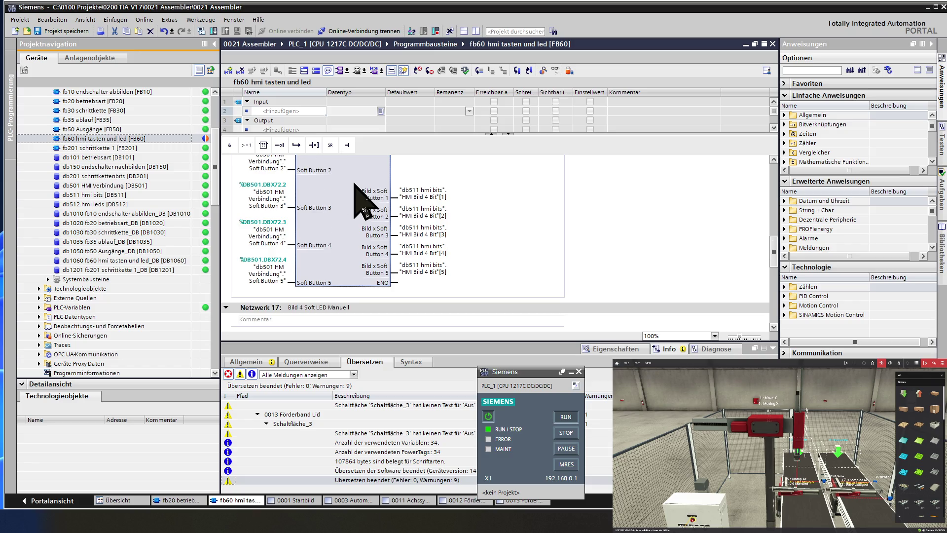
double_click(425, 194)
click(427, 196)
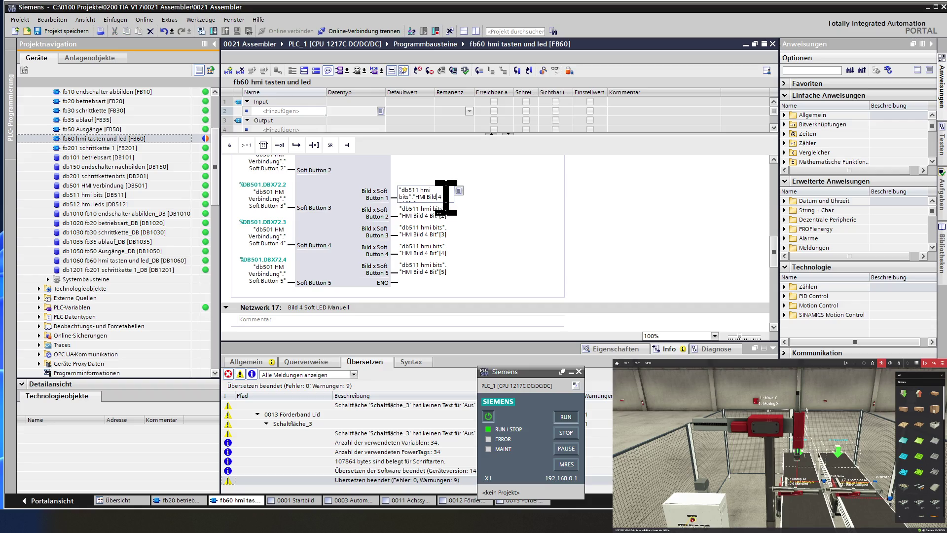
key(Delete)
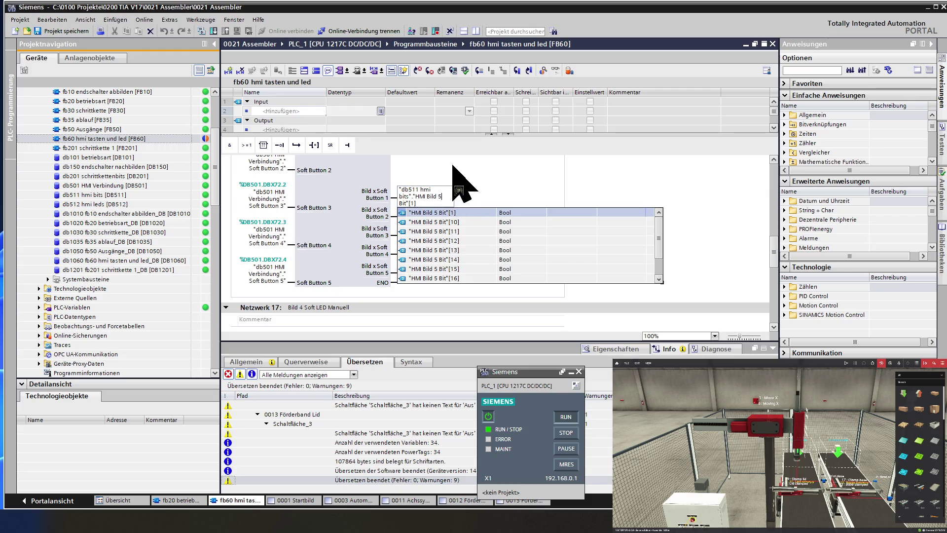
key(Return)
double_click(437, 216)
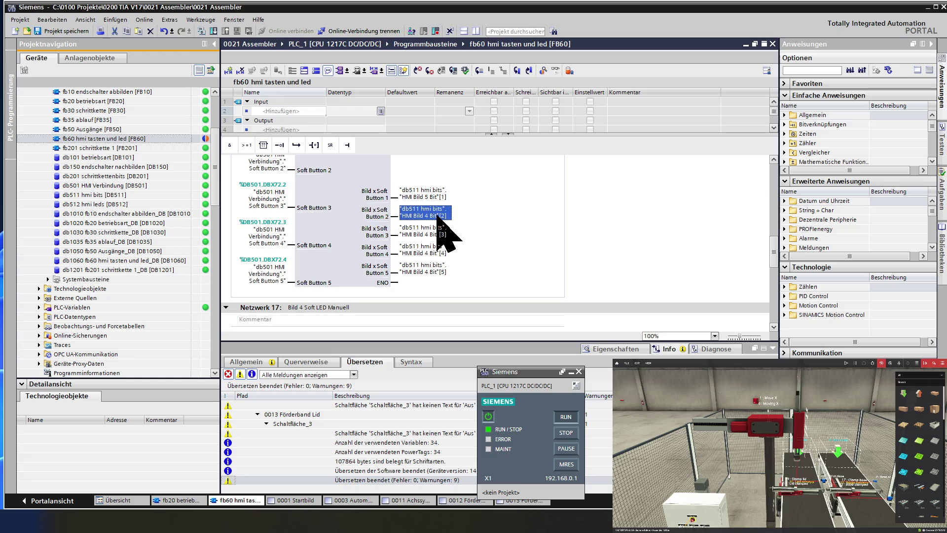
click(438, 216)
click(450, 215)
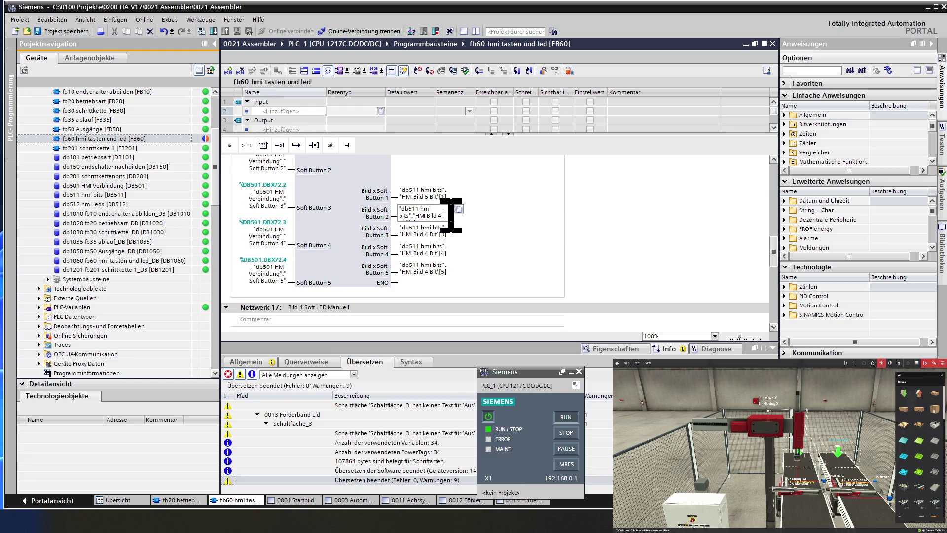
key(BackSpace)
text(5 Bit"[2)
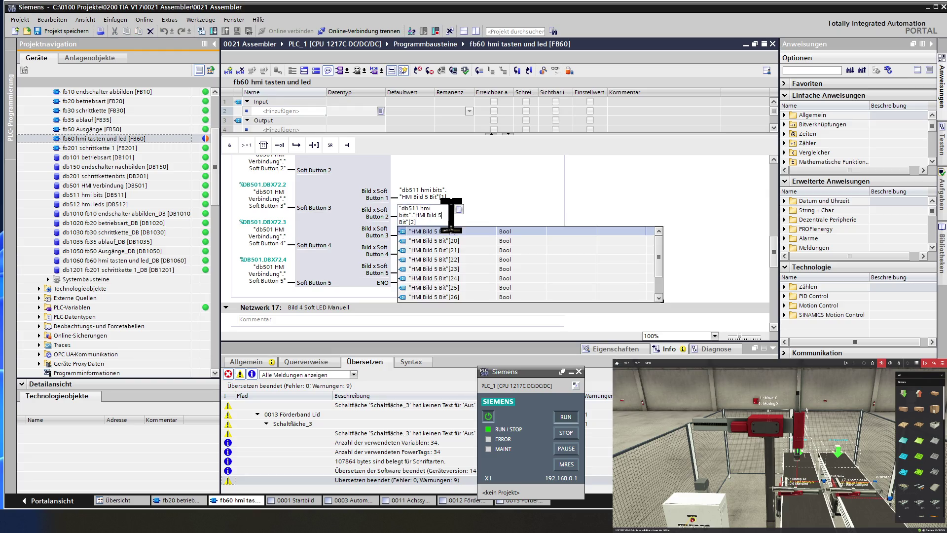
key(Return)
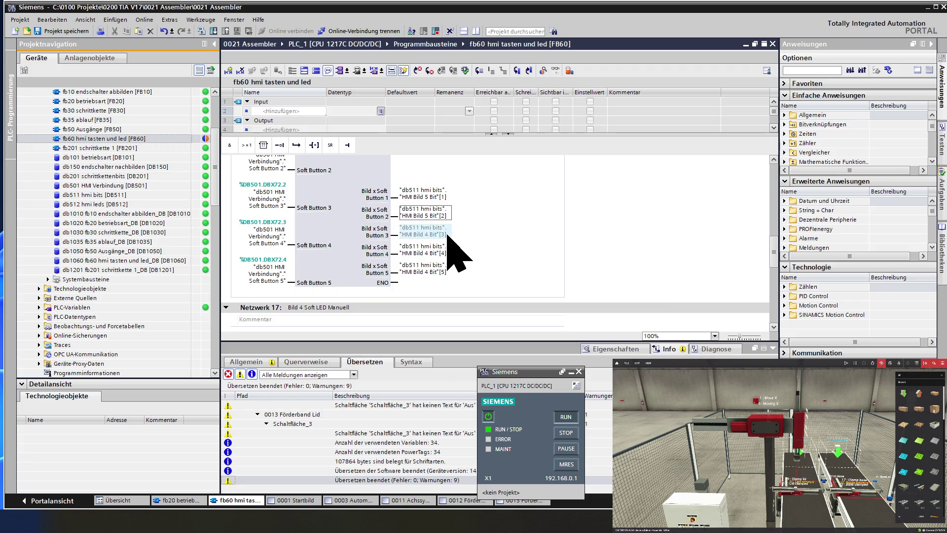
Step: Change Soft Button 3, 4 and 5 outputs to "HMI Bild 5 Bit"[3], [4] and [5]
click(432, 230)
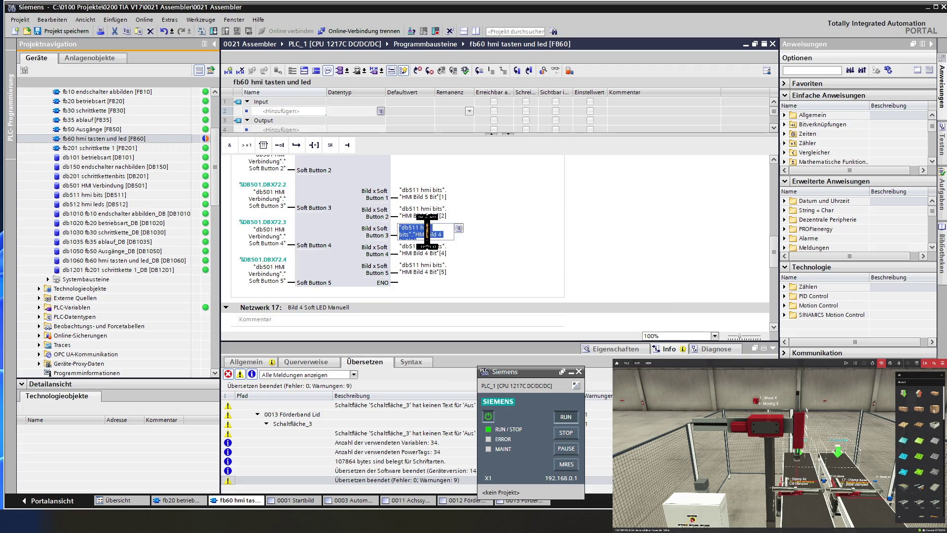
click(450, 233)
key(BackSpace)
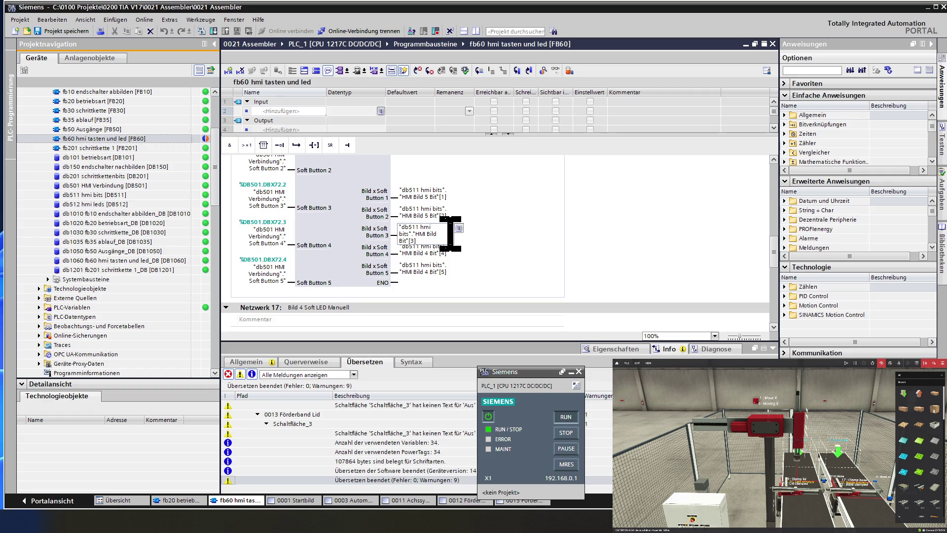
text(5)
key(Return)
click(444, 250)
click(443, 253)
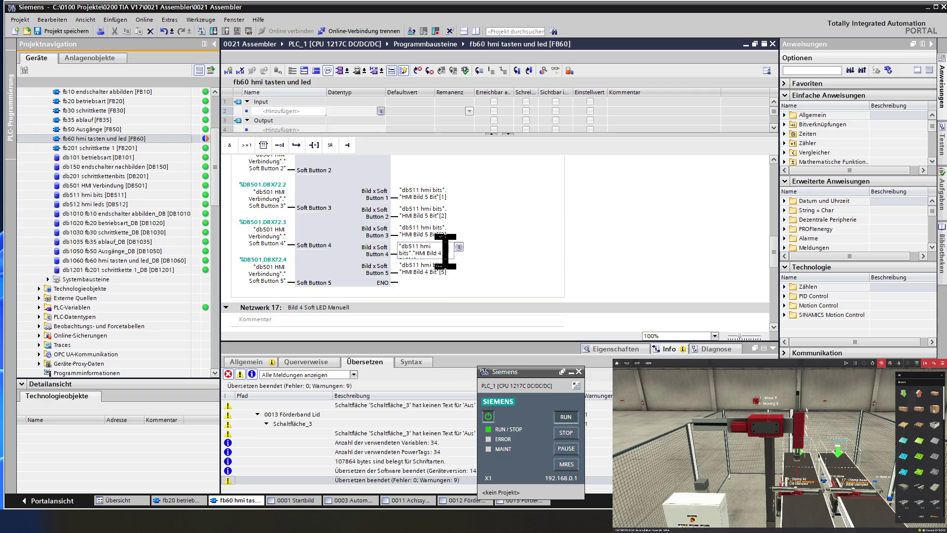
key(BackSpace)
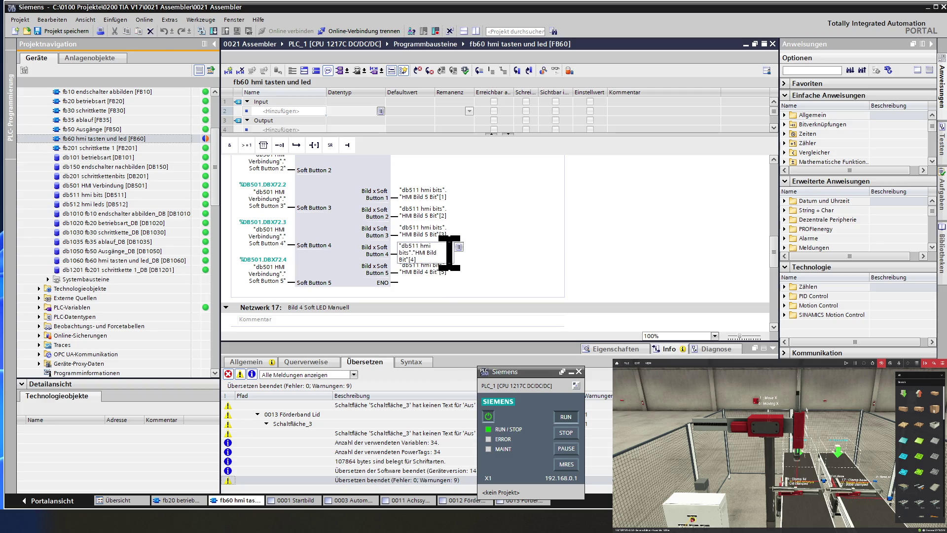
text(5)
key(Return)
click(432, 274)
click(434, 269)
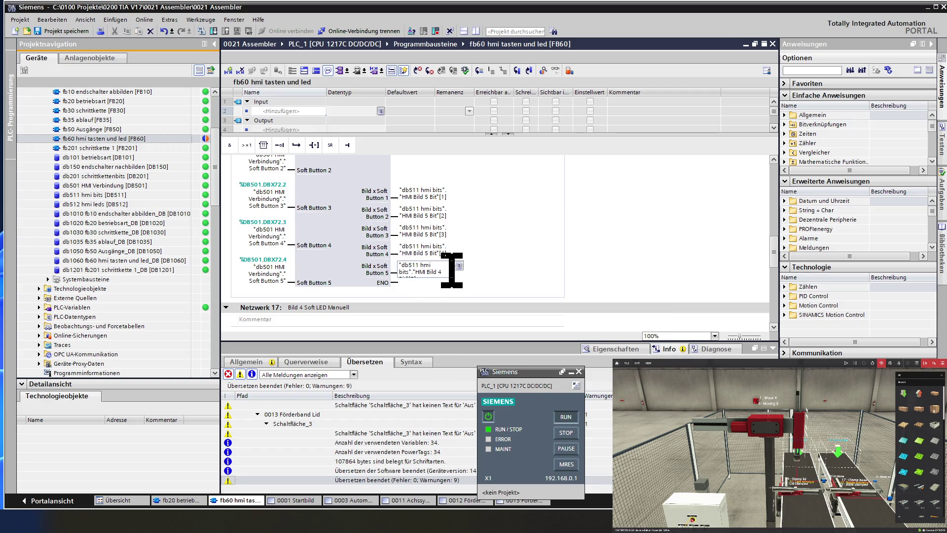
key(BackSpace)
text(5 Bit"[5)
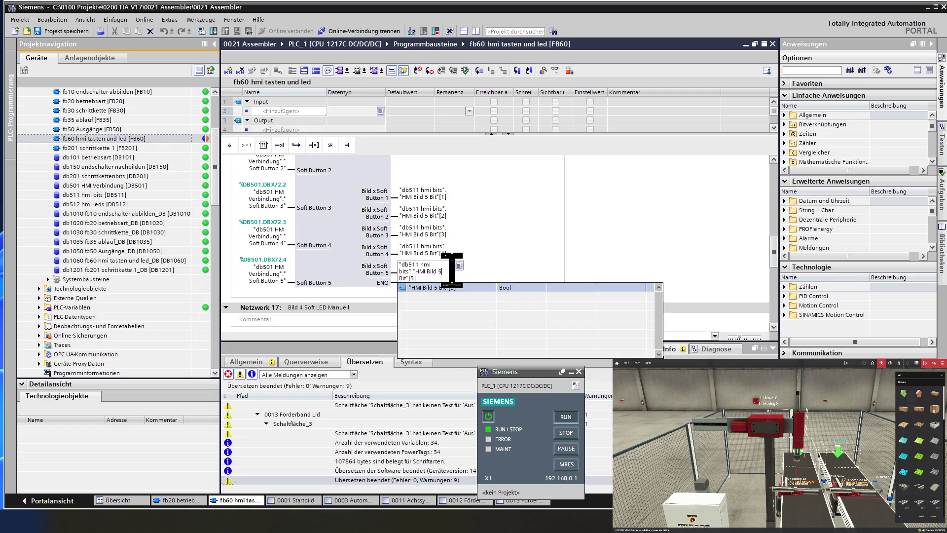
key(Return)
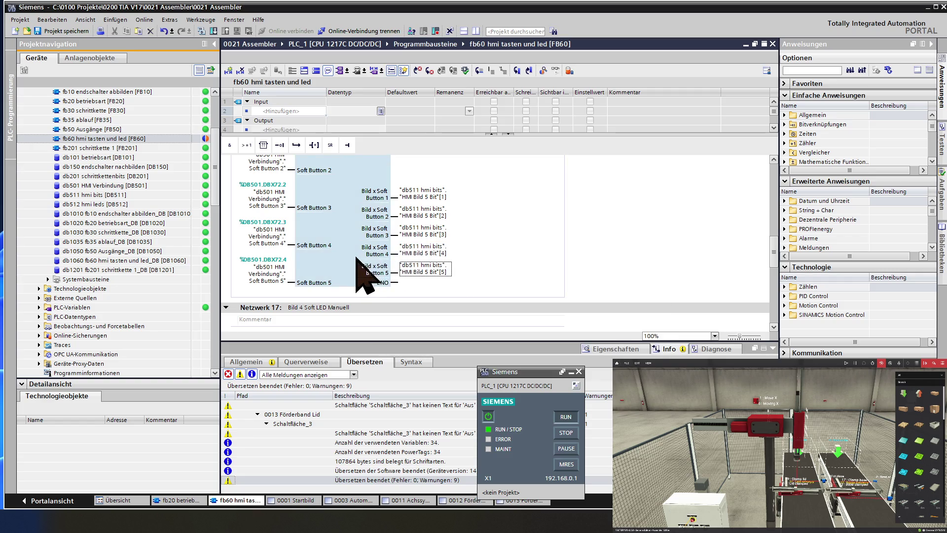
scroll(356, 257, down, 3)
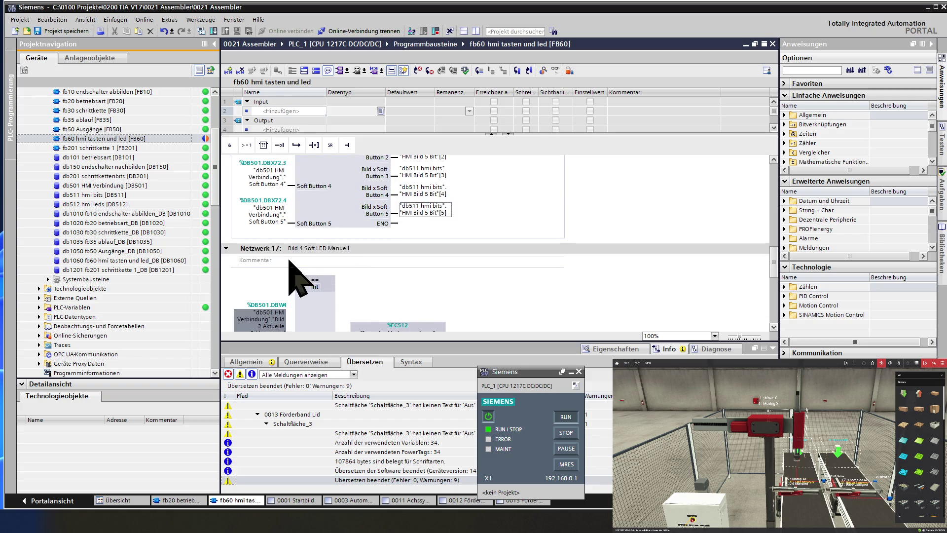
Step: Retitle Network 17 'Bild 5 Soft LED', set its == comparison to 5, and collapse Networks 17 and 16
click(364, 247)
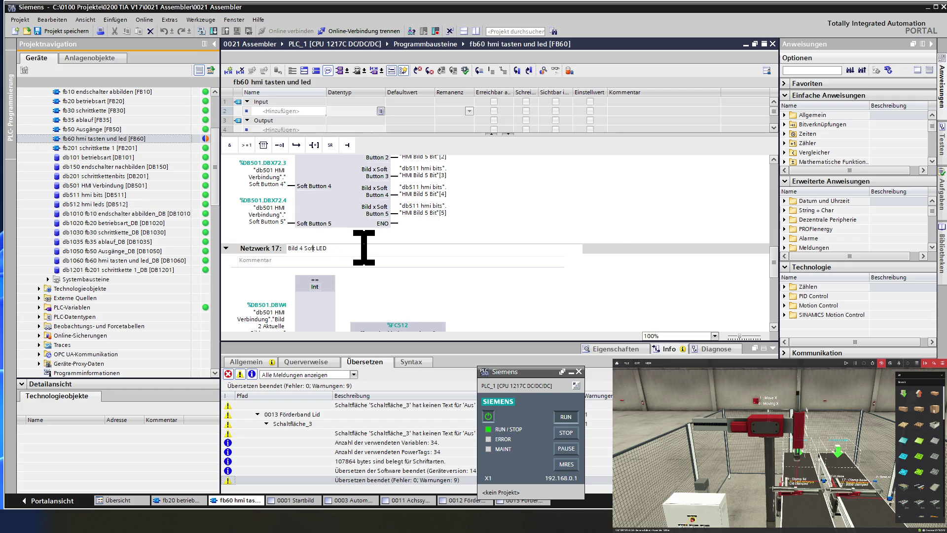
text(5)
scroll(364, 247, down, 3)
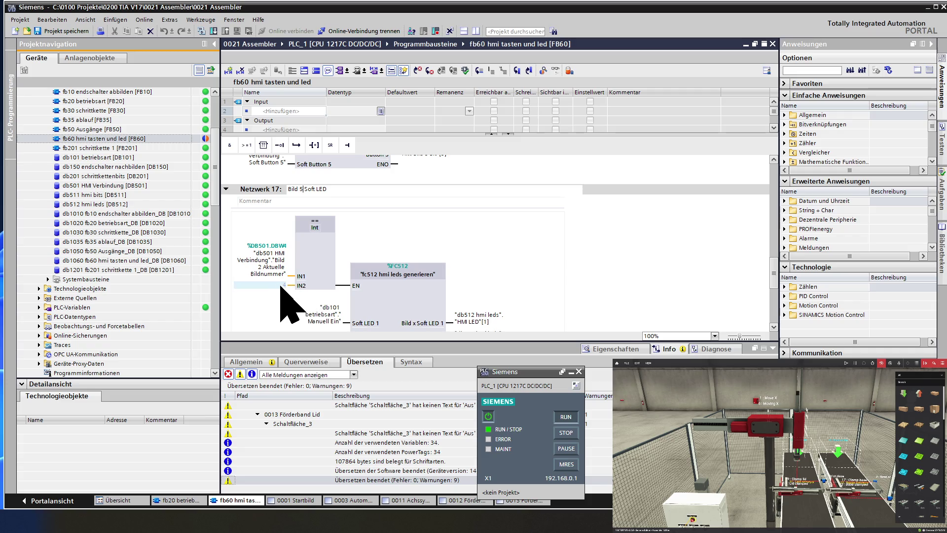
text(5)
click(321, 267)
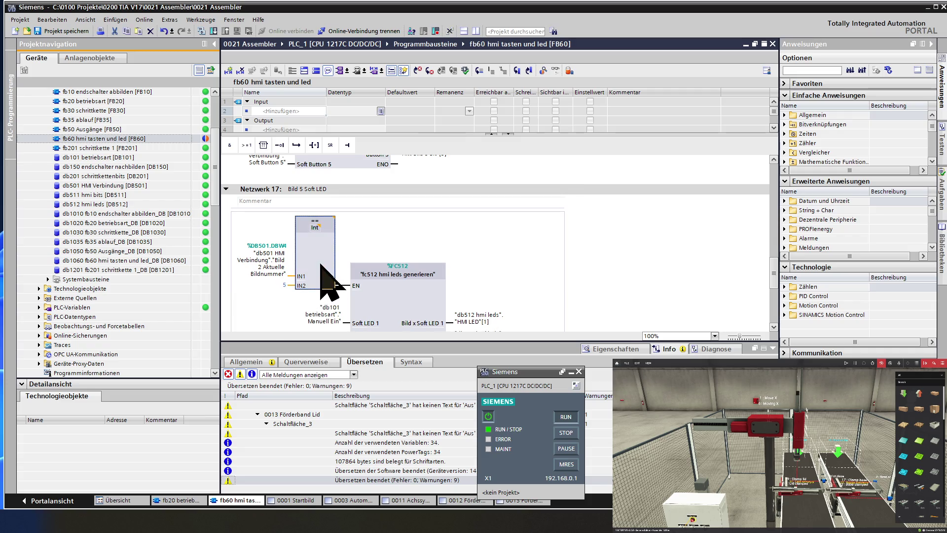
scroll(336, 285, down, 3)
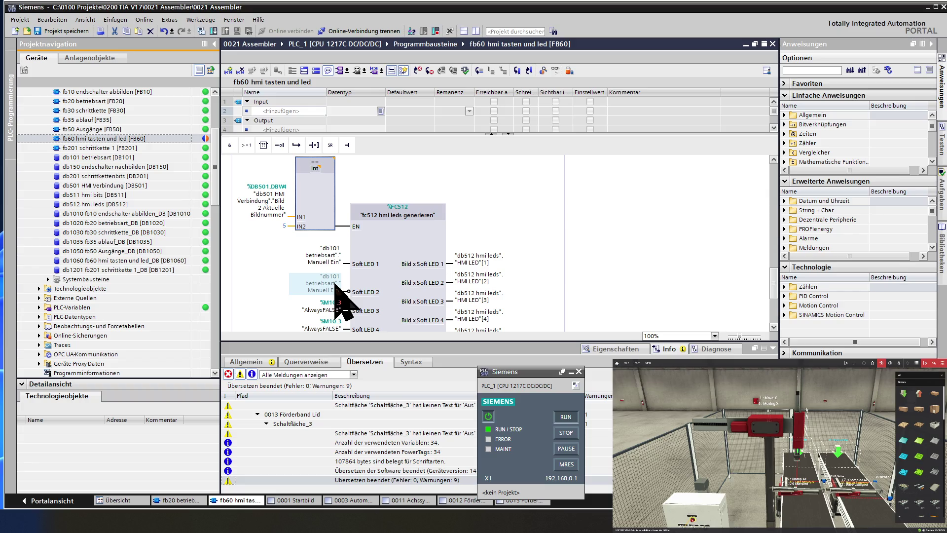
scroll(336, 285, down, 3)
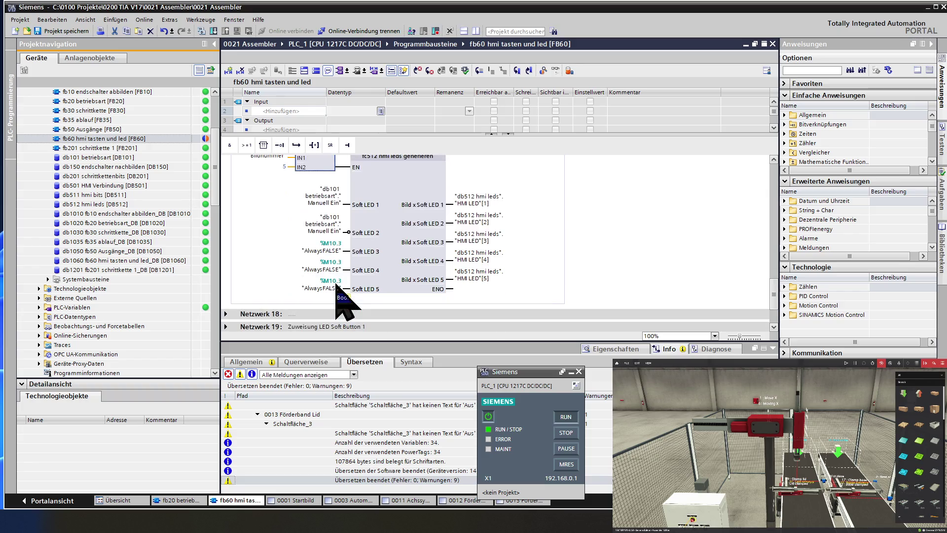
scroll(317, 275, up, 9)
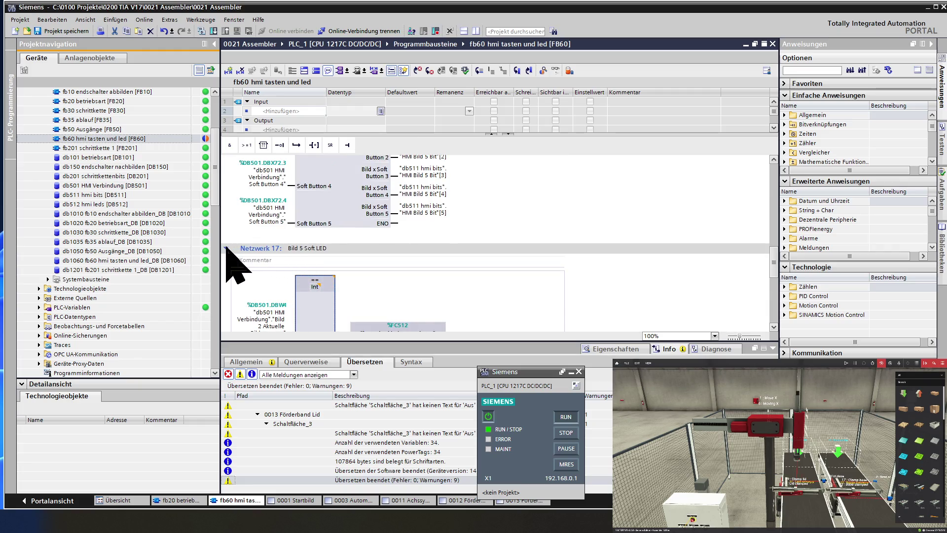
click(226, 248)
scroll(247, 256, up, 12)
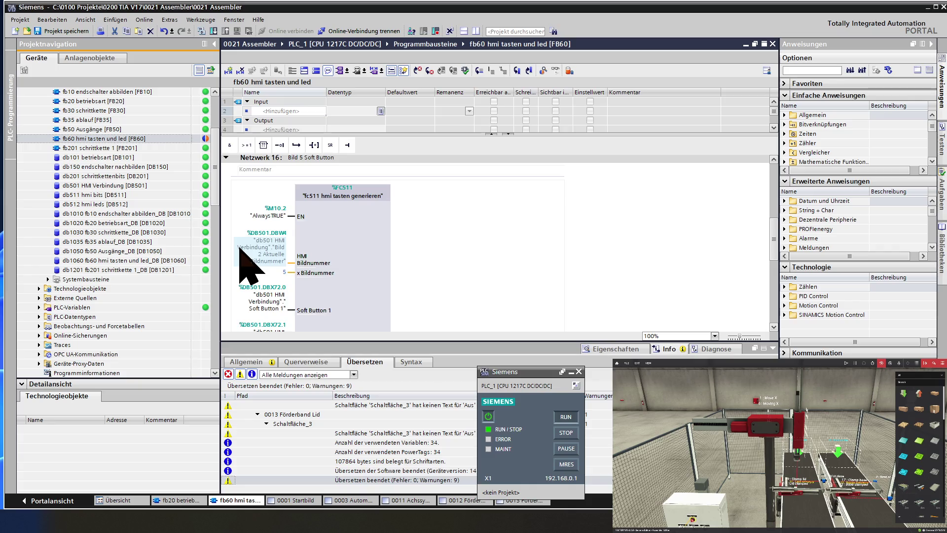
scroll(240, 249, up, 3)
click(228, 221)
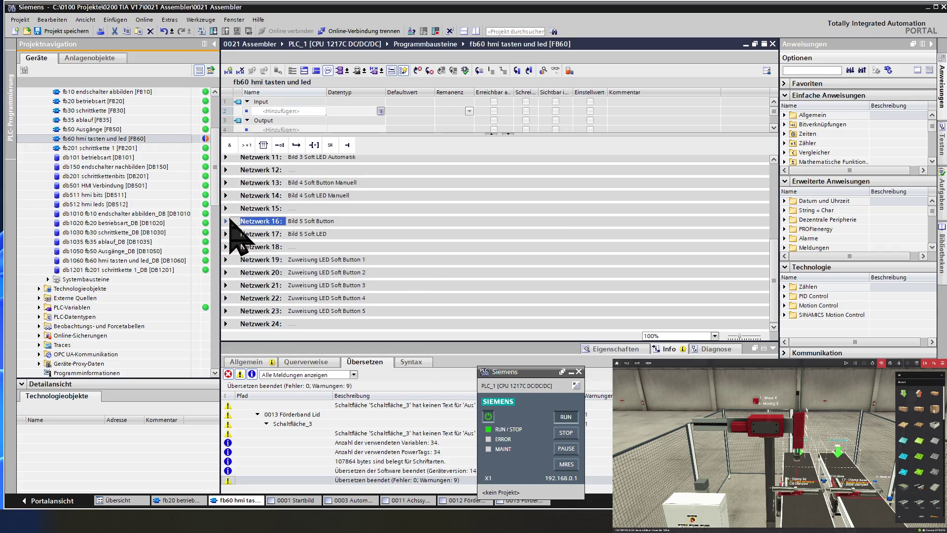
Step: Copy Networks 16 and 17 together
shift+click(265, 235)
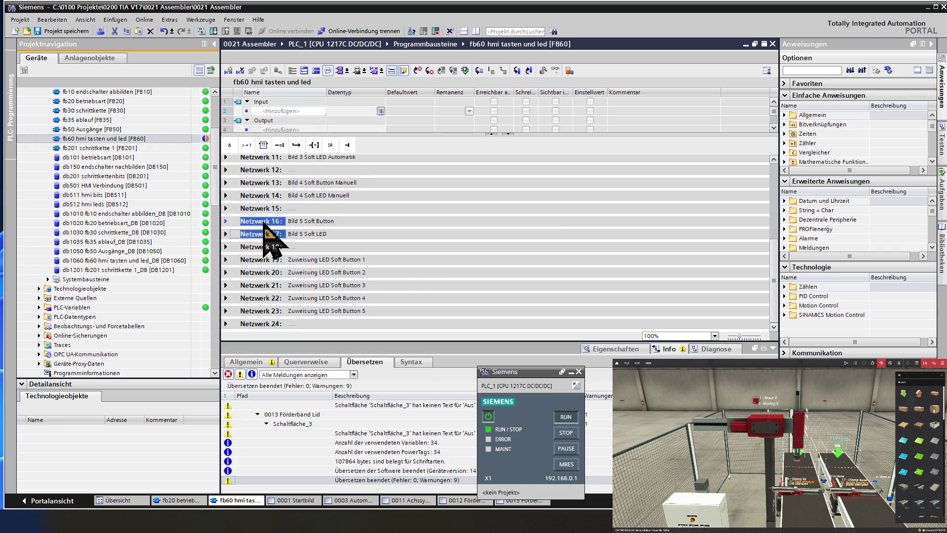
right_click(267, 233)
click(274, 249)
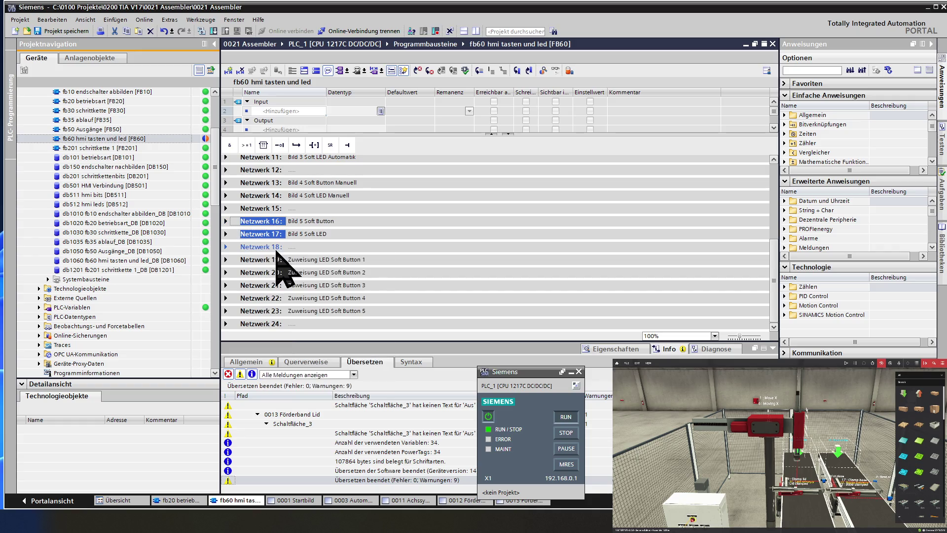
Step: Insert an empty Network 18 and paste the copied networks after it as Networks 19 and 20
click(266, 248)
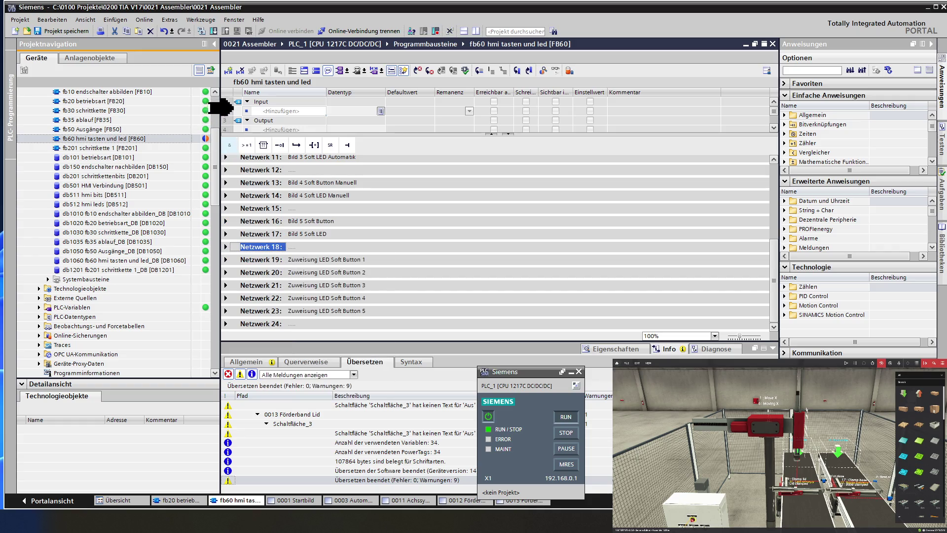
click(228, 71)
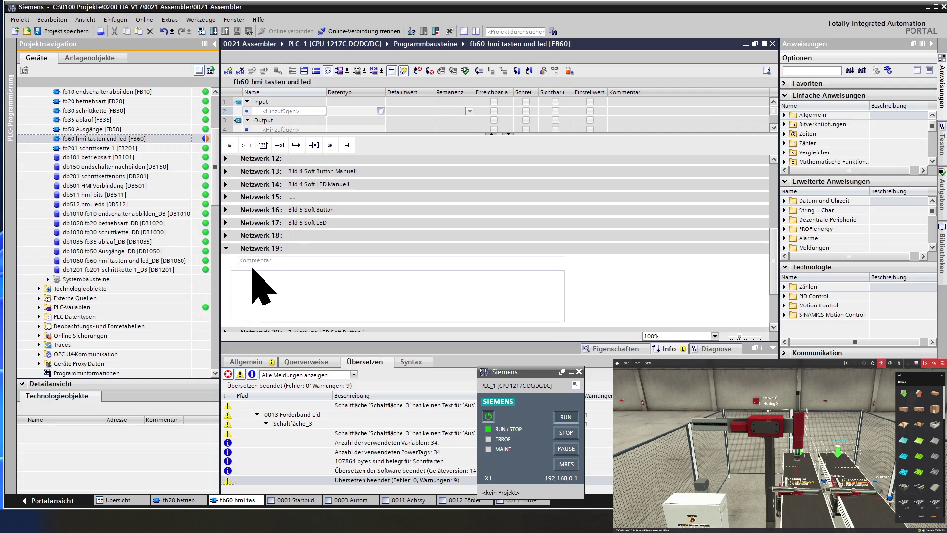
click(226, 248)
click(260, 236)
right_click(259, 238)
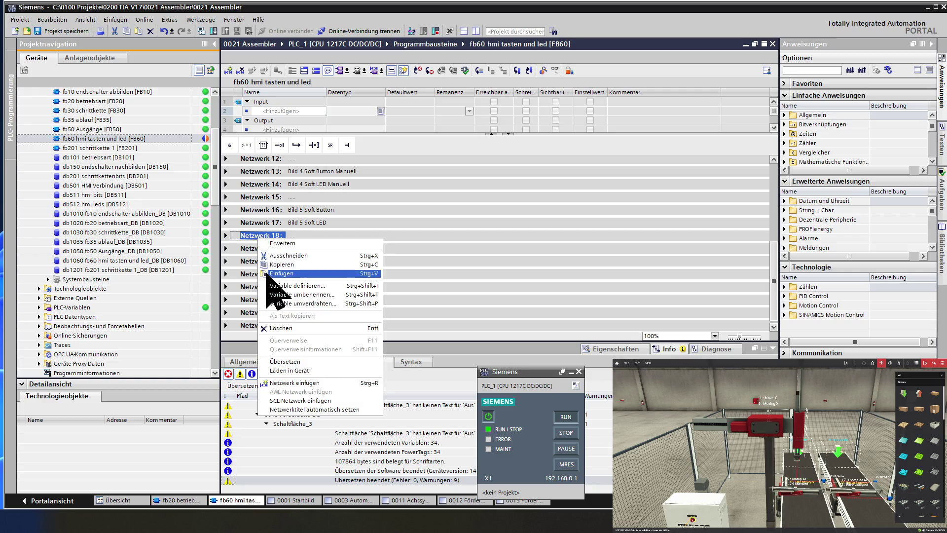
click(269, 273)
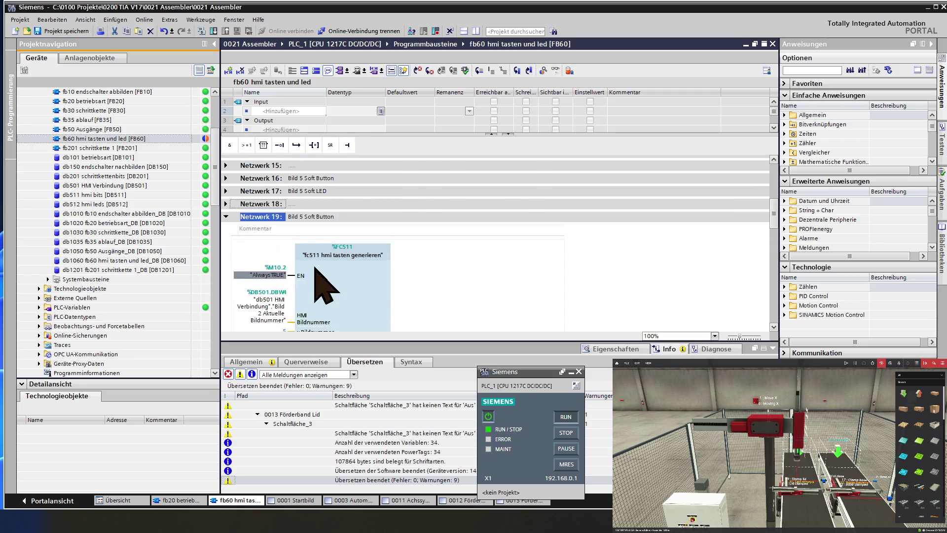
click(303, 275)
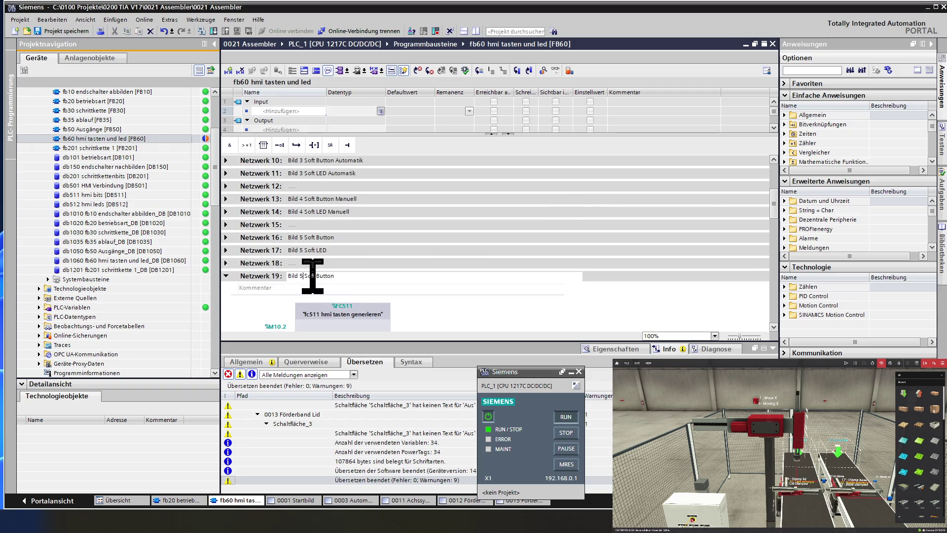
Step: Retitle Network 19 'Bild 6 Soft Button'
text(6)
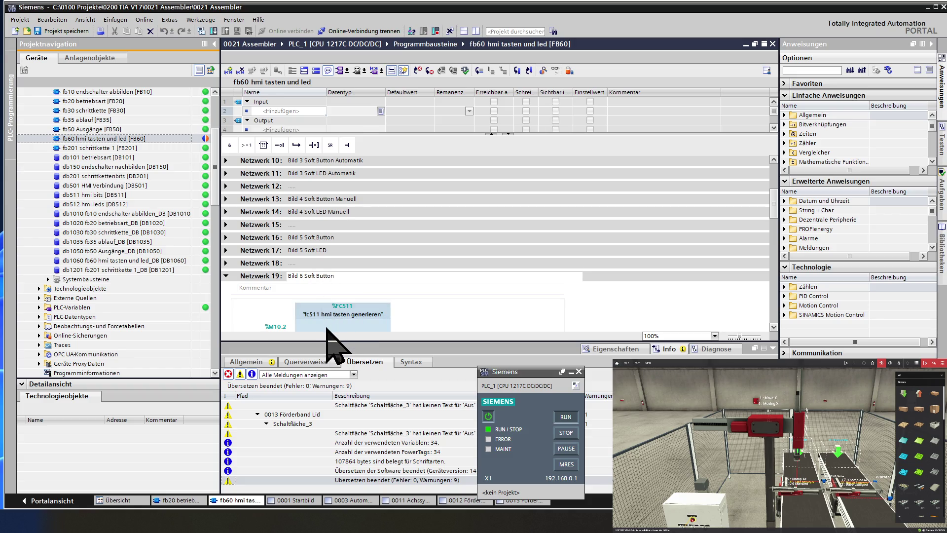
click(327, 328)
scroll(327, 328, down, 3)
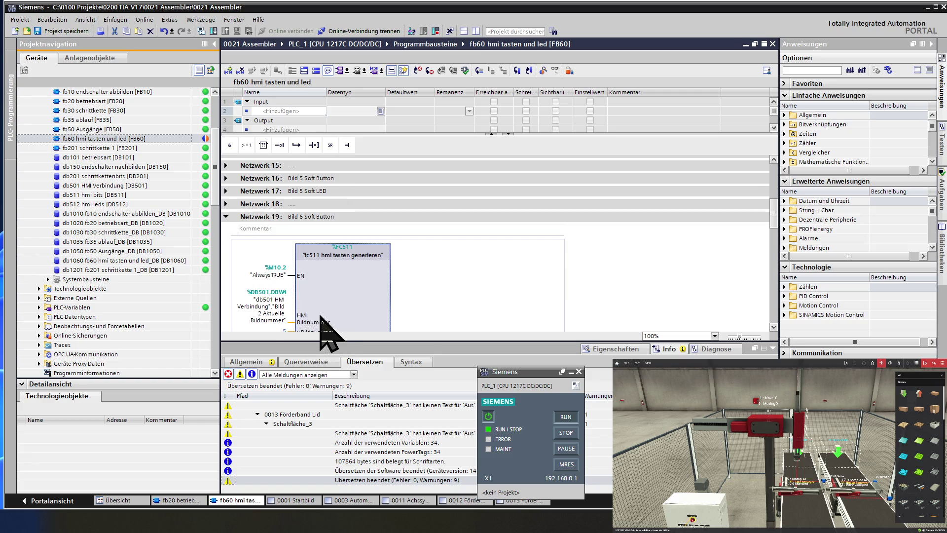
scroll(326, 329, up, 6)
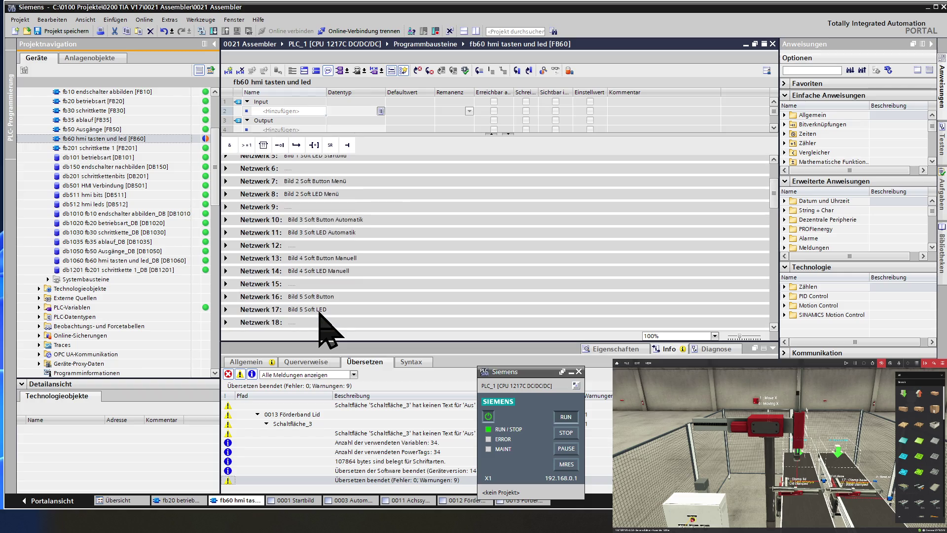
Step: Expand Network 17 to verify its comparison value 5, then collapse it again
click(225, 311)
scroll(255, 315, down, 3)
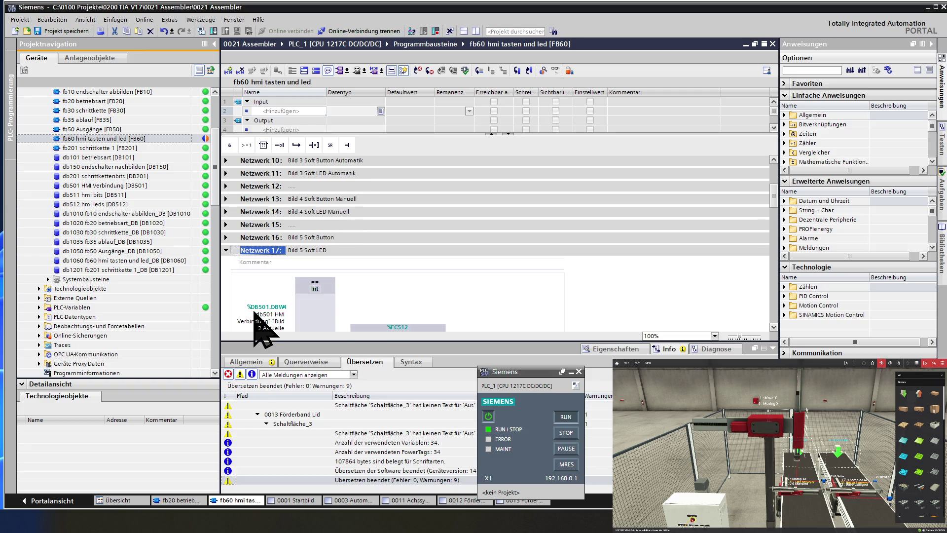
scroll(256, 320, down, 3)
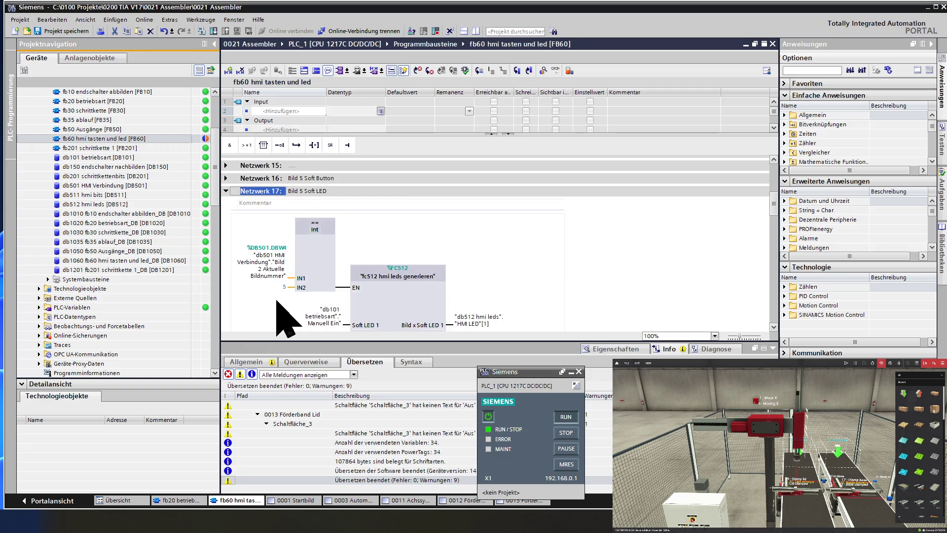
click(293, 299)
scroll(298, 302, up, 5)
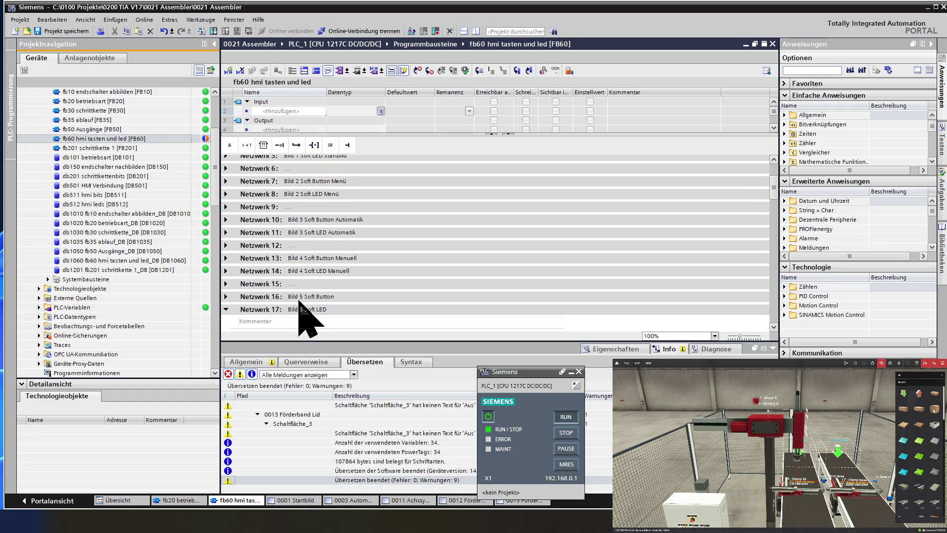
click(226, 309)
scroll(243, 317, down, 2)
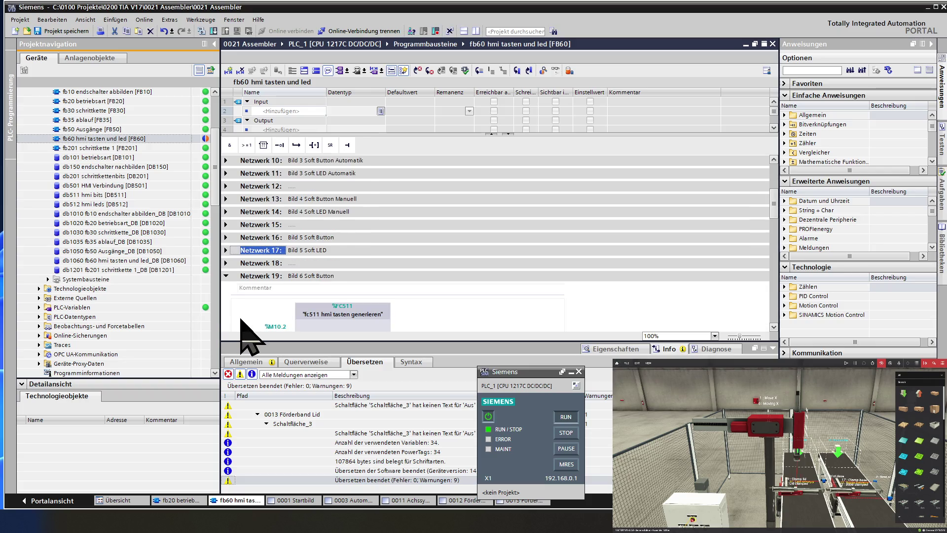
scroll(266, 311, down, 2)
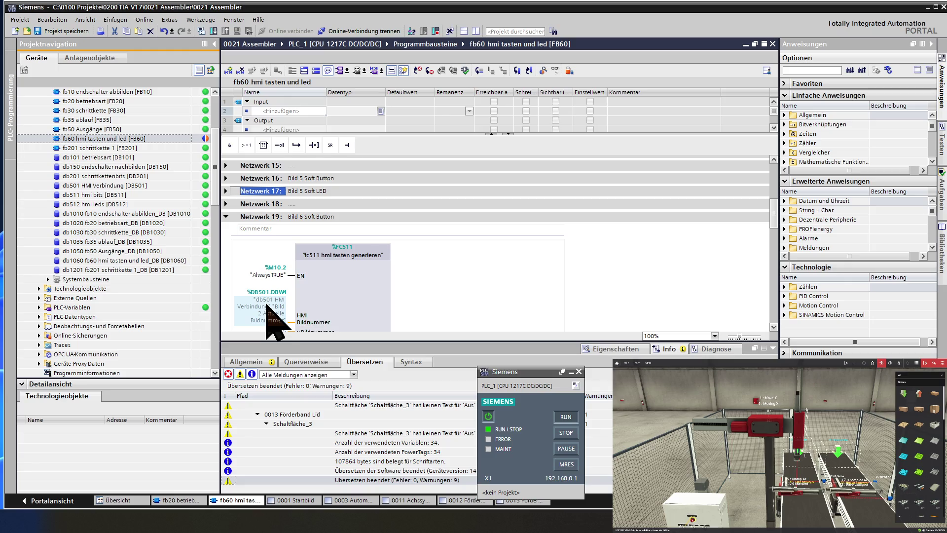
Step: Set Network 19's FC511 x Bildnummer input to 6
click(278, 329)
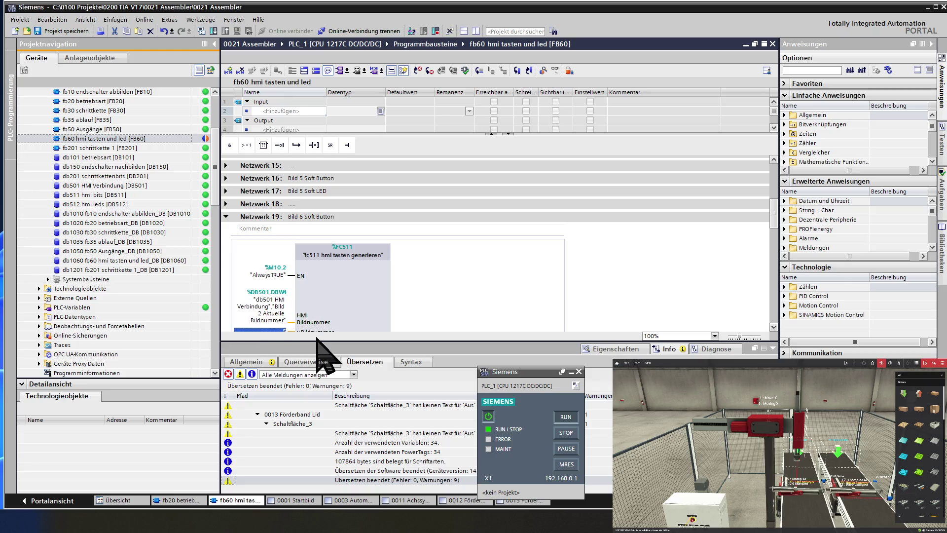
text(6)
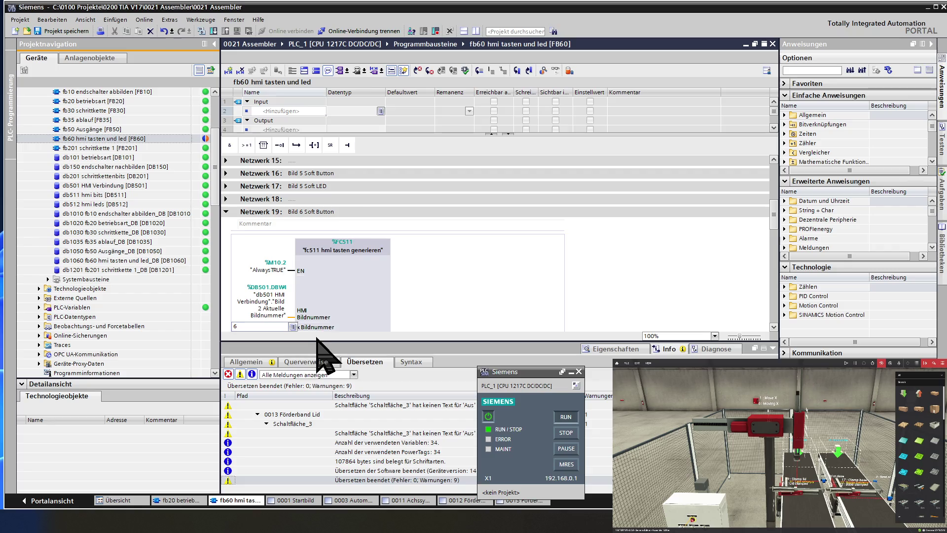
click(314, 311)
scroll(316, 303, down, 2)
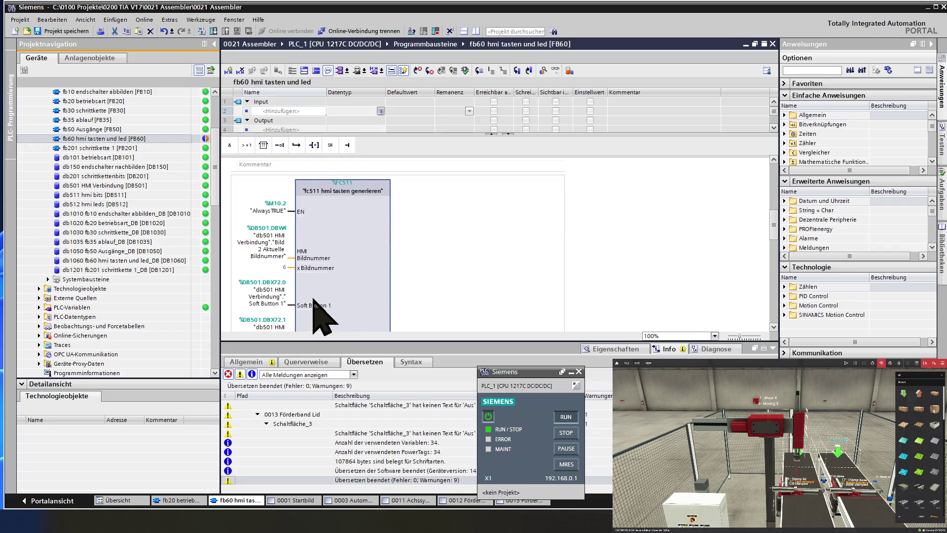
scroll(315, 308, down, 4)
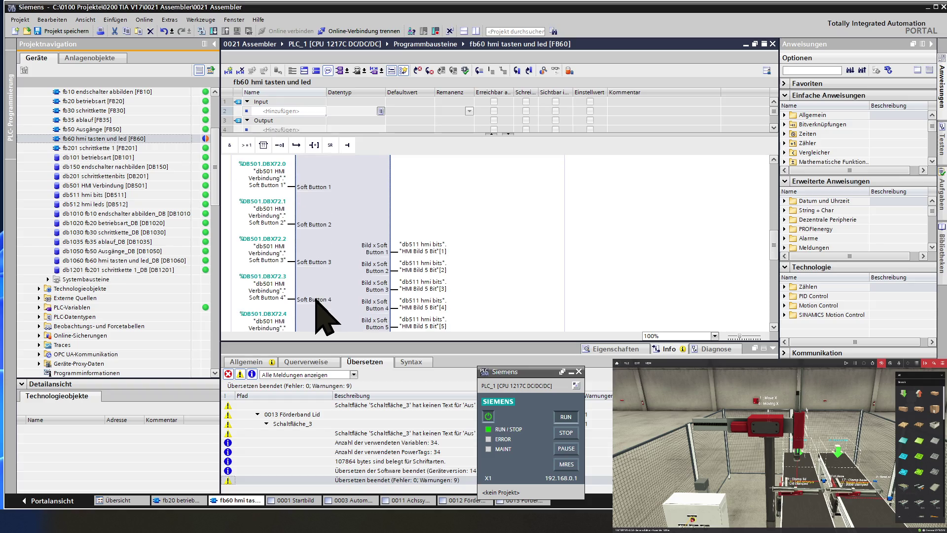
Step: Change Soft Button 1 and 2 outputs to "HMI Bild 6 Bit"[1] and [2]
double_click(435, 253)
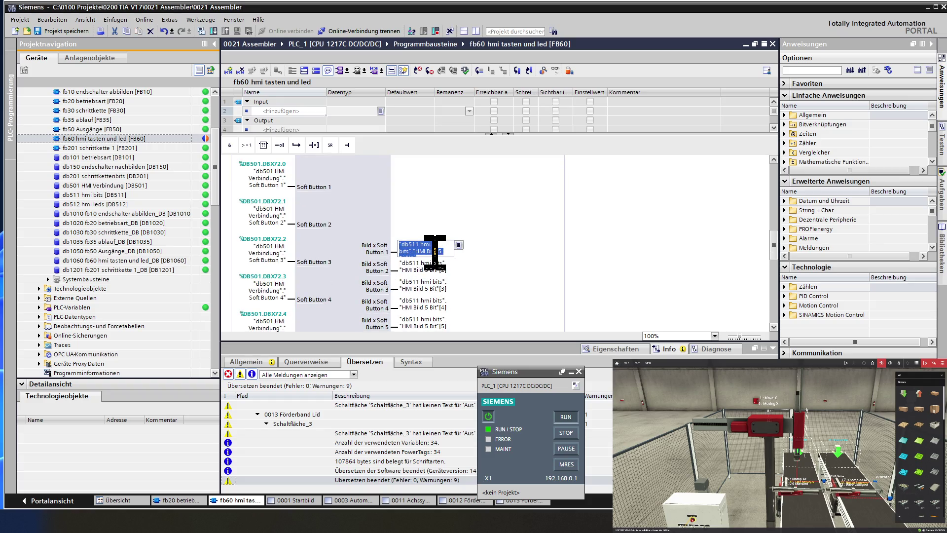
click(452, 253)
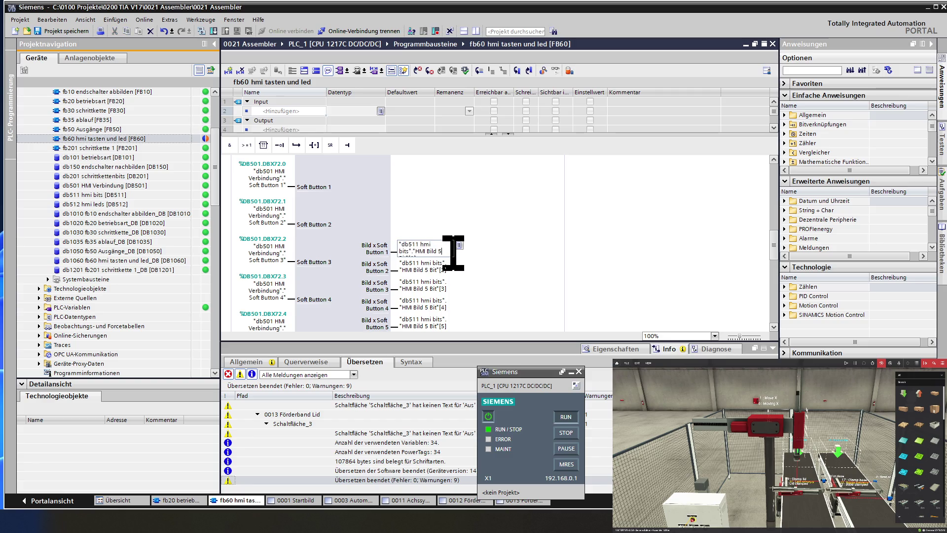
key(BackSpace)
text(6 Bit"[1)
key(Return)
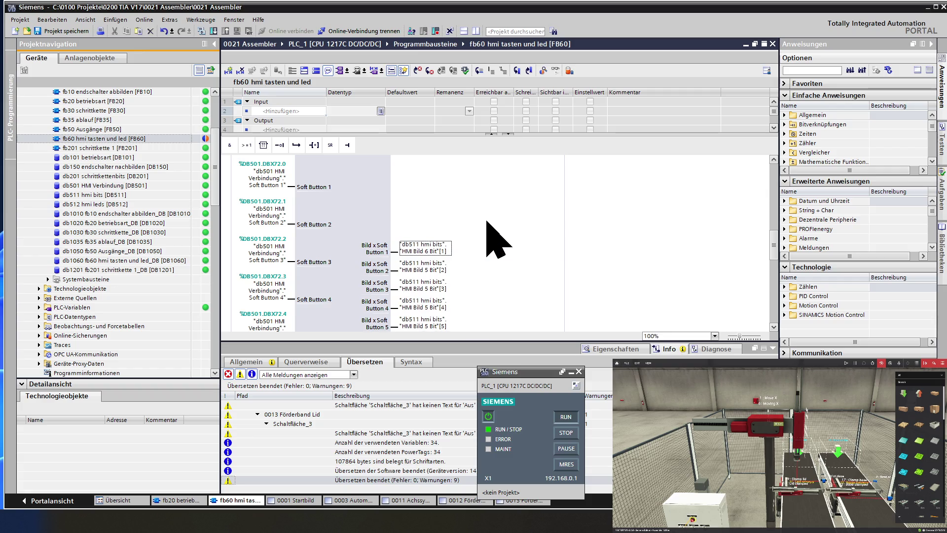
scroll(486, 222, down, 2)
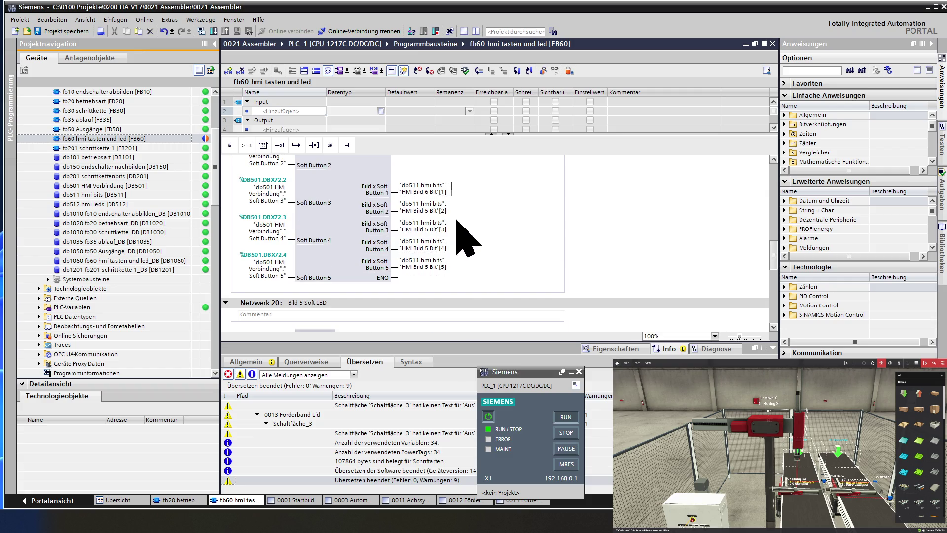
double_click(426, 215)
click(426, 215)
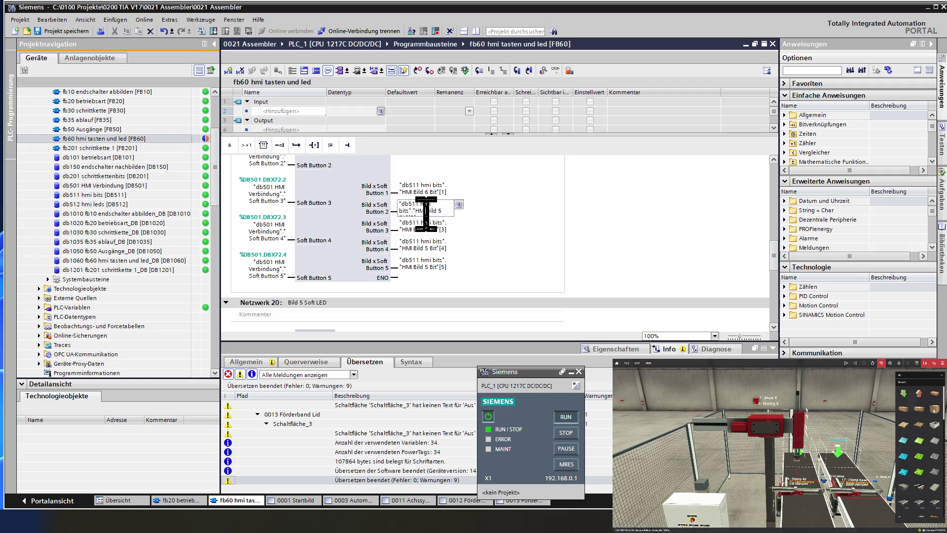
key(BackSpace)
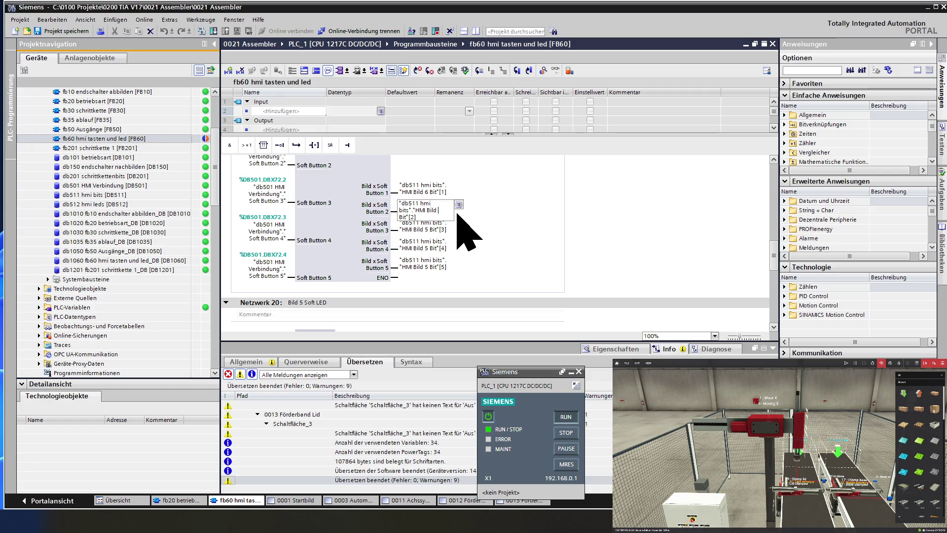
text(6)
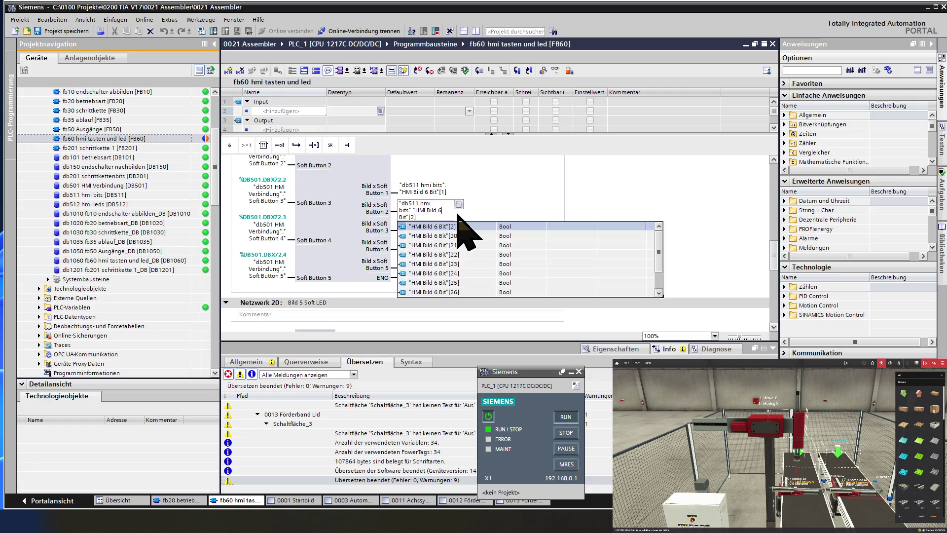
key(Return)
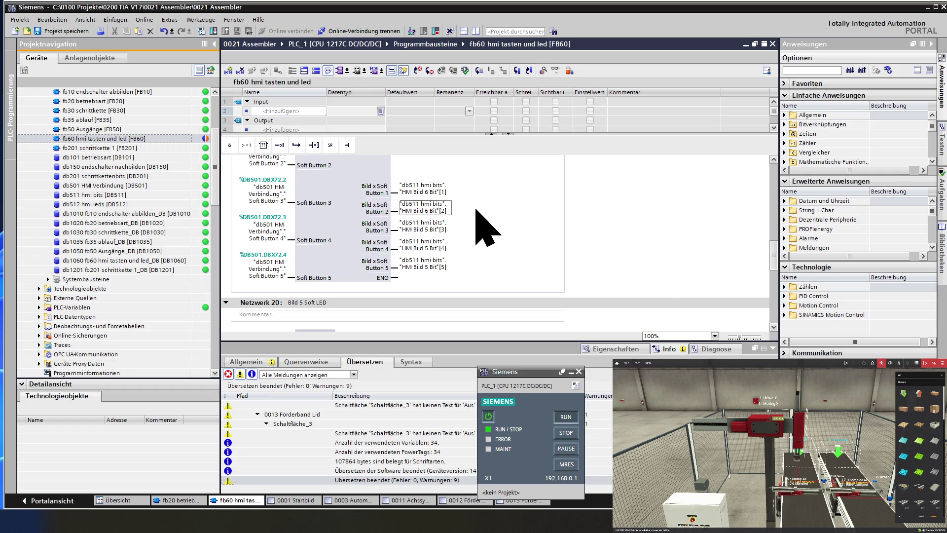
Step: Change Soft Button 3, 4 and 5 outputs to "HMI Bild 6 Bit"[3], [4] and [5]
click(434, 228)
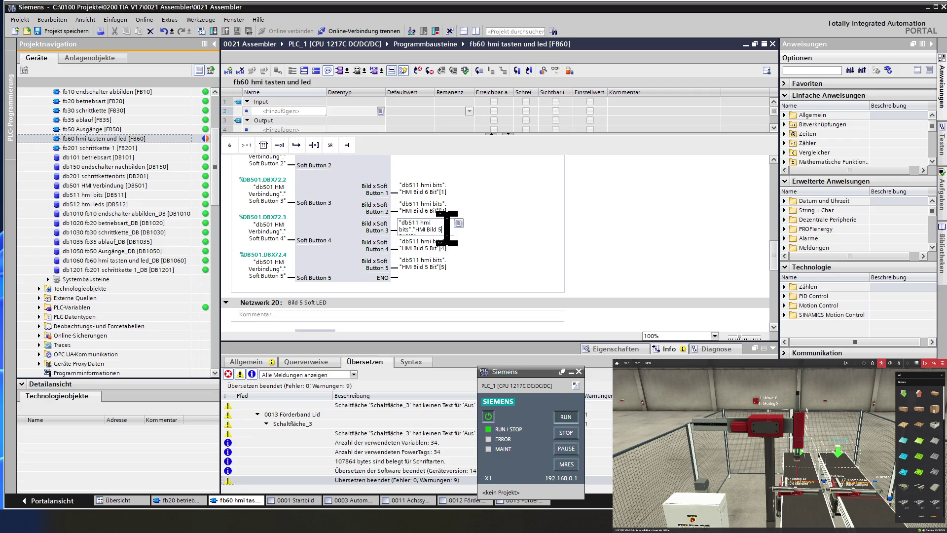
text(6)
key(BackSpace)
text(6 Bit"[3)
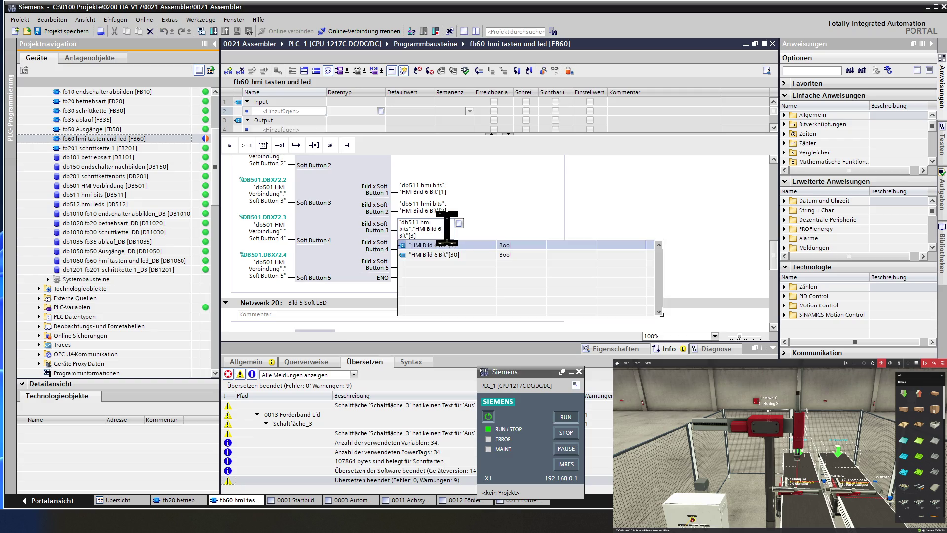
key(Return)
scroll(488, 224, down, 3)
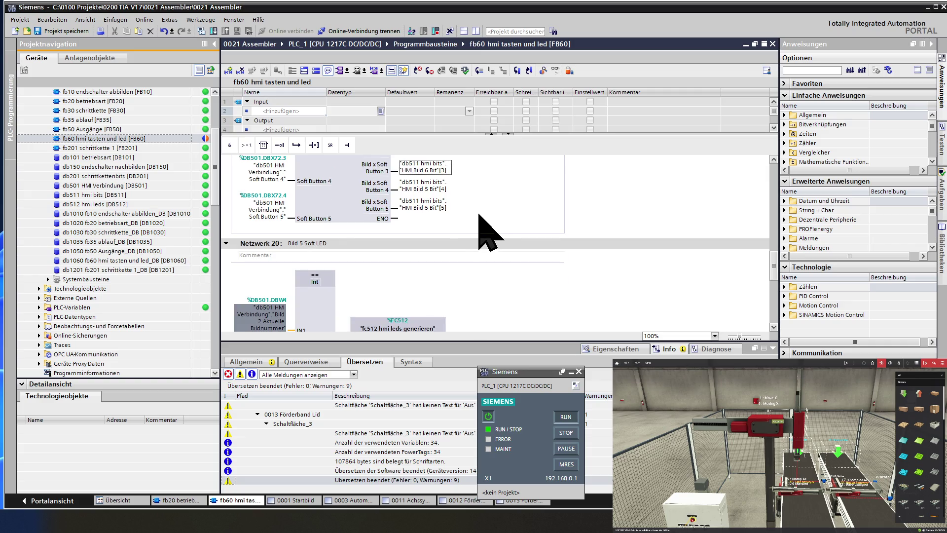
click(428, 187)
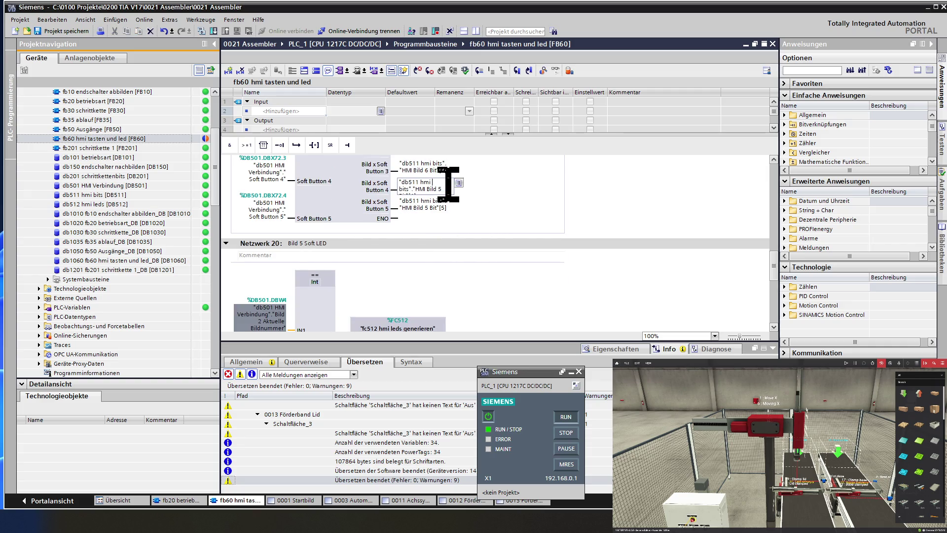
key(BackSpace)
text(6)
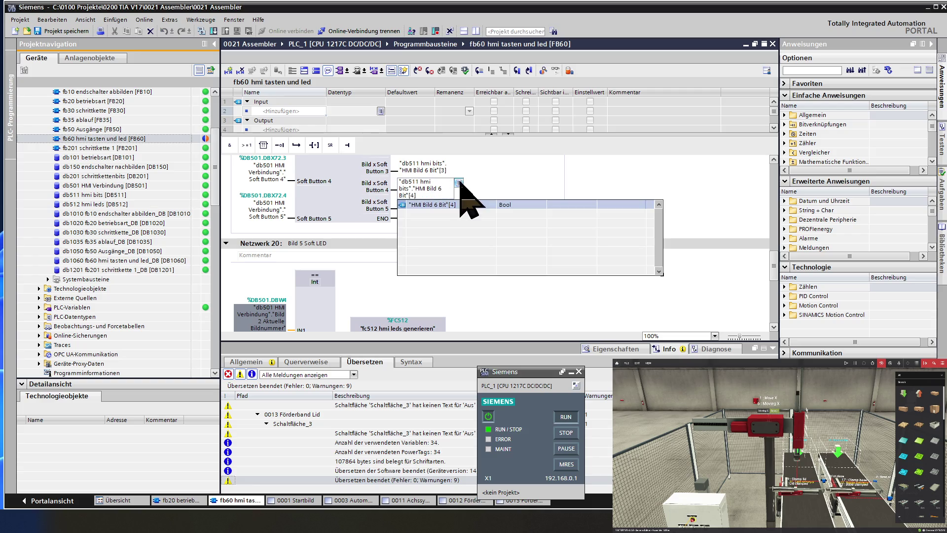
key(Return)
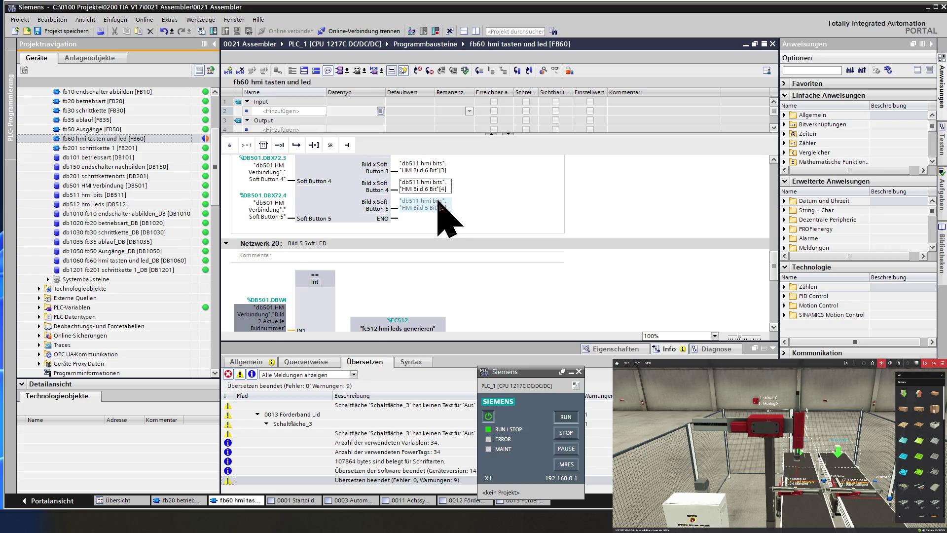
click(438, 204)
click(433, 206)
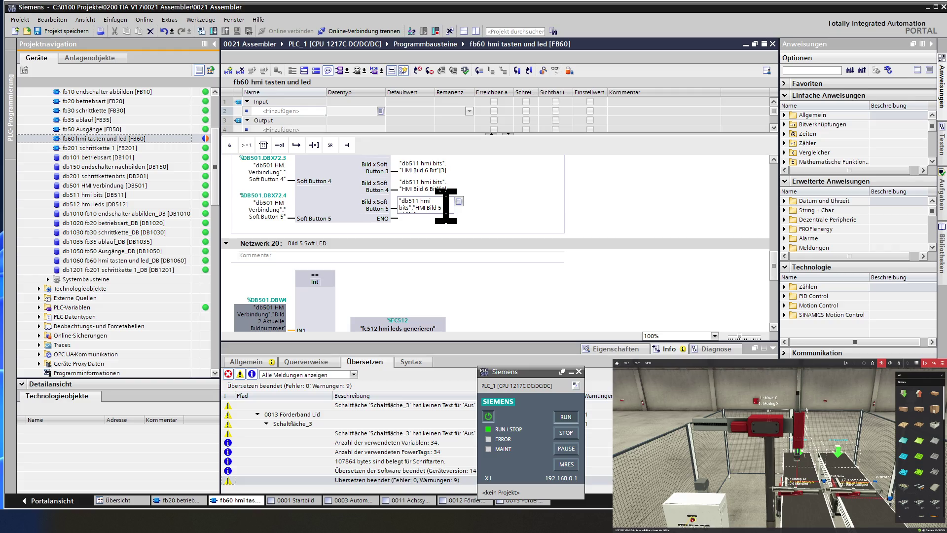
key(BackSpace)
text(6)
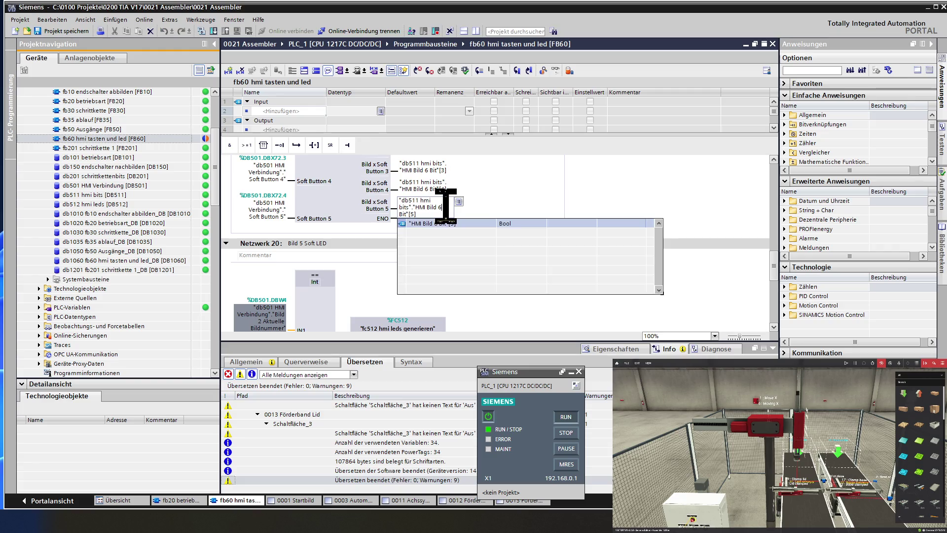
scroll(501, 197, down, 3)
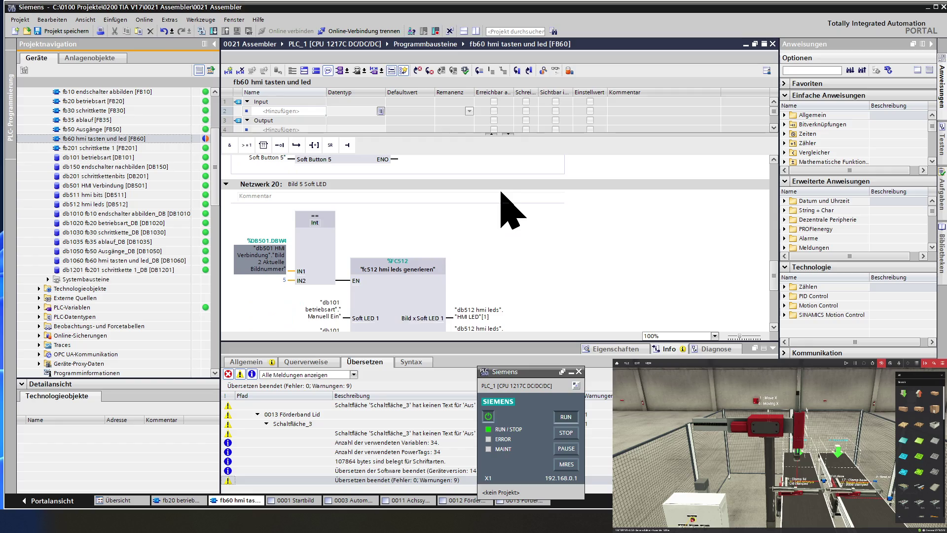
Step: Retitle Network 20 from 'Bild 5 Soft LED' to 'Bild 6 Soft LED'
scroll(389, 193, up, 3)
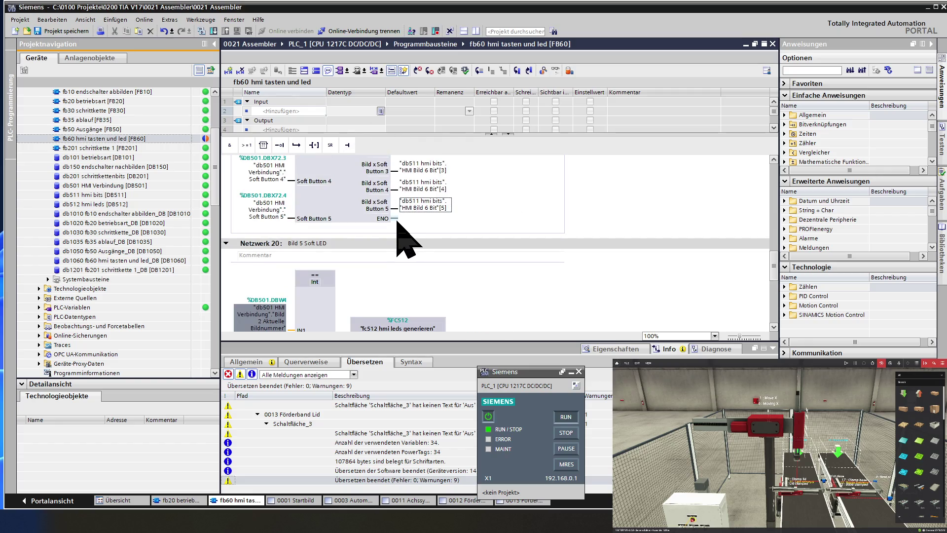
scroll(405, 240, up, 3)
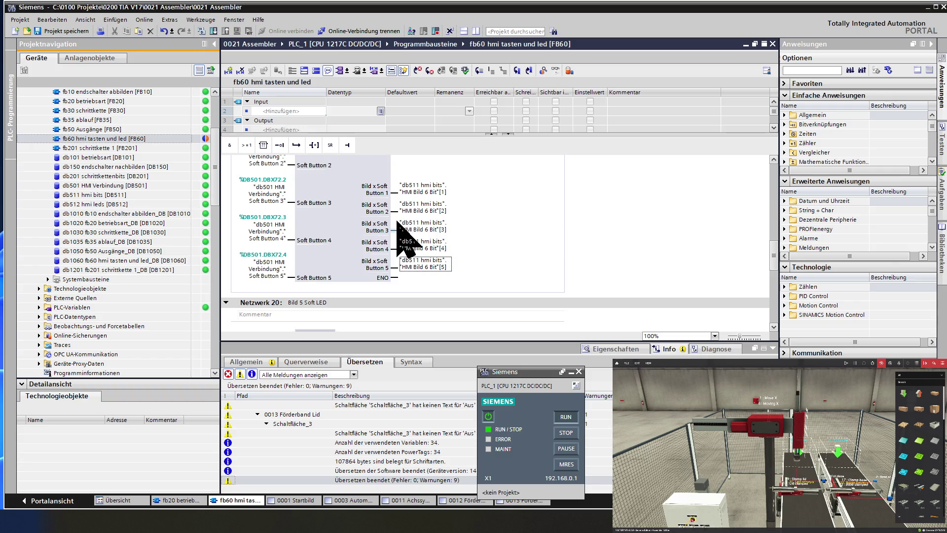
scroll(397, 222, down, 3)
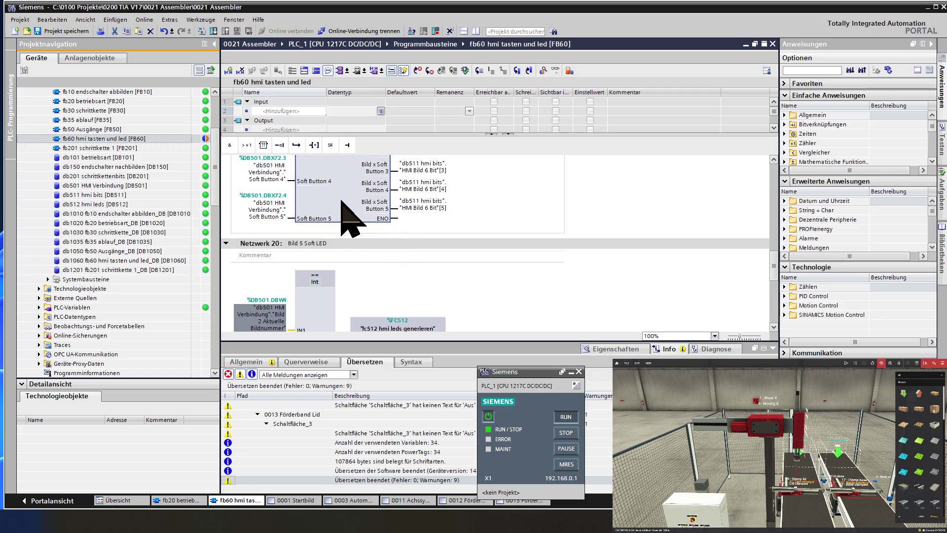
scroll(348, 217, down, 3)
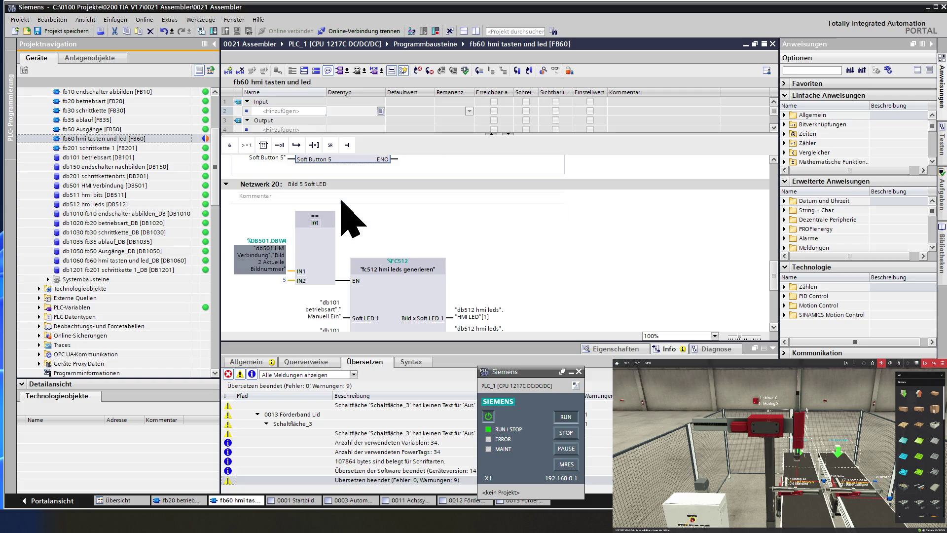
click(305, 184)
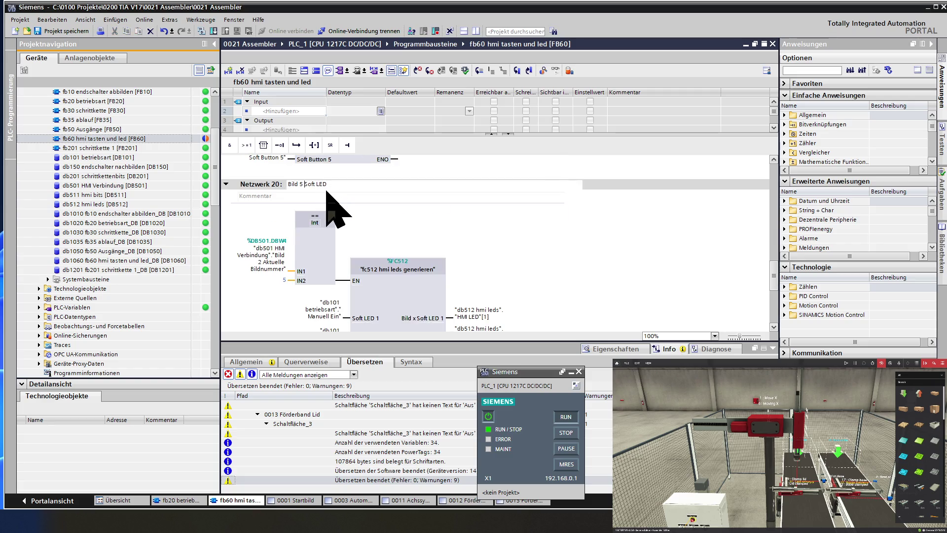
key(Delete)
text(6)
click(245, 187)
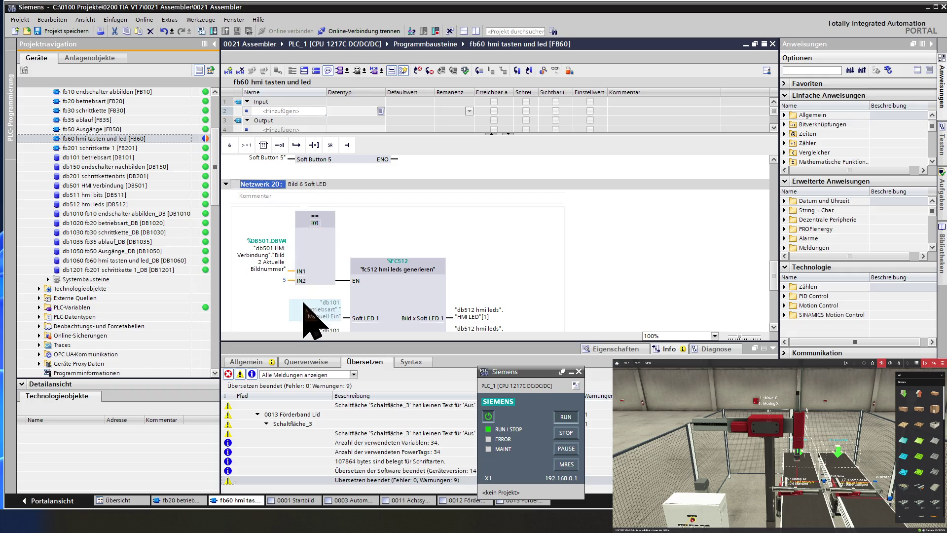
Step: Change the == Int comparison value at IN2 from 5 to 6, then collapse Network 20
click(283, 280)
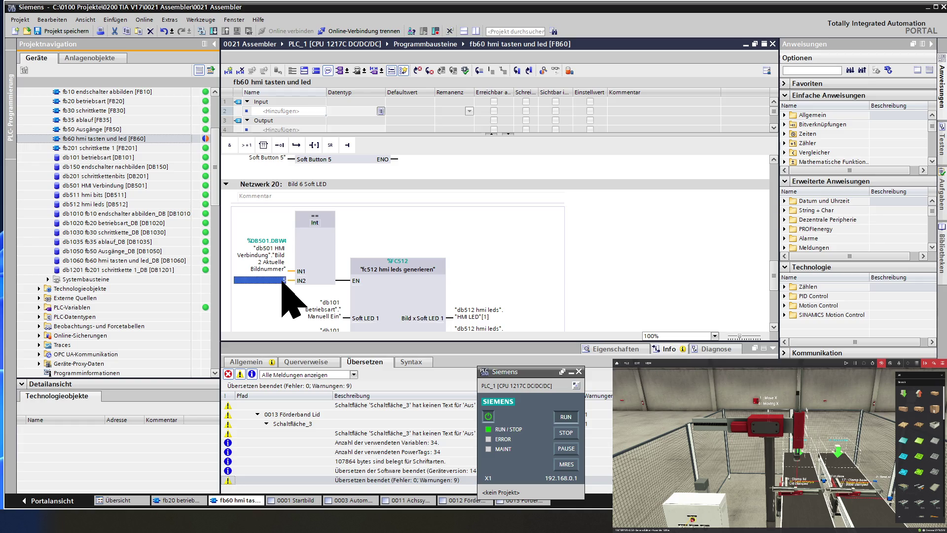
text(6)
key(Return)
click(317, 270)
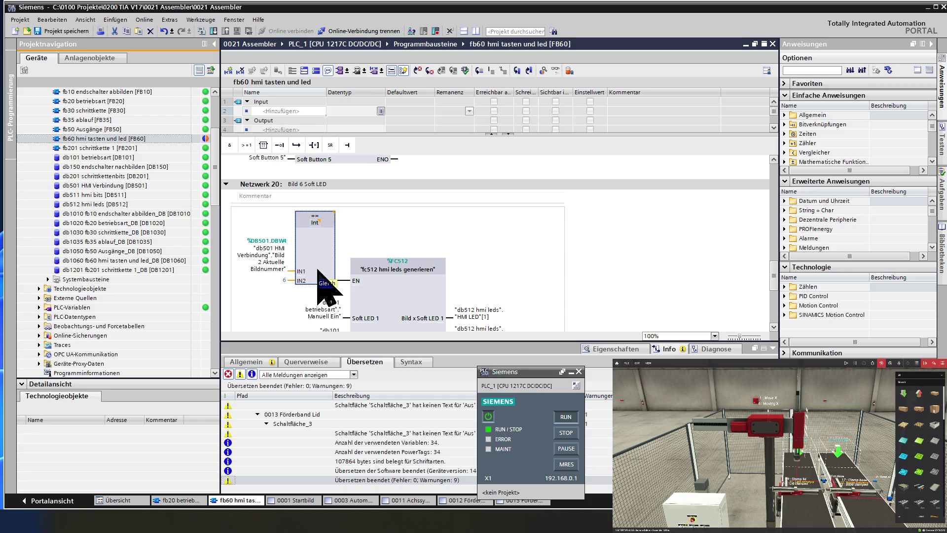
scroll(318, 270, up, 3)
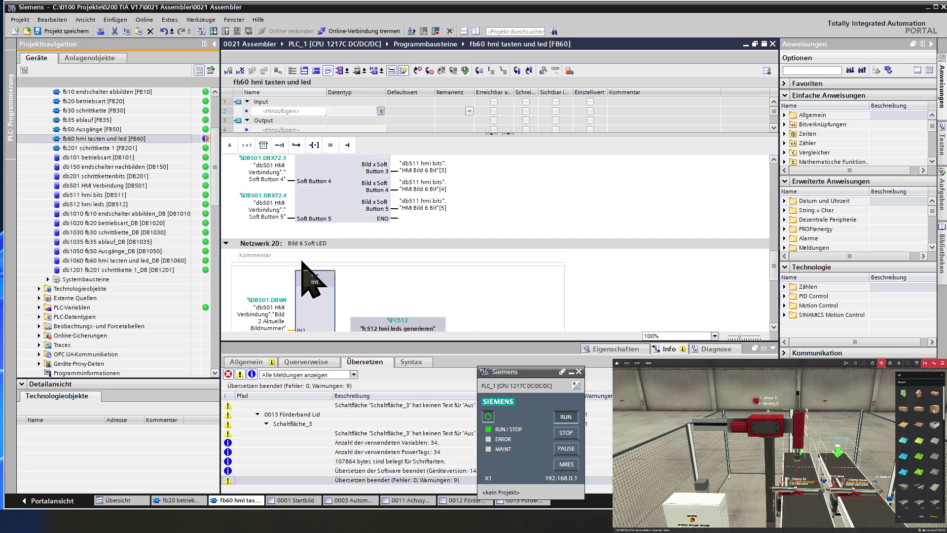
click(226, 243)
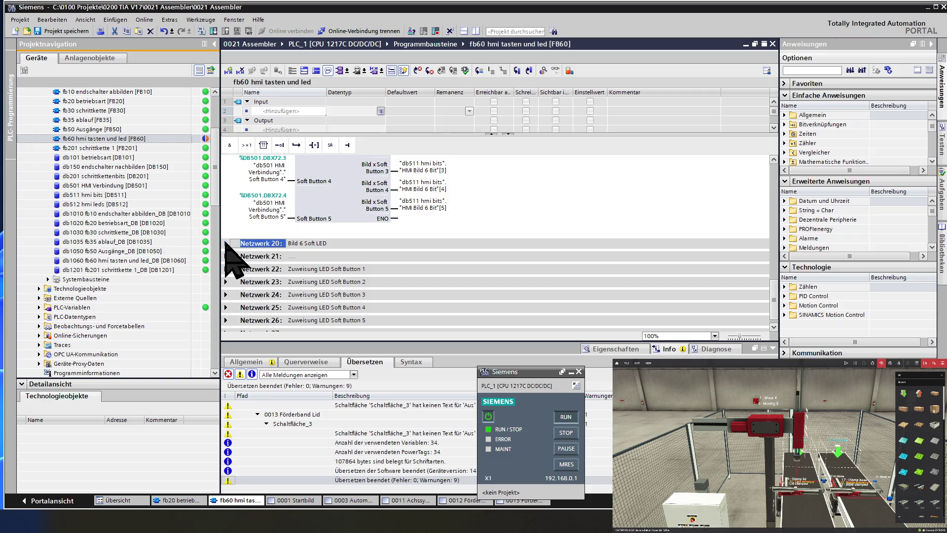
Step: Insert Network 22 after Network 21 and title it 'bild 7 - 10 müssen noch eingefügt werden'
click(254, 256)
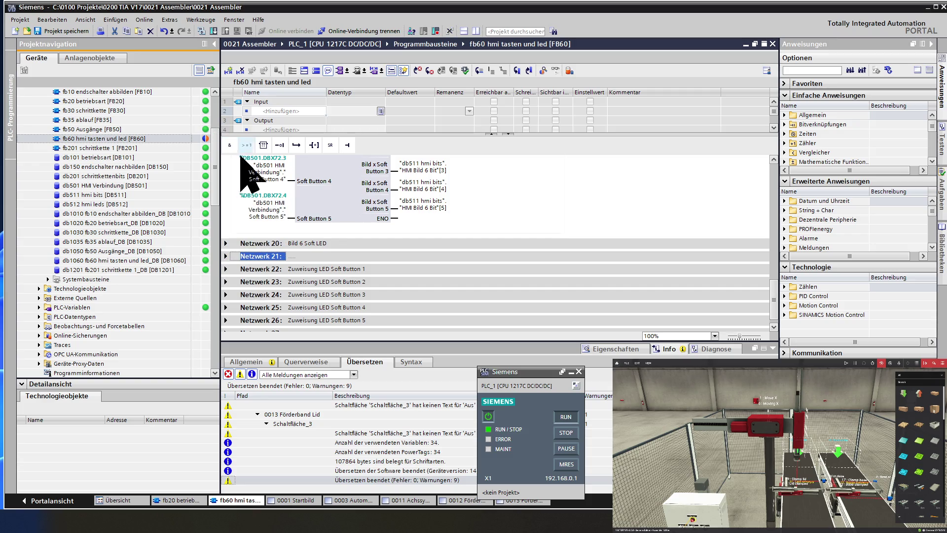
click(228, 70)
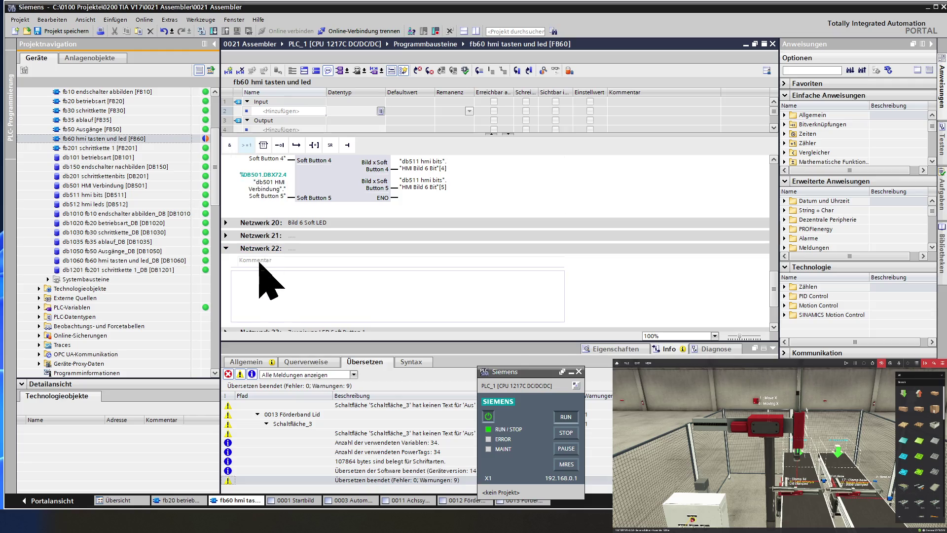
click(241, 251)
click(226, 249)
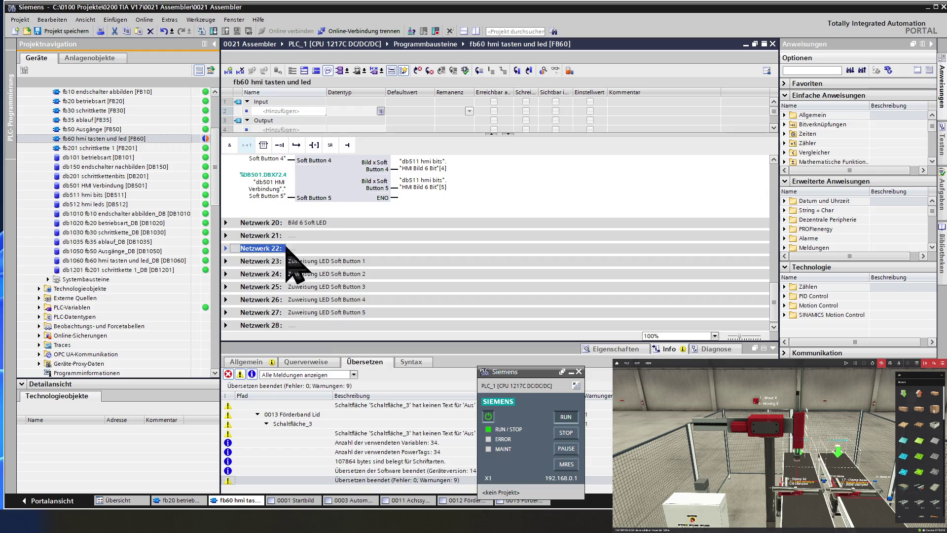
click(334, 248)
text(bil)
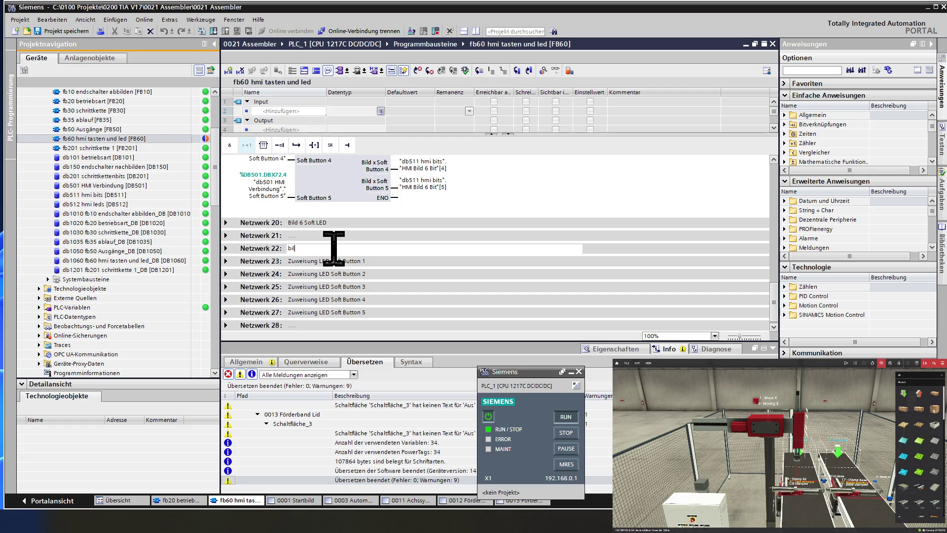
text(d 7 )
text(- 10 müssen noch )
text(eingefügt w)
text(erden)
click(259, 248)
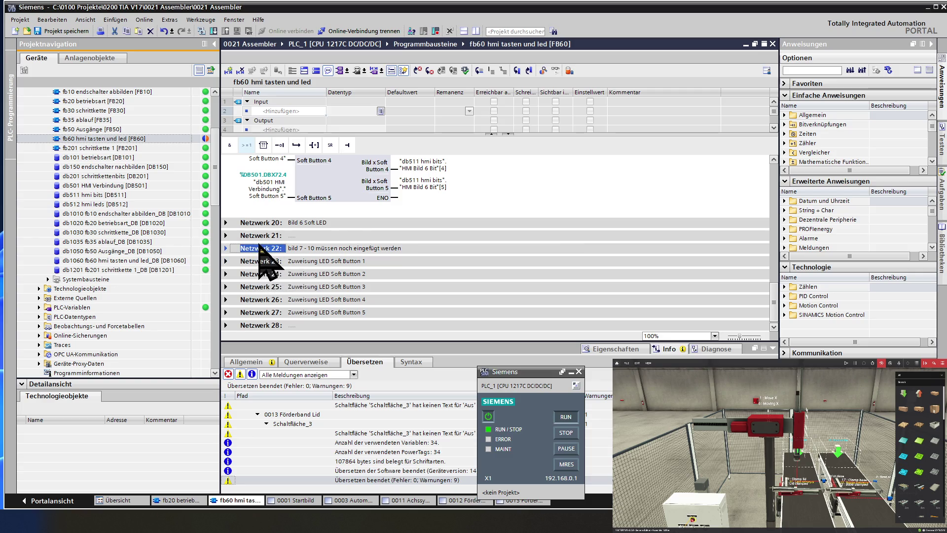
Step: Add two empty networks after Netzwerk 22, collapse all networks, and select Netzwerk 19 and 20
click(228, 72)
click(230, 73)
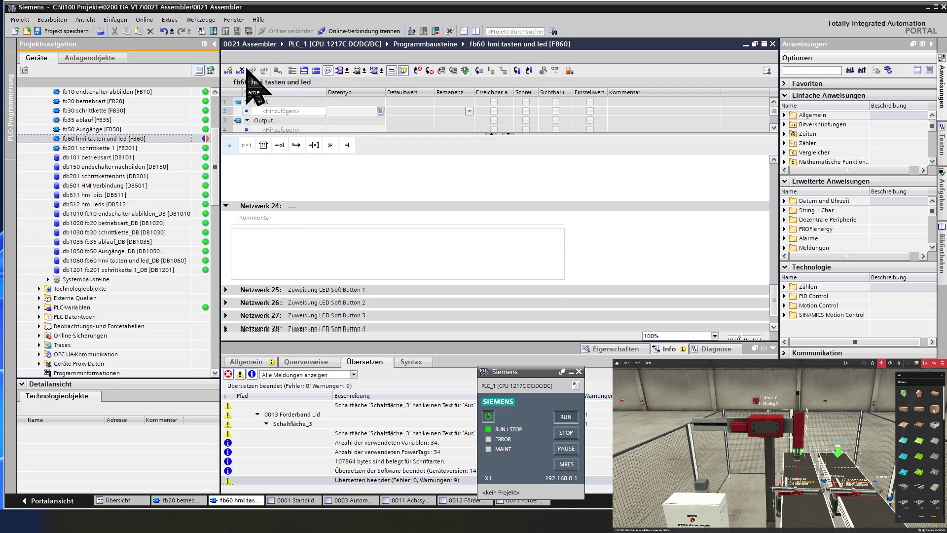
click(315, 70)
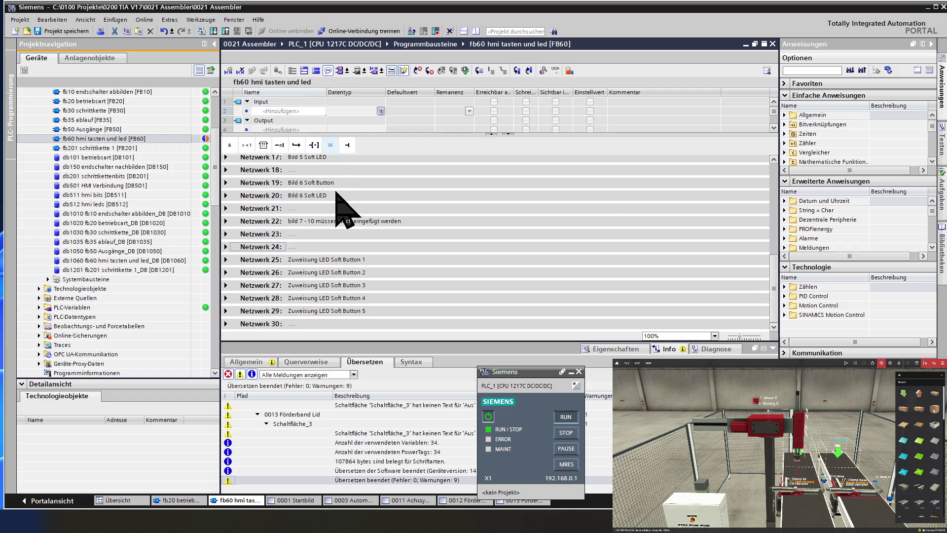
click(269, 183)
shift+click(270, 195)
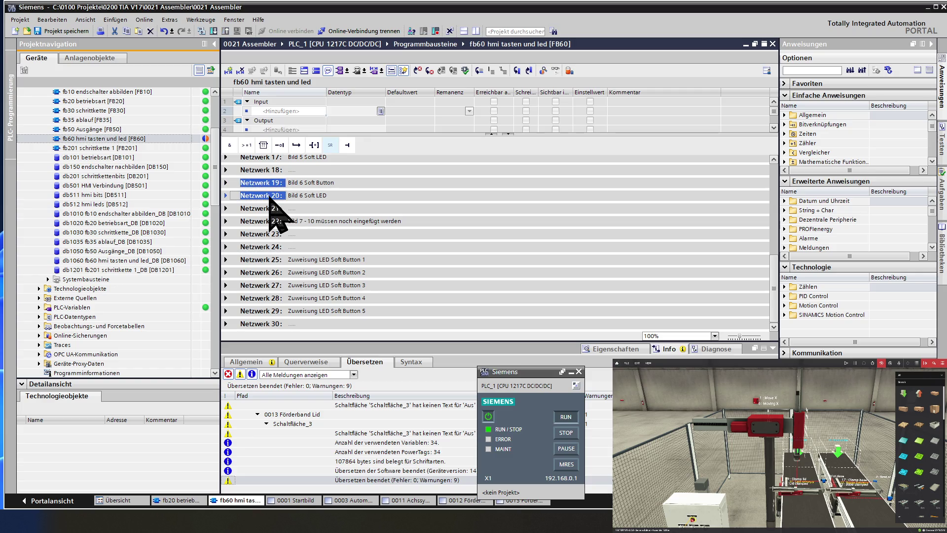
right_click(269, 235)
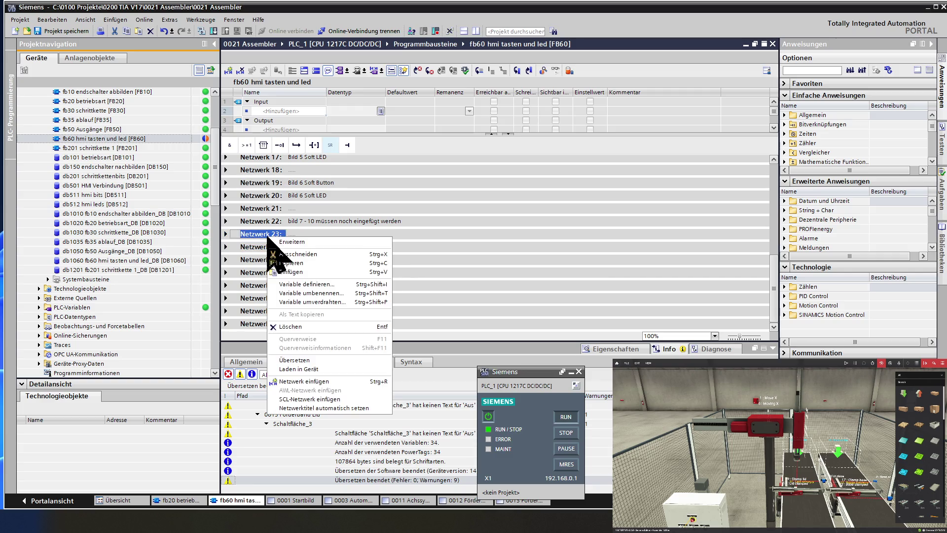
Step: Paste the copied Bild 6 button and LED networks after Netzwerk 23
click(283, 272)
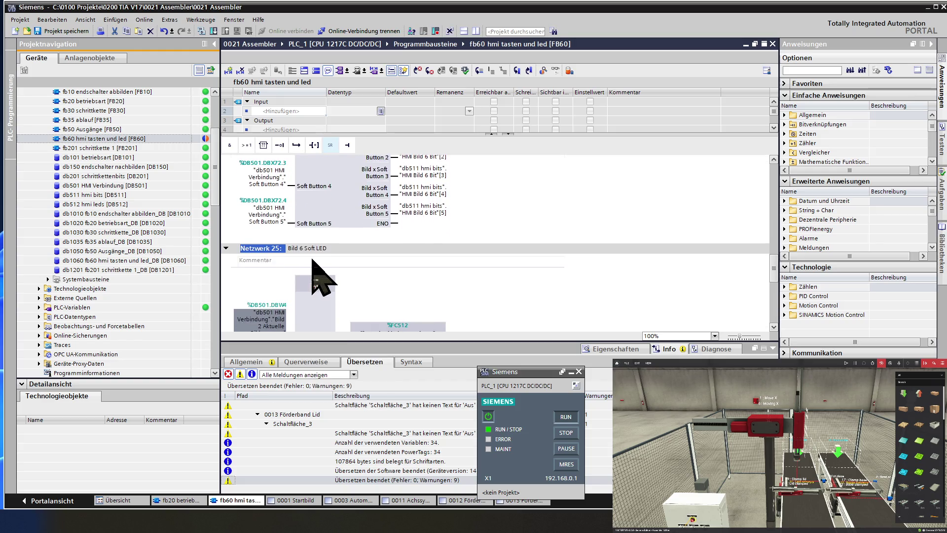
scroll(317, 275, up, 2)
scroll(317, 274, up, 2)
scroll(321, 279, up, 1)
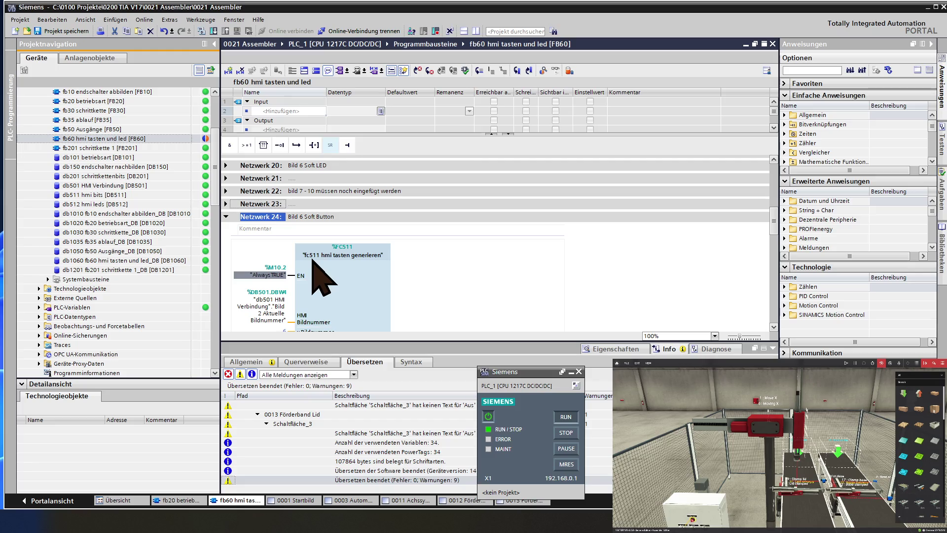
Step: Retitle Netzwerk 24 'Bild 11 Soft Button Achssystem' and set its x Bildnummer to 11
click(310, 216)
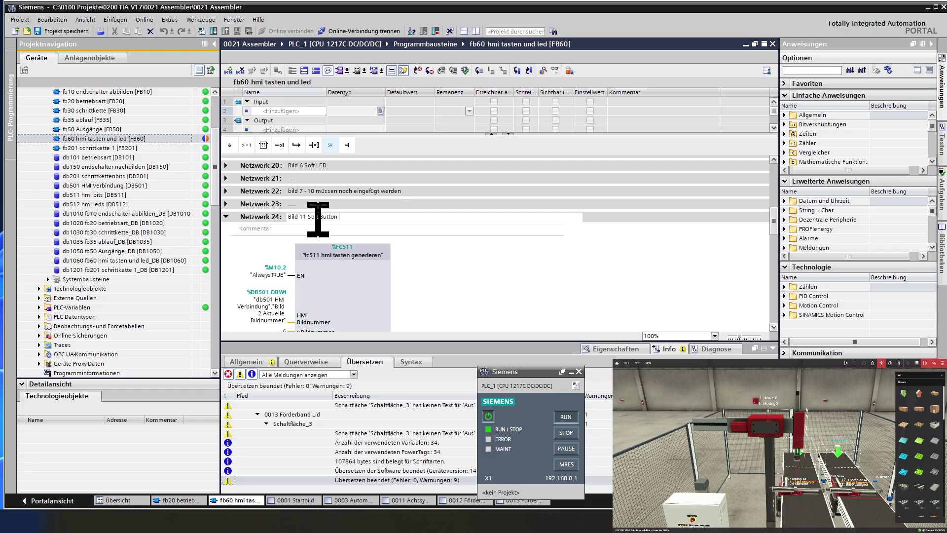
text(Achssys)
text(tem)
click(248, 217)
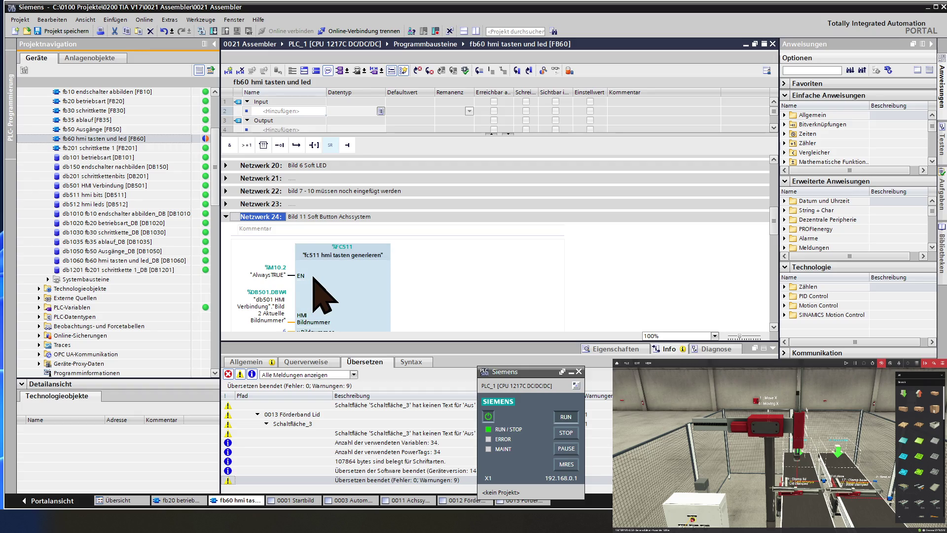
scroll(312, 276, down, 3)
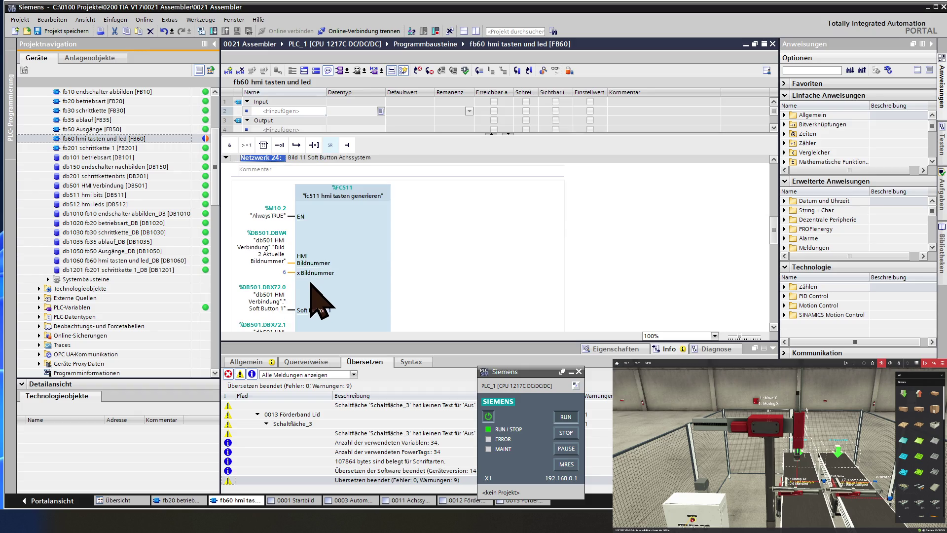
click(283, 273)
text(11)
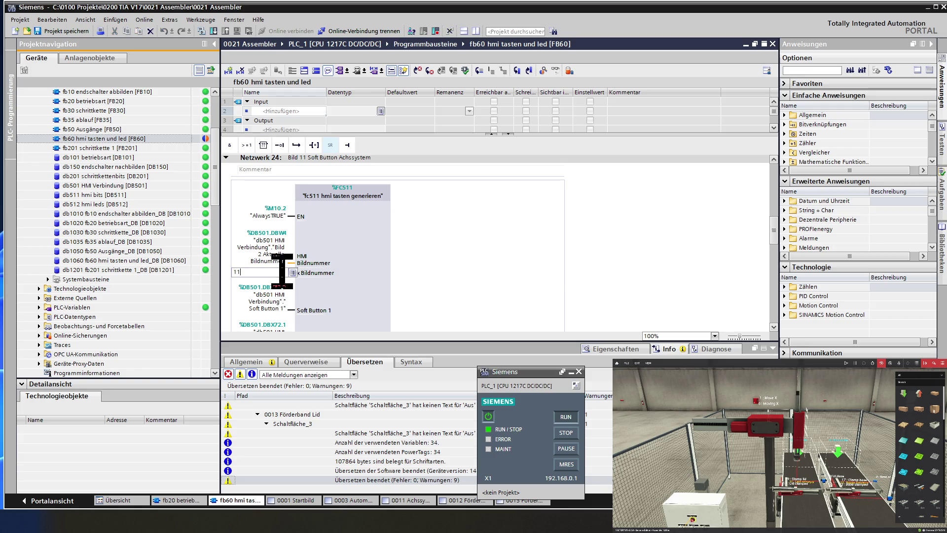
key(Return)
Step: Change the Soft Button 1 operand to "db511 hmi bits"."HMI Bild 11 Bit"[1]
scroll(333, 269, down, 3)
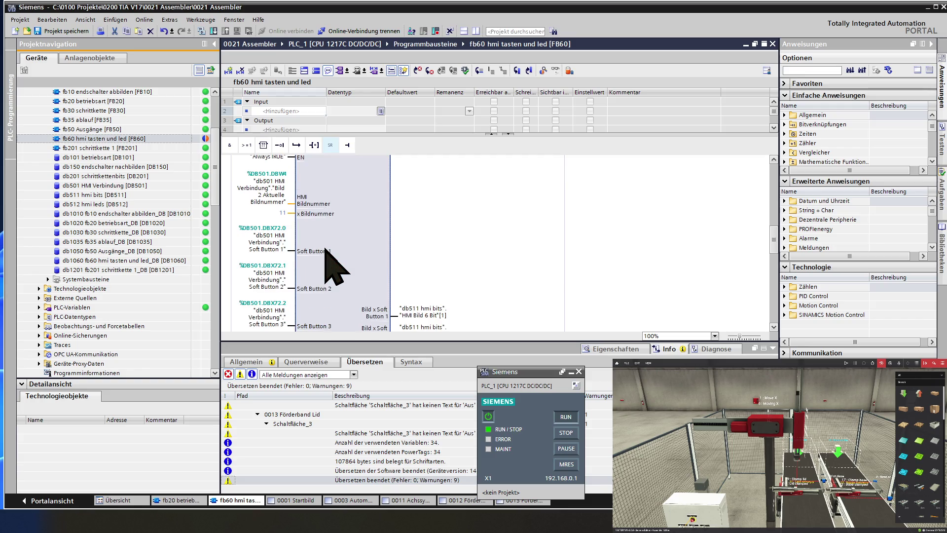
scroll(333, 269, down, 3)
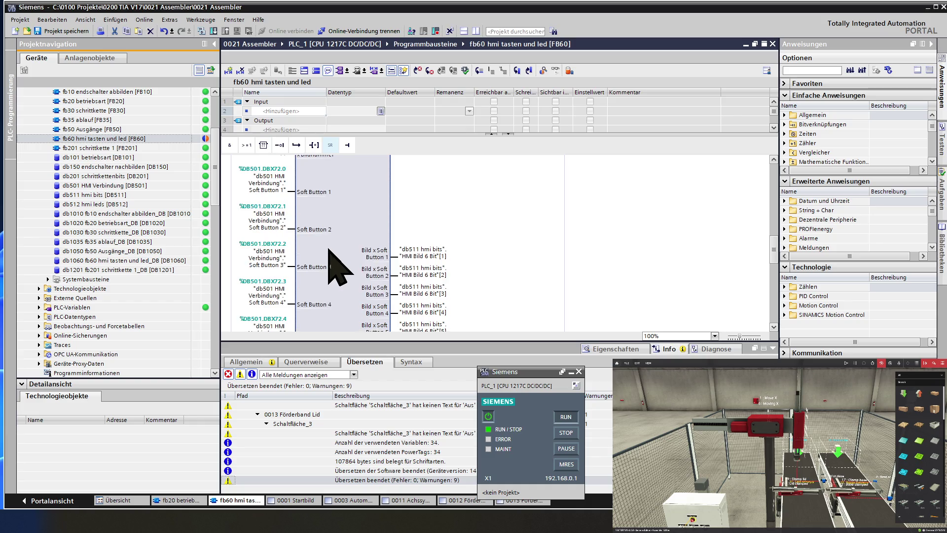
double_click(425, 254)
click(439, 254)
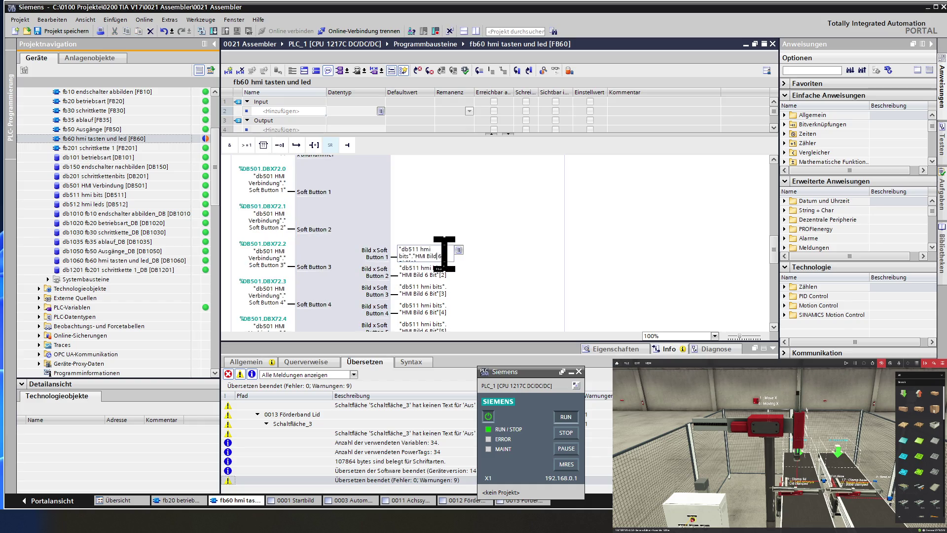
key(BackSpace)
text(11)
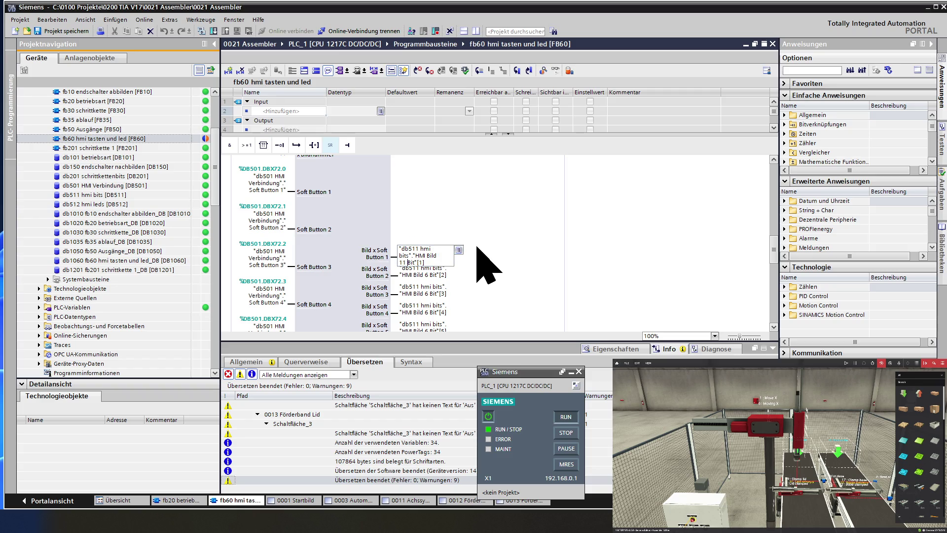
click(433, 273)
Step: Change the Soft Button 2 and 3 operands to HMI Bild 11 Bit[2] and [3]
click(432, 275)
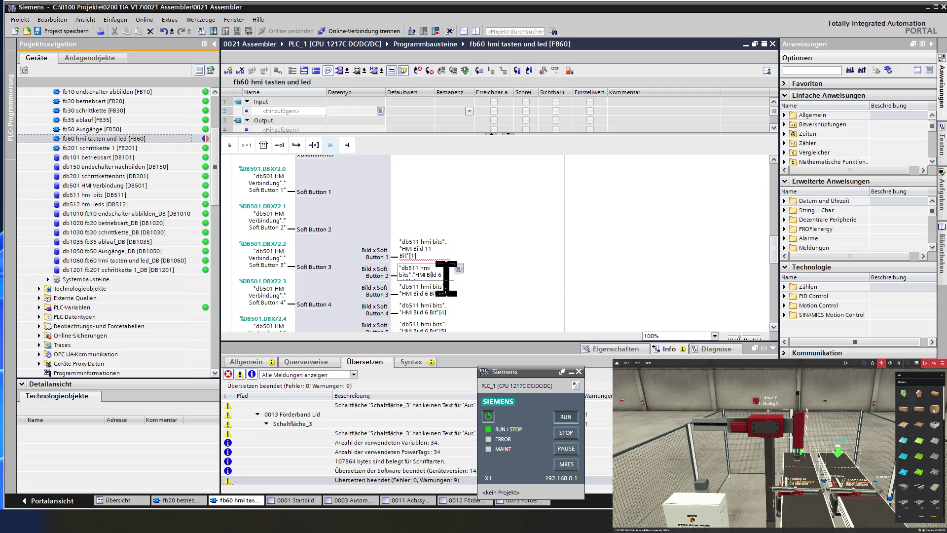
key(BackSpace)
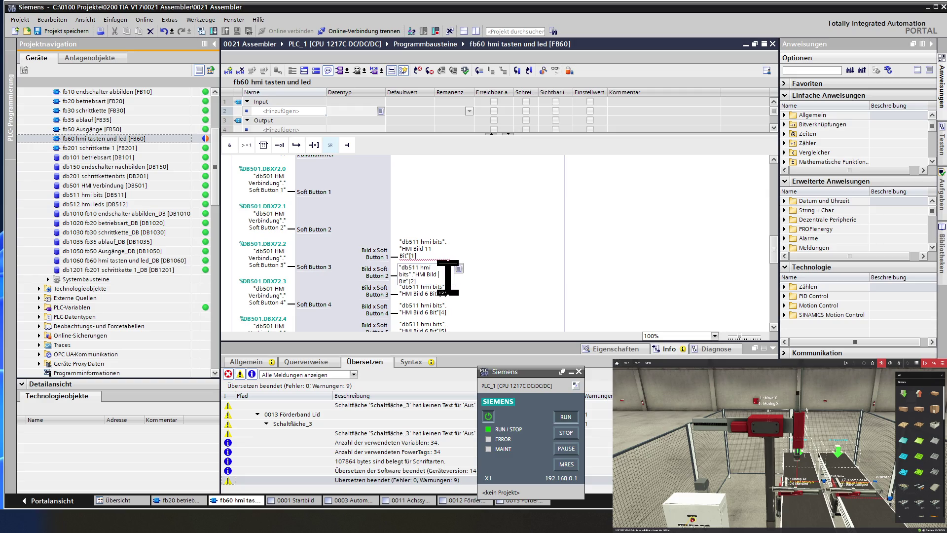
text(11)
key(Return)
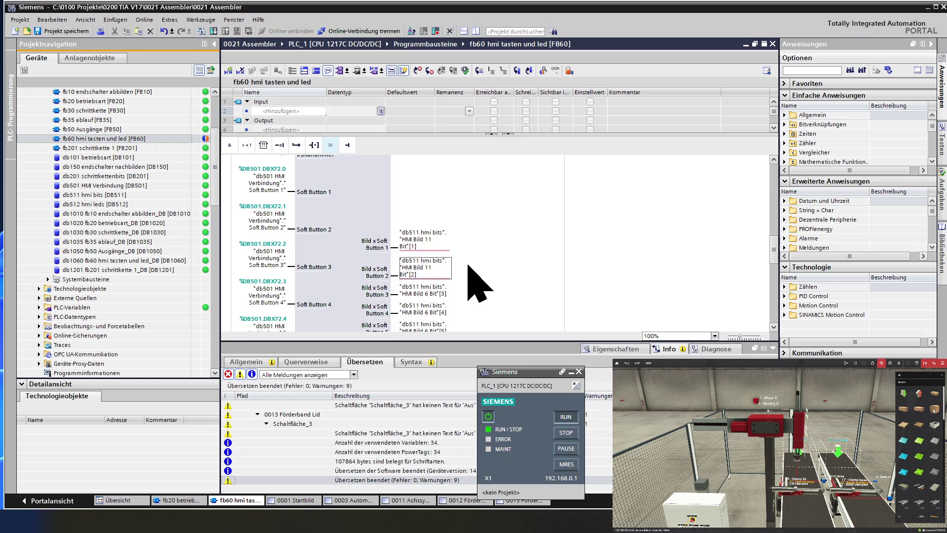
click(428, 292)
click(439, 290)
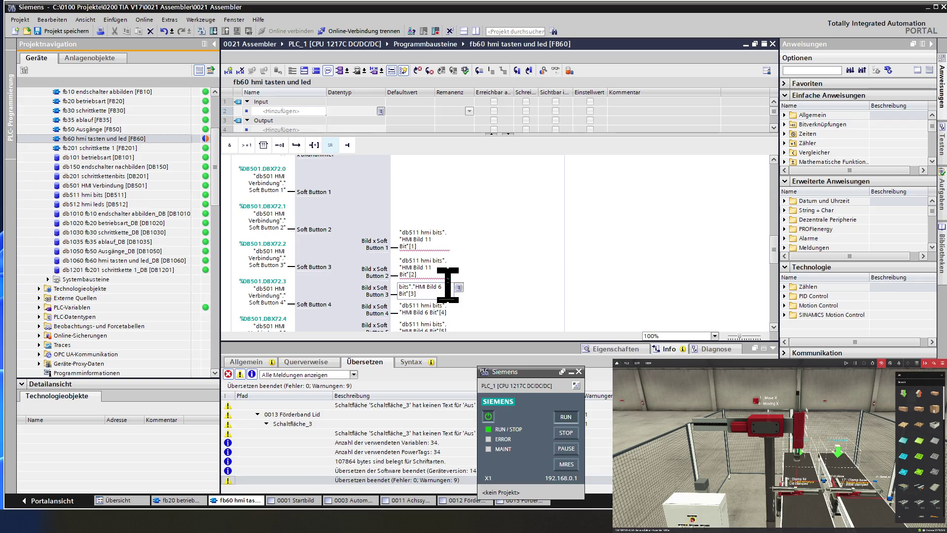
key(BackSpace)
text(11 hmi)
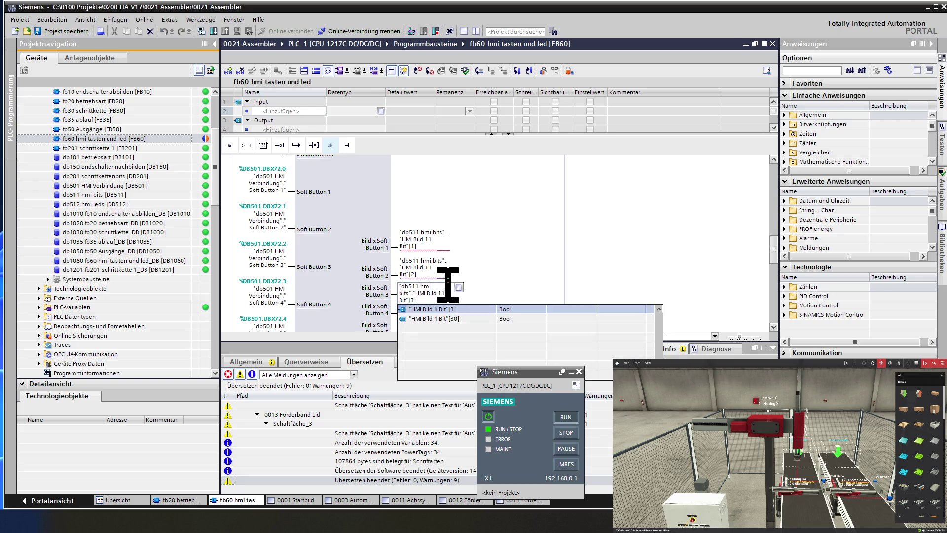
click(475, 285)
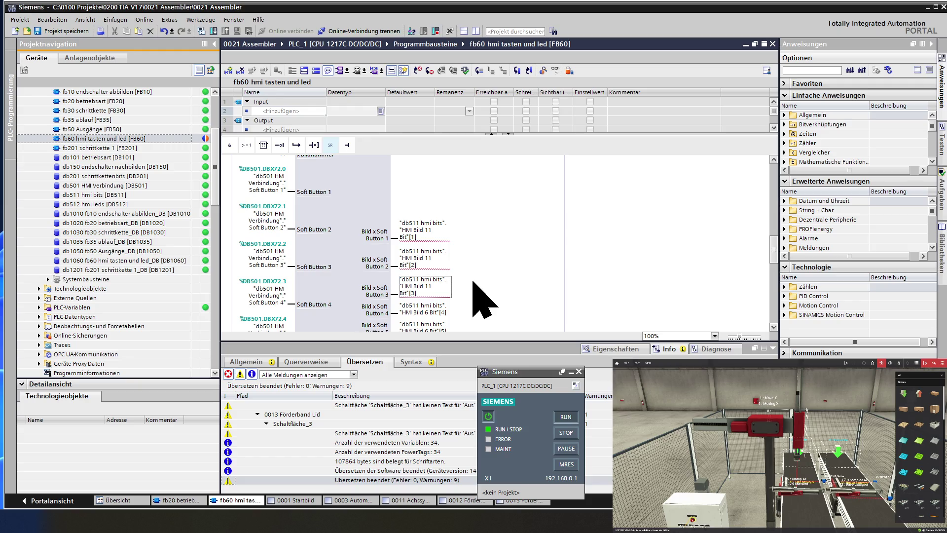
click(446, 278)
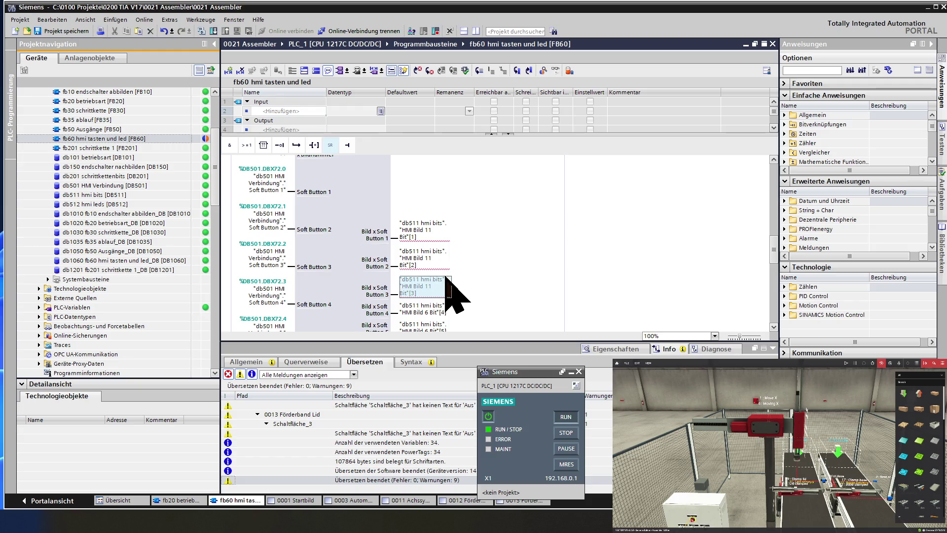
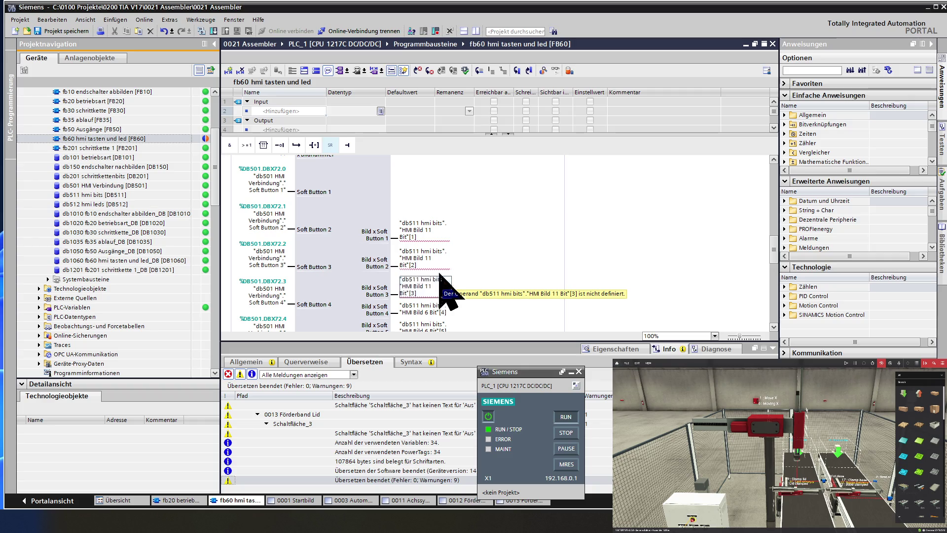
Step: Enter db511 for FB60's Bild x Soft Button 1 output, then open the db511 hmi bits data block
mouse_move(434, 266)
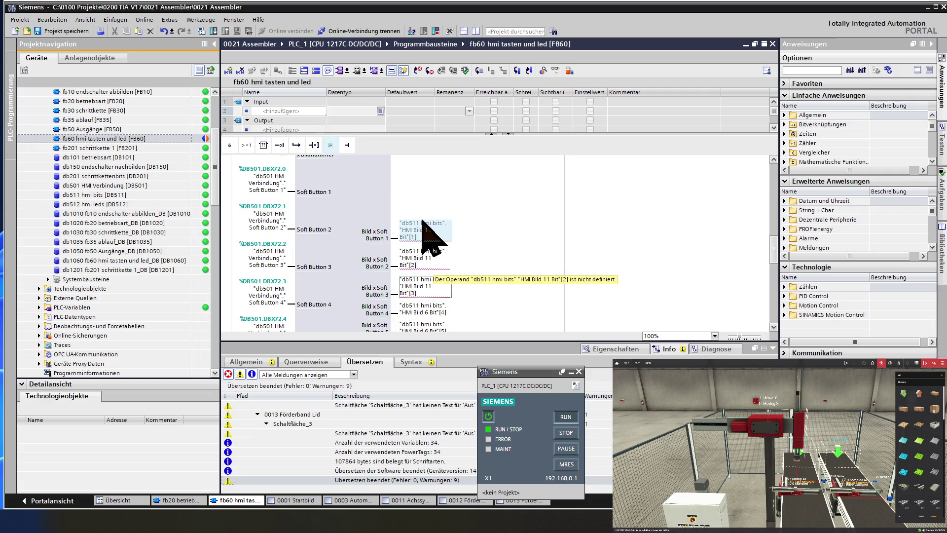
mouse_move(435, 241)
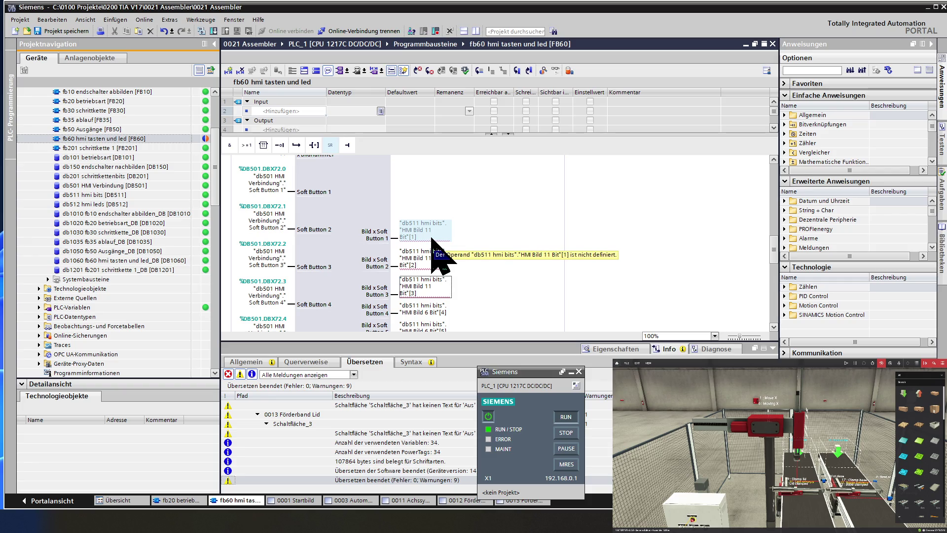
click(432, 239)
text(d)
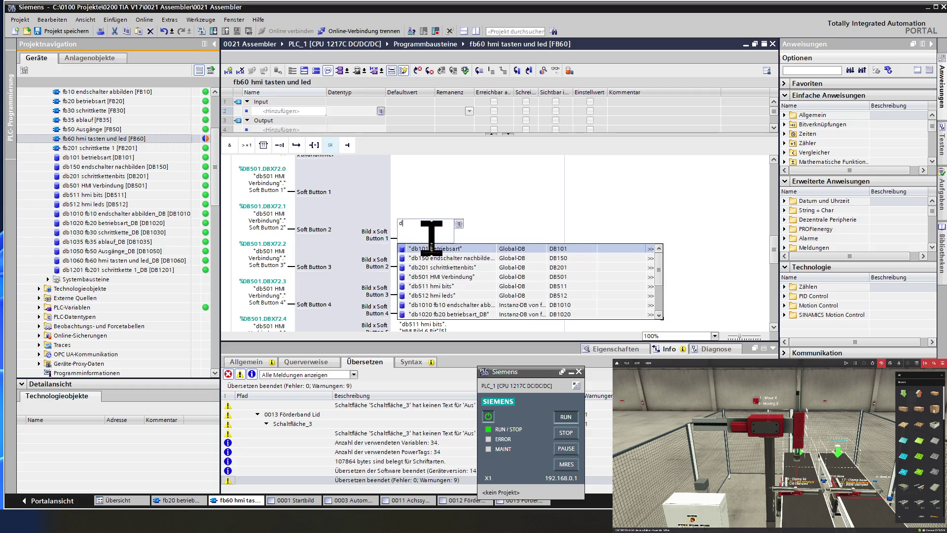
text(b511)
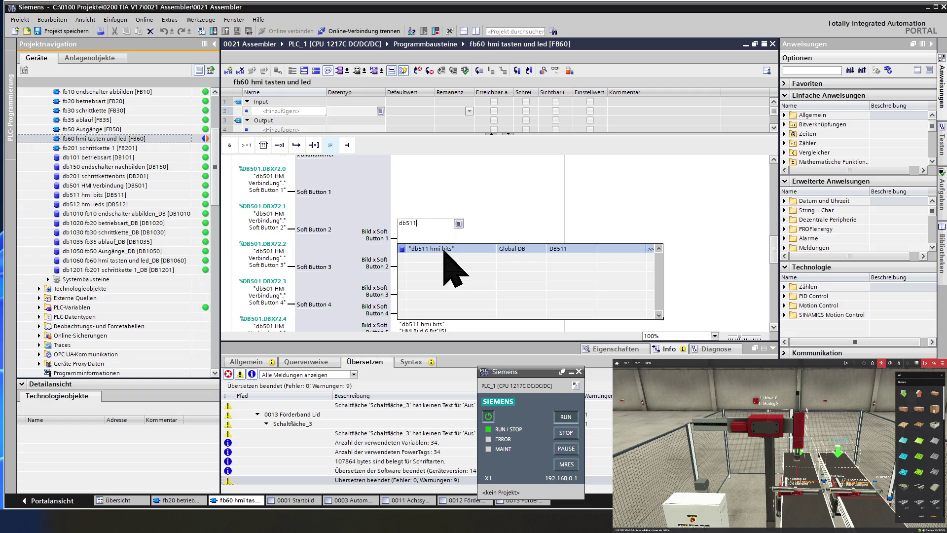
click(443, 249)
scroll(461, 291, down, 2)
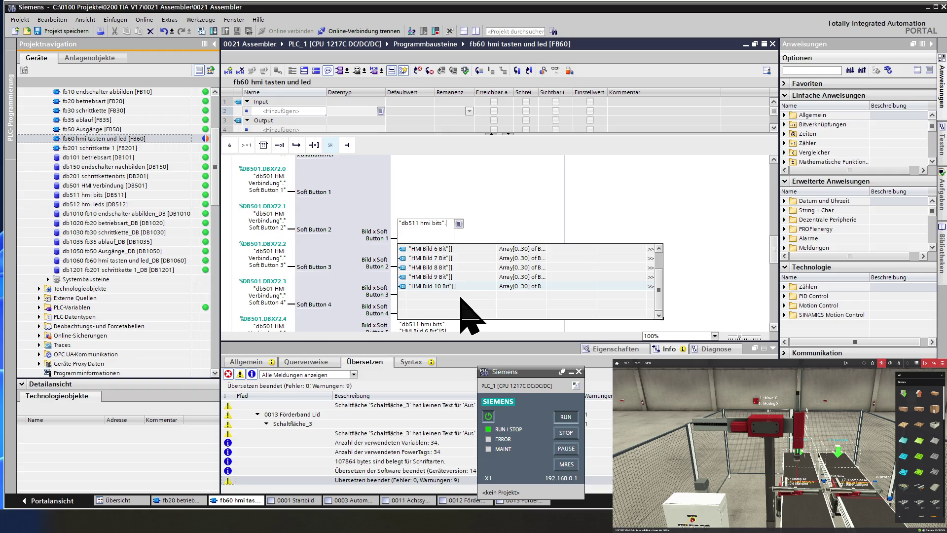
key(Escape)
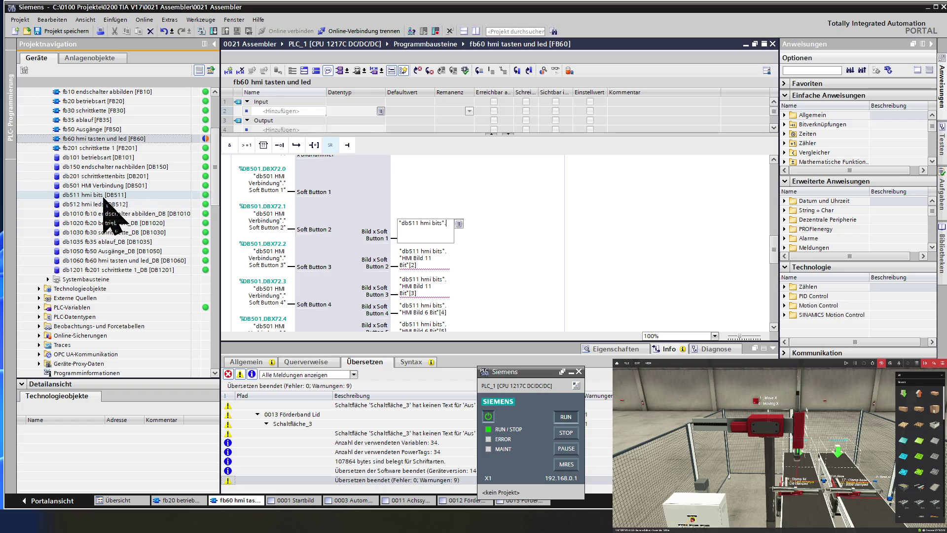
double_click(104, 197)
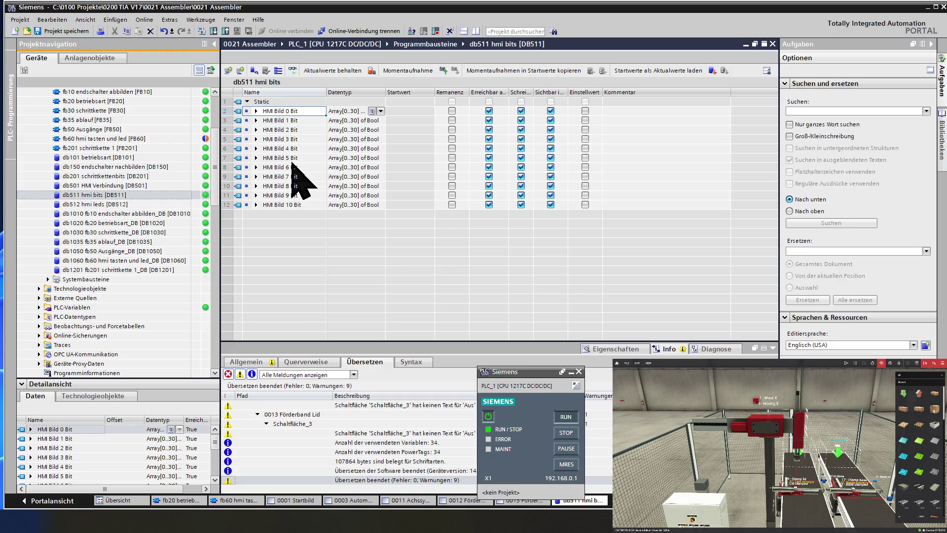
Step: Copy the HMI Bild 10 Bit name and insert a new row after it
click(299, 205)
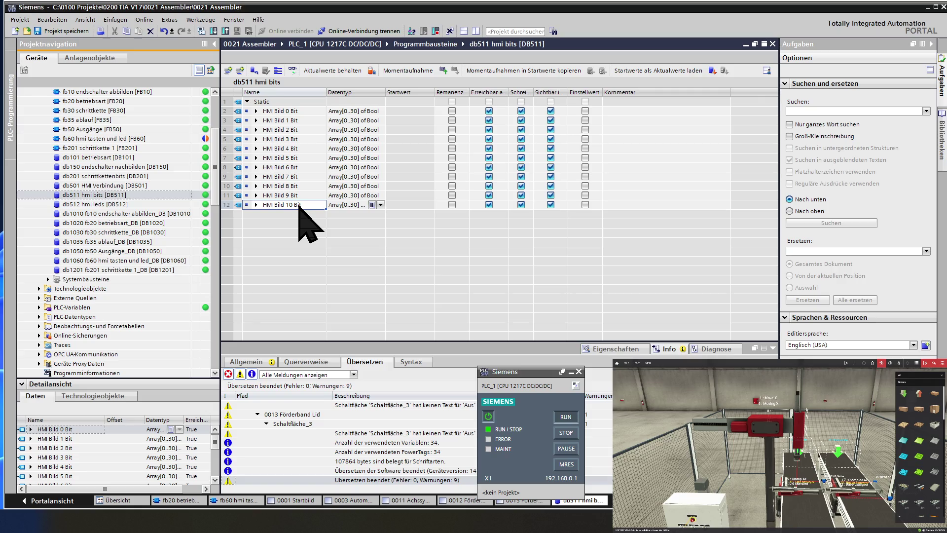
click(299, 205)
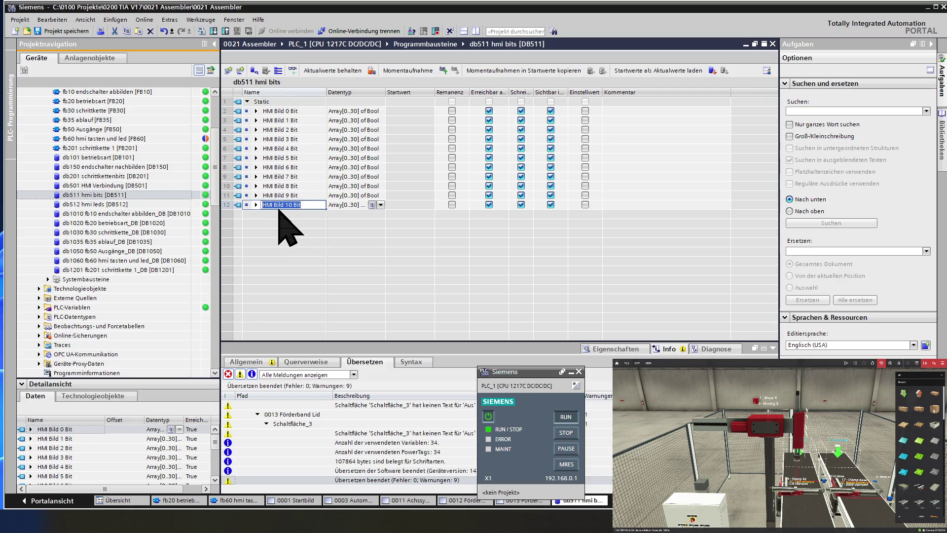
key(Return)
right_click(227, 205)
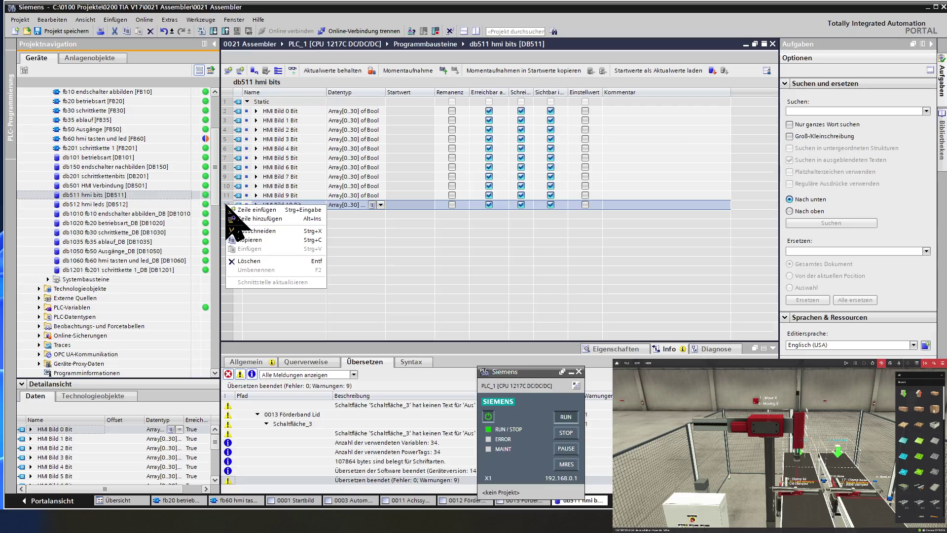
click(257, 219)
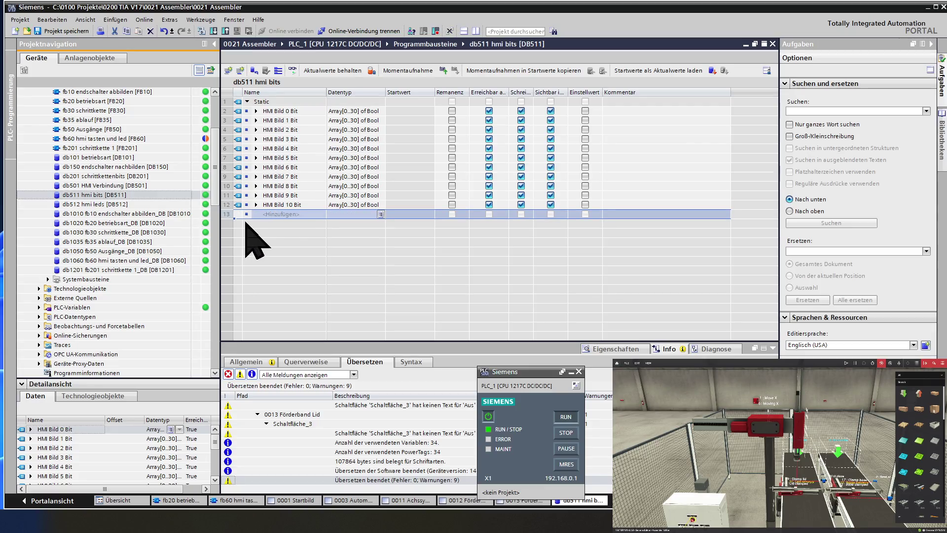
click(282, 224)
Step: Rename the new member to HMI Bild 11 Bit
double_click(309, 214)
key(ctrl+c)
click(310, 214)
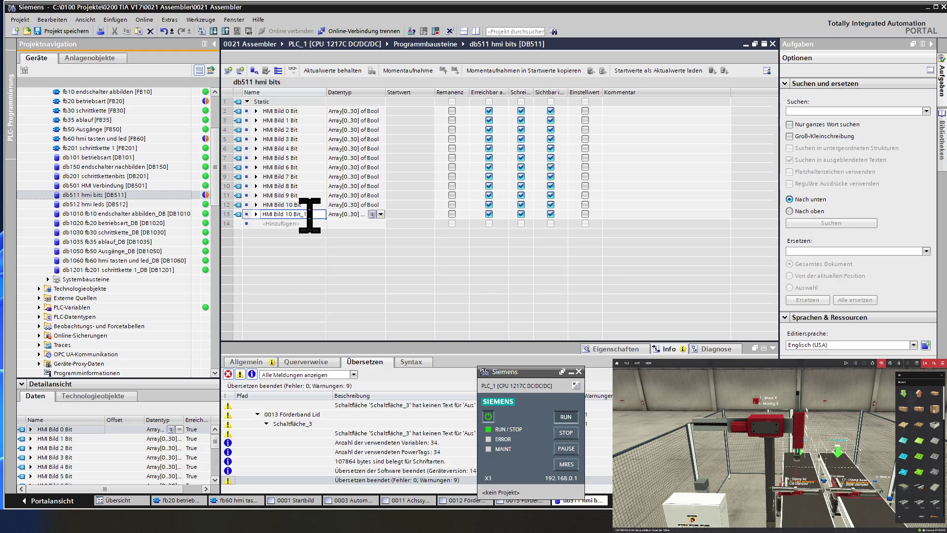
key(BackSpace)
key(BackSpace)
key(BackSpace)
key(BackSpace)
text(11)
click(288, 224)
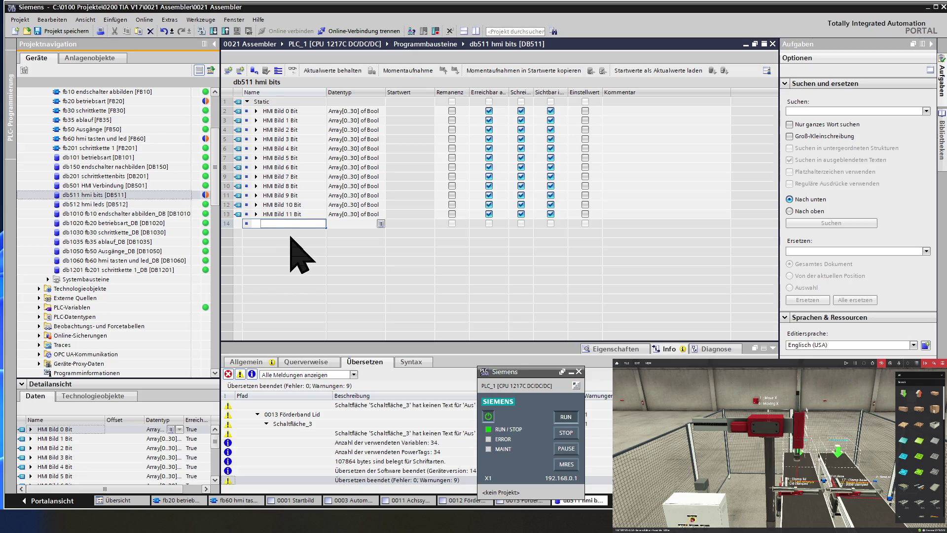
Step: Add another Bool-array member named HMI Bild 12 Bit
text(HMI Bild 10 Bit)
key(Left)
key(Left)
key(BackSpace)
text(2)
key(Return)
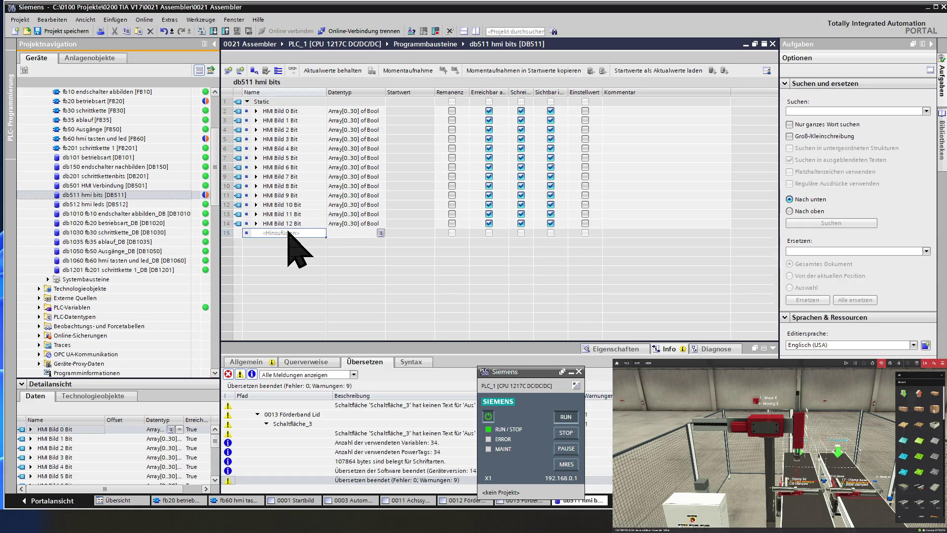
Step: Add members HMI Bild 13 Bit, 14 Bit and 15 Bit by pasting and editing the copied name
click(287, 233)
key(ctrl+v)
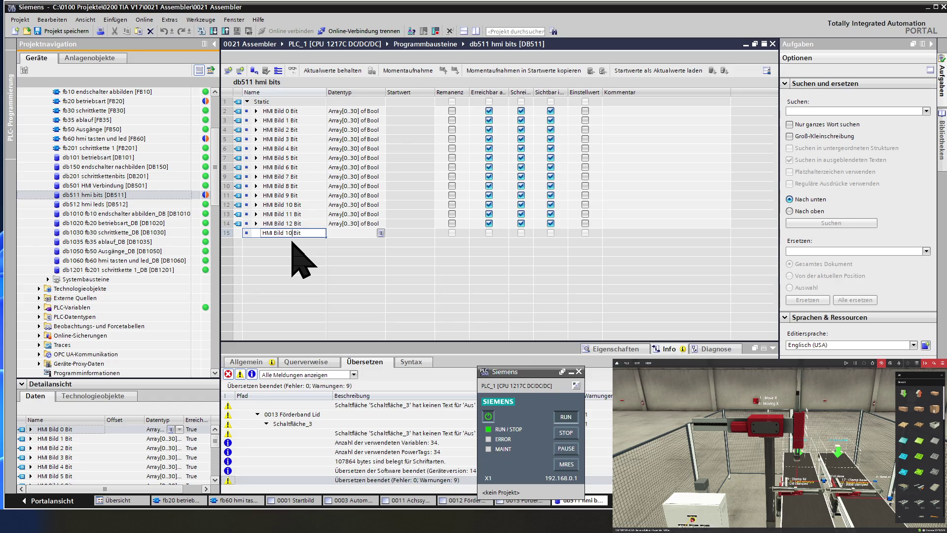
key(Left)
key(Left)
key(Left)
key(BackSpace)
text(3)
key(Return)
key(ctrl+v)
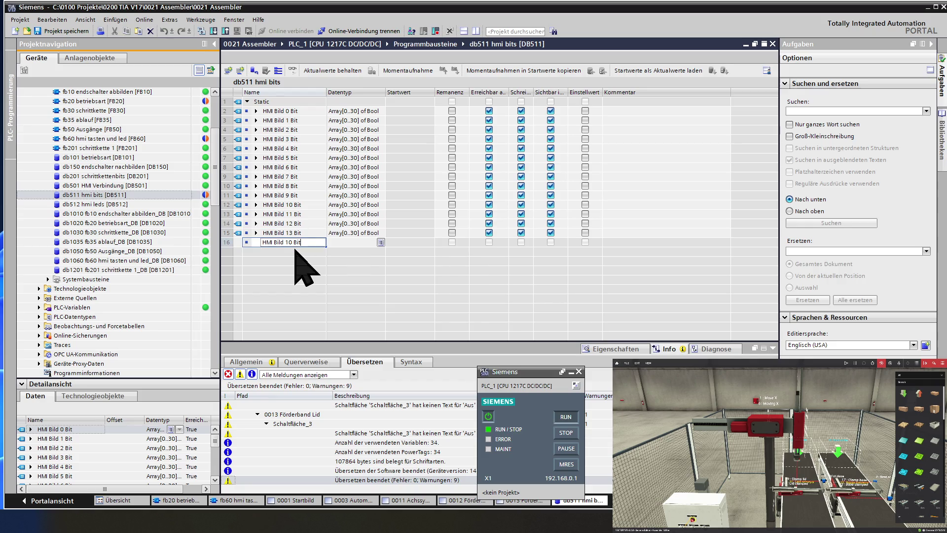
key(Left)
key(BackSpace)
text(4)
key(Return)
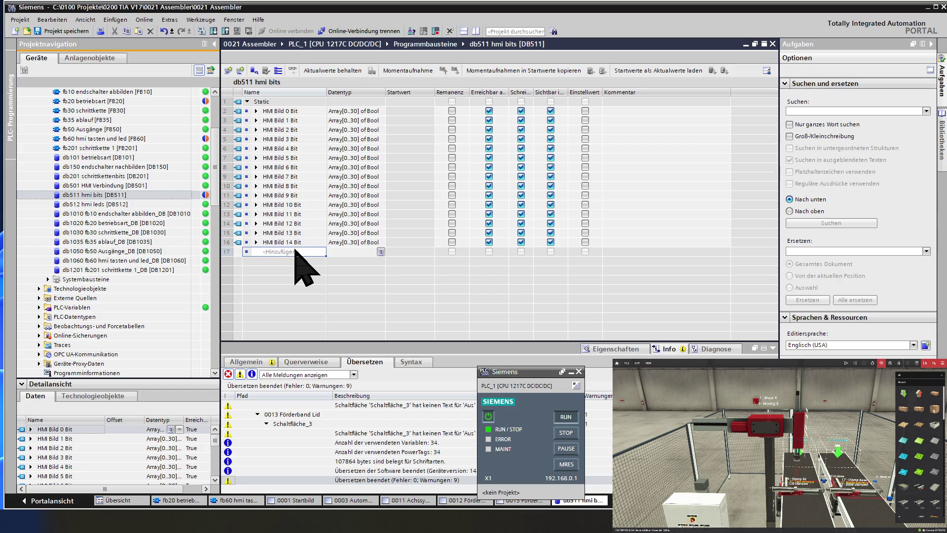
key(ctrl+v)
key(Left)
key(BackSpace)
text(5)
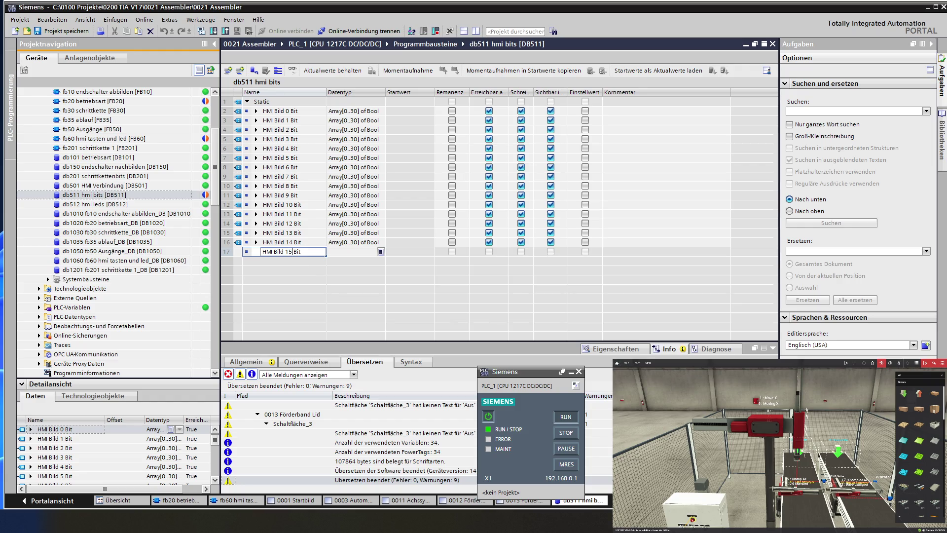
key(Return)
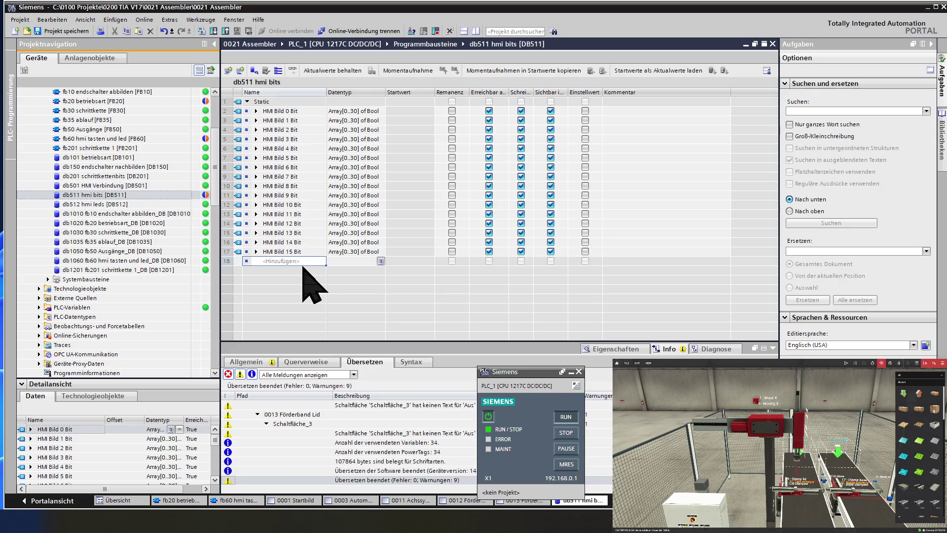
Step: Add members HMI Bild 16 Bit through HMI Bild 20 Bit the same way
key(ctrl+v)
key(BackSpace)
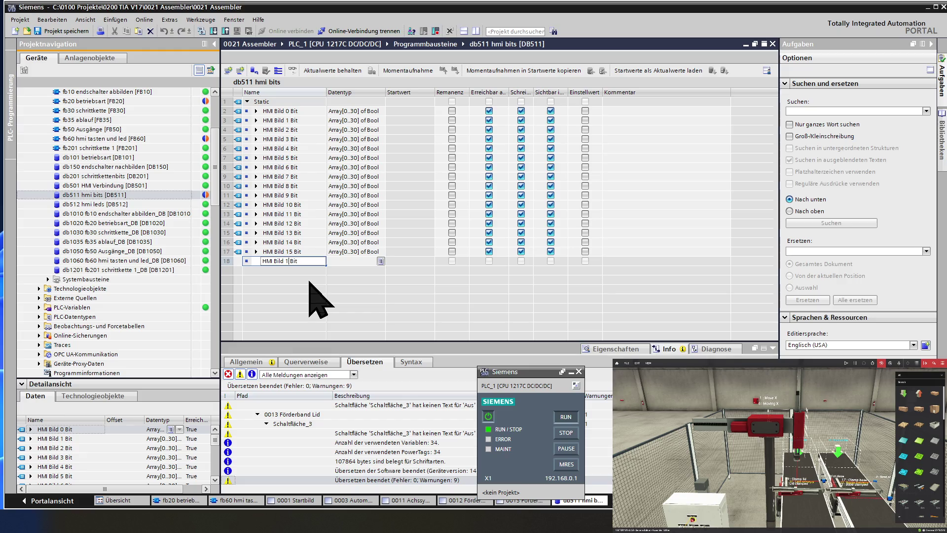
text(6)
key(Return)
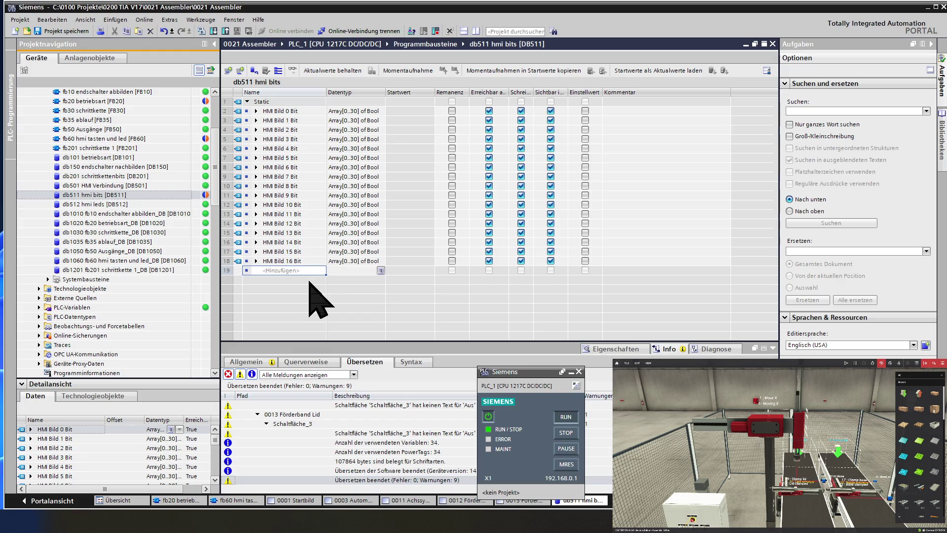
key(ctrl+v)
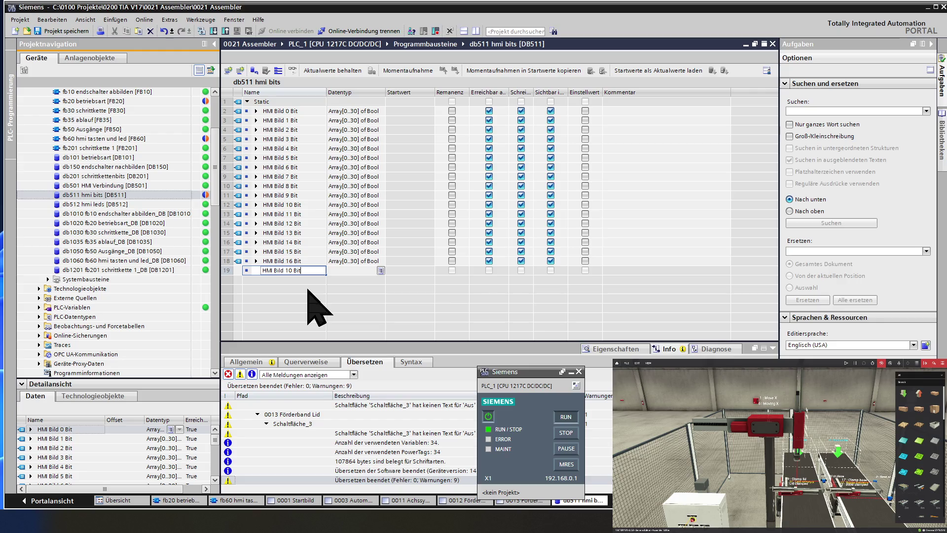
key(BackSpace)
text(7)
key(Return)
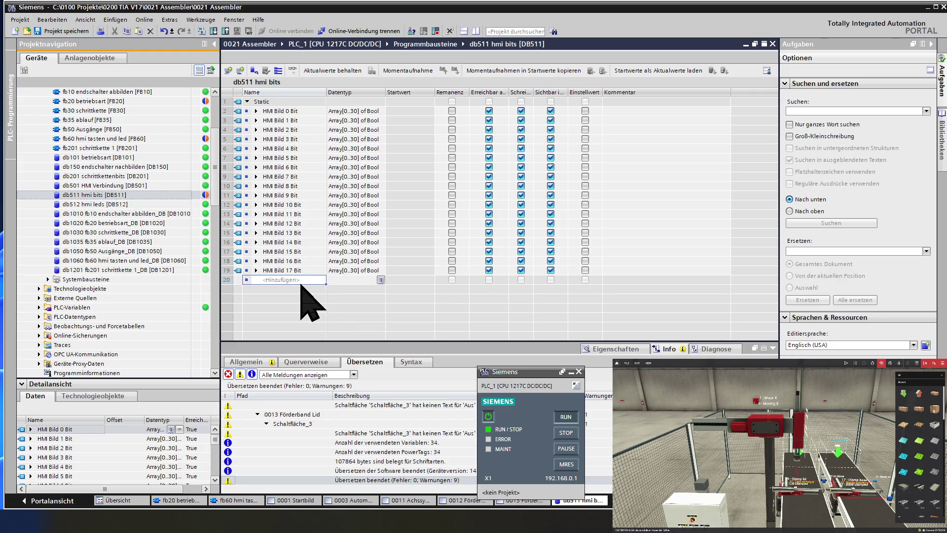
key(ctrl+v)
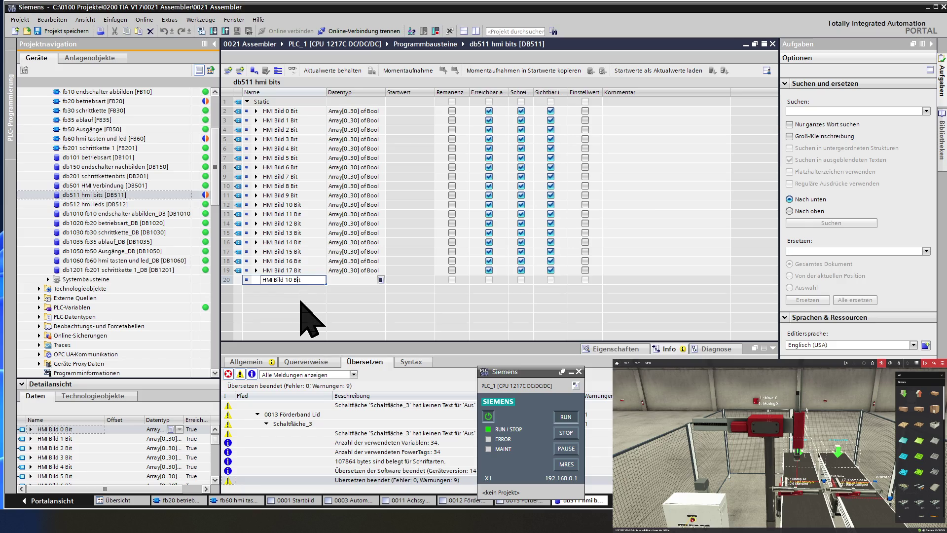
key(BackSpace)
text(8)
key(Return)
key(ctrl+v)
key(BackSpace)
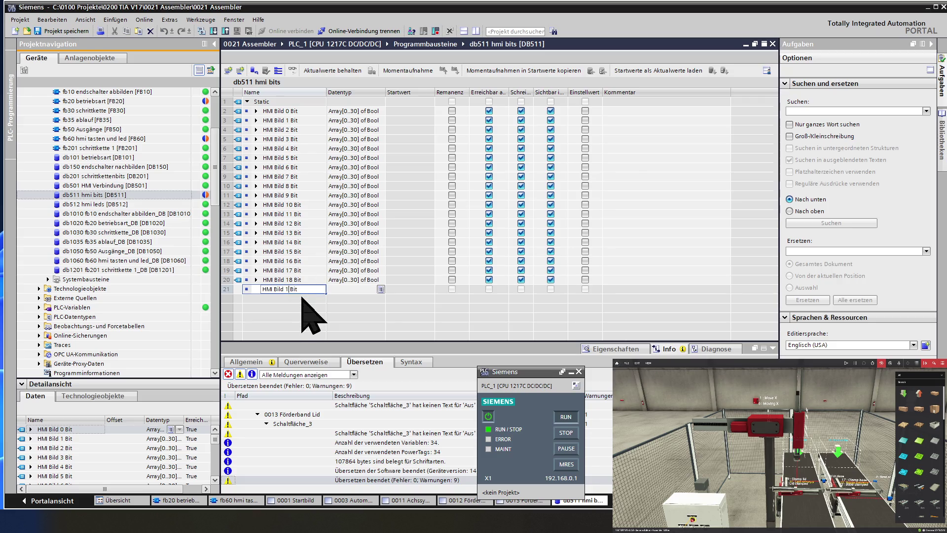
text(9)
key(Return)
key(Return)
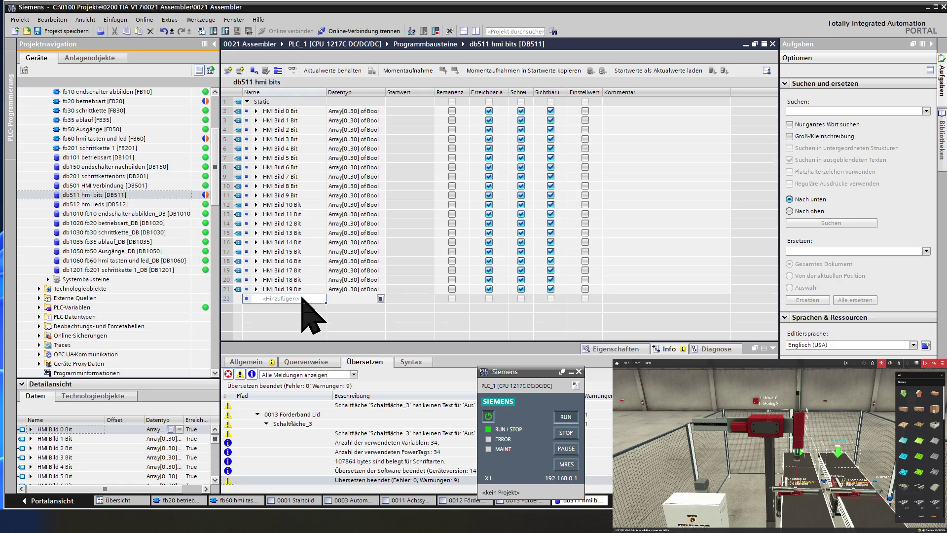
key(ctrl+v)
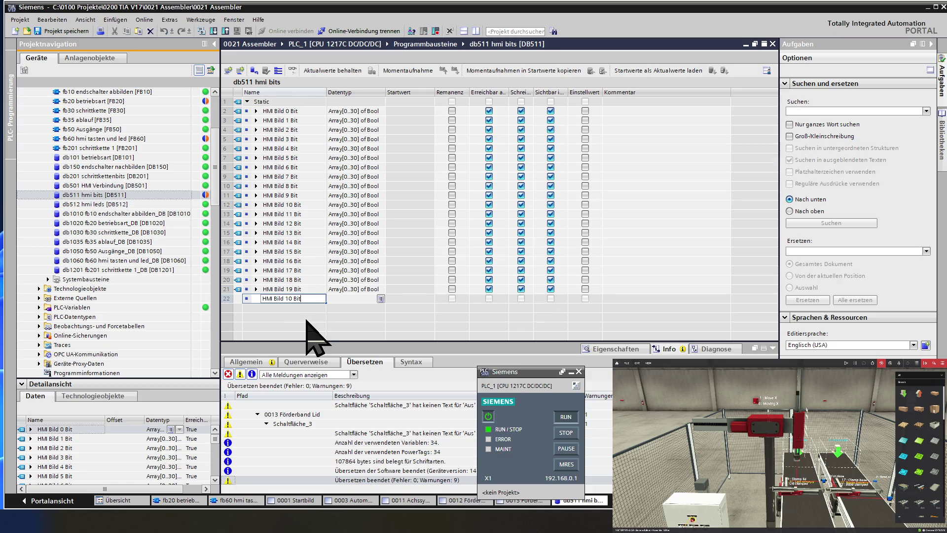
key(BackSpace)
key(BackSpace)
text(20)
key(Return)
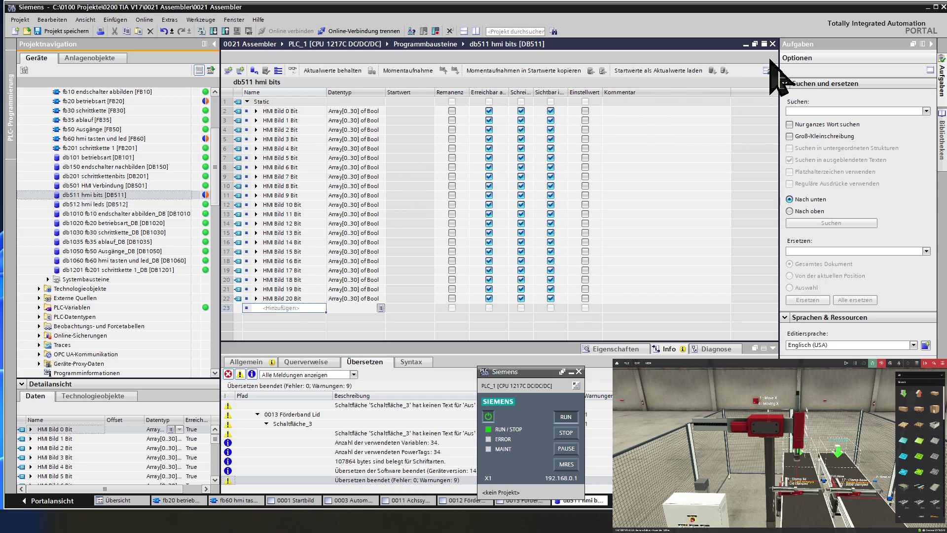
Step: Back in FB60, set the Button 1 output operand to "HMI Bild 11 Bit"[1]
click(773, 44)
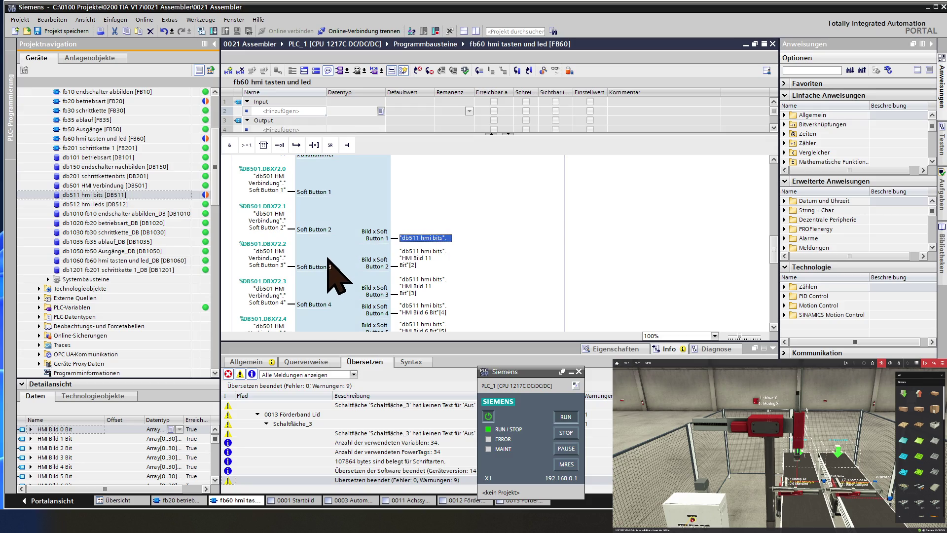
click(425, 238)
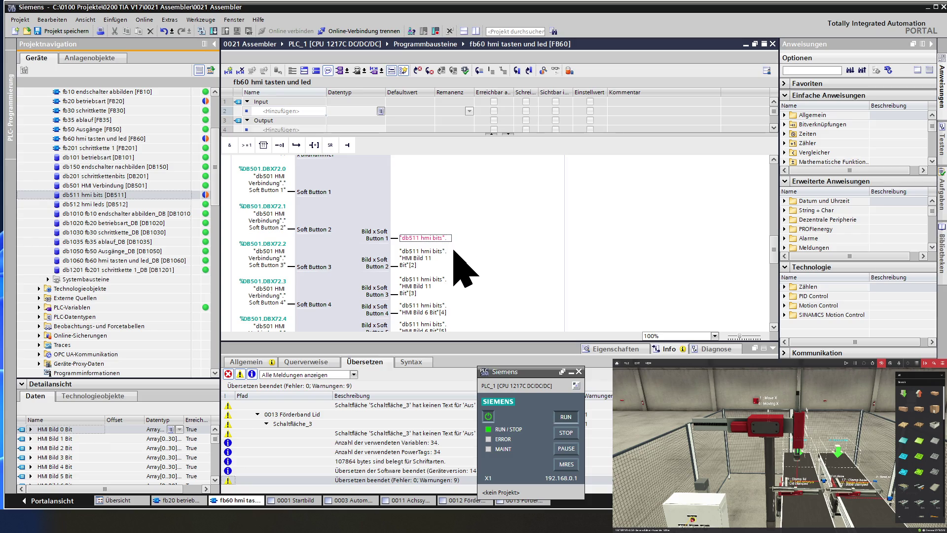
double_click(433, 240)
click(423, 255)
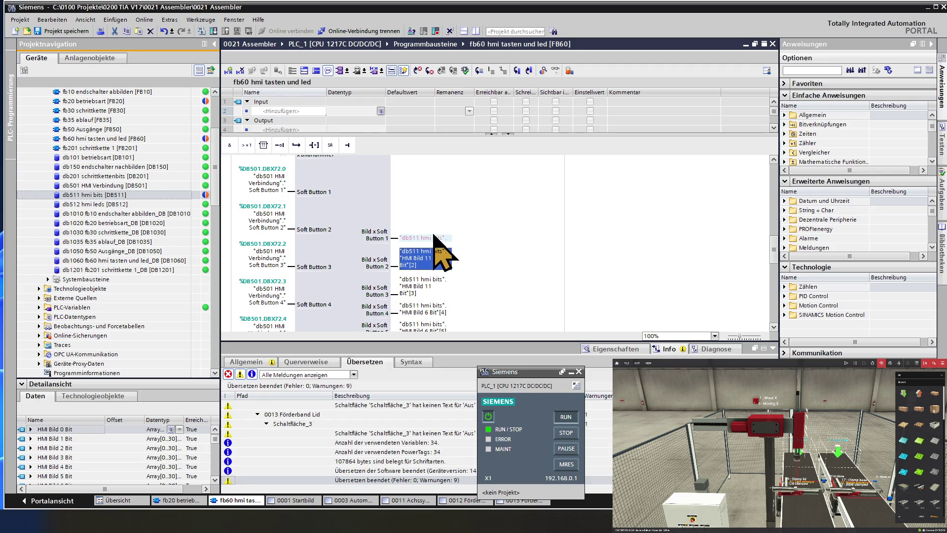
click(434, 238)
click(434, 238)
key(ctrl+v)
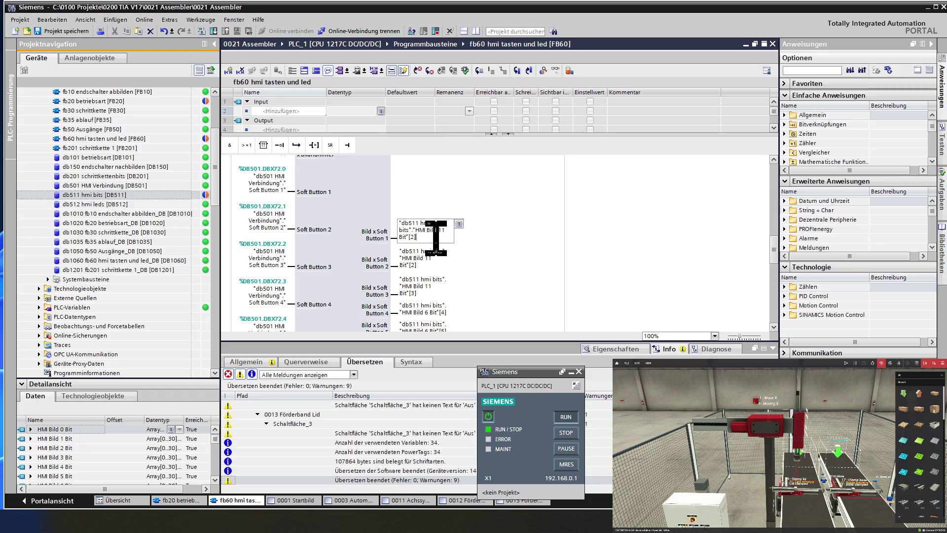
key(BackSpace)
key(BackSpace)
text(1)
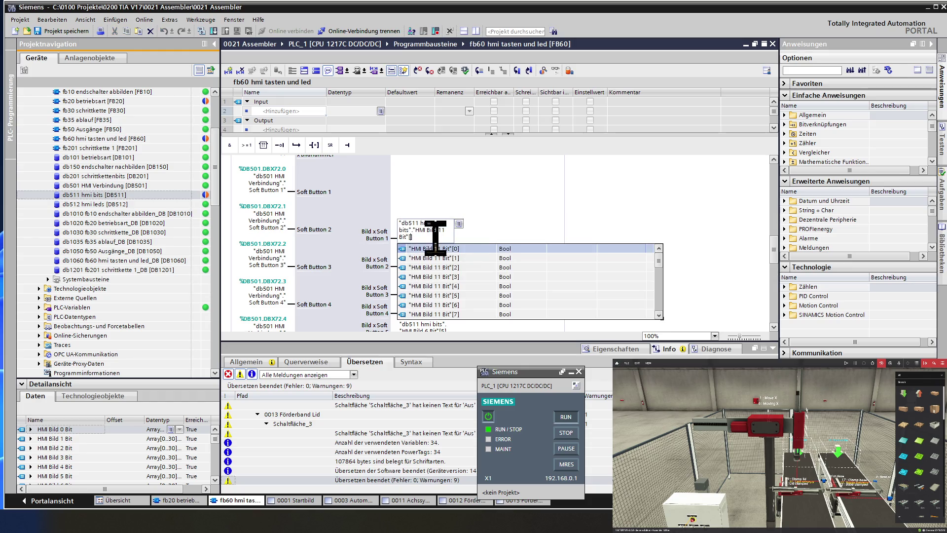
key(Return)
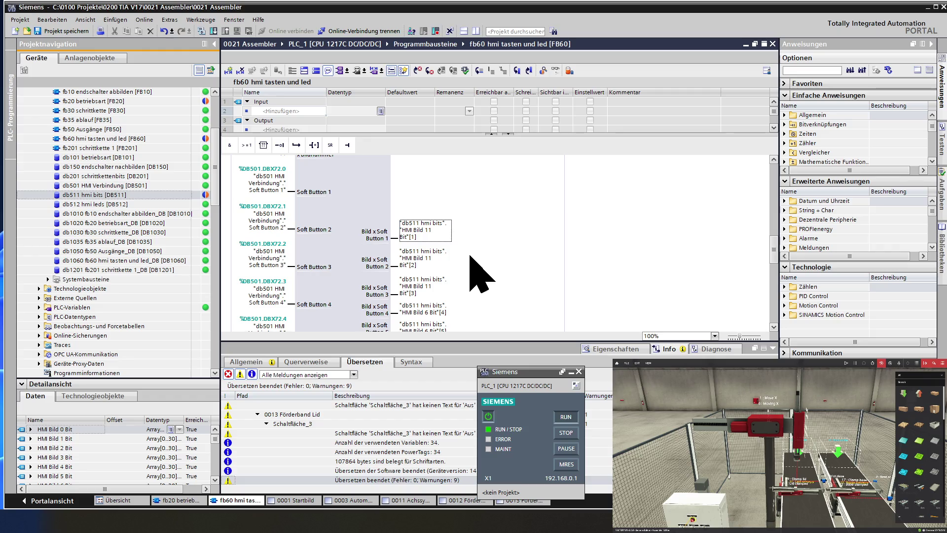
Step: Set the Button 4 and 5 outputs to "HMI Bild 11 Bit"[4] and [5], then save the project
double_click(447, 312)
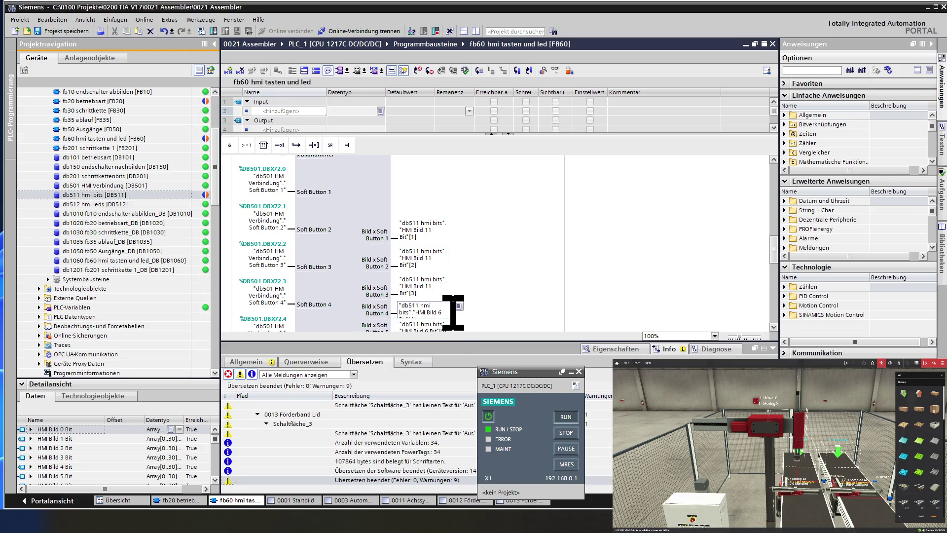
key(BackSpace)
text(11 Bit"[4)
key(Return)
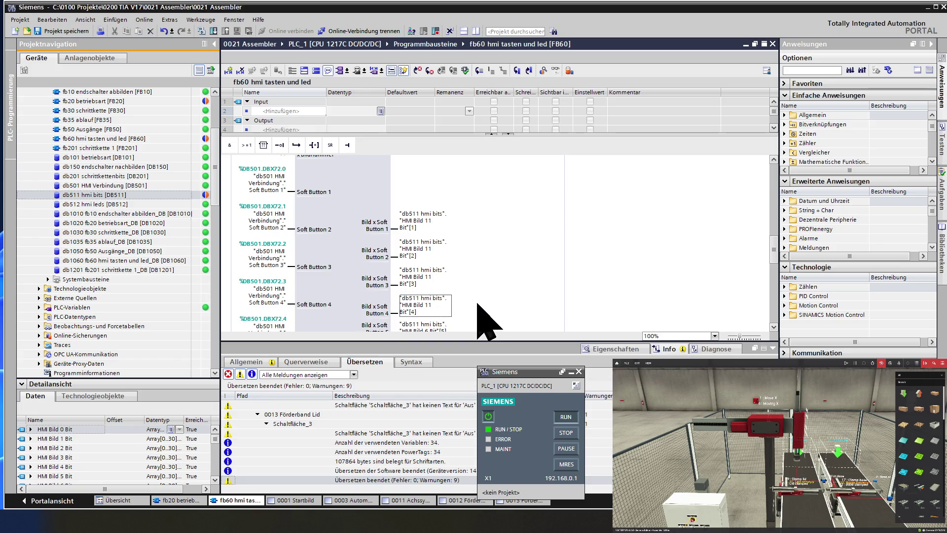
scroll(435, 313, down, 3)
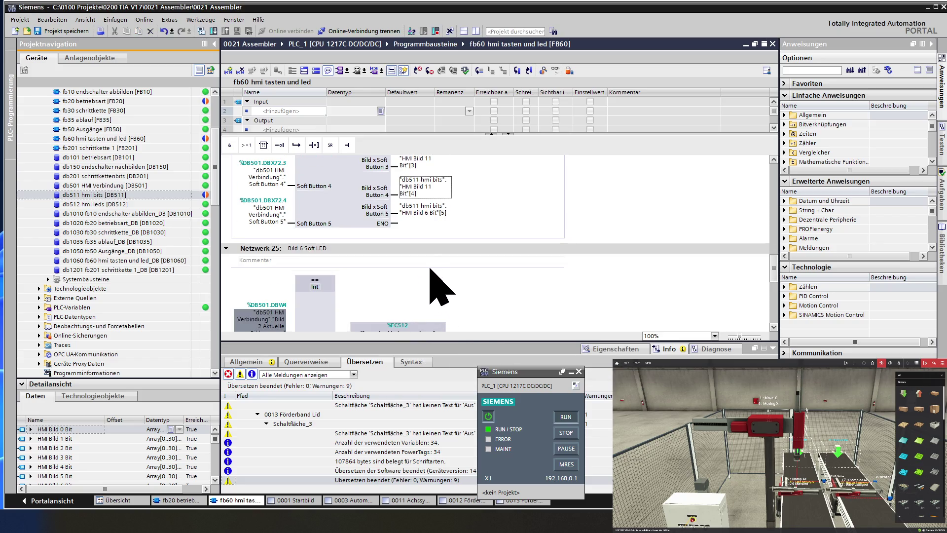
double_click(418, 212)
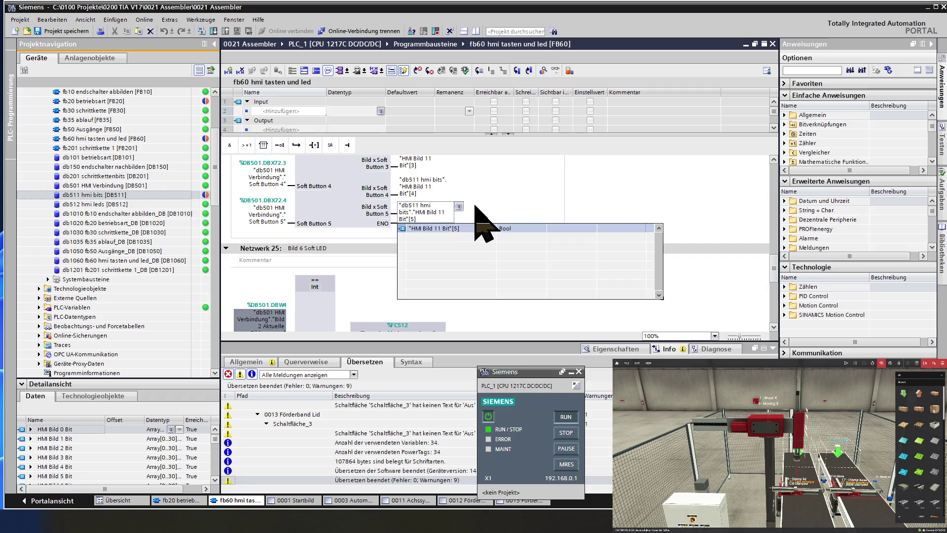
key(Return)
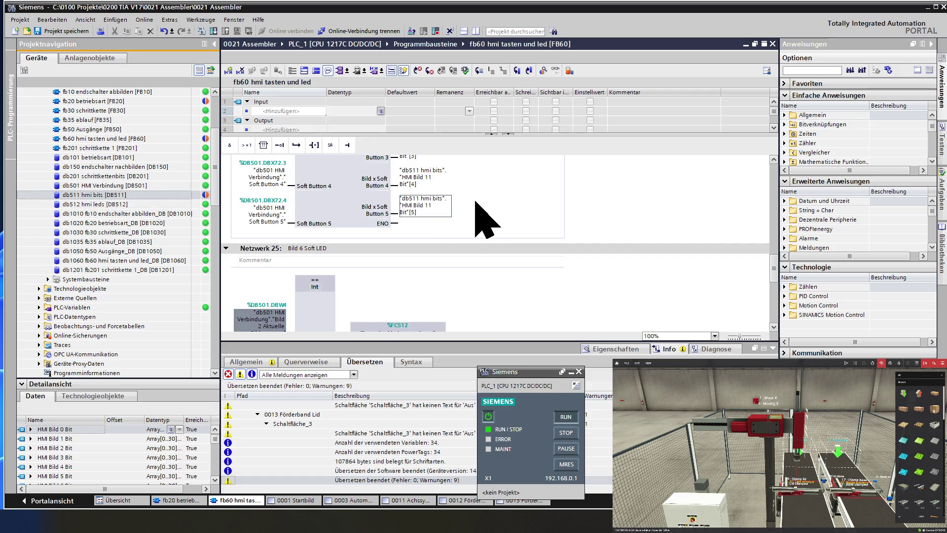
click(316, 164)
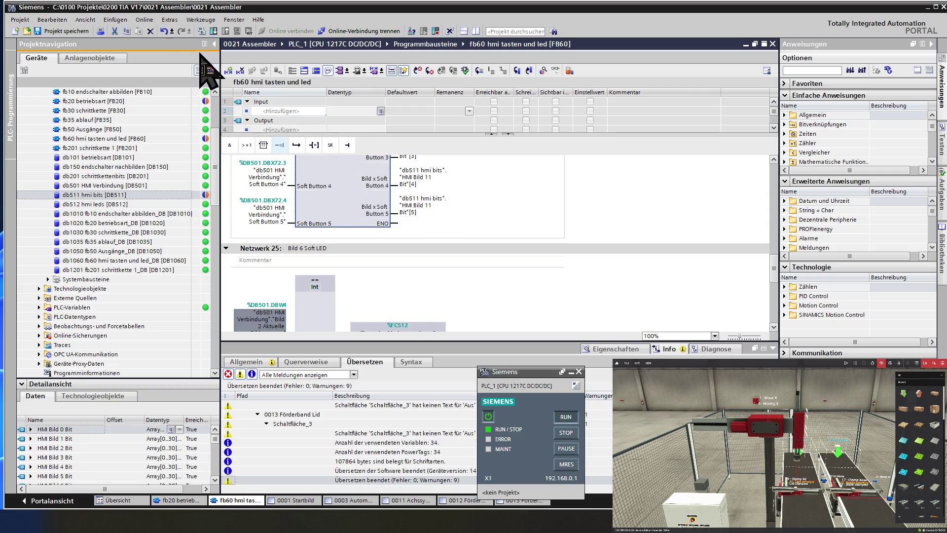
click(89, 31)
Step: Open the called block FC511 hmi tasten generieren and enlarge its interface table
right_click(331, 200)
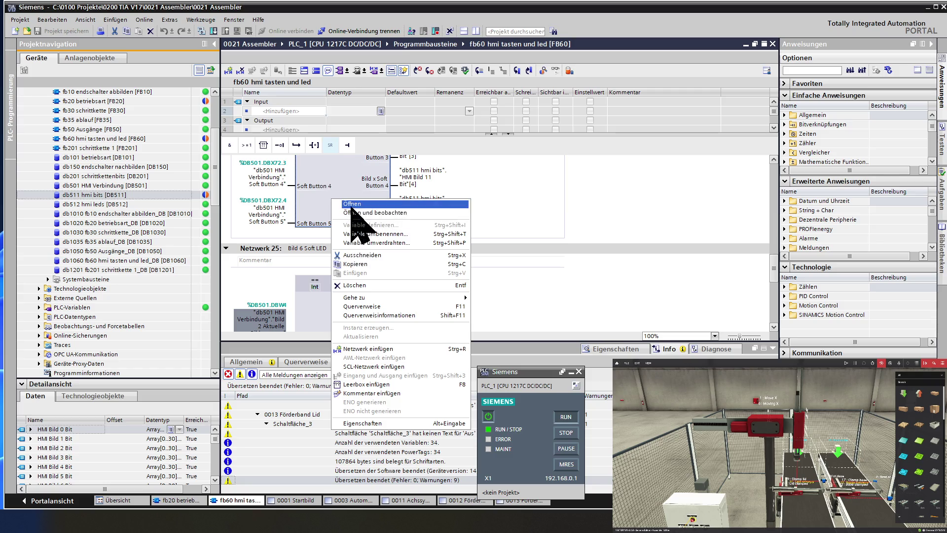
click(352, 204)
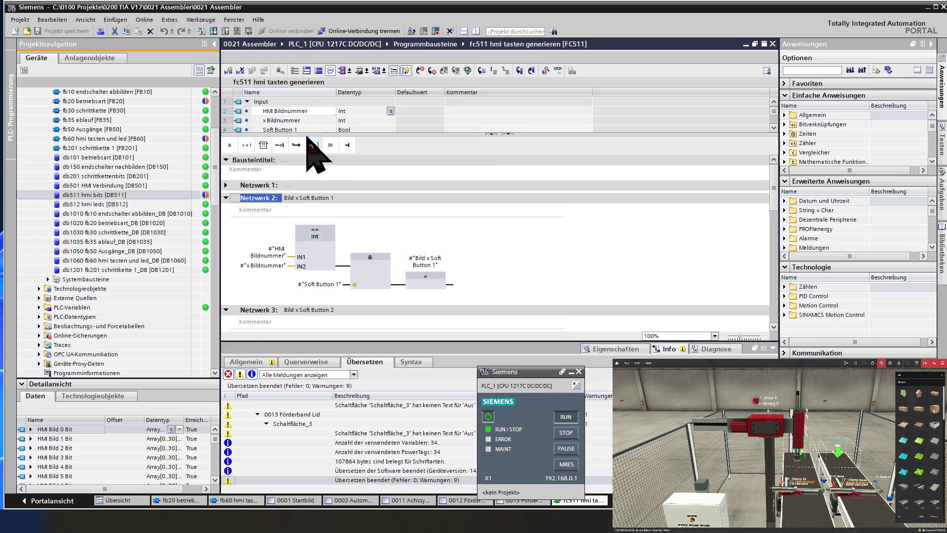
drag(308, 134, 308, 226)
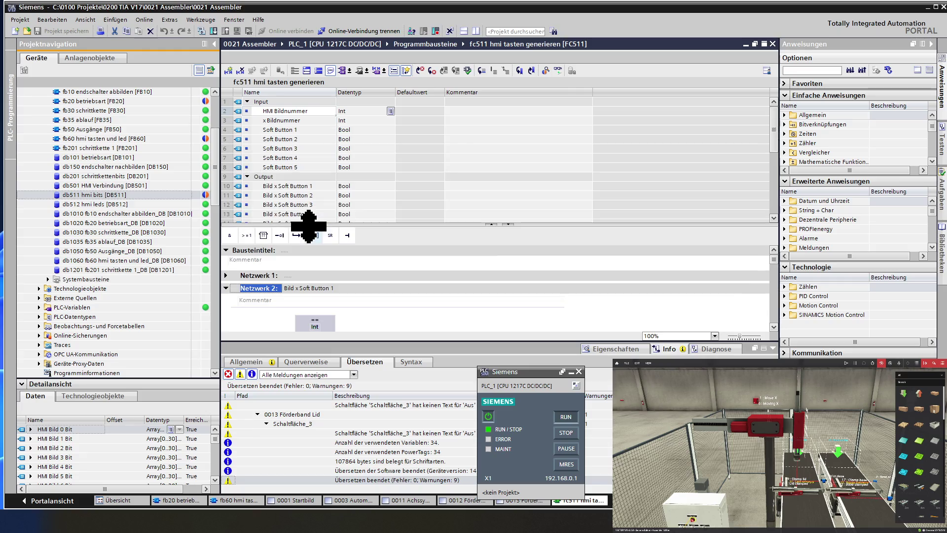
click(303, 168)
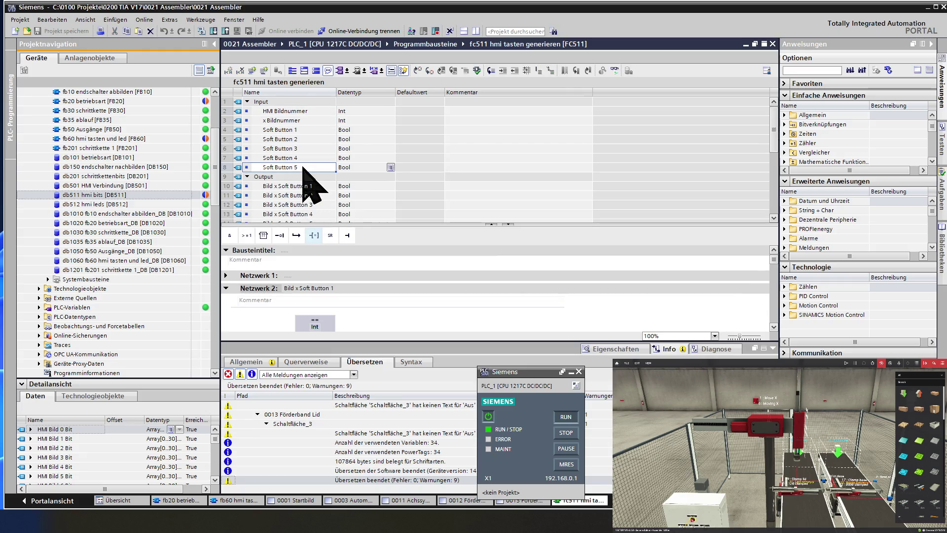
Step: Auto-fill Bool inputs below Soft Button 5 up to Soft Button 10, deleting surplus Soft Button 11 and 12
mouse_move(335, 172)
mouse_down()
mouse_move(333, 202)
mouse_move(345, 217)
mouse_move(323, 205)
mouse_up()
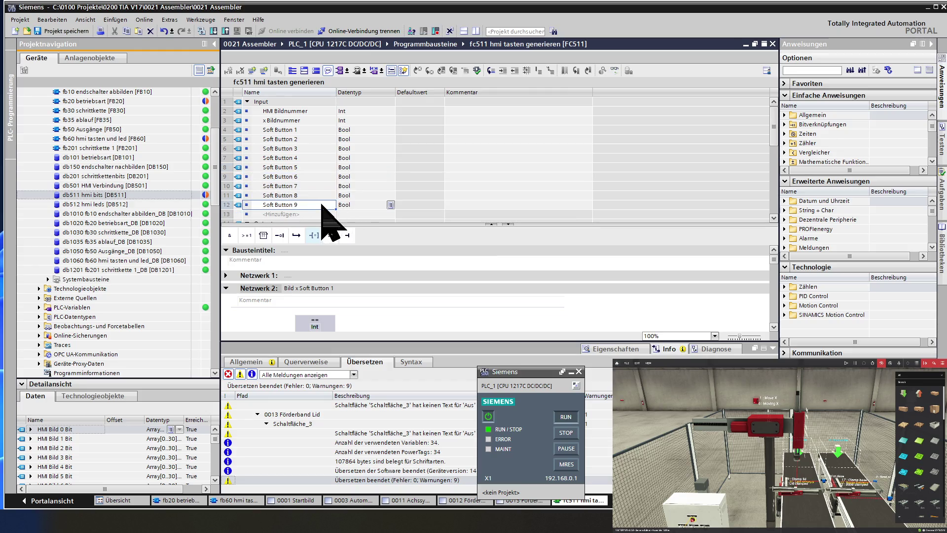
scroll(335, 213, down, 1)
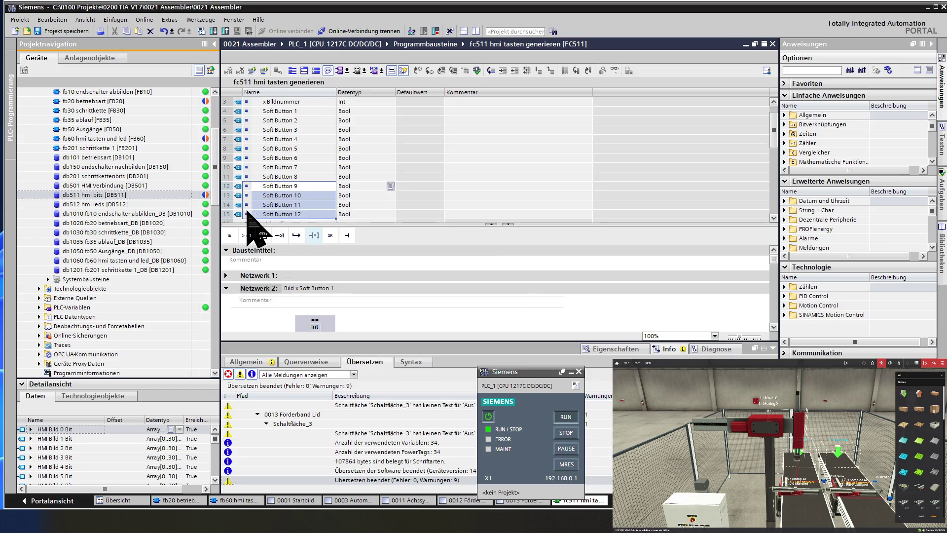
click(231, 206)
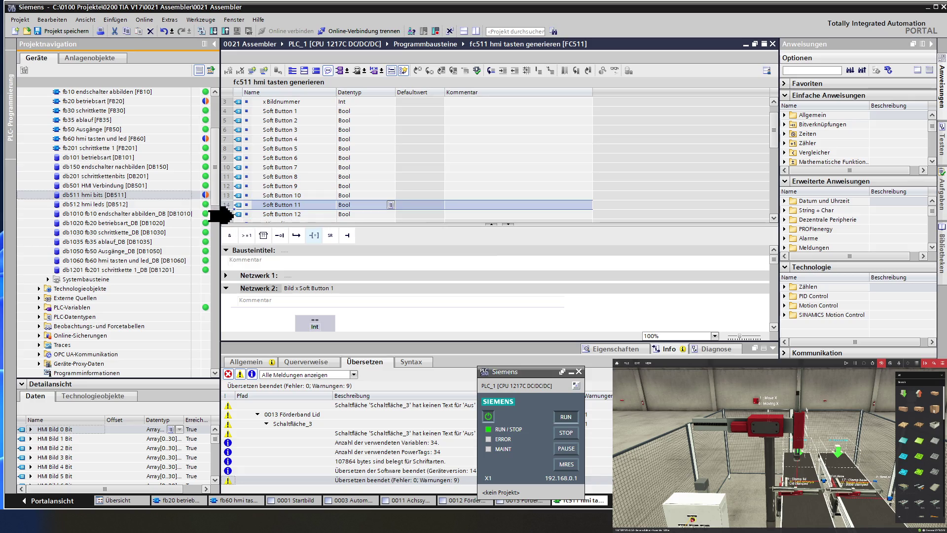
shift+click(230, 215)
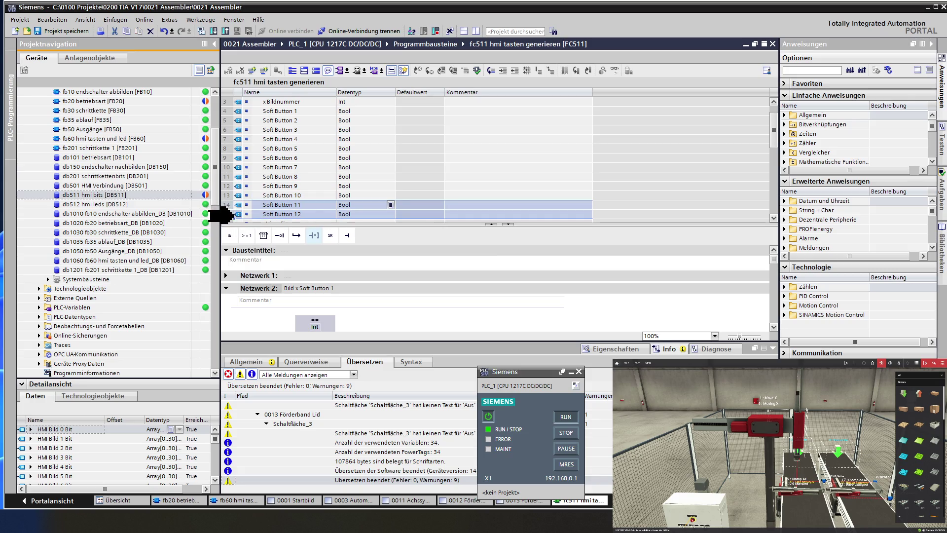
key(Delete)
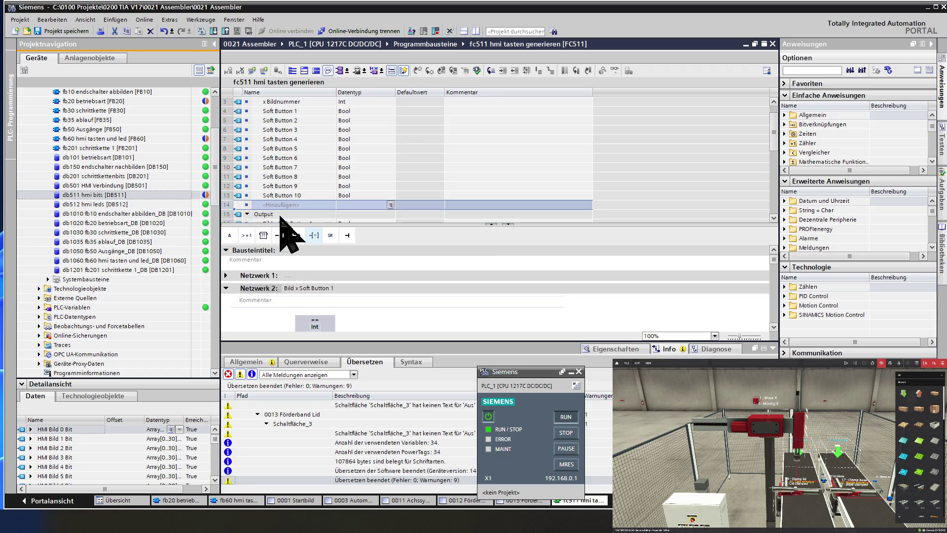
scroll(307, 192, down, 1)
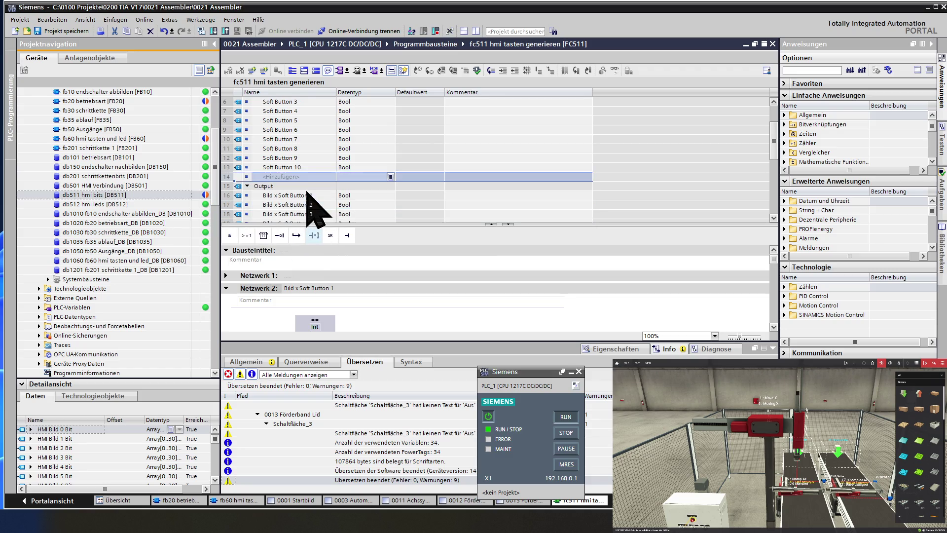
scroll(308, 192, down, 1)
scroll(308, 192, down, 1)
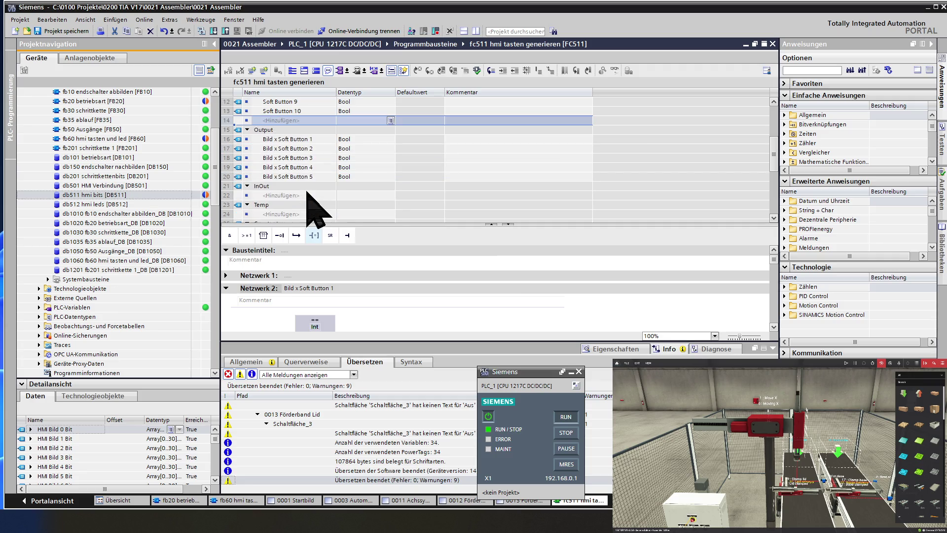
click(321, 177)
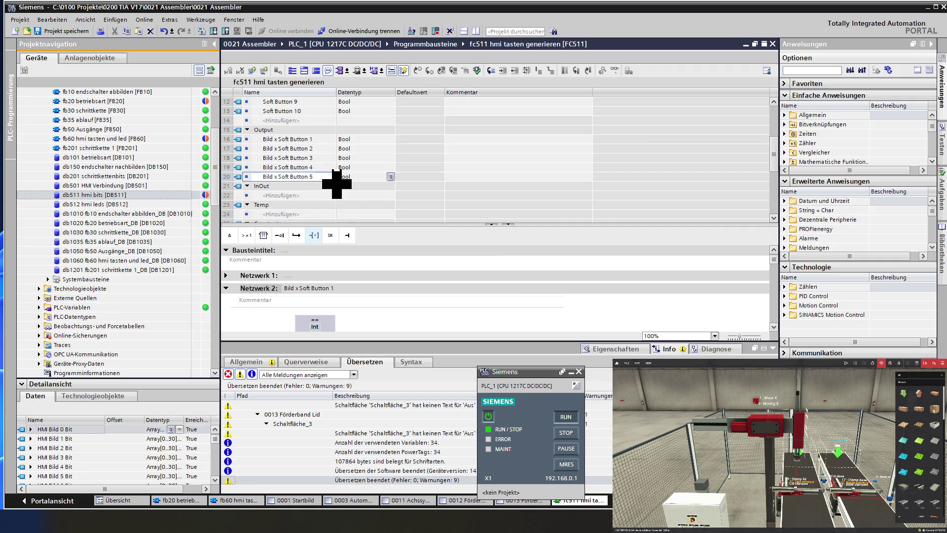
Step: Auto-fill outputs Bild x Soft Button 6 through 10 below Bild x Soft Button 5, then shrink the interface table
mouse_move(337, 182)
mouse_down()
mouse_move(329, 212)
mouse_move(338, 211)
mouse_move(333, 181)
mouse_up()
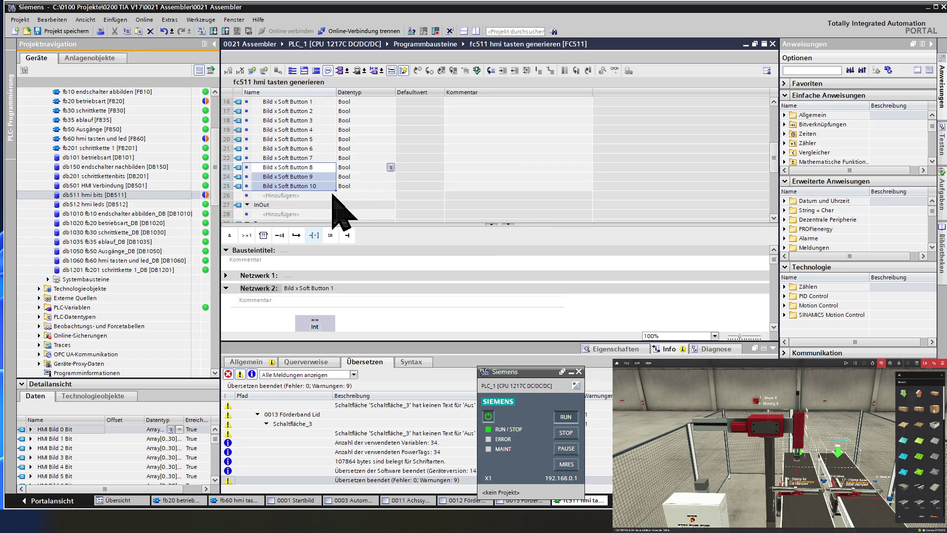
click(339, 195)
scroll(333, 196, down, 1)
scroll(332, 196, down, 1)
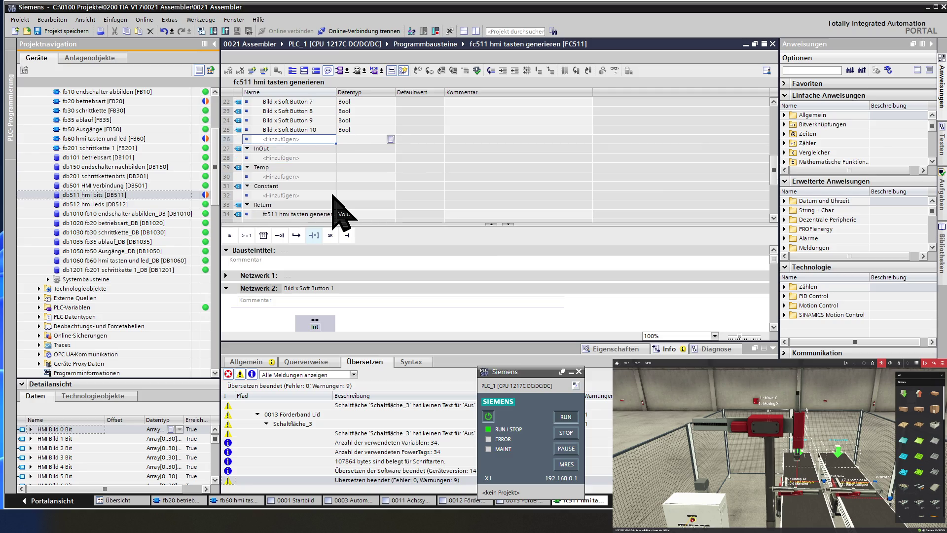
drag(332, 223, 331, 181)
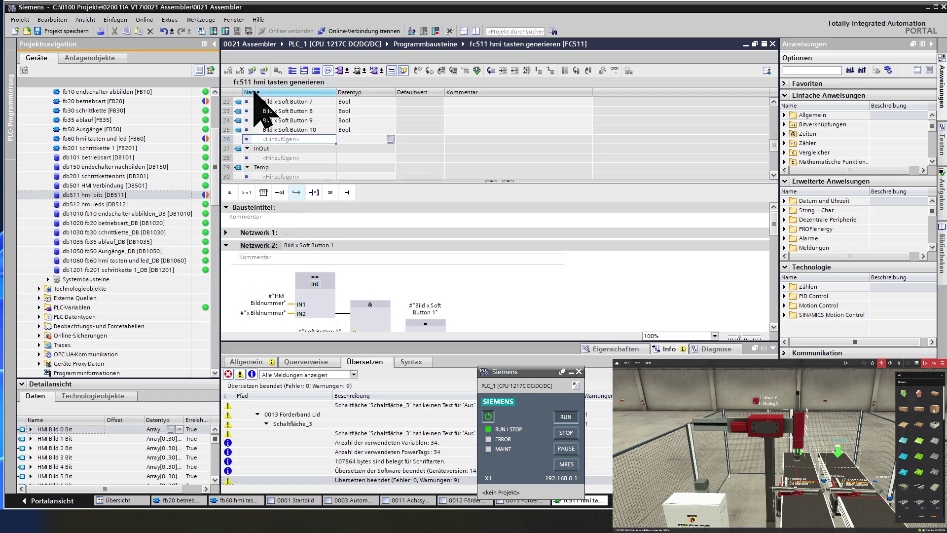
Step: Collapse the network list and paste a copy of Network 6 as Network 7
click(316, 71)
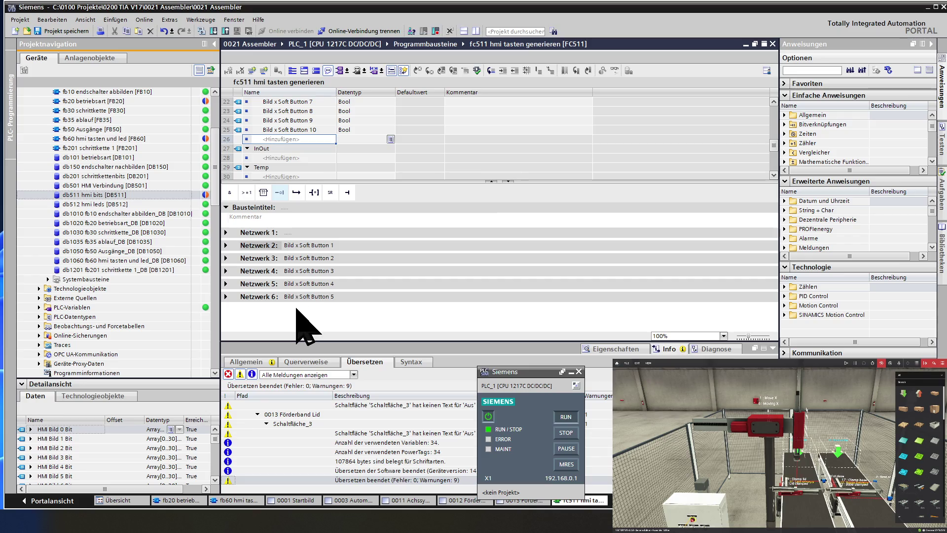
right_click(250, 297)
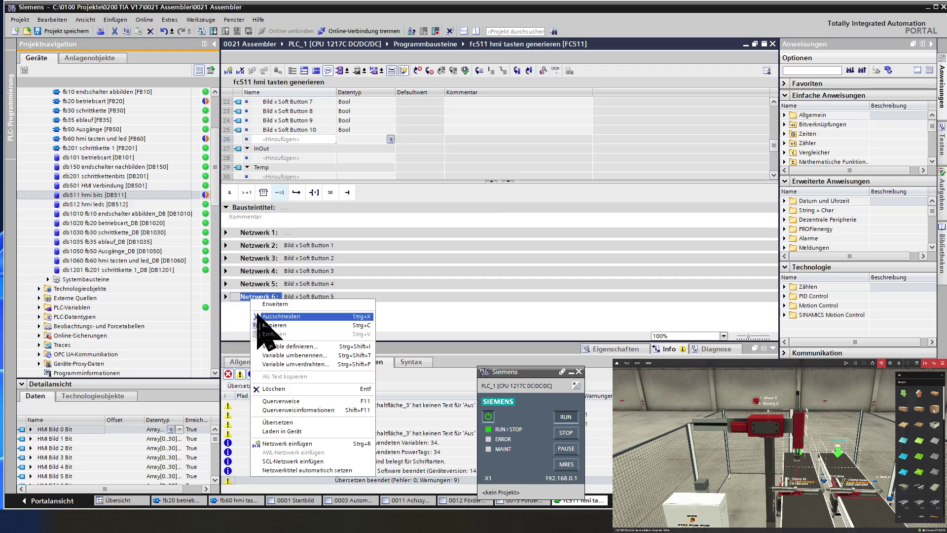
click(269, 325)
right_click(255, 298)
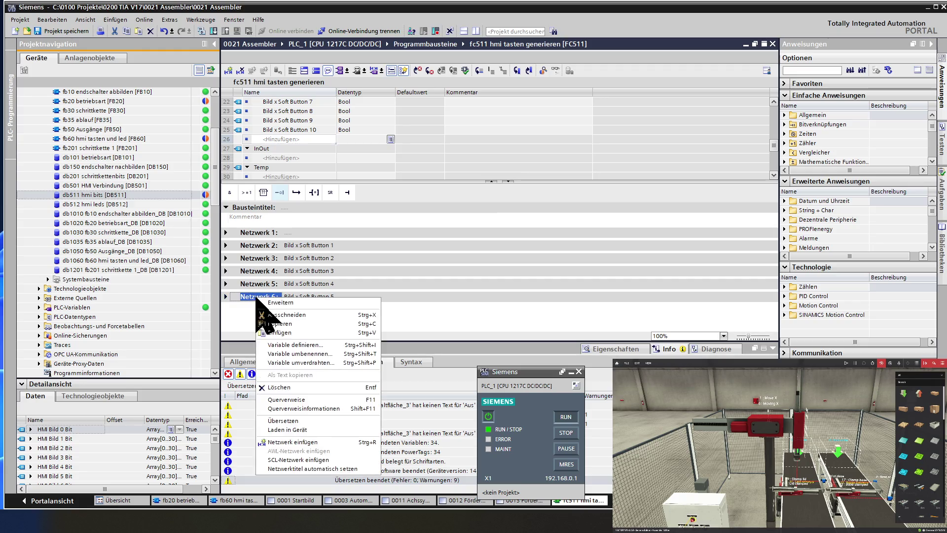
click(266, 333)
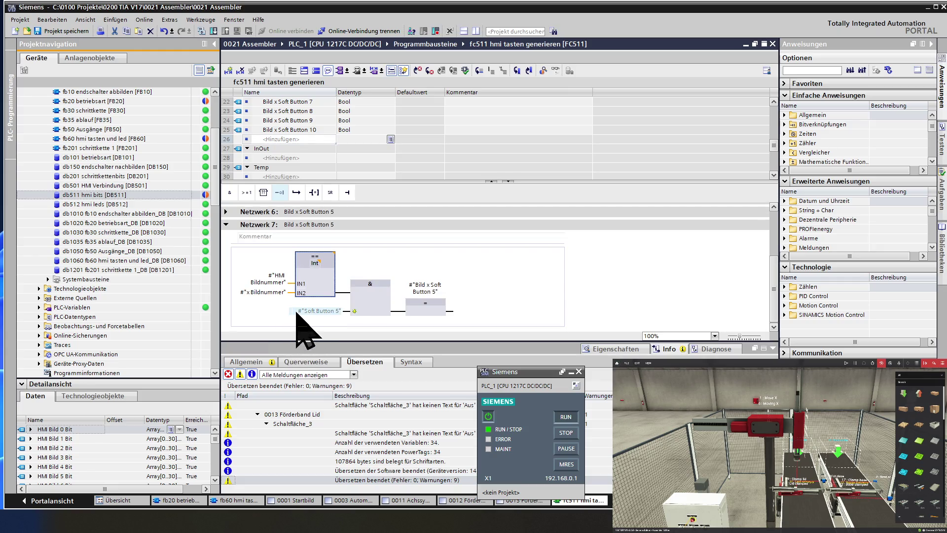
Step: In Network 7, set the input to Soft Button 6, the coil to Bild x Soft Button 6, and retitle it
click(329, 311)
click(329, 312)
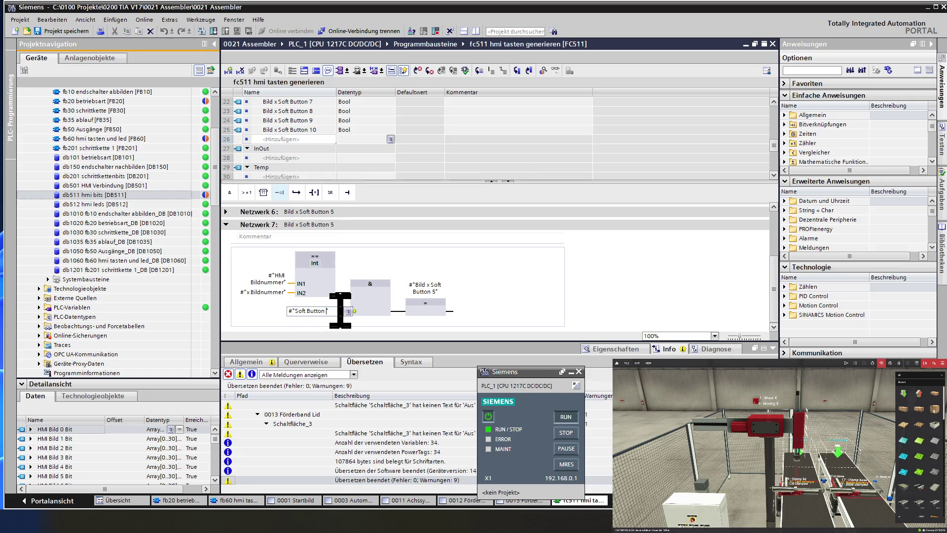
text(6)
click(432, 291)
click(434, 291)
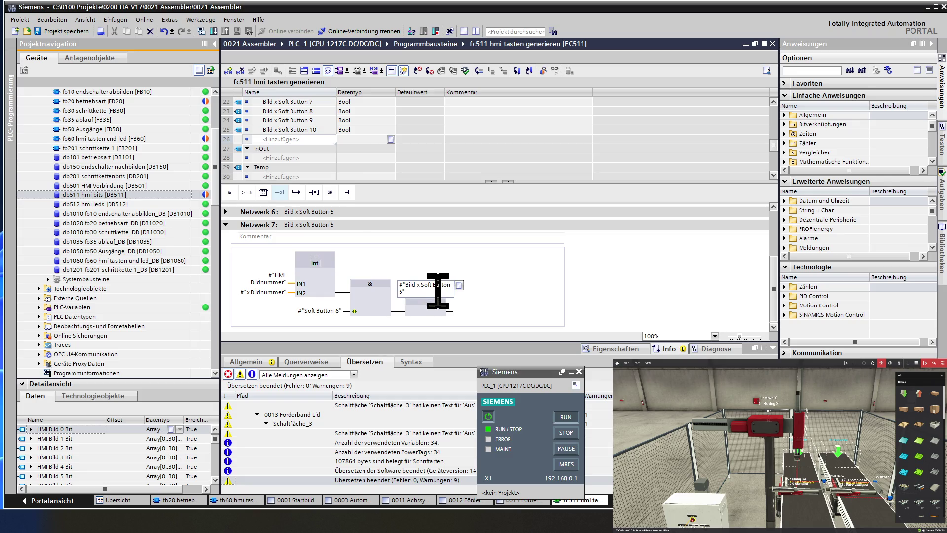
key(BackSpace)
text(6)
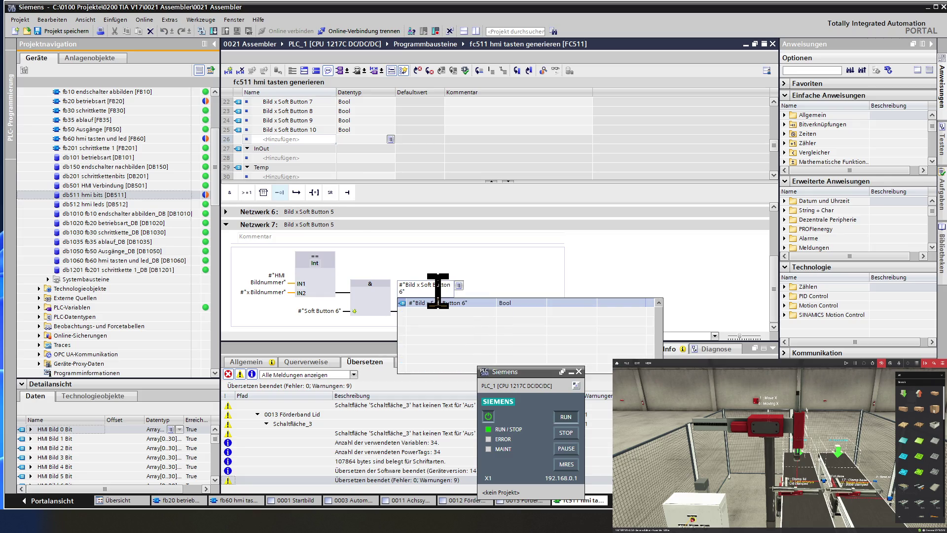
key(Return)
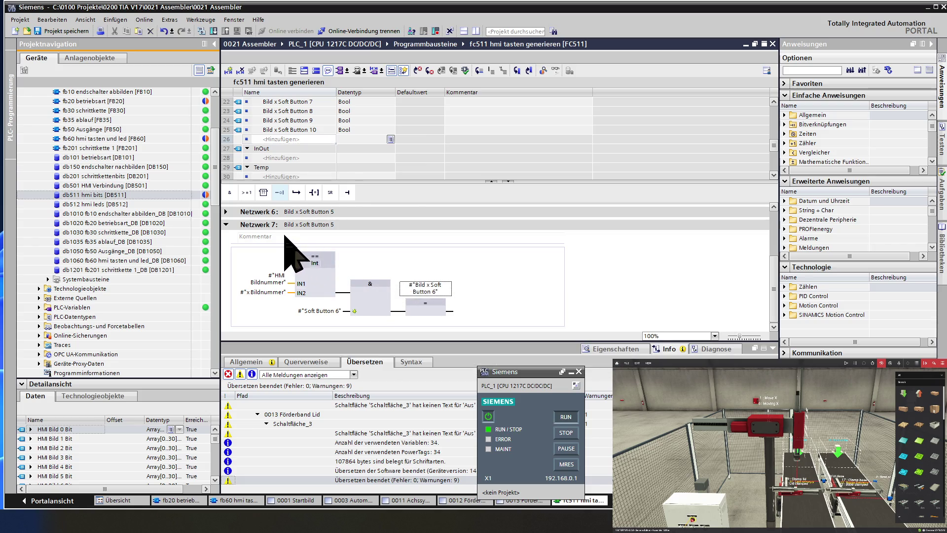
click(302, 224)
text(6)
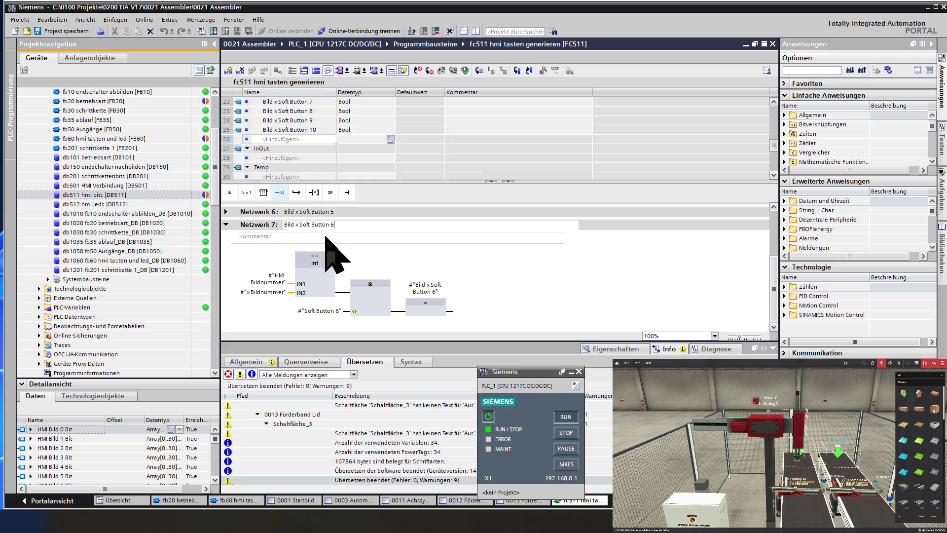
click(242, 229)
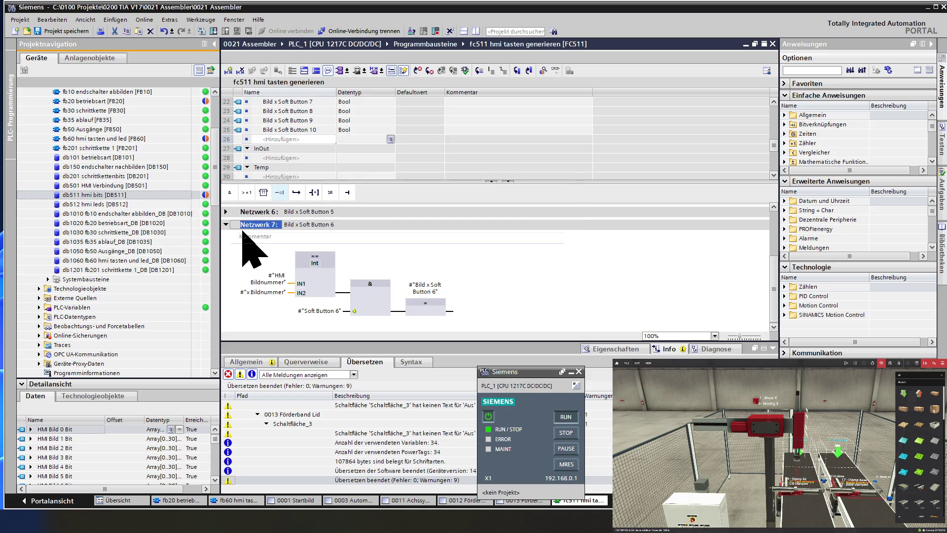
Step: Duplicate Network 7 as Network 8 and retitle it Bild x Soft Button 7
right_click(248, 236)
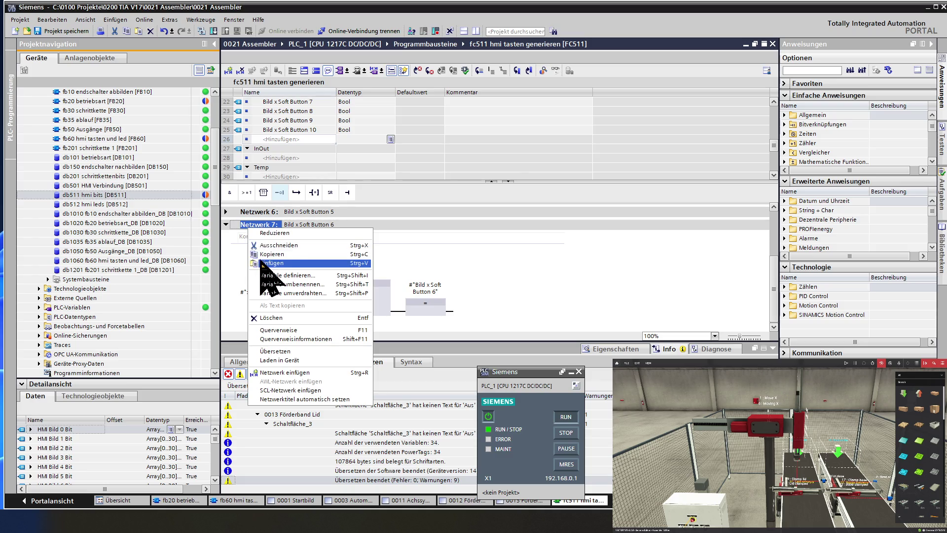
click(266, 267)
right_click(260, 224)
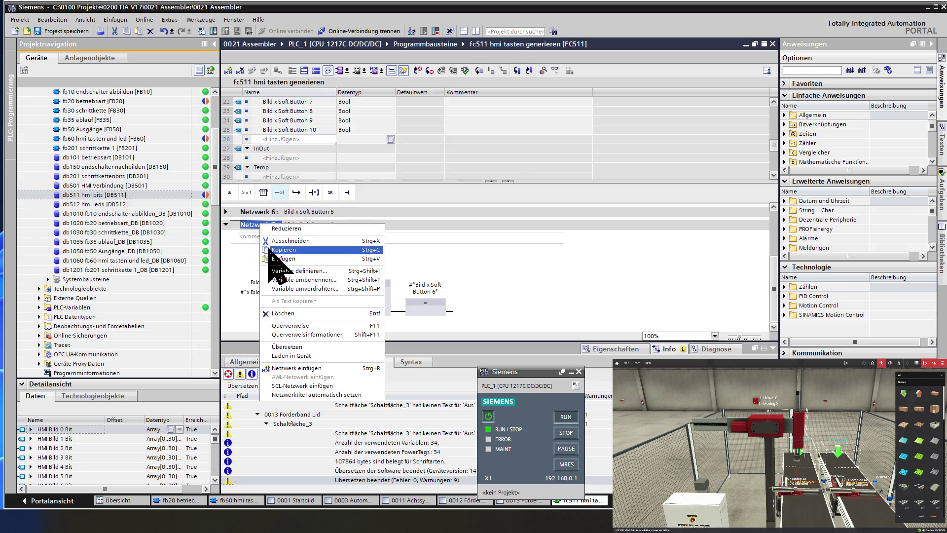
click(274, 264)
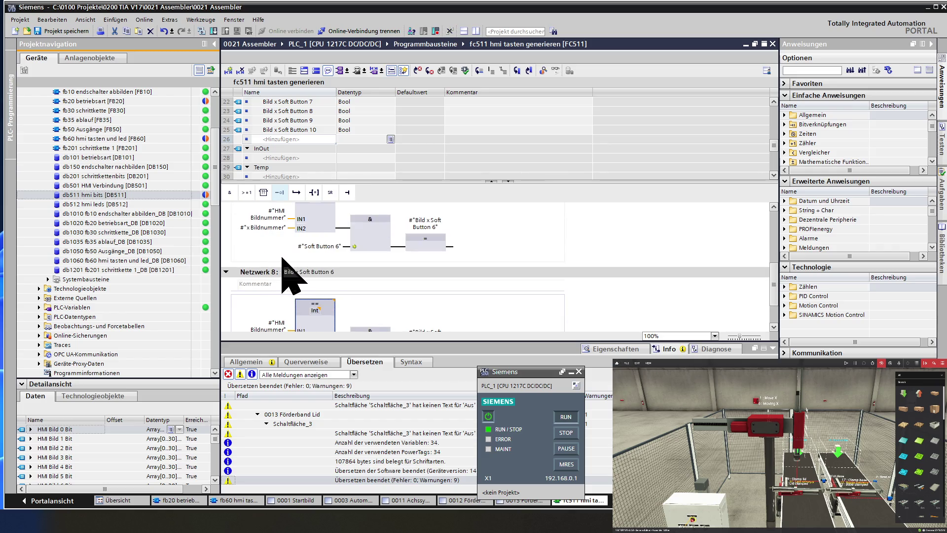
click(351, 273)
text(7)
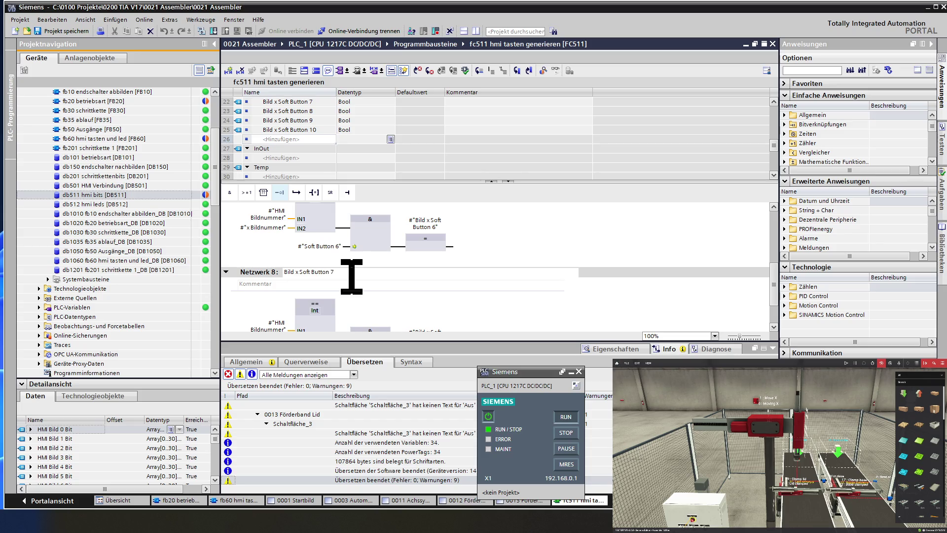
scroll(351, 276, down, 2)
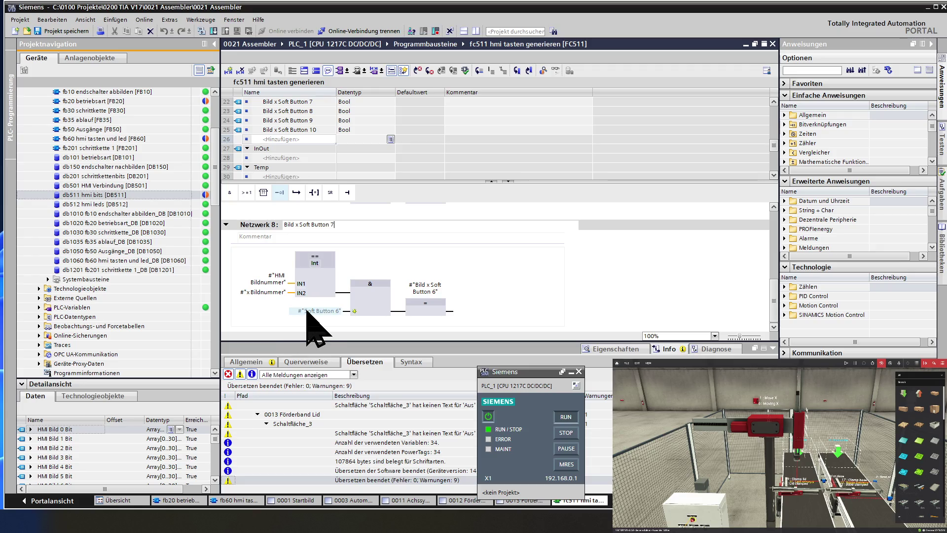
Step: Change Network 8's input to Soft Button 7 and its coil to Bild x Soft Button 7
click(324, 311)
click(325, 310)
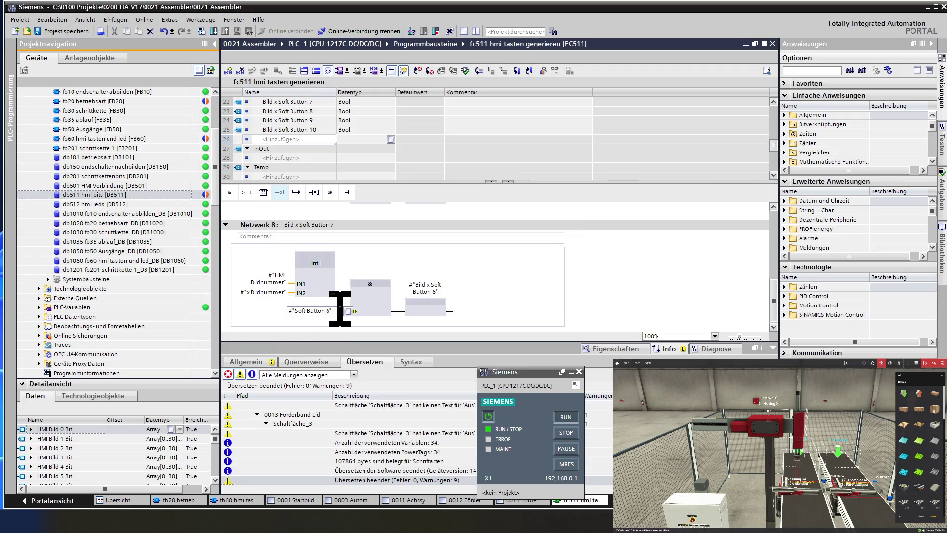
key(BackSpace)
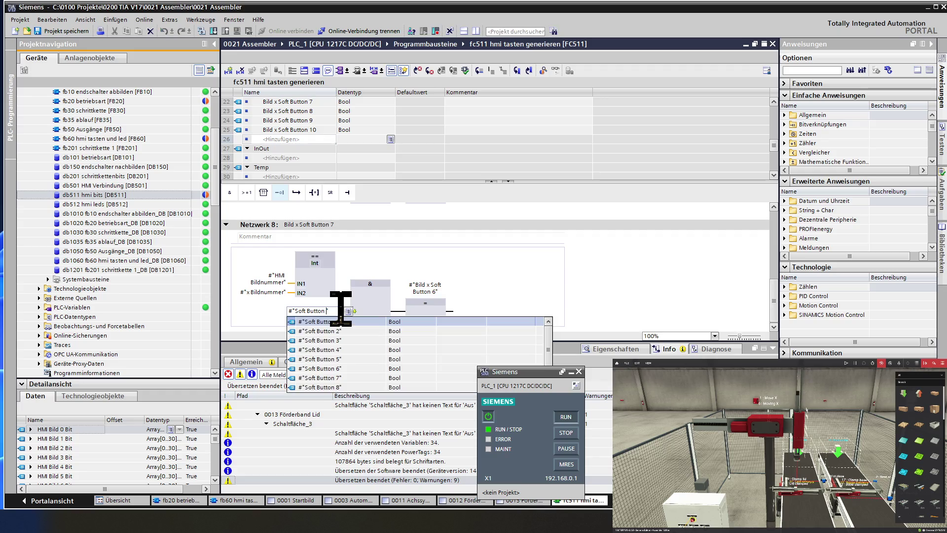
text(7)
click(367, 297)
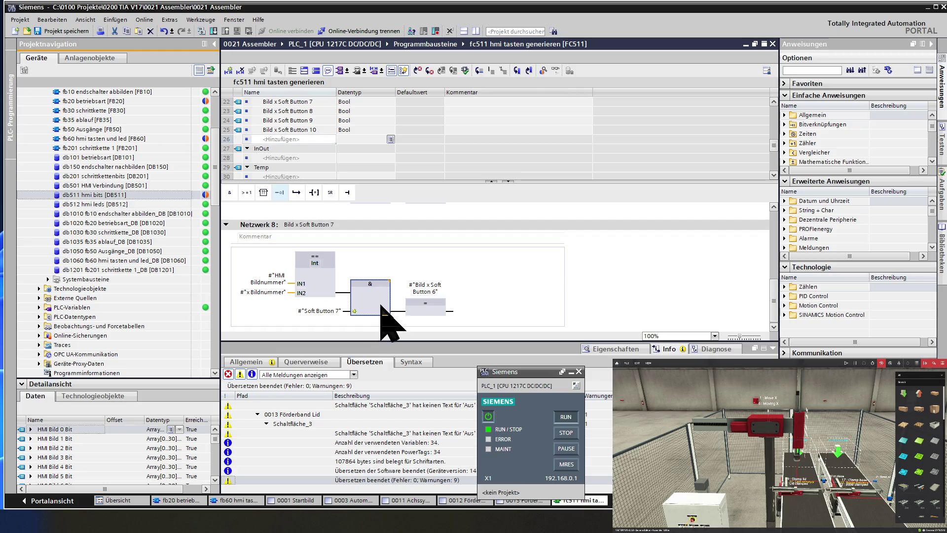
click(439, 292)
click(439, 292)
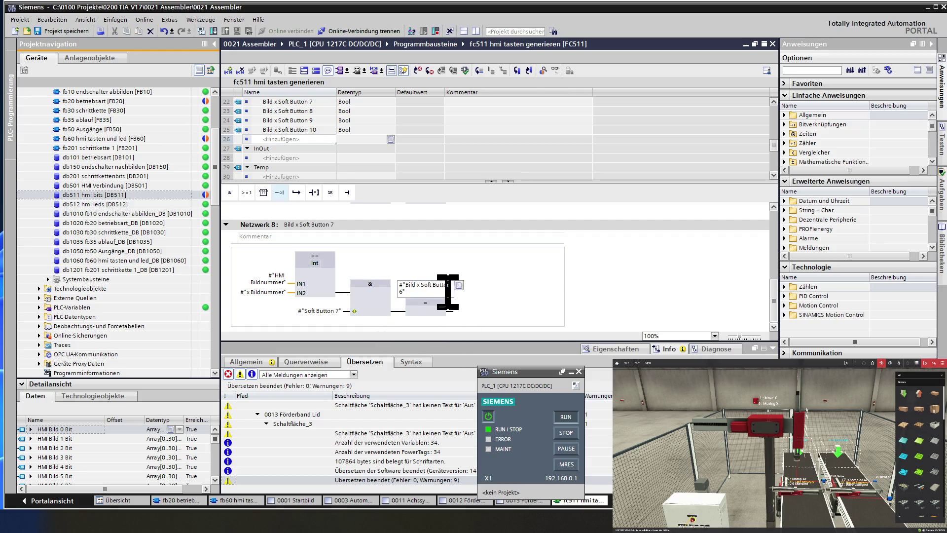
key(BackSpace)
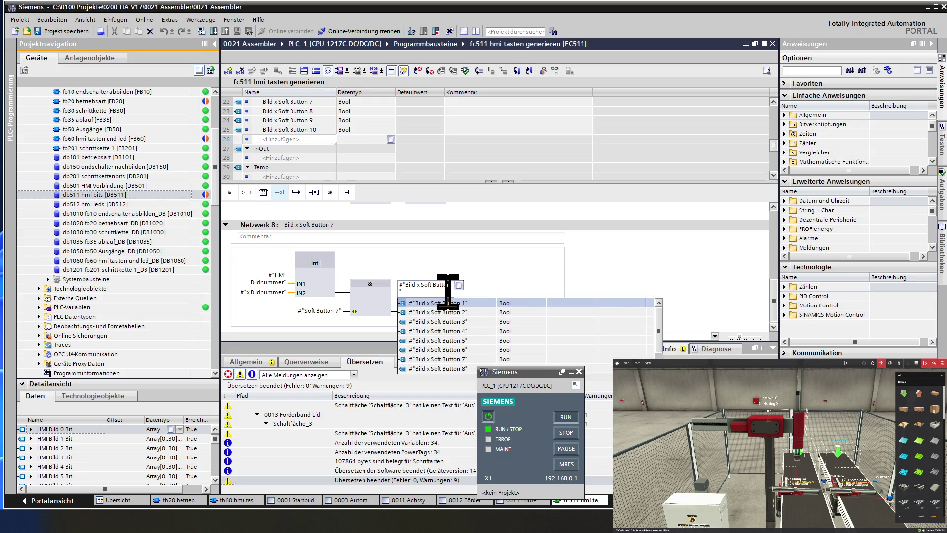
text(7)
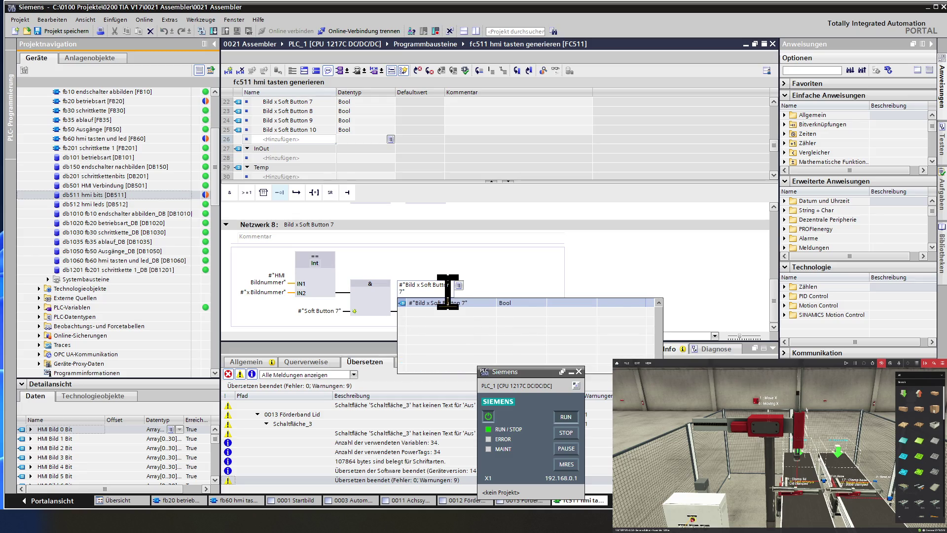
click(476, 281)
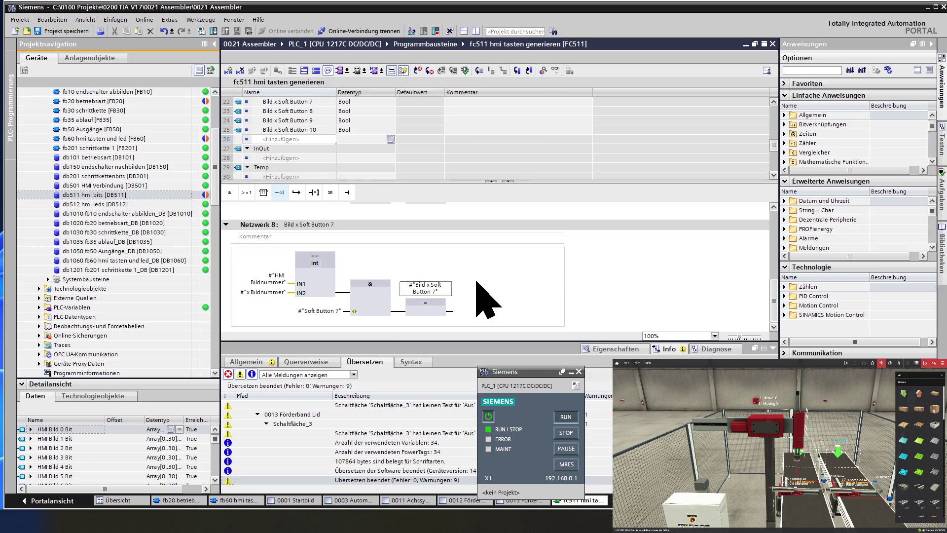
click(257, 225)
right_click(258, 225)
Step: Paste a copy of network 8 into fc511 as network 9 and retitle it
click(271, 252)
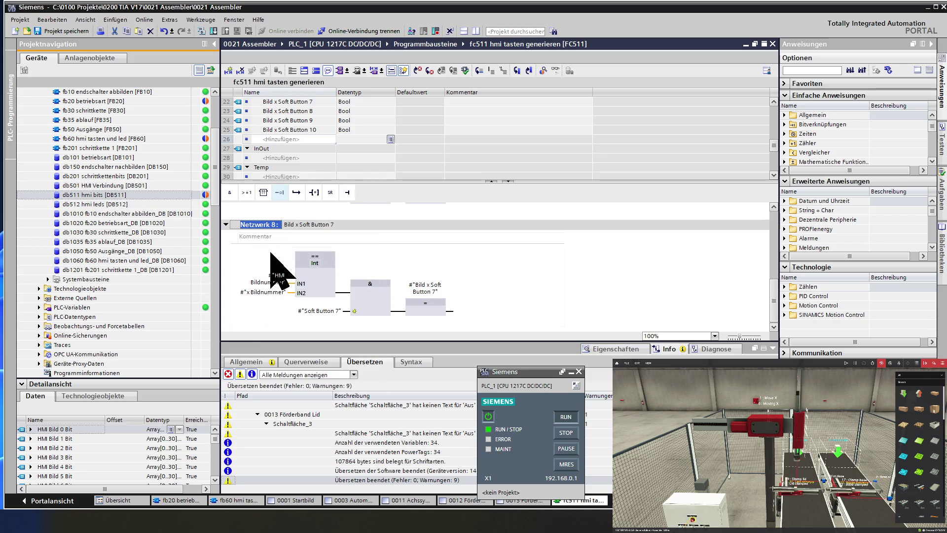
right_click(258, 225)
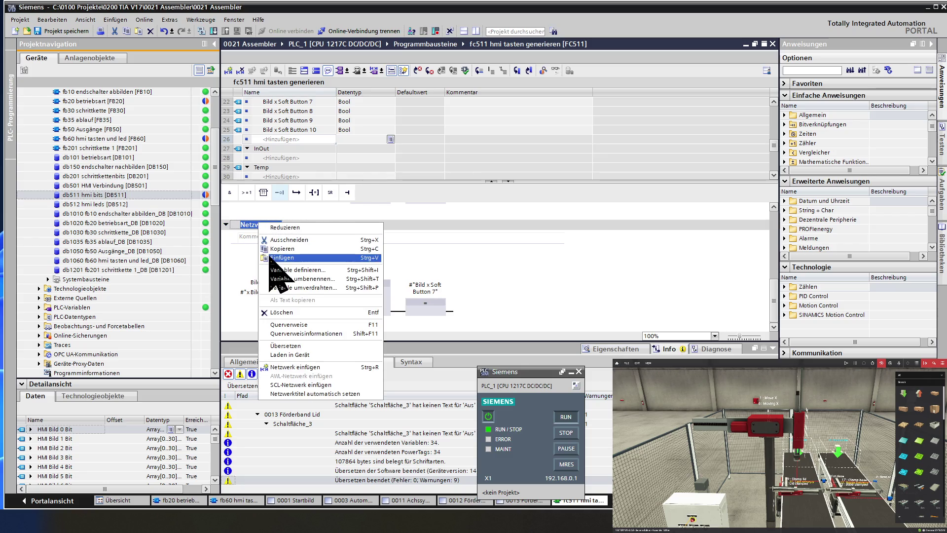
click(270, 257)
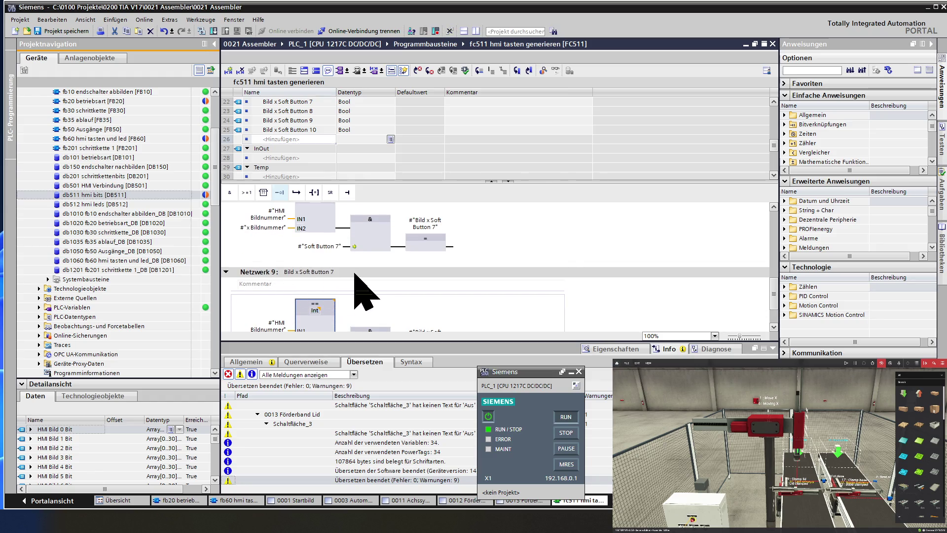
click(352, 272)
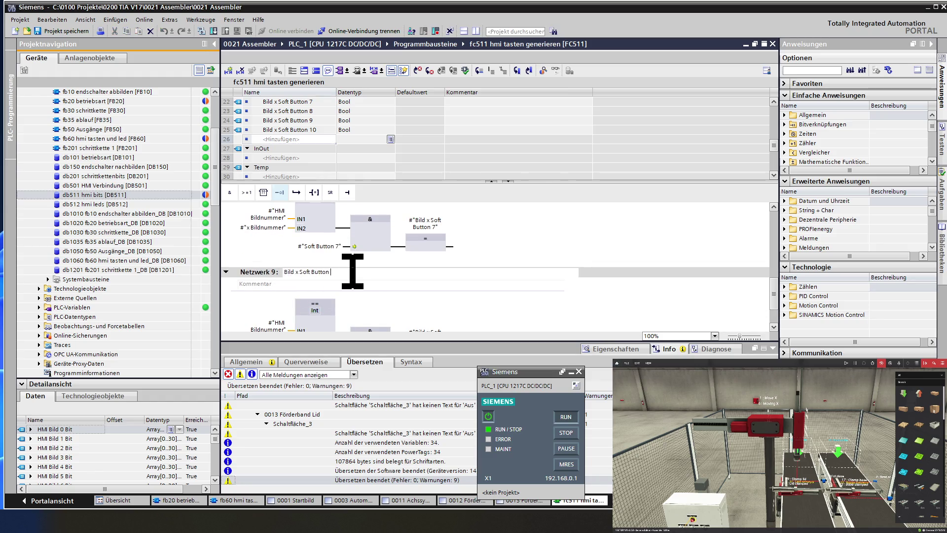
text(8)
click(251, 272)
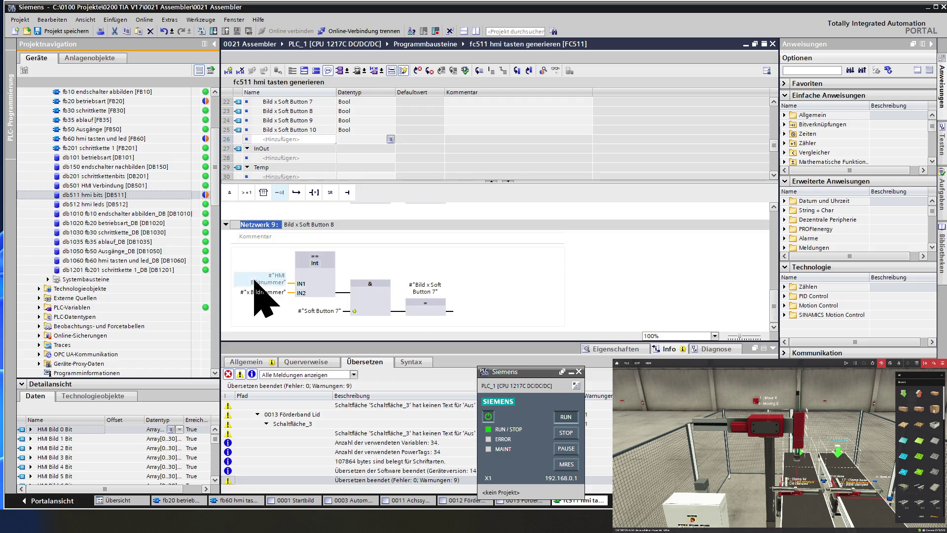
Step: Change network 9's operands to Soft Button 8 and Bild x Soft Button 8
click(328, 310)
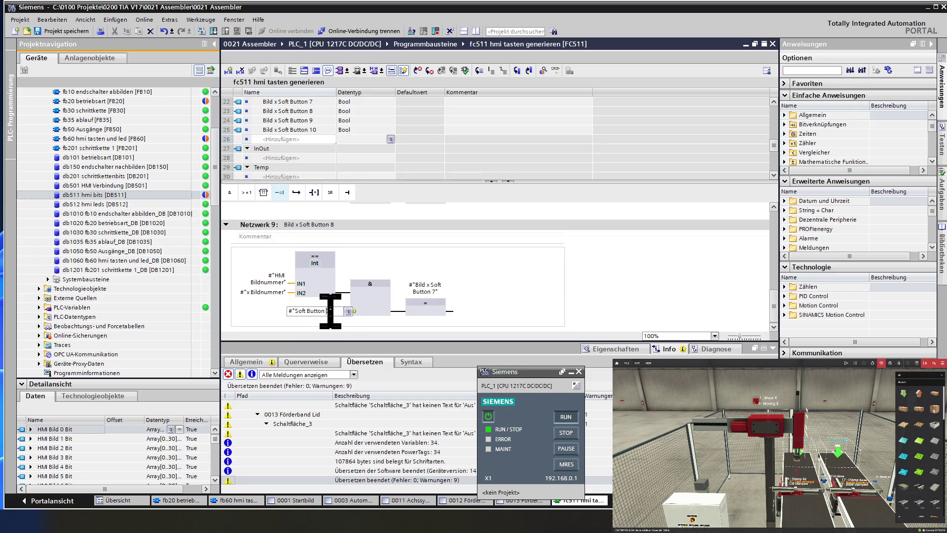
text(8)
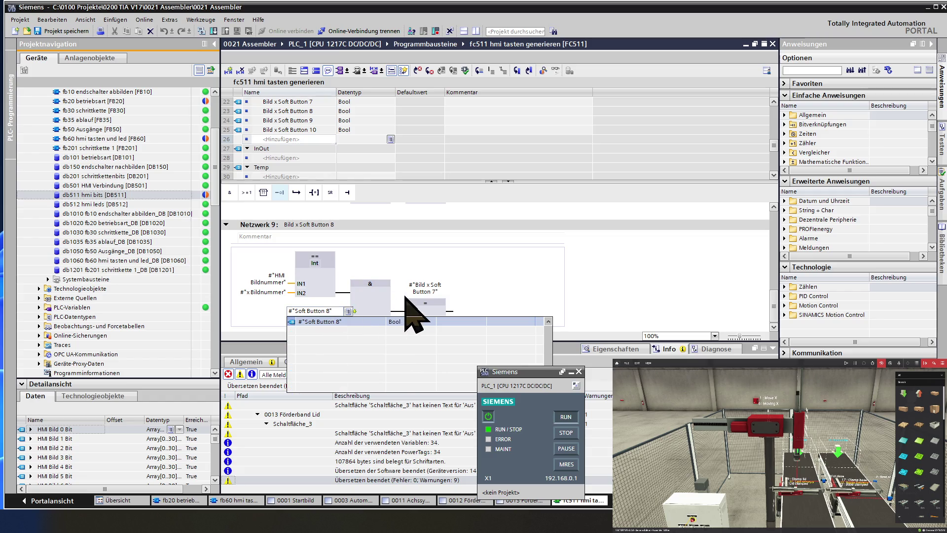
click(380, 312)
click(430, 291)
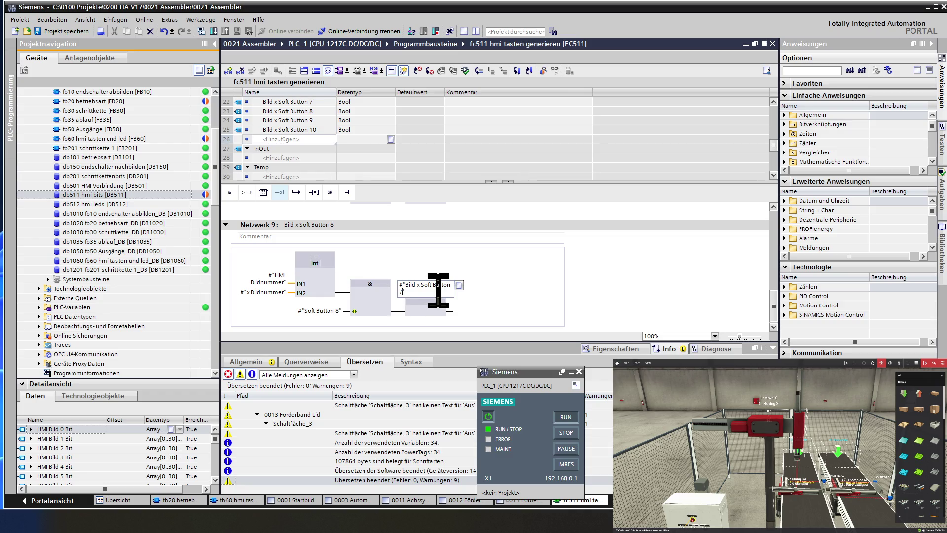
key(BackSpace)
text(8)
key(Return)
Step: Copy network 9 and paste it as Netzwerk 10 with a new title
right_click(255, 224)
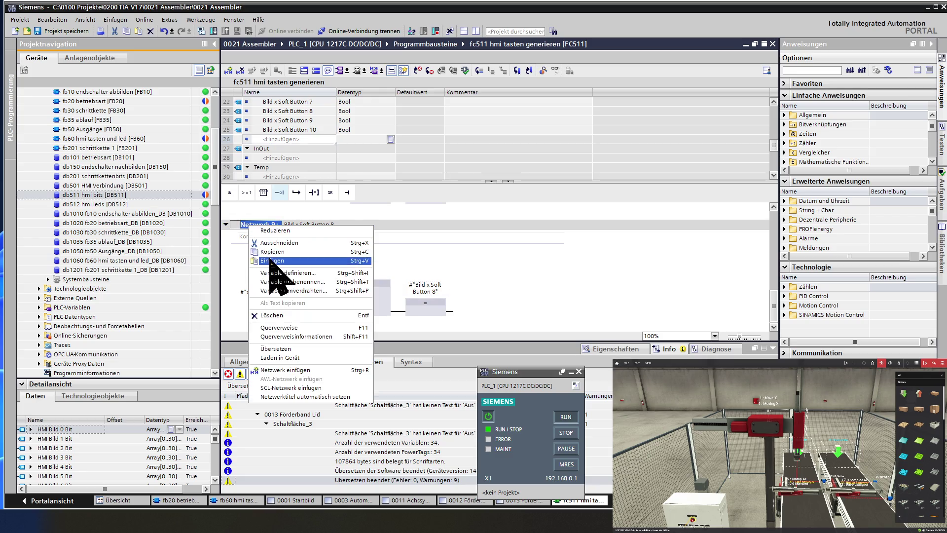
click(270, 260)
right_click(262, 227)
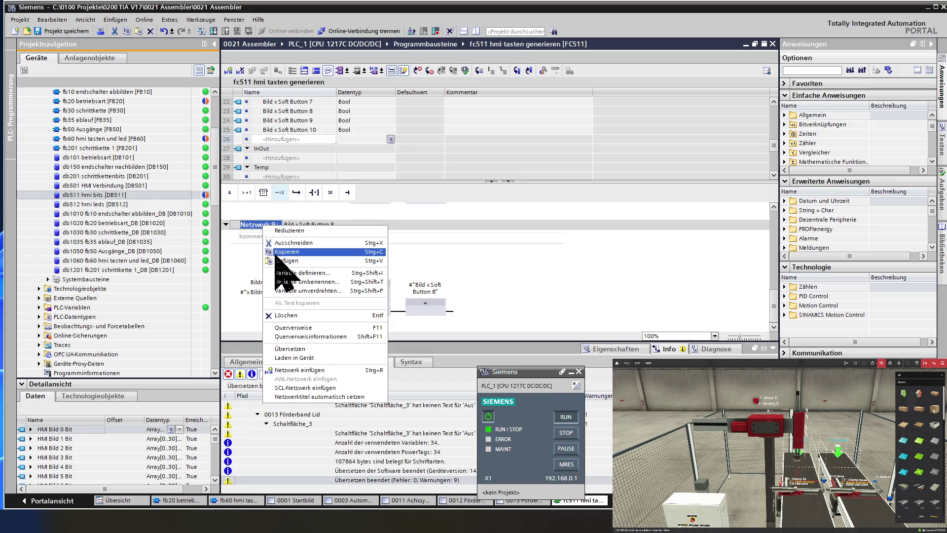
click(277, 260)
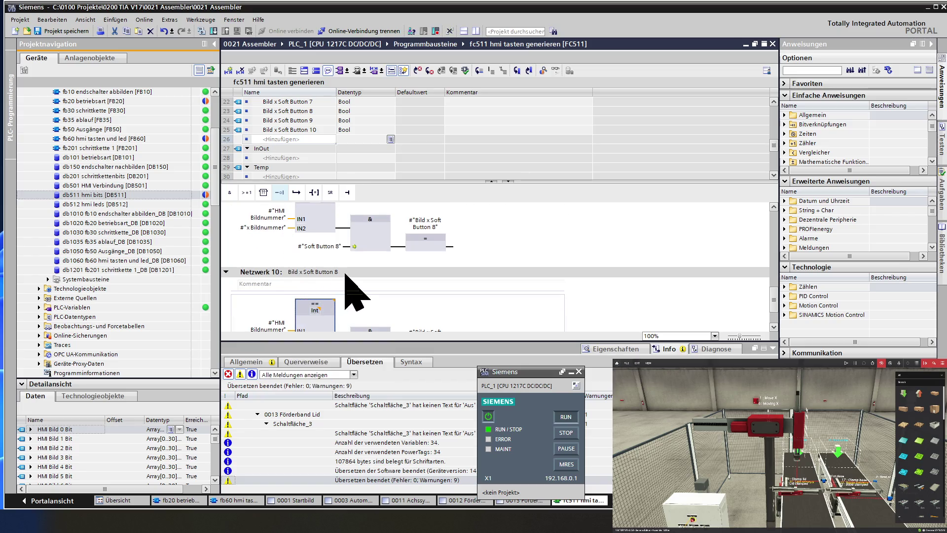
click(346, 272)
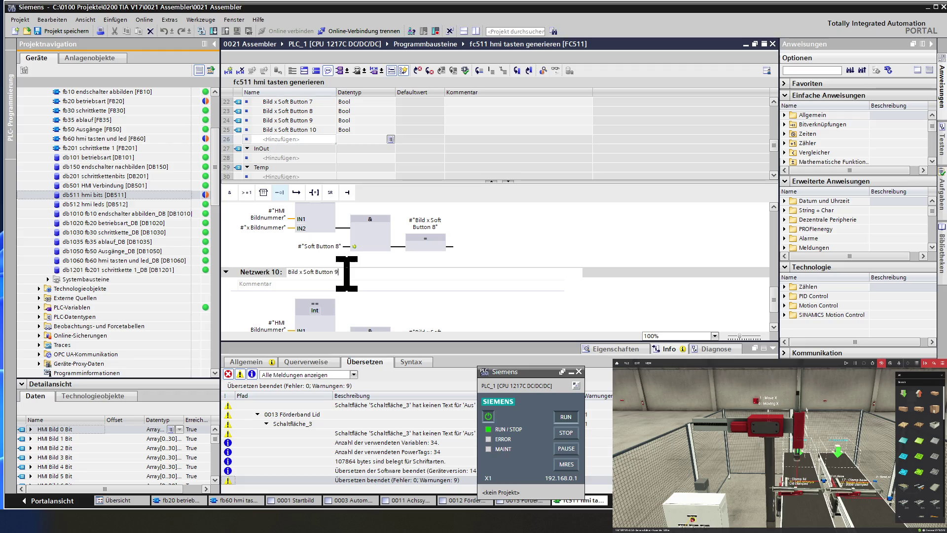
click(316, 316)
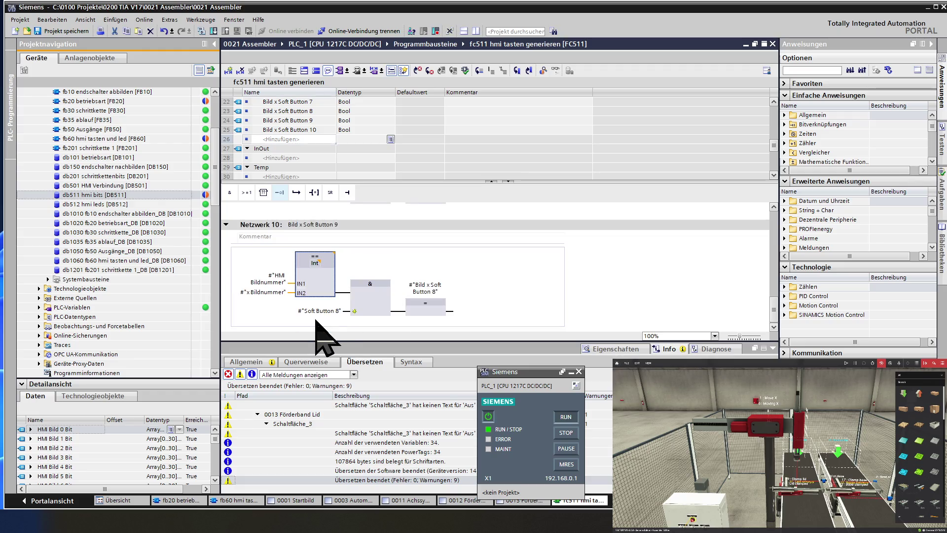
Step: Switch Netzwerk 10's contact to Soft Button 9 and its coil to Bild x Soft Button 9
double_click(326, 311)
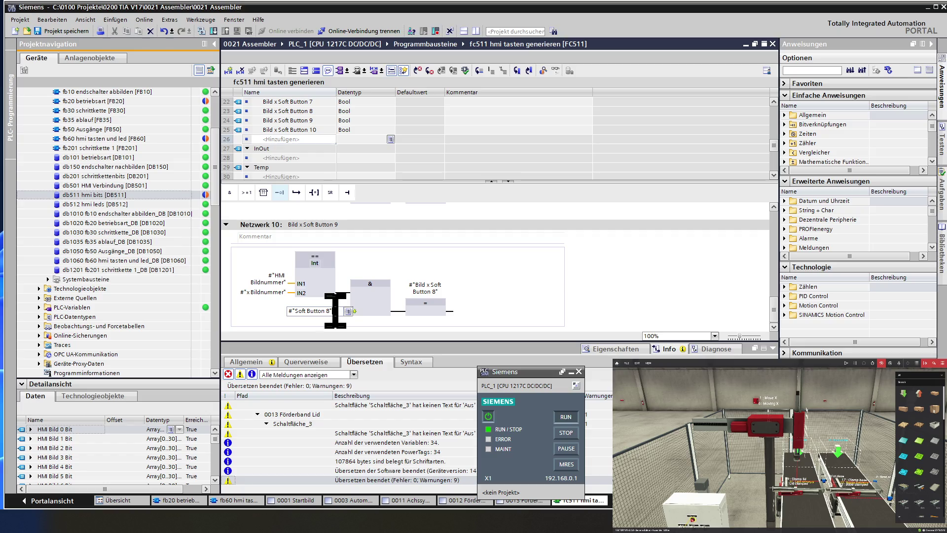
key(BackSpace)
key(BackSpace)
text(9)
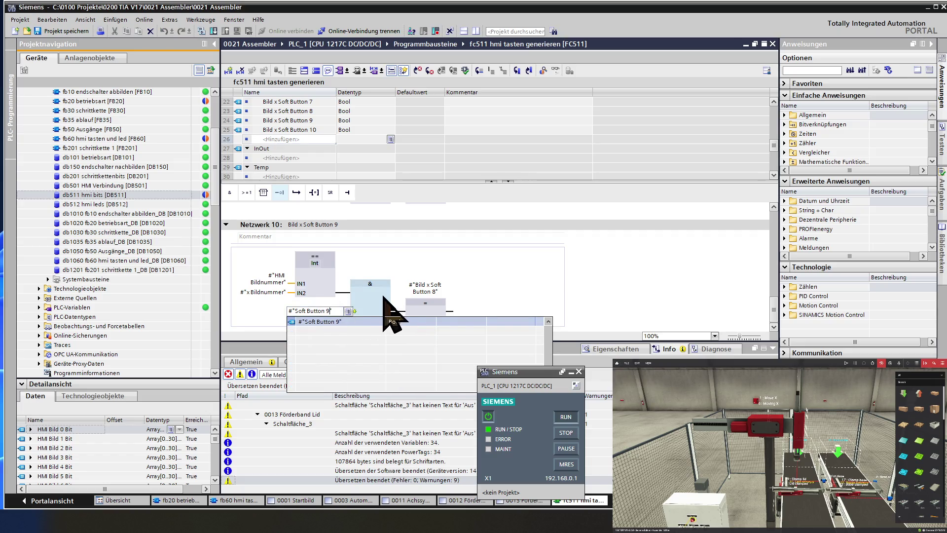
double_click(425, 289)
click(425, 289)
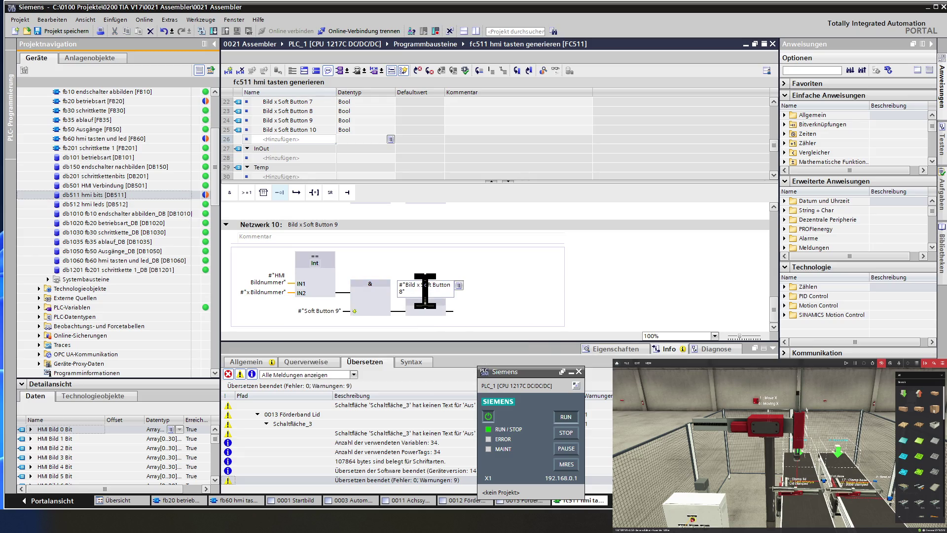
key(BackSpace)
text(9)
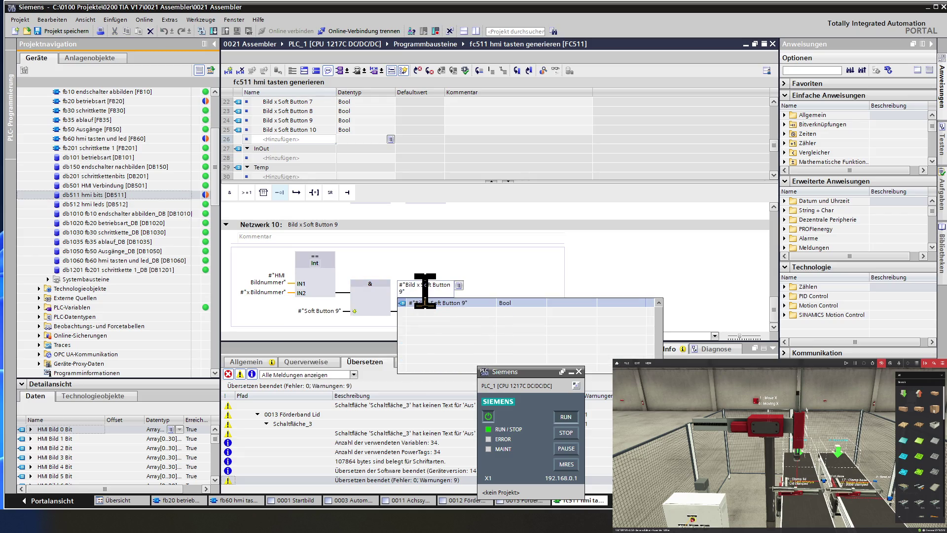
key(Return)
click(259, 225)
right_click(259, 225)
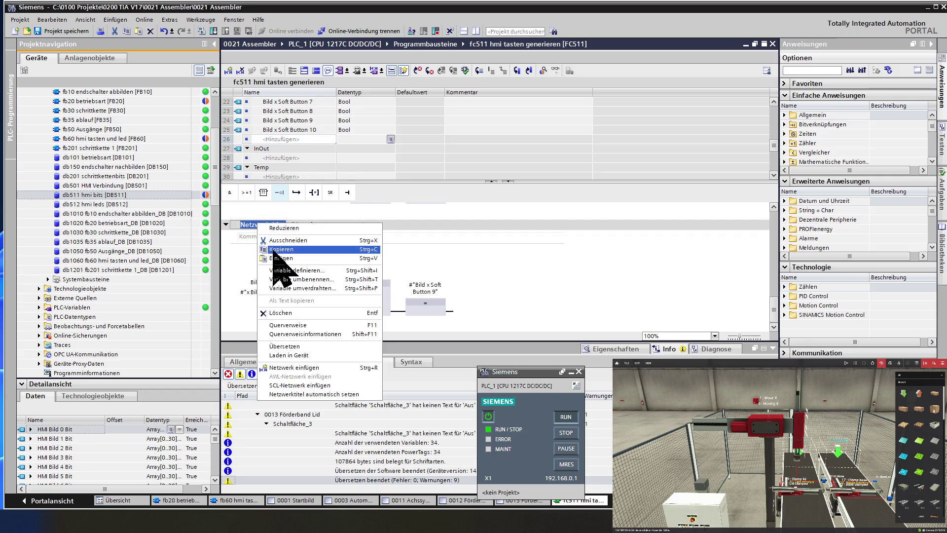
Step: Paste a copy of Netzwerk 10 as Netzwerk 11, titled Bild x Soft Button 10
click(271, 249)
right_click(269, 236)
click(288, 269)
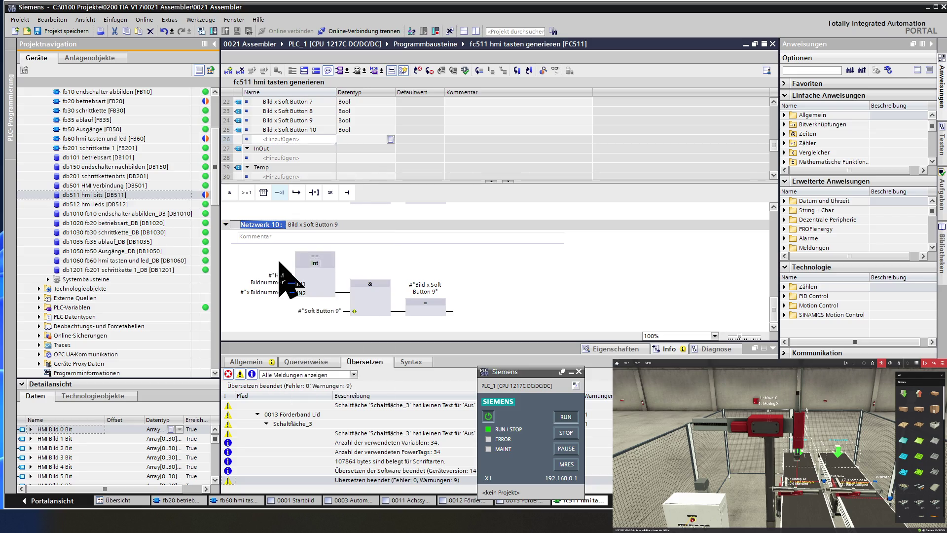
text(Bild x Soft Button 10)
click(359, 275)
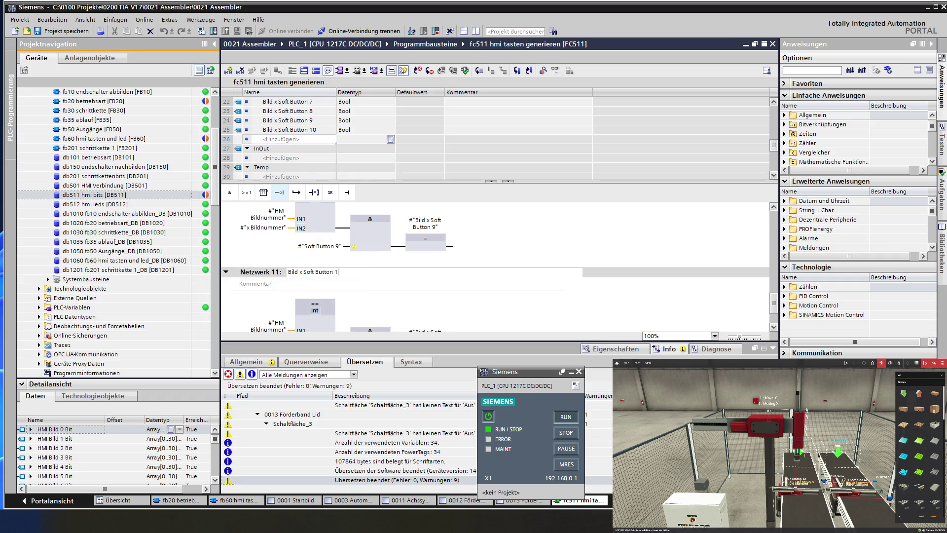
click(254, 277)
Step: Set Netzwerk 11's operands to Soft Button 10 and Bild x Soft Button 10, then save
scroll(268, 299, down, 2)
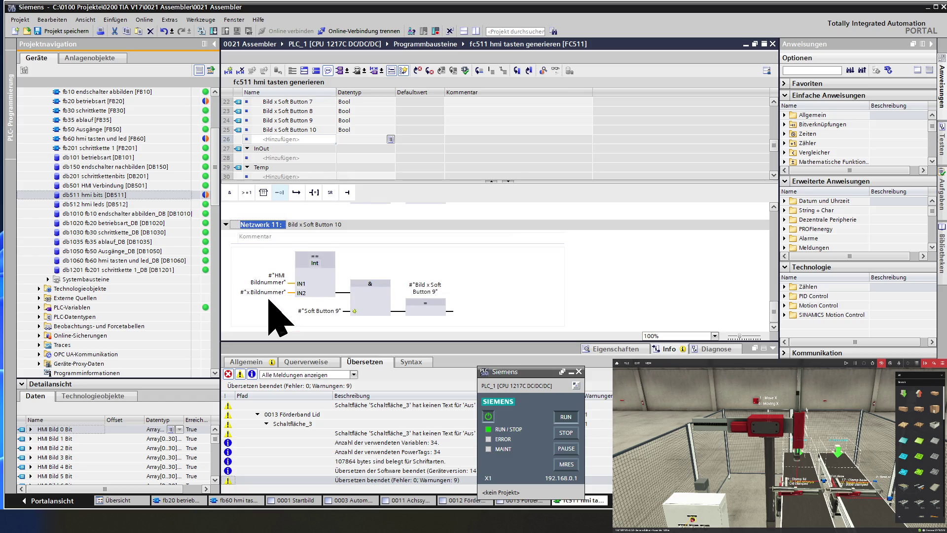
click(329, 311)
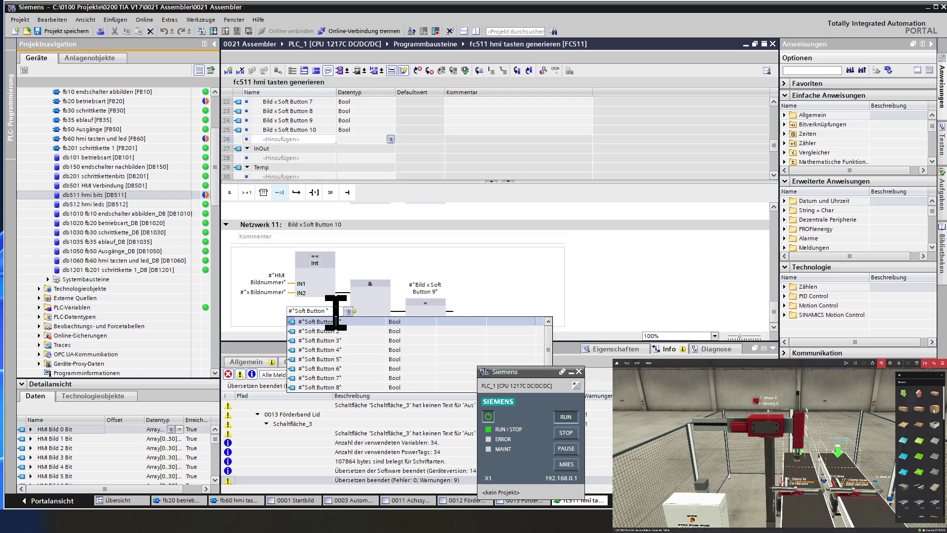
text(10)
click(373, 310)
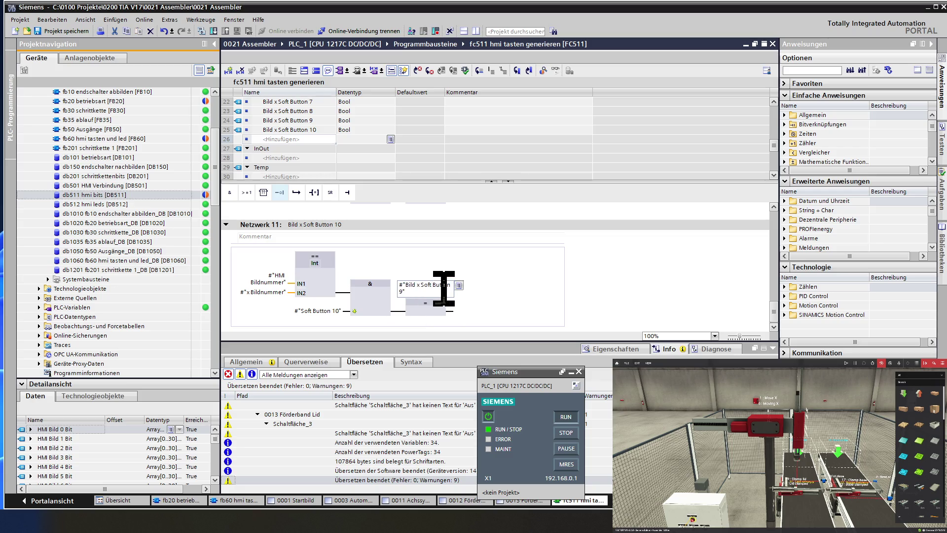
key(BackSpace)
text(10)
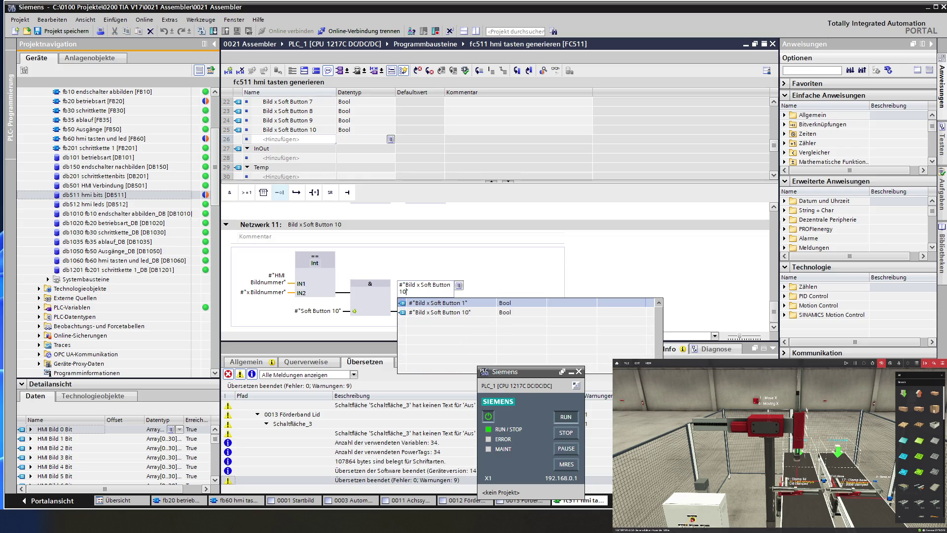
key(Return)
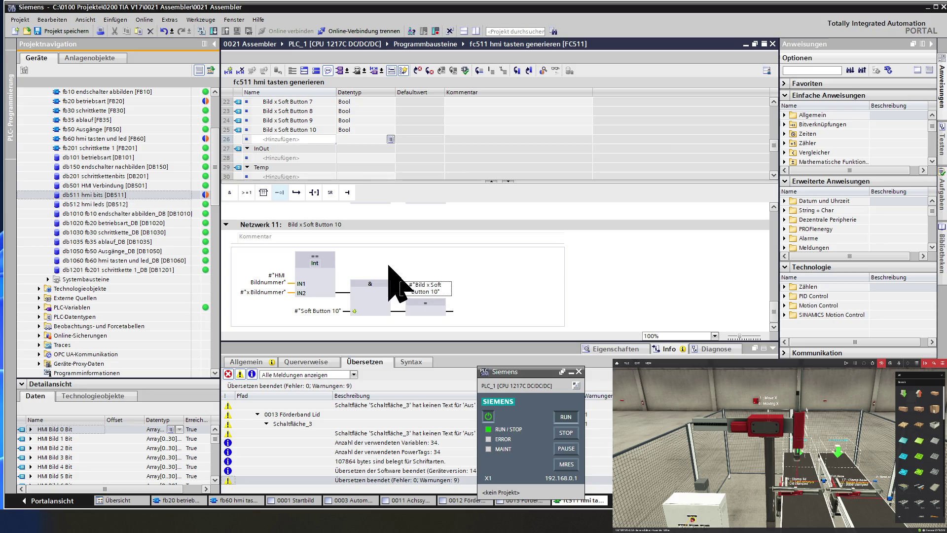
click(59, 32)
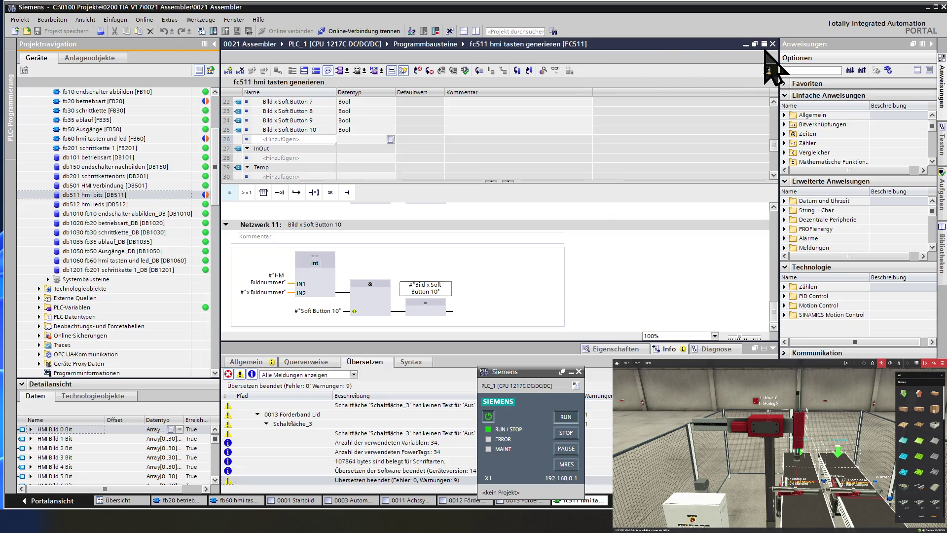
Step: Close fc511, collapse and re-expand all FB60 networks, and scroll to Netzwerk 24's FC511 call
click(772, 44)
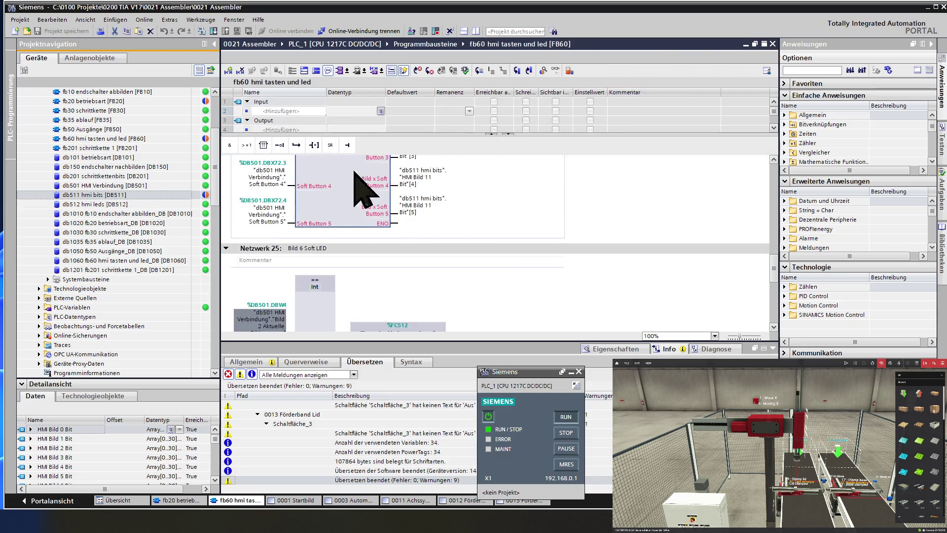
key(alt+F12)
scroll(325, 207, up, 5)
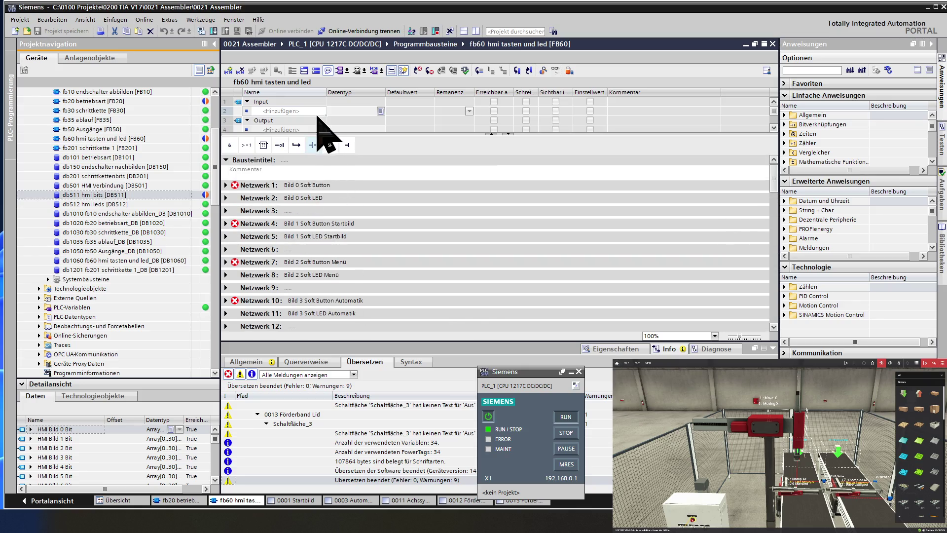
click(317, 71)
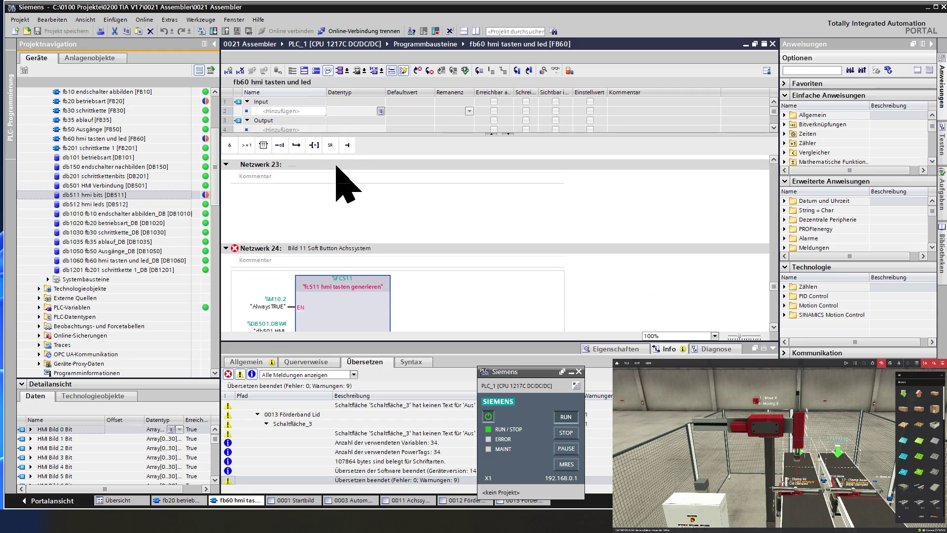
scroll(365, 265, down, 3)
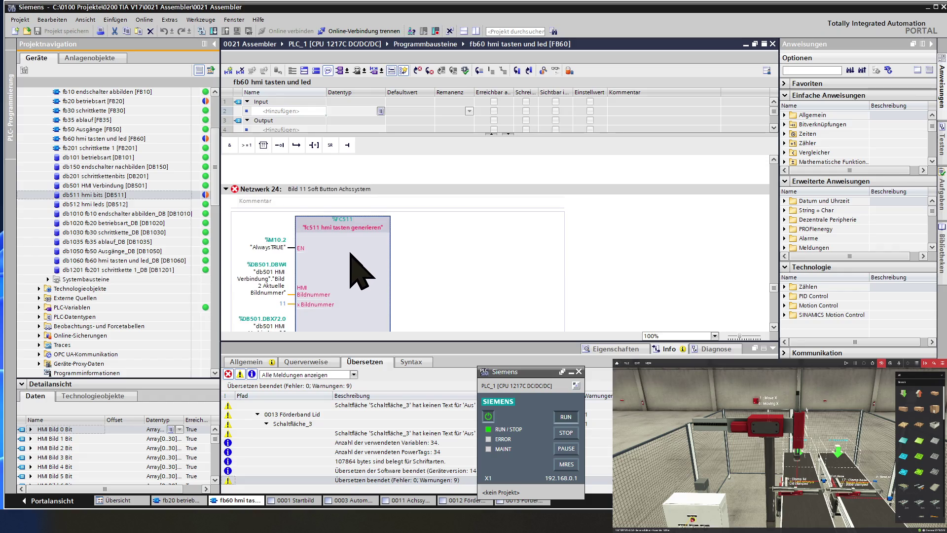
Step: Update the FC511 call near Netzwerk 24 to its new interface
right_click(351, 253)
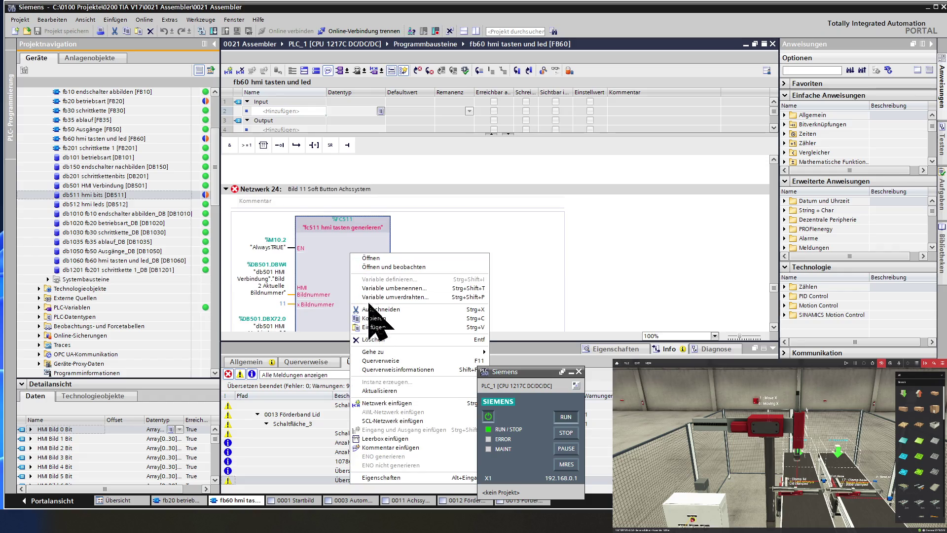
click(393, 391)
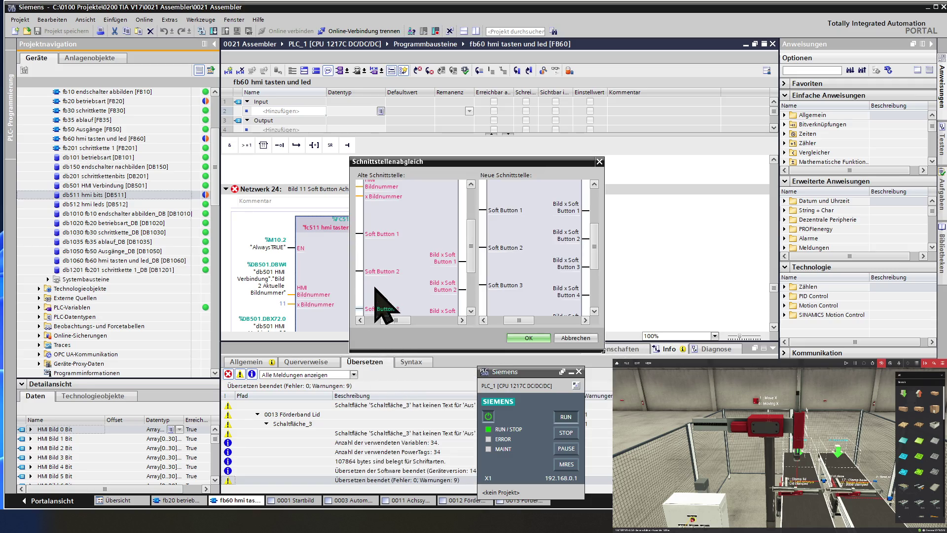
click(534, 338)
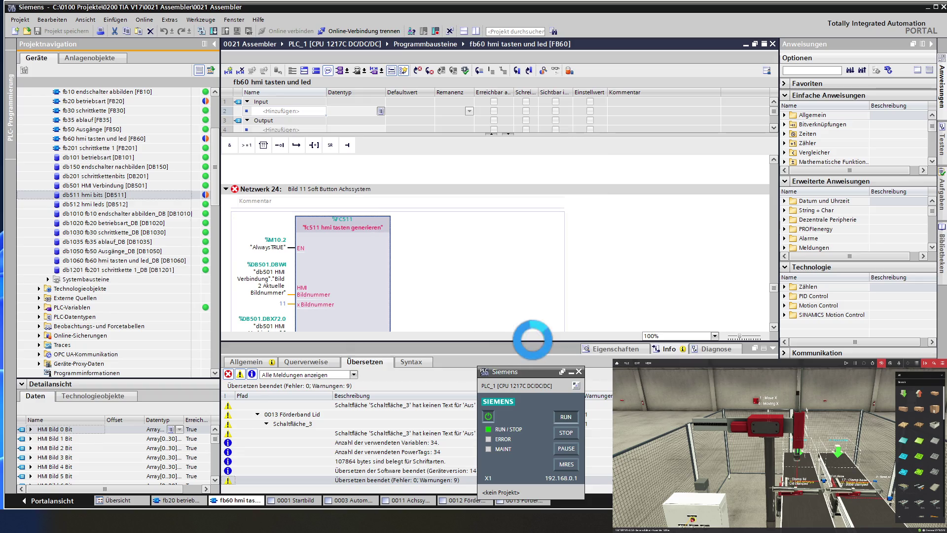
Step: Scroll through FB60 and back up to the Bild 0 FC511 call in Netzwerk 1
scroll(388, 284, down, 5)
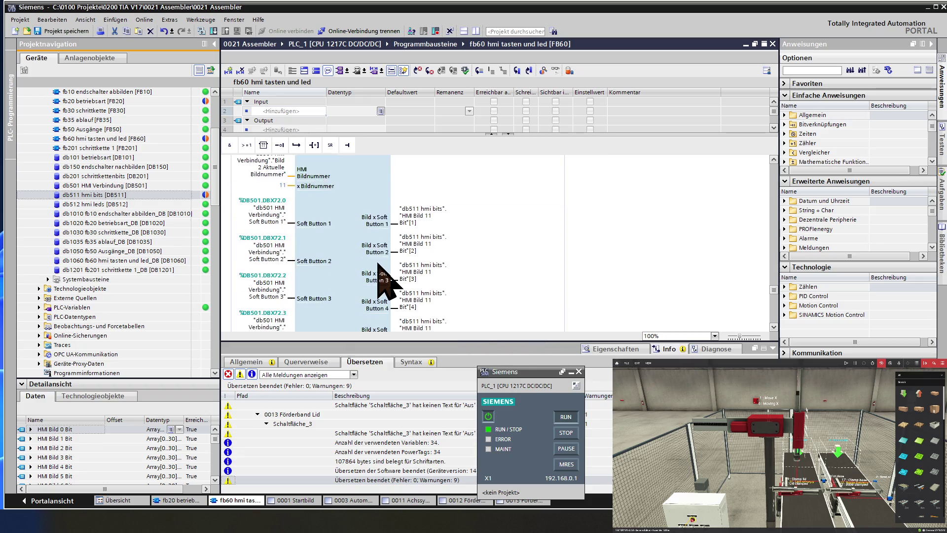
scroll(387, 284, down, 5)
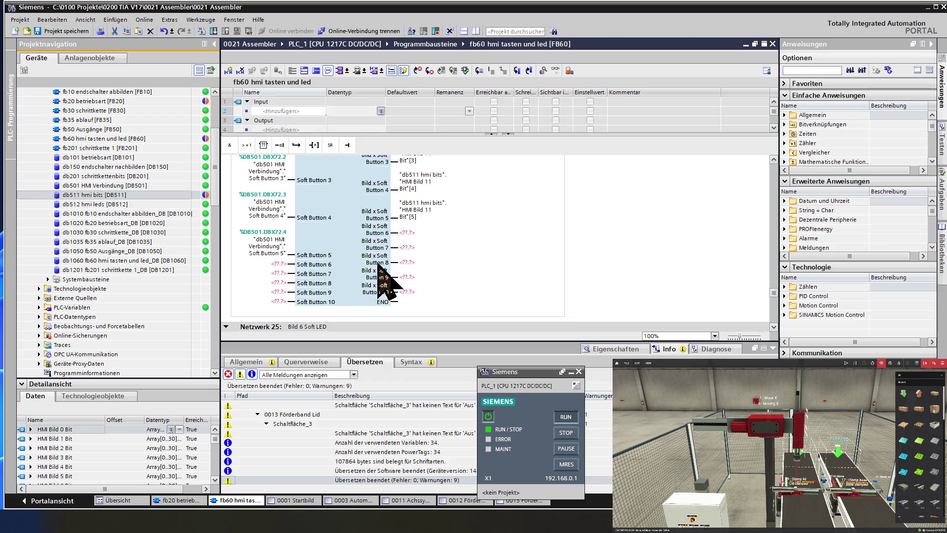
scroll(378, 264, down, 3)
click(357, 244)
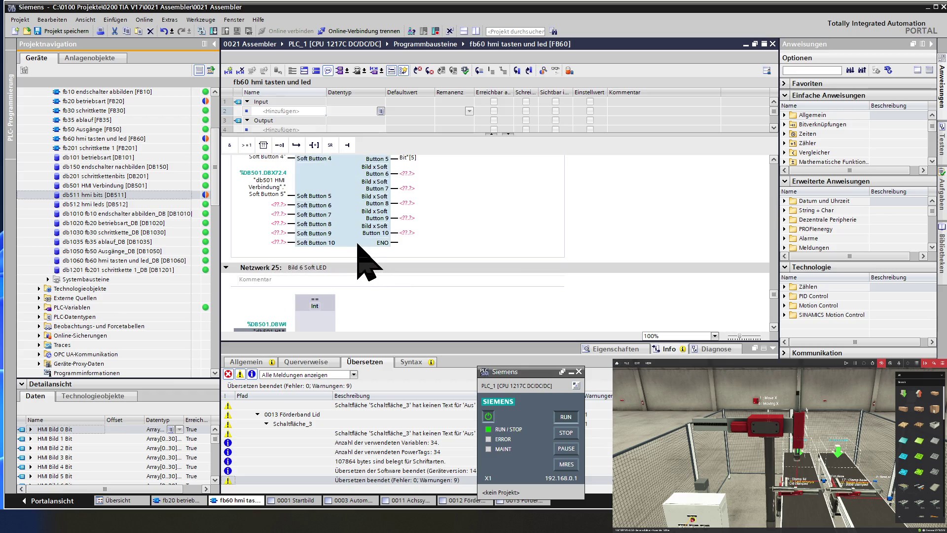
scroll(358, 244, down, 5)
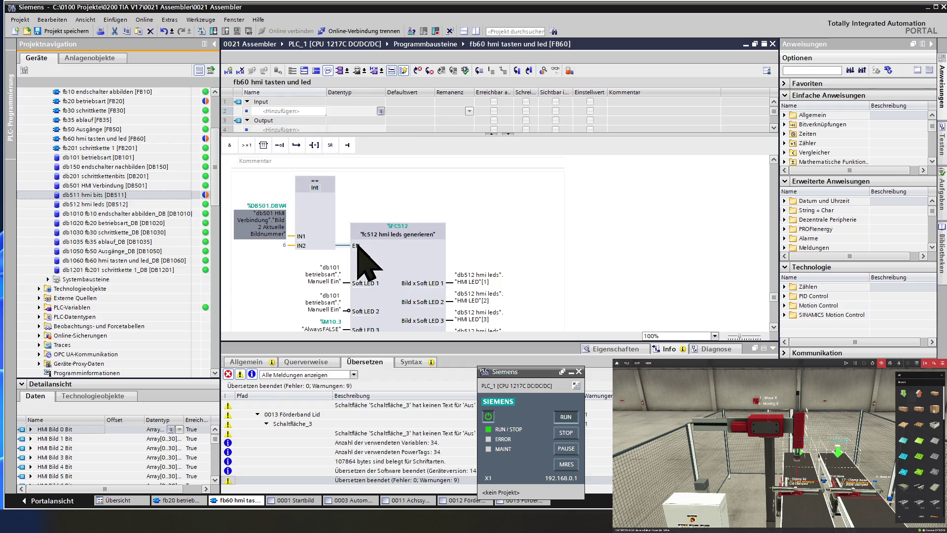
scroll(358, 244, down, 3)
scroll(357, 244, down, 8)
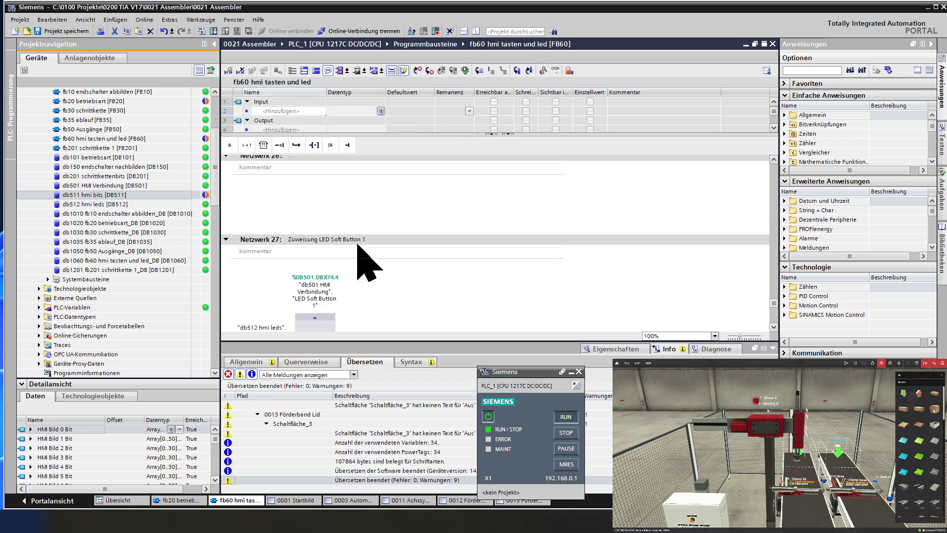
scroll(357, 246, down, 3)
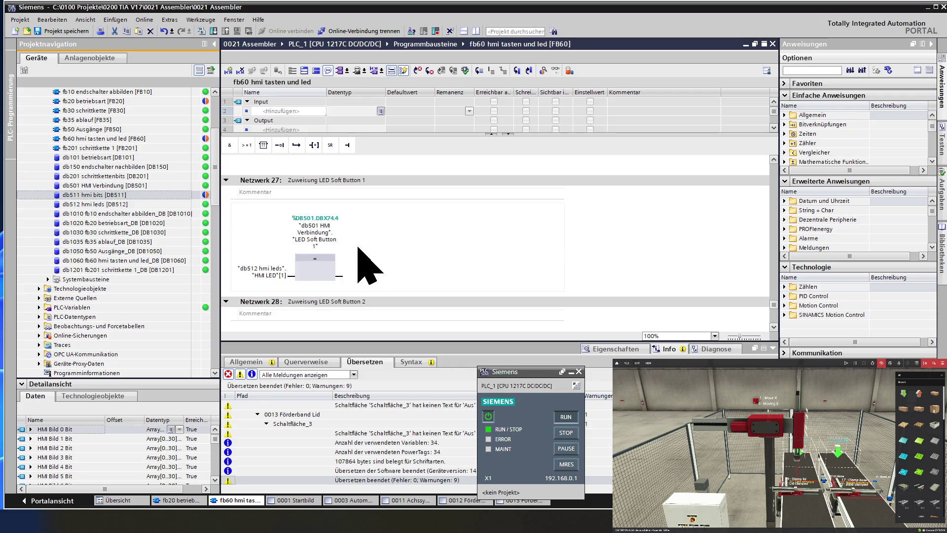
scroll(369, 266, down, 3)
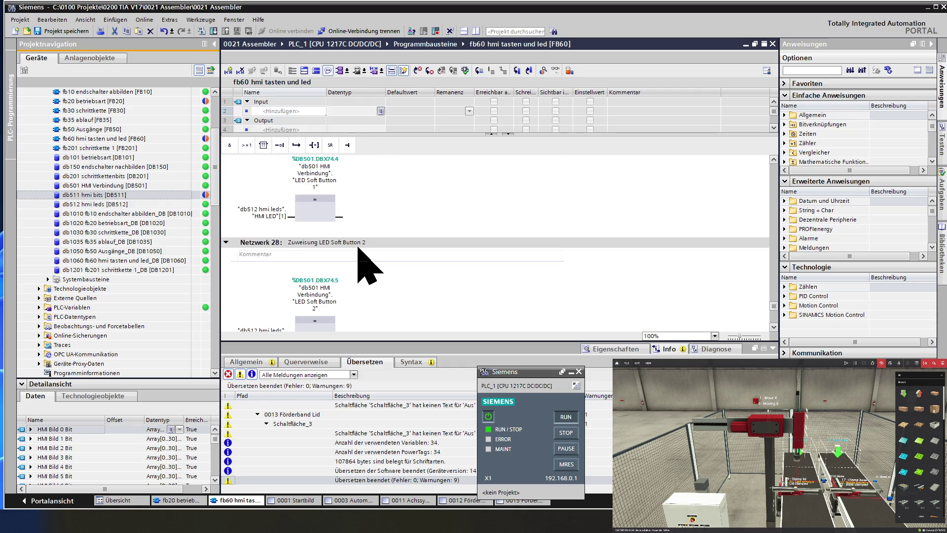
scroll(369, 266, up, 3)
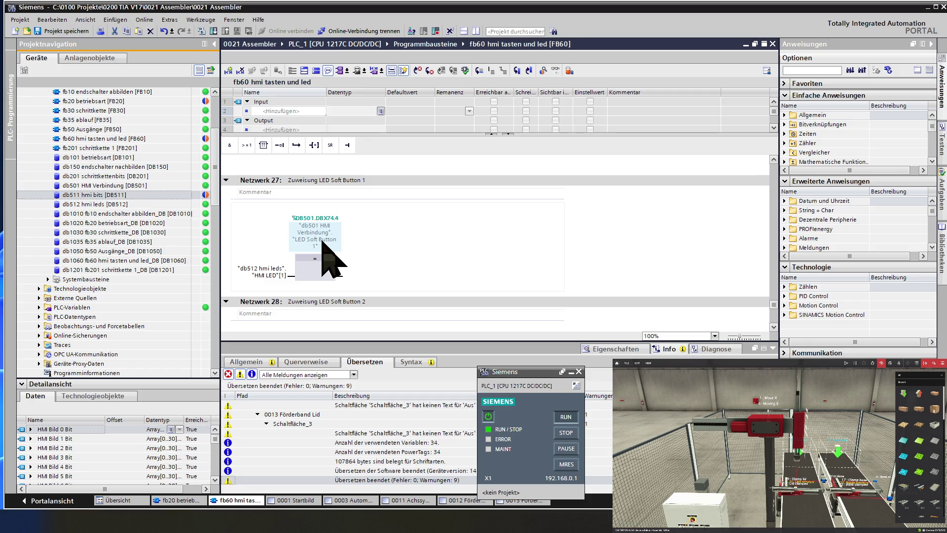
scroll(323, 256, up, 12)
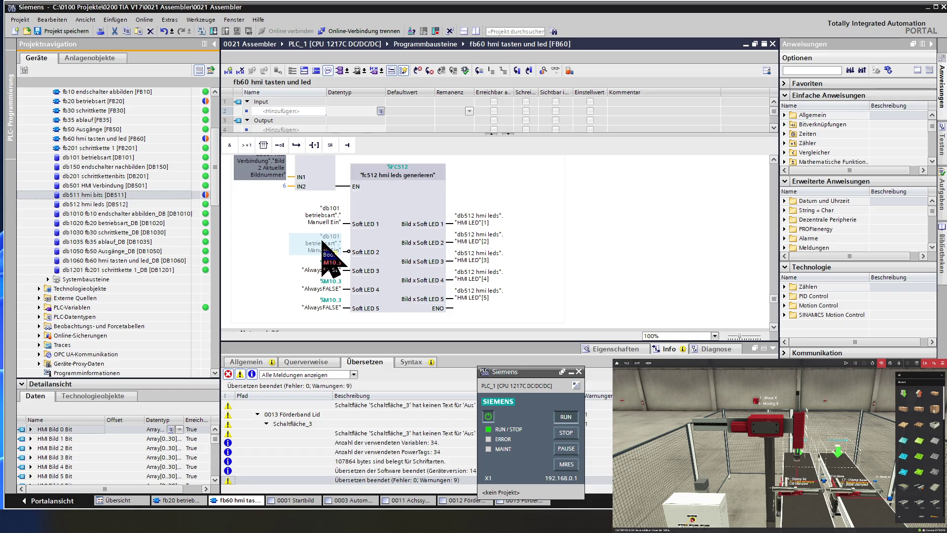
scroll(325, 247, up, 3)
scroll(323, 243, up, 20)
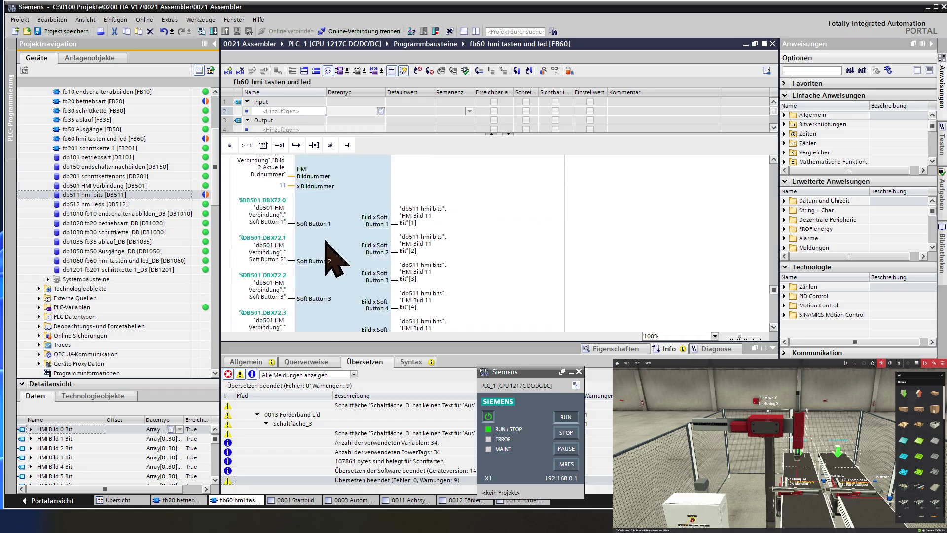
scroll(327, 231, up, 10)
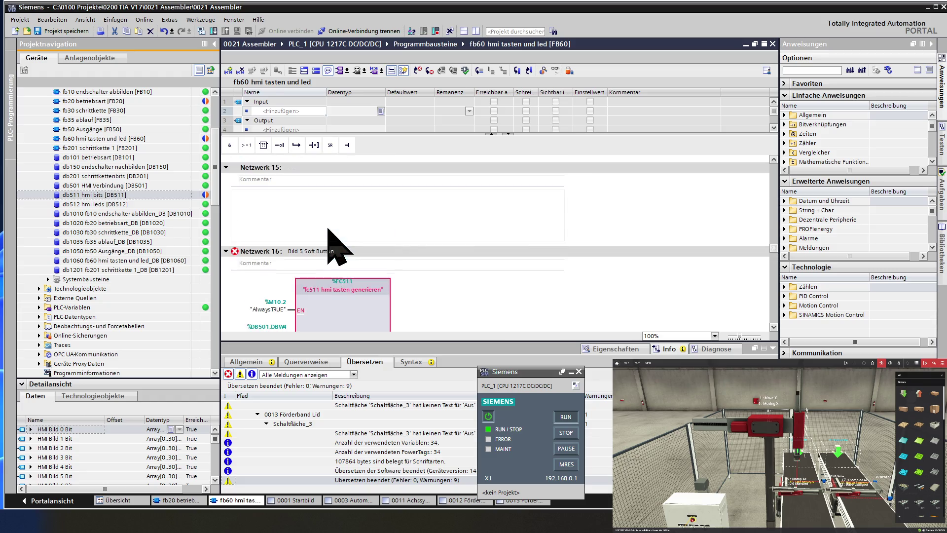
scroll(339, 243, up, 10)
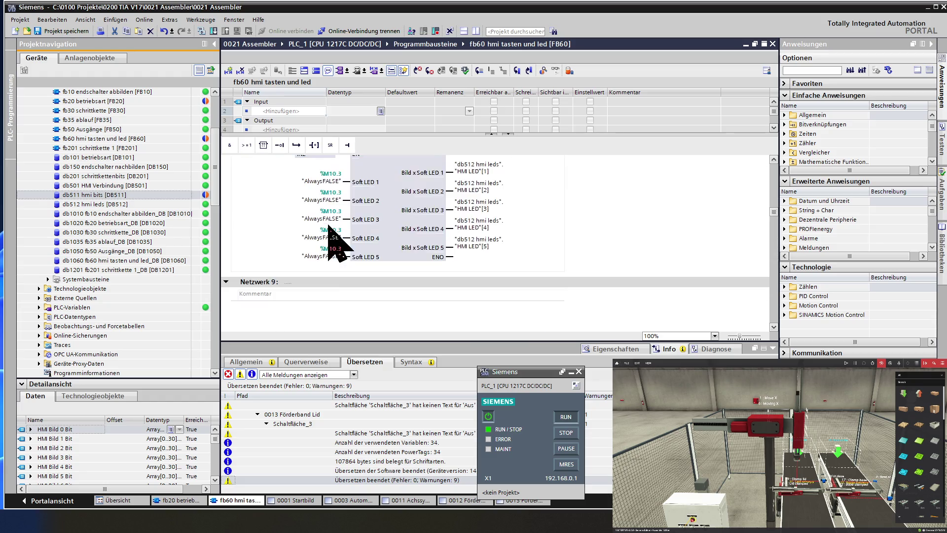
scroll(329, 225, up, 10)
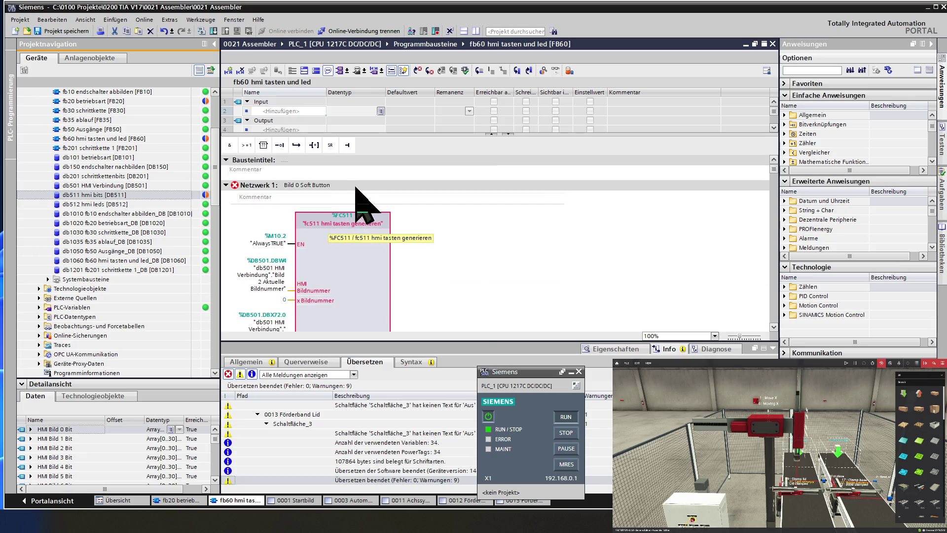
right_click(355, 249)
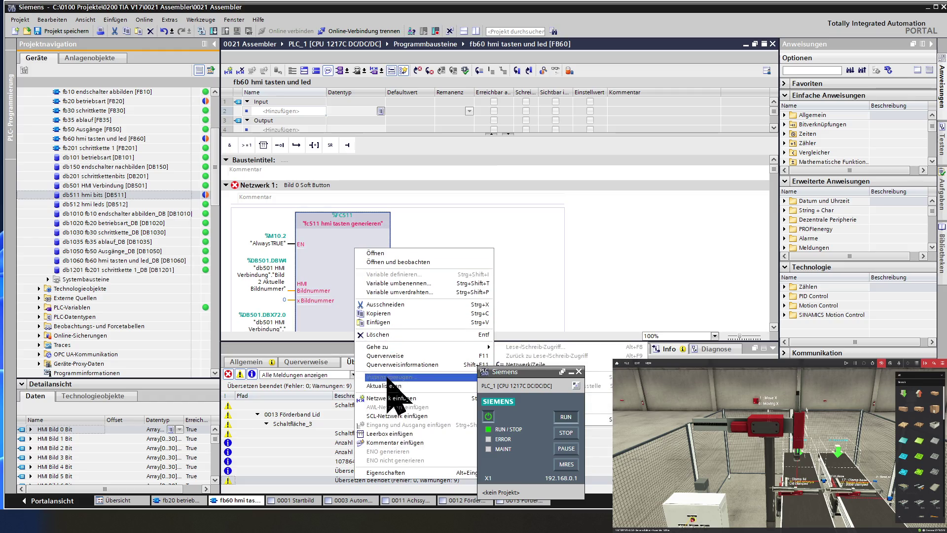
Step: Update the FC511 calls in Netzwerk 1 and Netzwerk 4 to the new interface
click(385, 386)
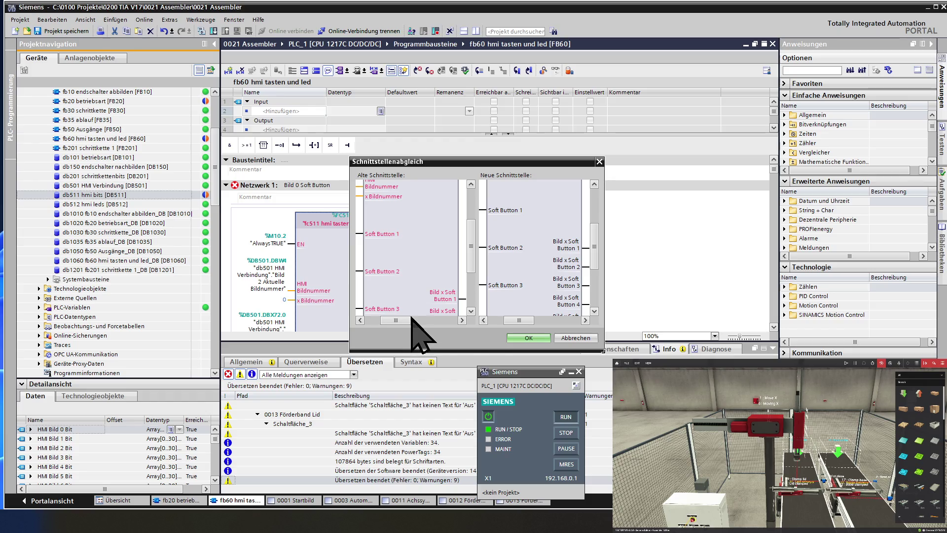
click(528, 339)
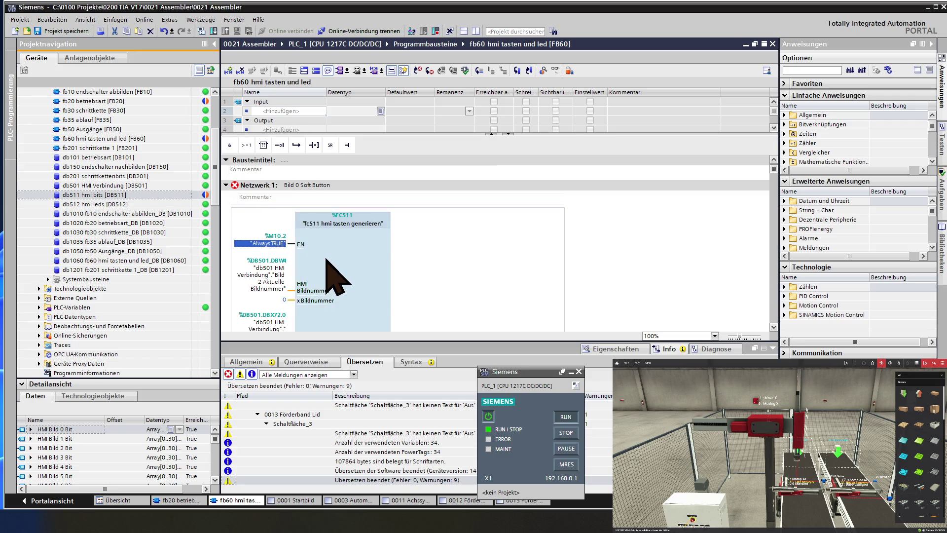
scroll(325, 259, down, 5)
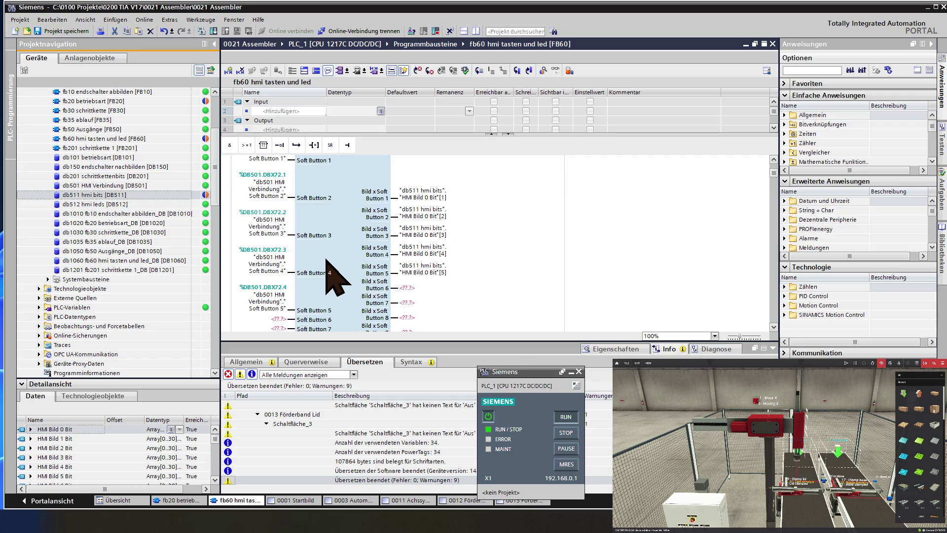
scroll(327, 259, down, 4)
scroll(335, 279, down, 4)
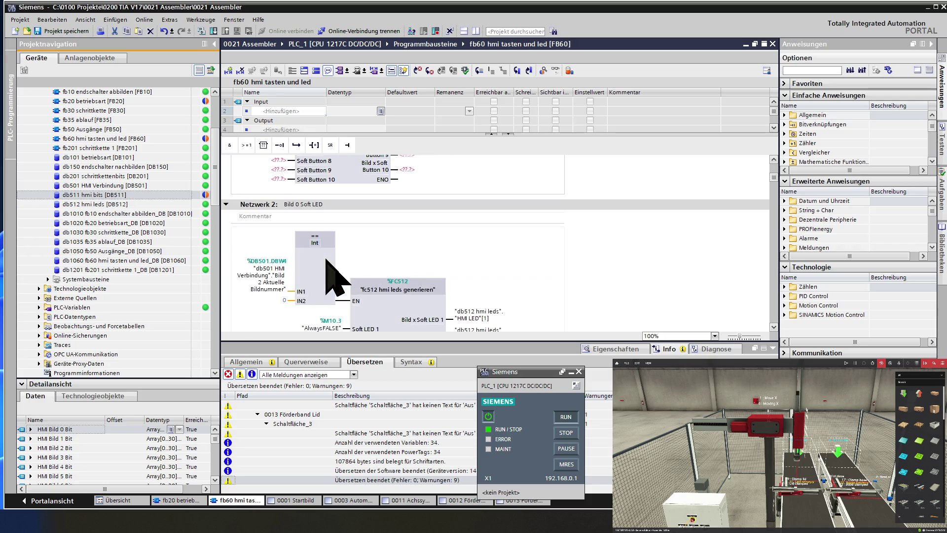
scroll(335, 279, down, 10)
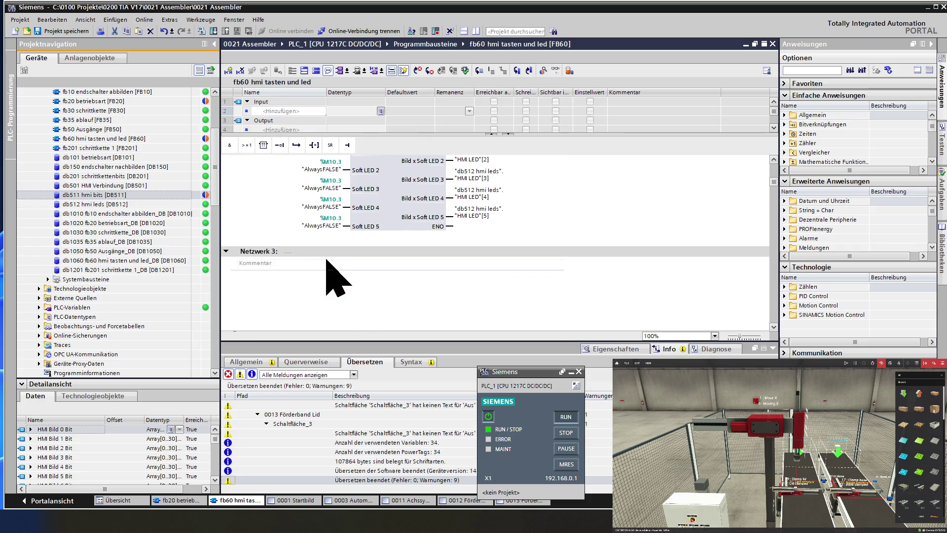
scroll(335, 279, down, 4)
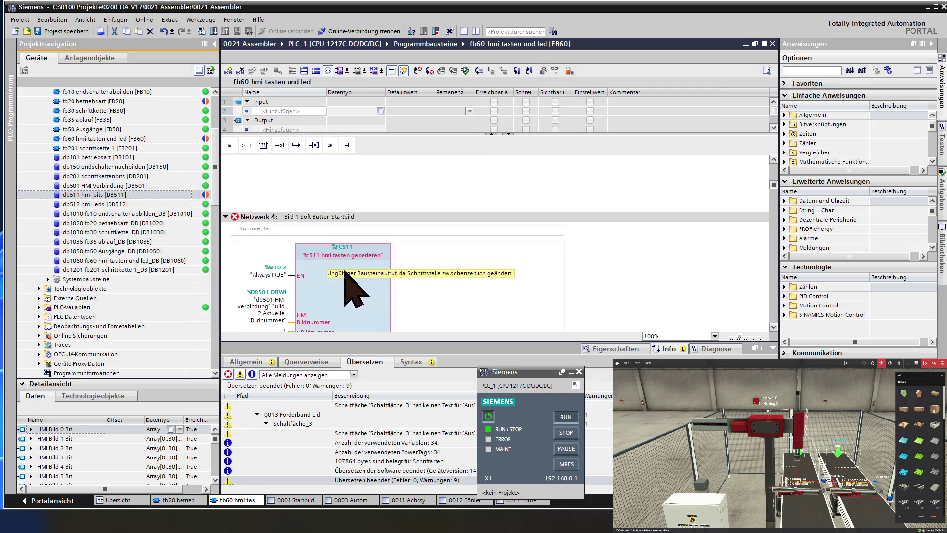
right_click(343, 271)
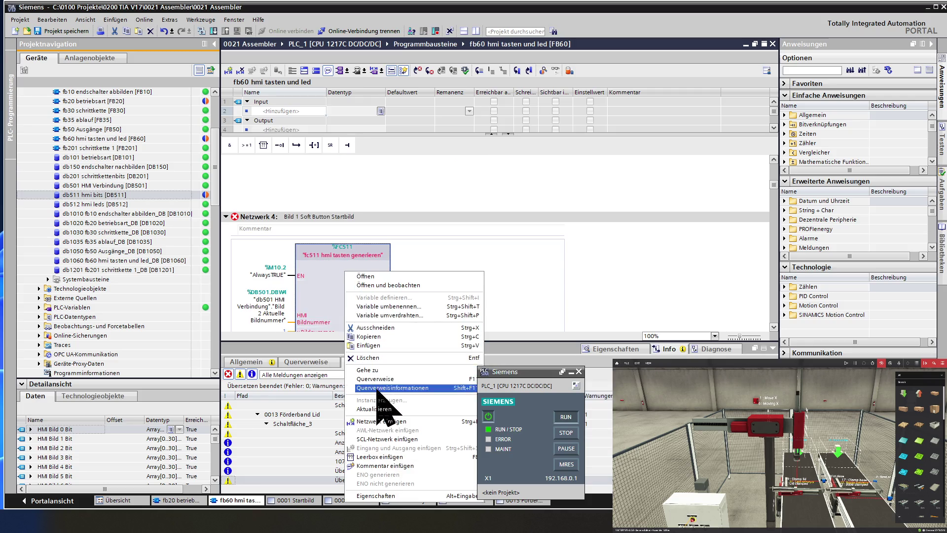
click(381, 409)
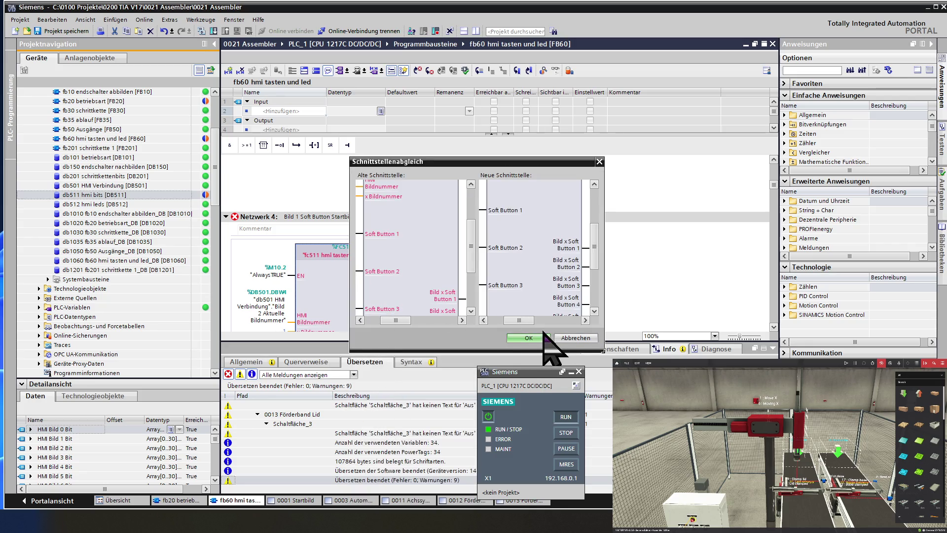
click(528, 338)
Step: Update the FC511 calls in Netzwerk 7 and Netzwerk 10 to the new interface
scroll(419, 276, down, 5)
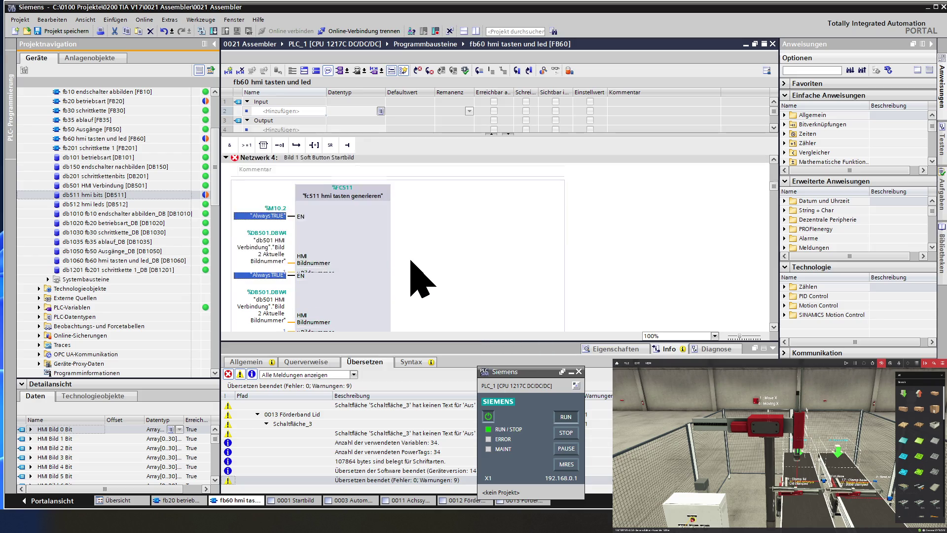
scroll(416, 276, down, 10)
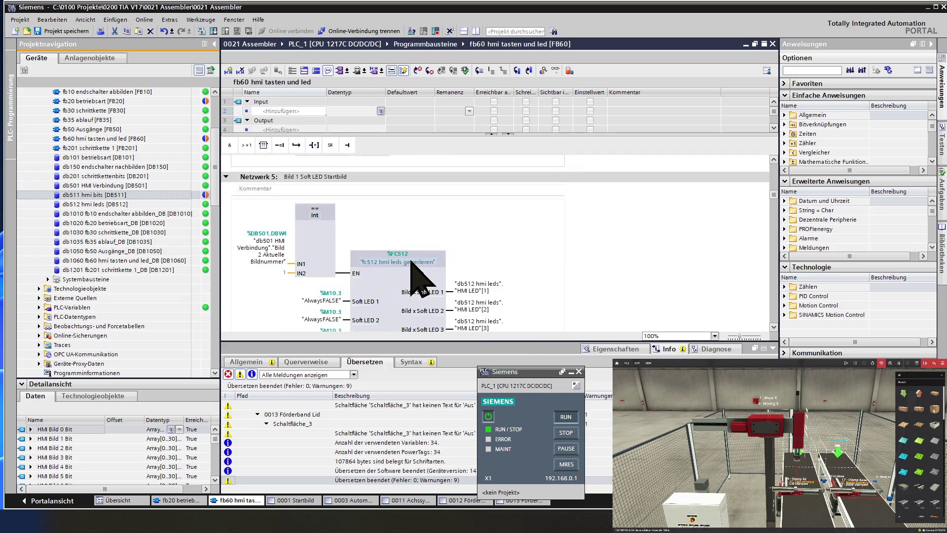
scroll(411, 261, down, 5)
scroll(411, 261, down, 5)
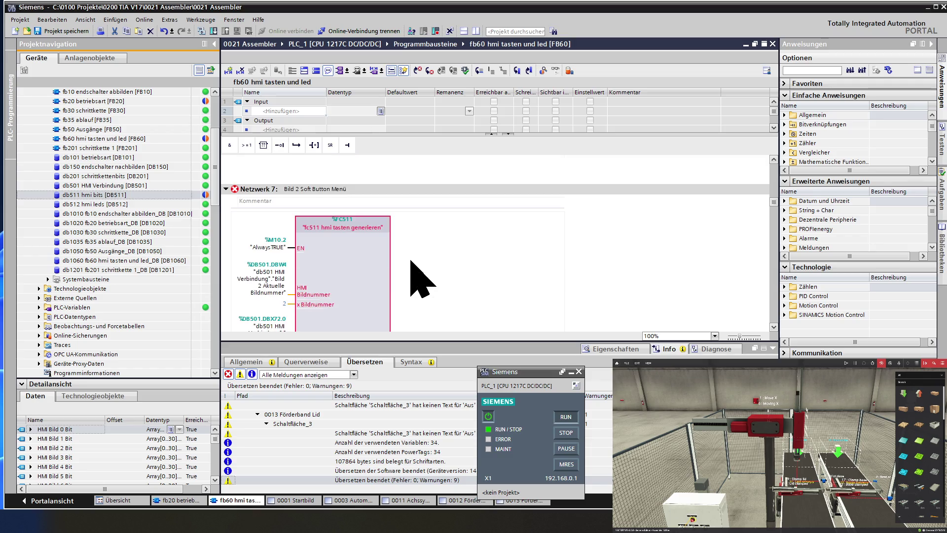
click(372, 264)
right_click(363, 263)
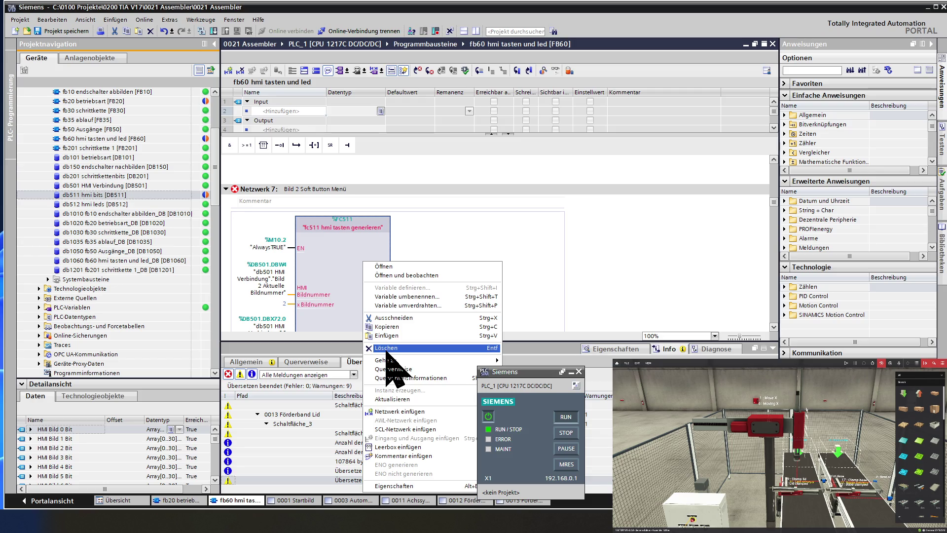
click(394, 399)
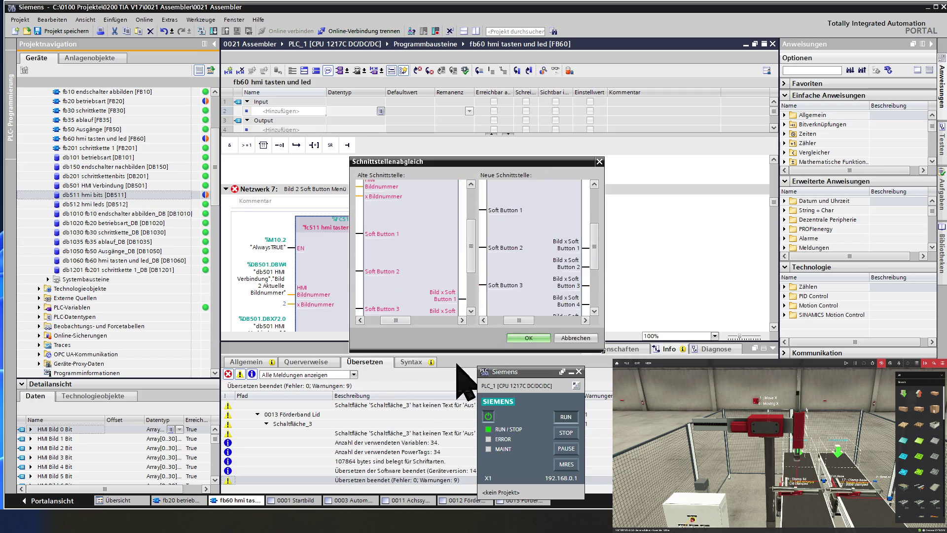
click(518, 341)
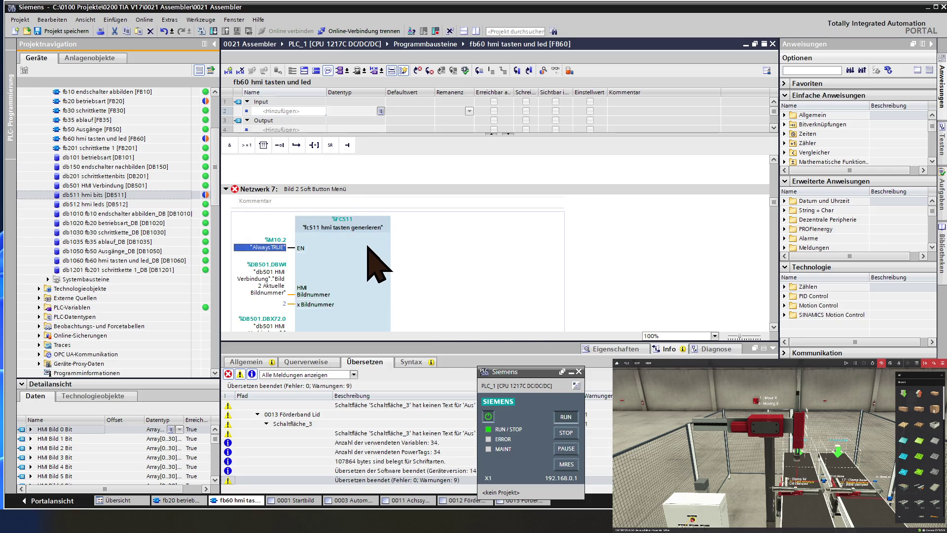
scroll(368, 246, down, 10)
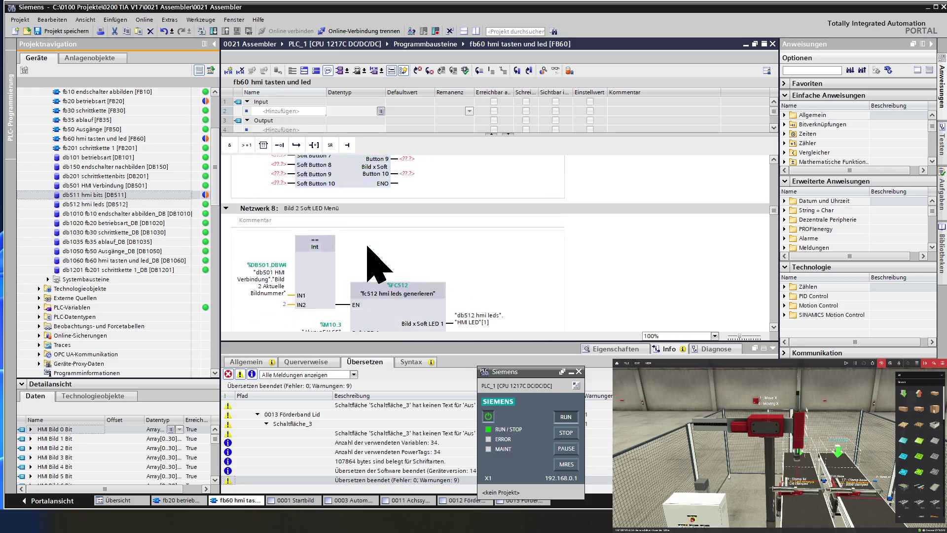
scroll(368, 246, down, 10)
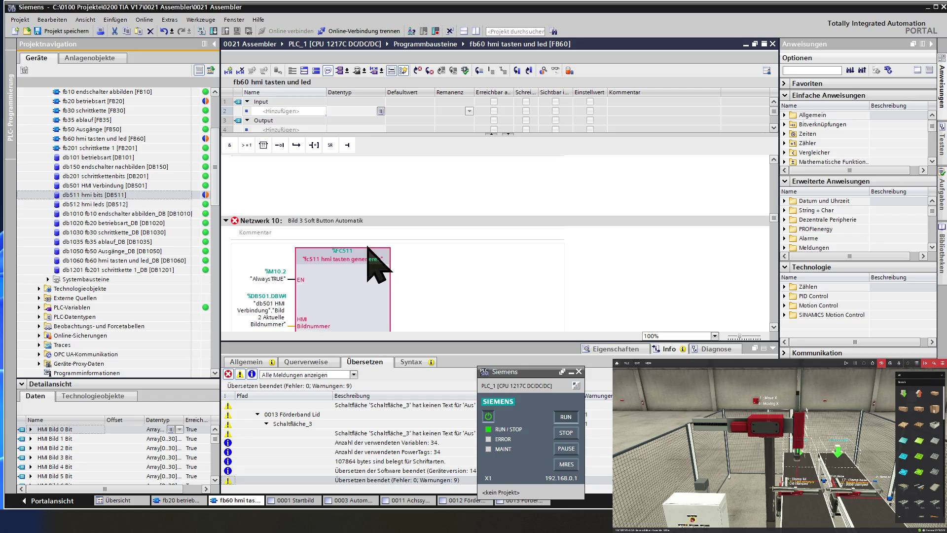
right_click(368, 247)
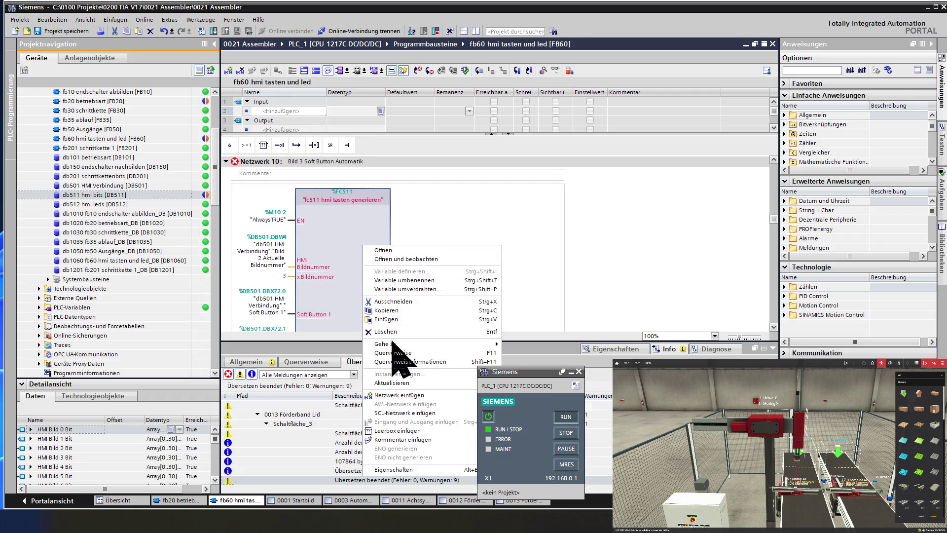
mouse_move(392, 344)
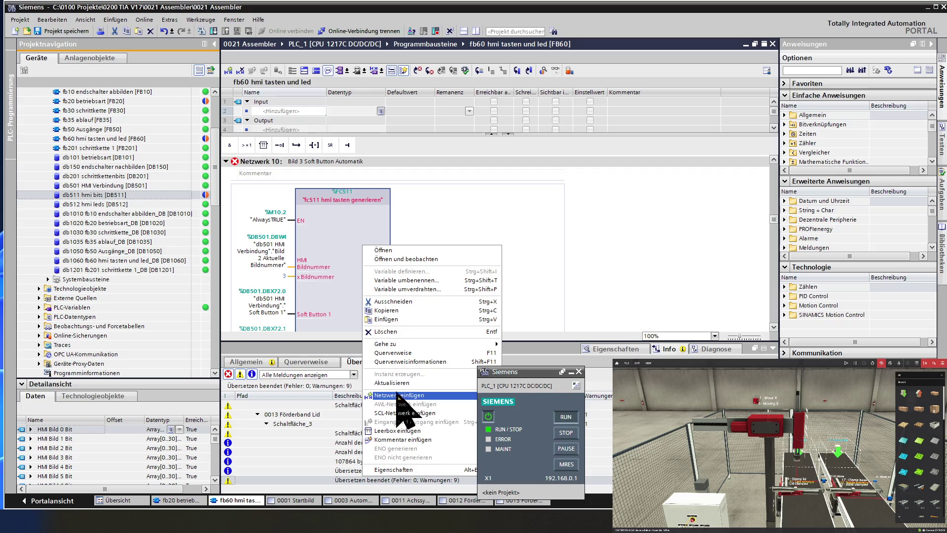
click(399, 383)
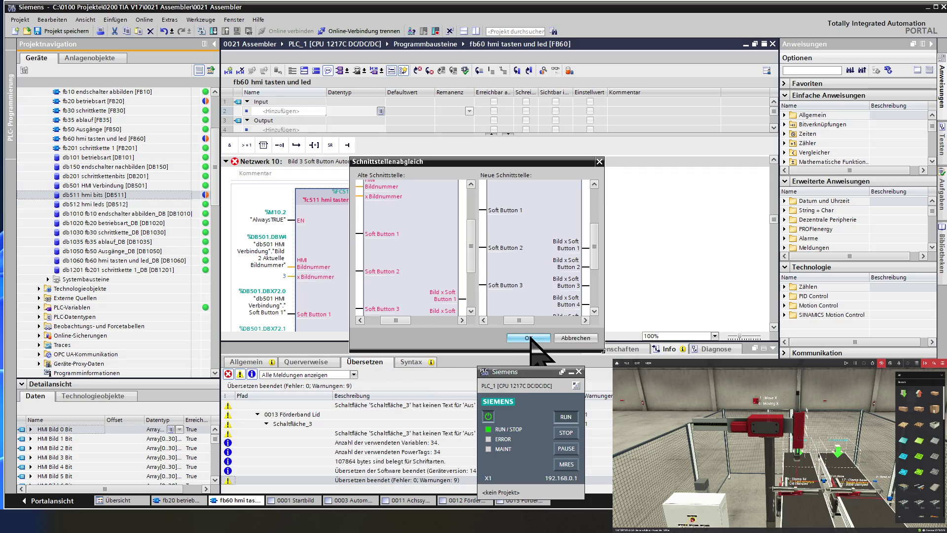
click(528, 338)
Step: Update the Bild 4 FC511 call to the new interface
scroll(315, 272, down, 5)
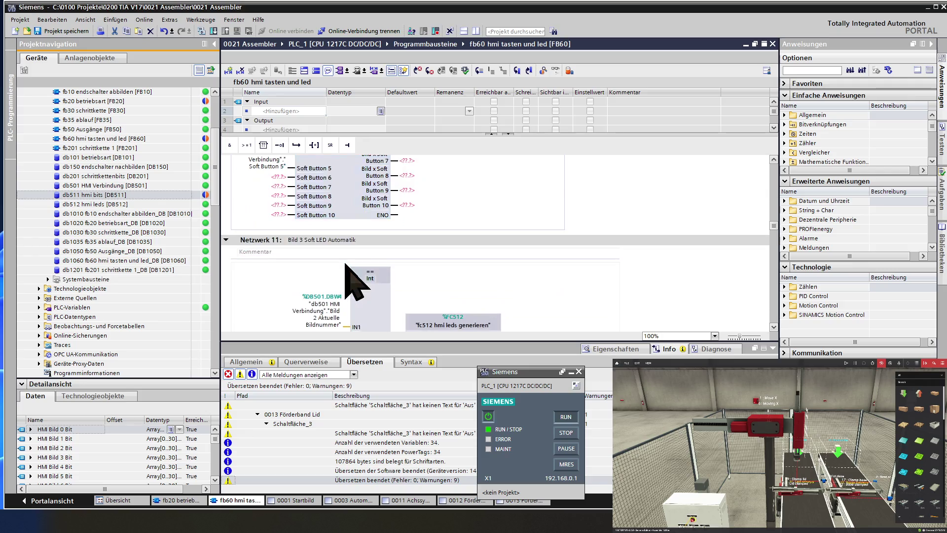
scroll(354, 281, down, 5)
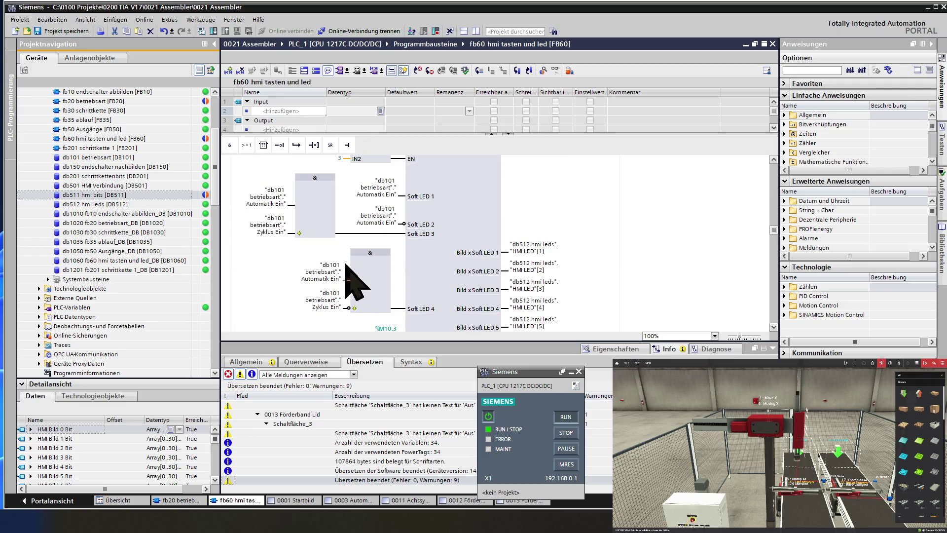
scroll(354, 283, down, 10)
right_click(348, 267)
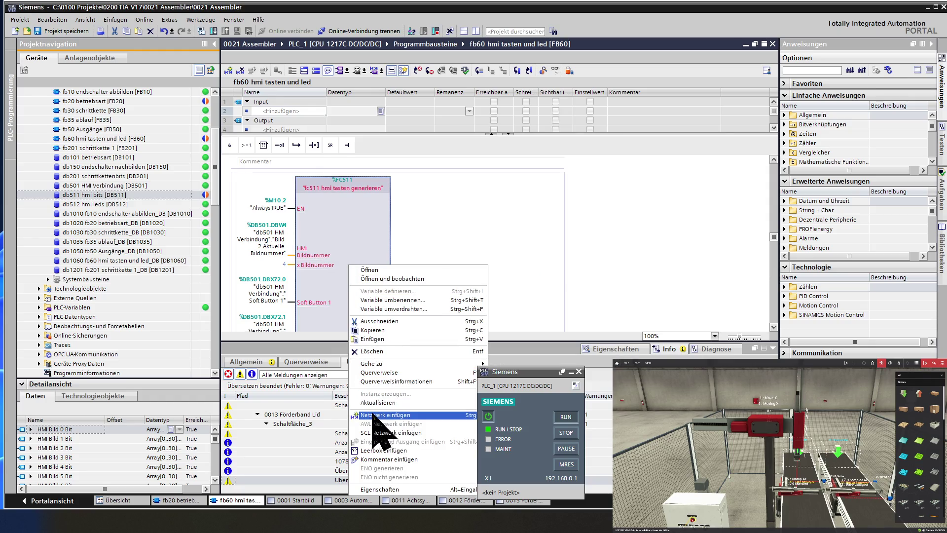
click(377, 402)
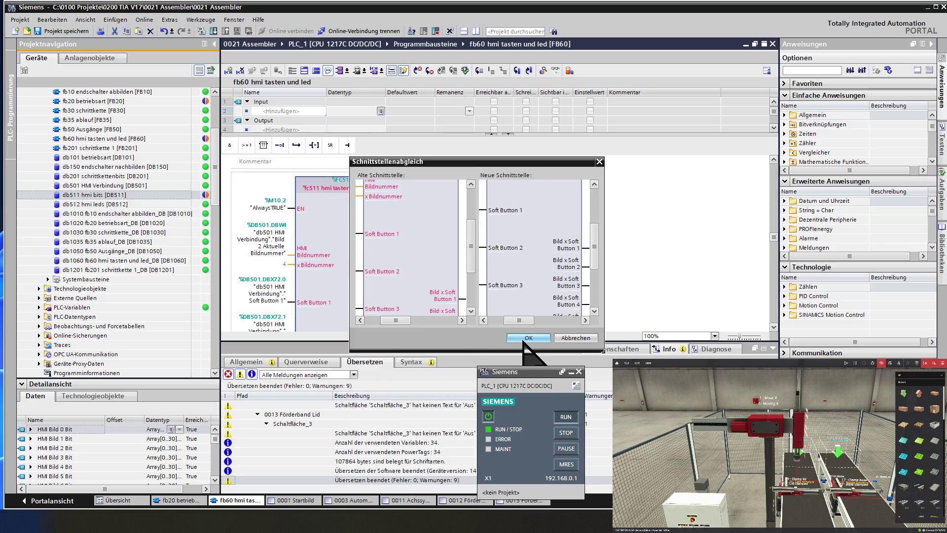
click(525, 339)
scroll(342, 265, down, 8)
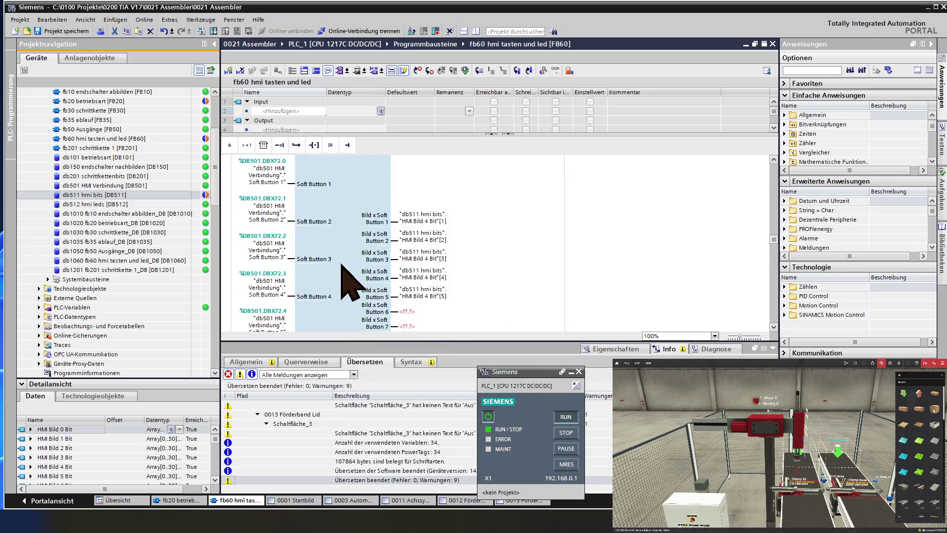
Step: Update the Bild 5 FC511 call in Netzwerk 16 to the new interface
scroll(342, 265, down, 5)
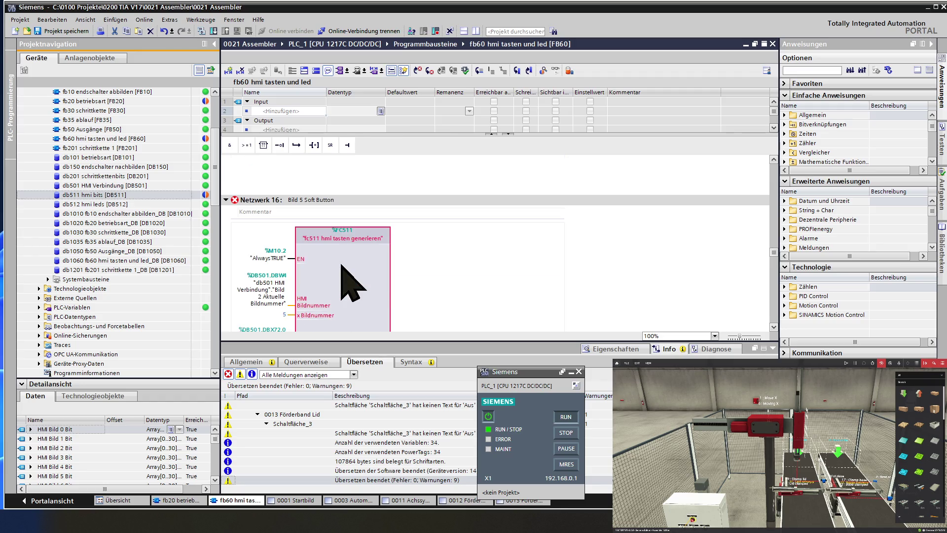
right_click(342, 265)
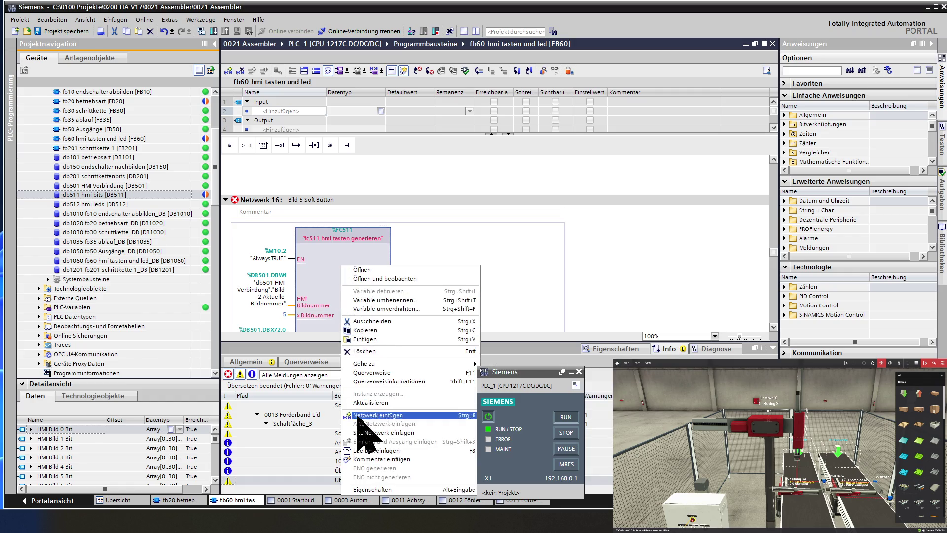
click(370, 402)
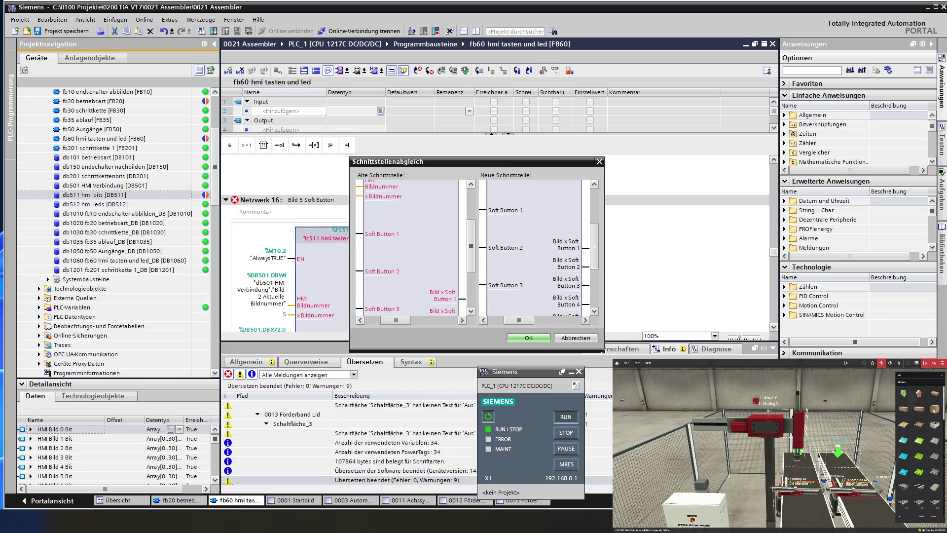
click(529, 337)
Step: Update the Bild 6 FC511 call to the new interface
scroll(360, 236, down, 8)
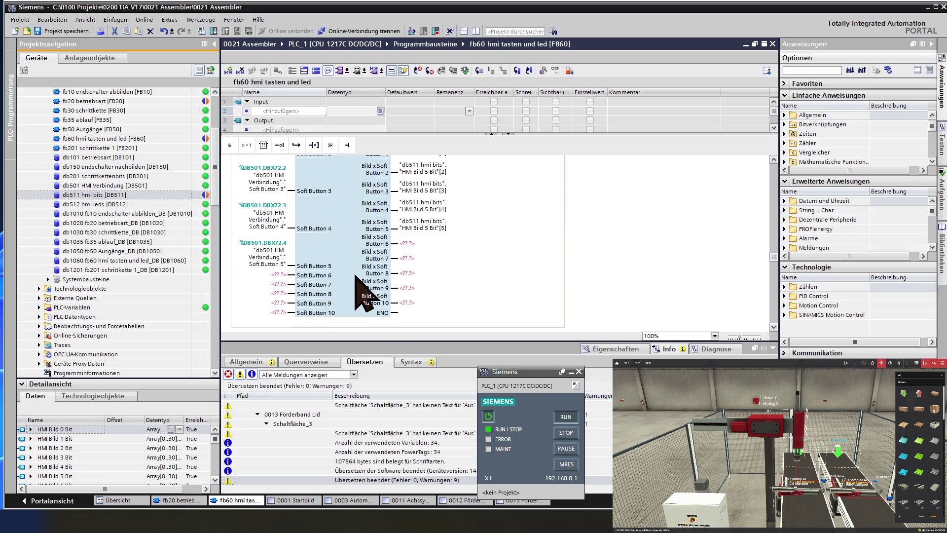
scroll(363, 293, down, 10)
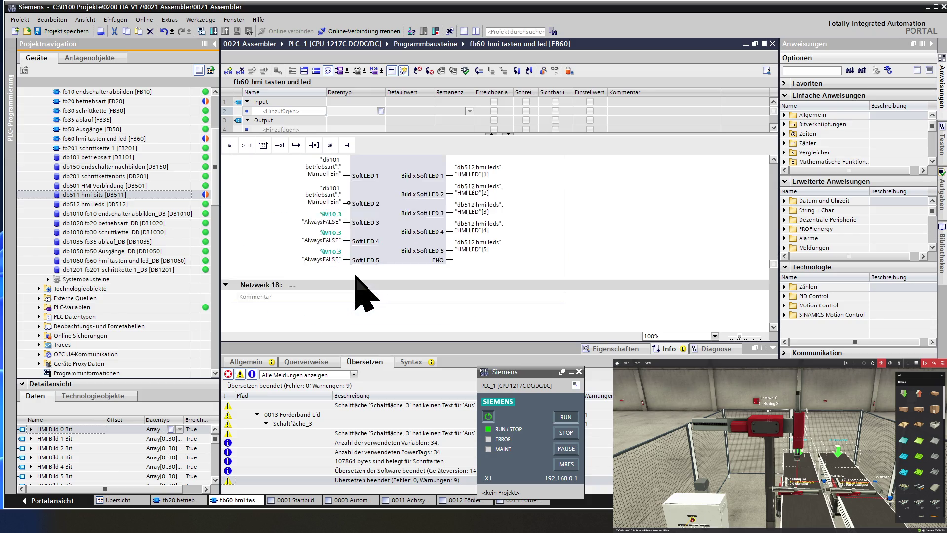
scroll(363, 294, down, 5)
scroll(355, 276, down, 5)
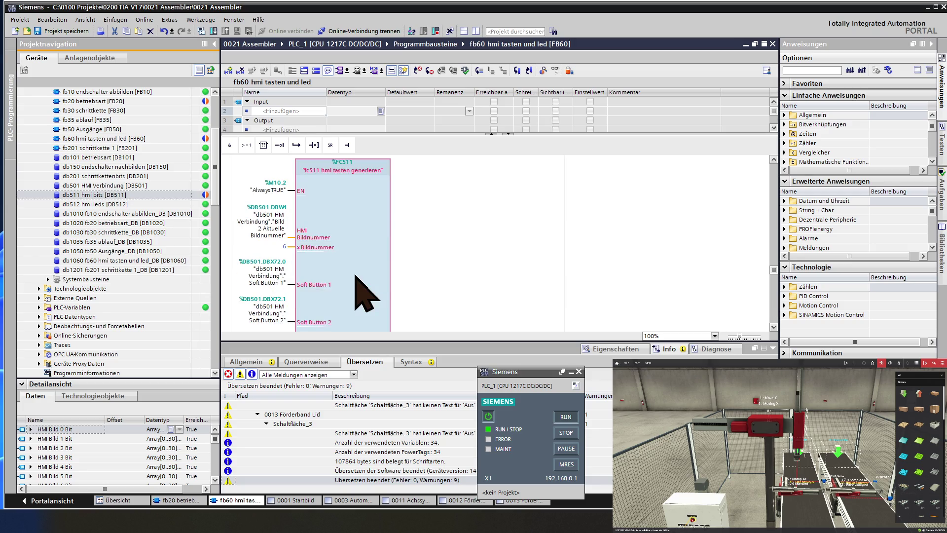
right_click(332, 270)
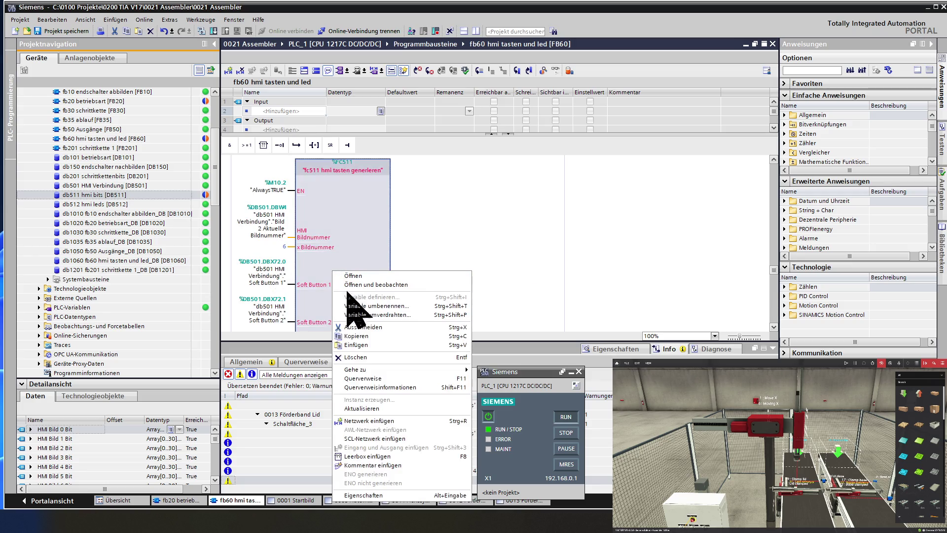
click(365, 408)
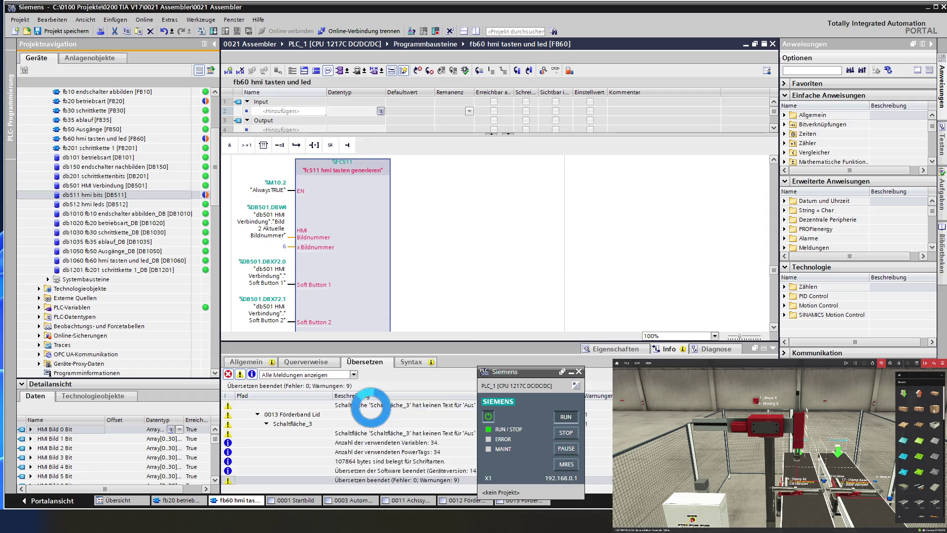
click(518, 338)
Step: Scroll through the remaining networks to check the pins, then save the project
scroll(358, 285, down, 2)
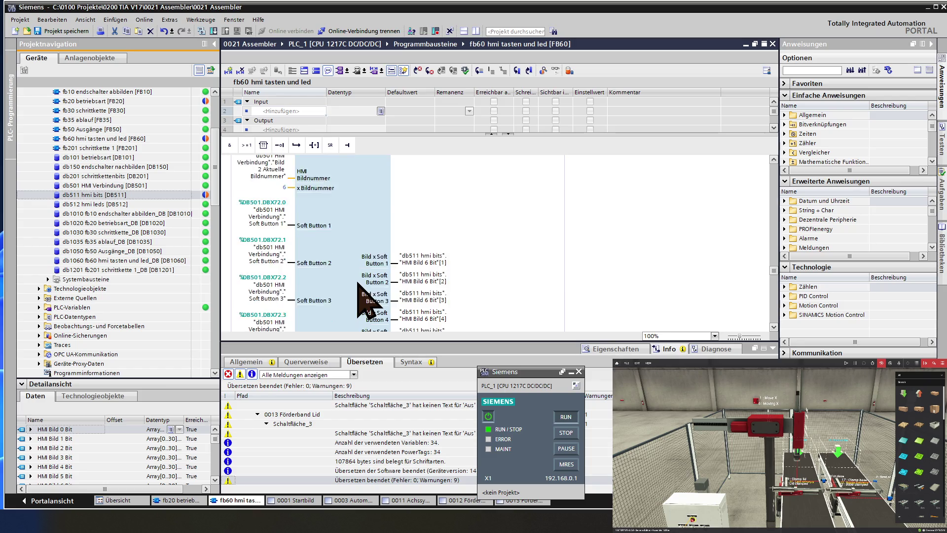
scroll(358, 285, down, 5)
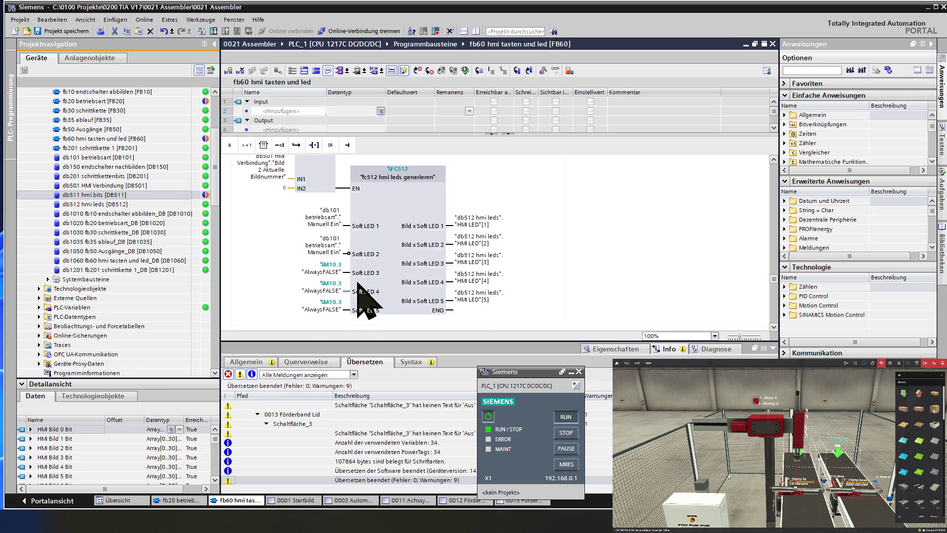
scroll(358, 285, down, 5)
scroll(358, 285, down, 4)
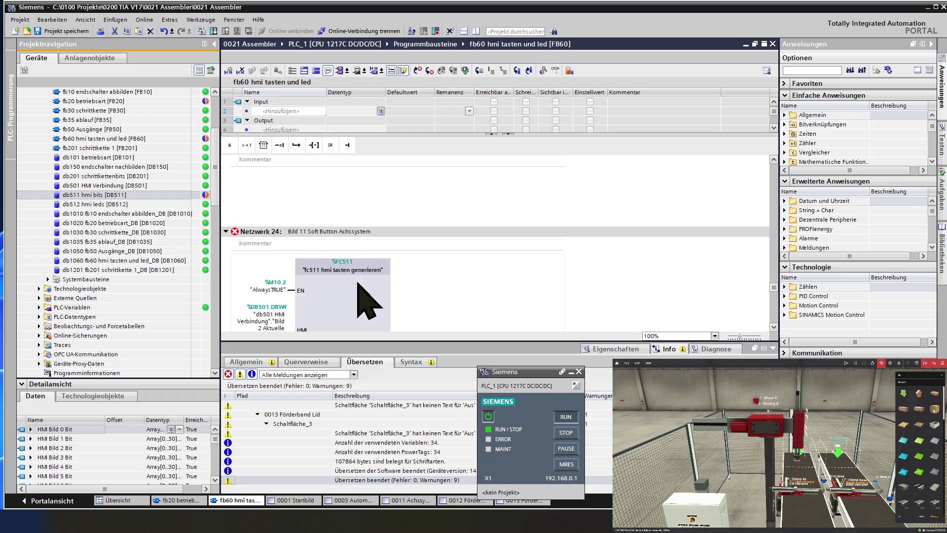
scroll(358, 285, down, 2)
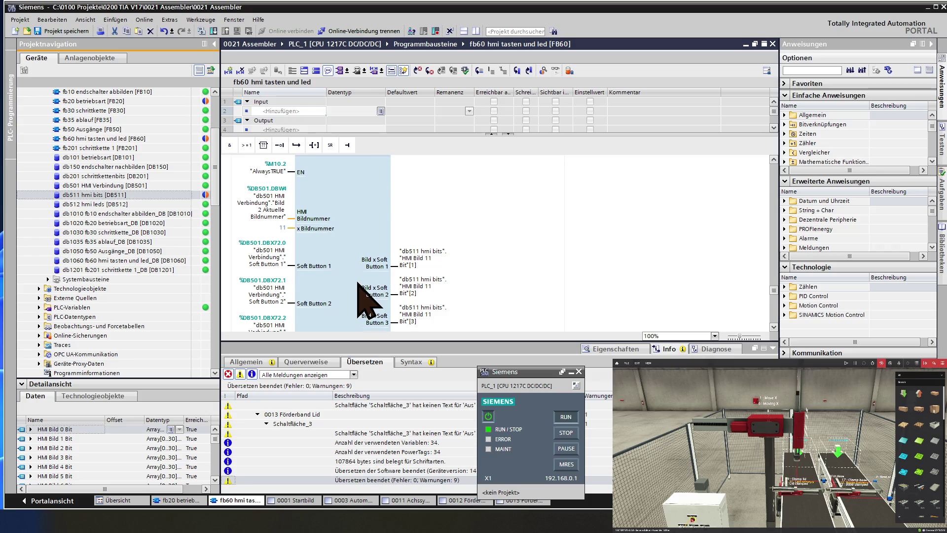
scroll(358, 285, down, 4)
scroll(358, 284, down, 4)
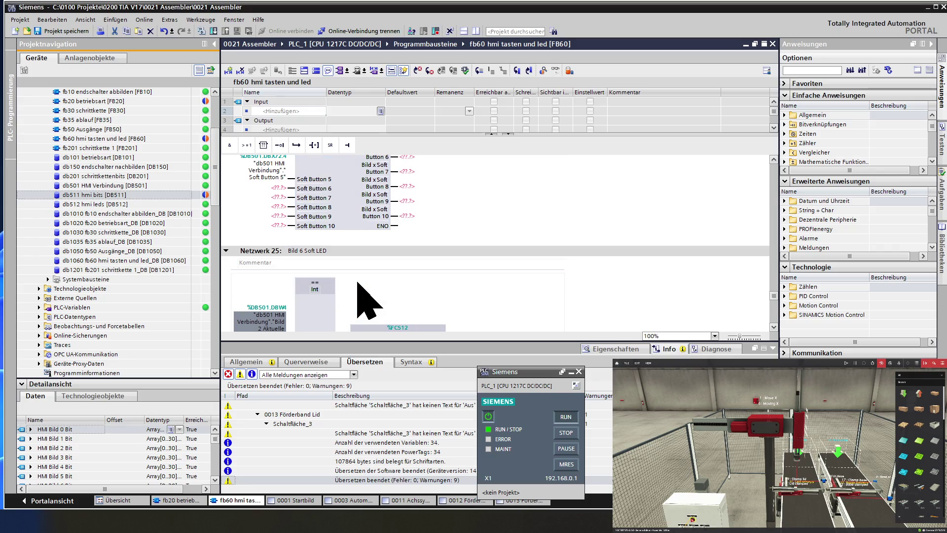
scroll(358, 283, up, 10)
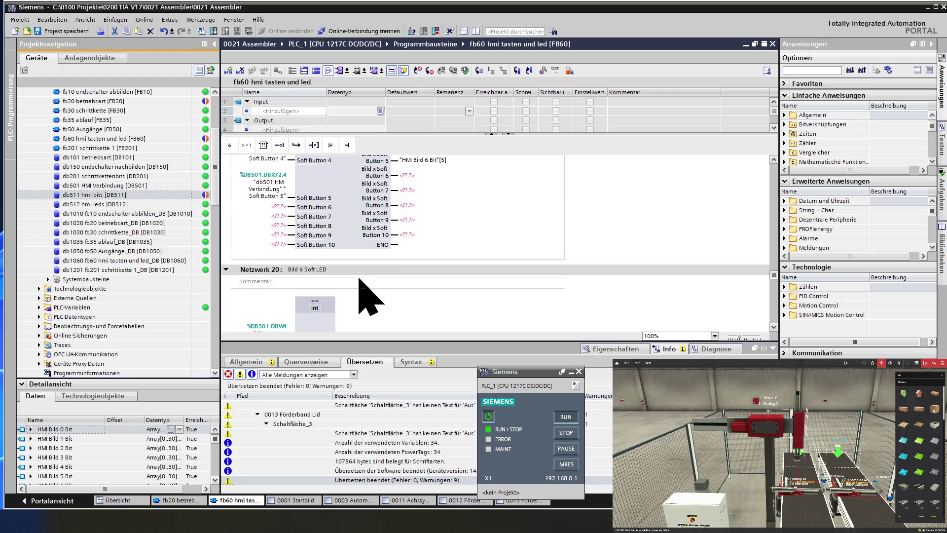
click(74, 34)
Step: Copy the Soft Button 5 operand to the FC511 Soft Button 6 input and renumber it to Soft Button 6
scroll(360, 229, up, 10)
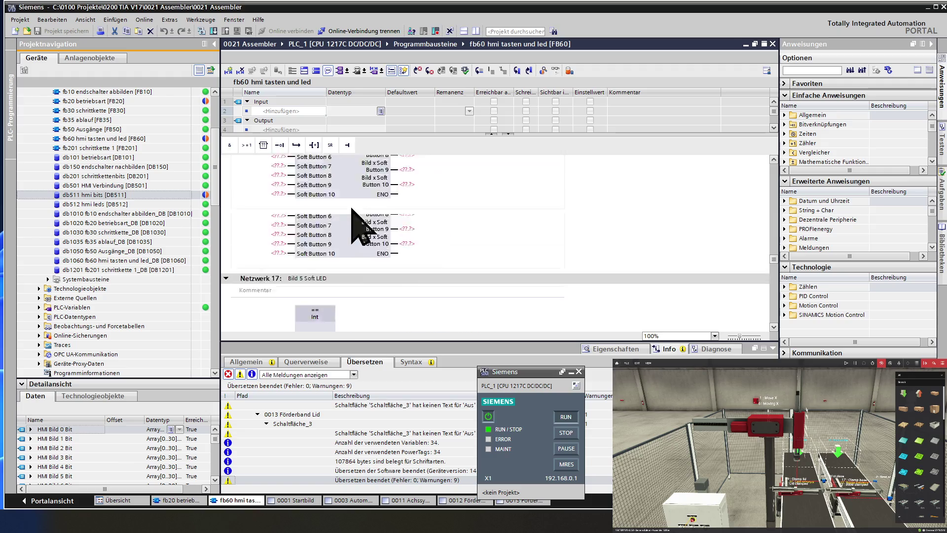
scroll(352, 209, up, 15)
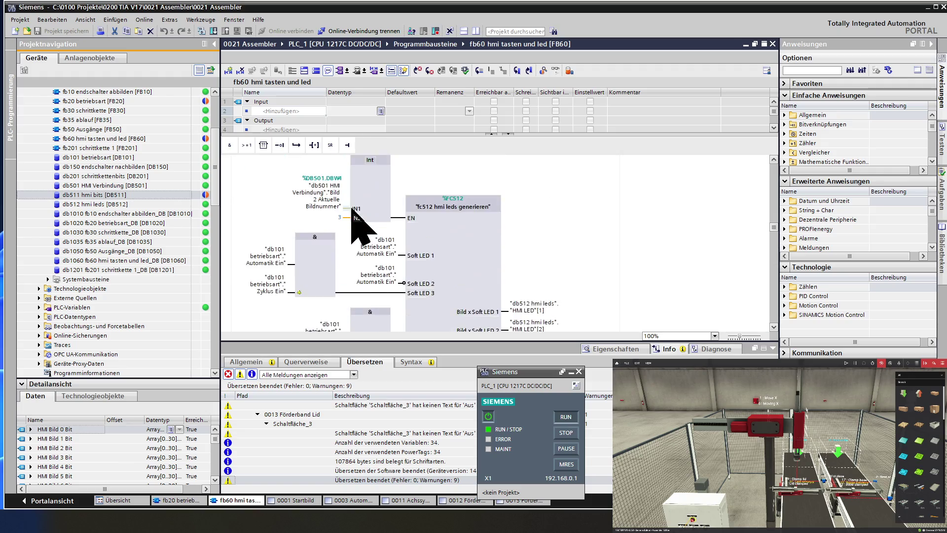
scroll(351, 208, down, 5)
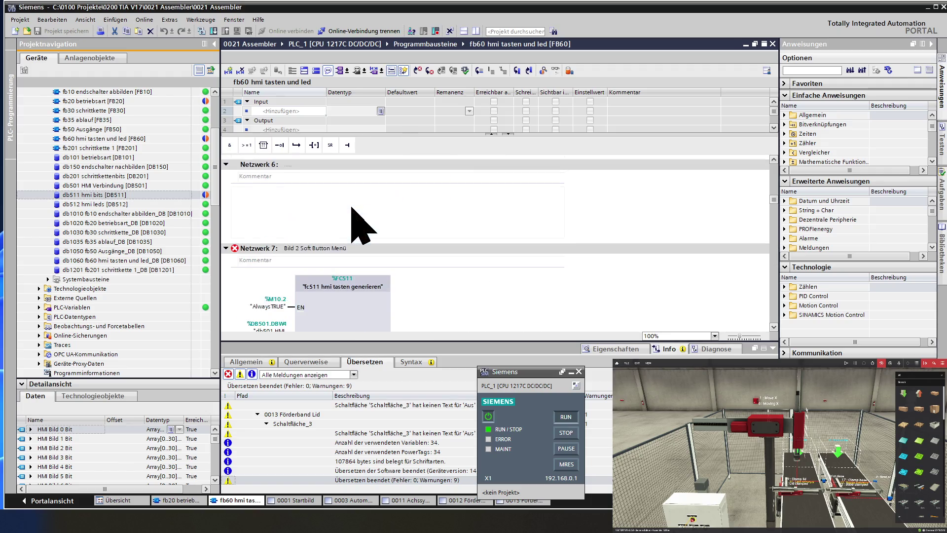
scroll(352, 208, up, 15)
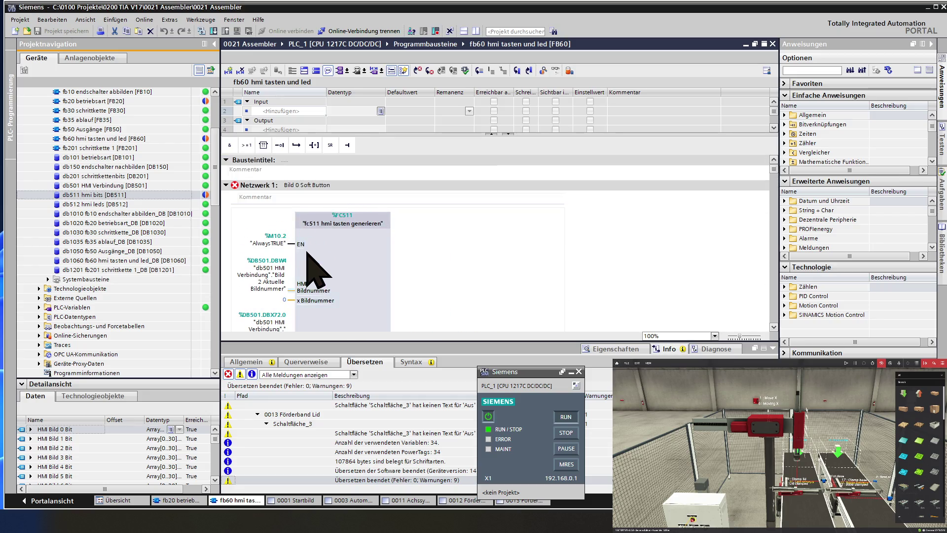
scroll(307, 266, down, 5)
scroll(309, 254, down, 3)
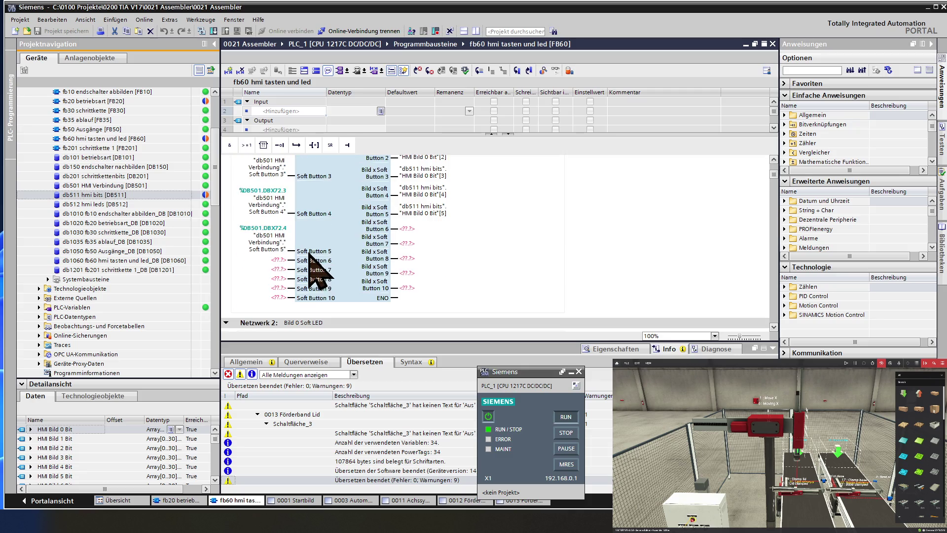
mouse_move(267, 245)
mouse_down()
mouse_move(270, 269)
mouse_move(270, 261)
mouse_up()
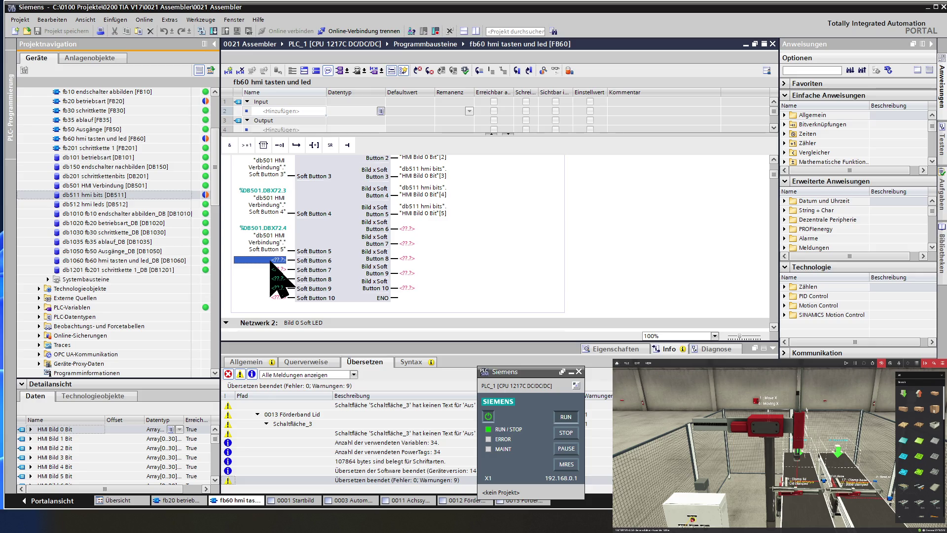
drag(270, 264, 272, 271)
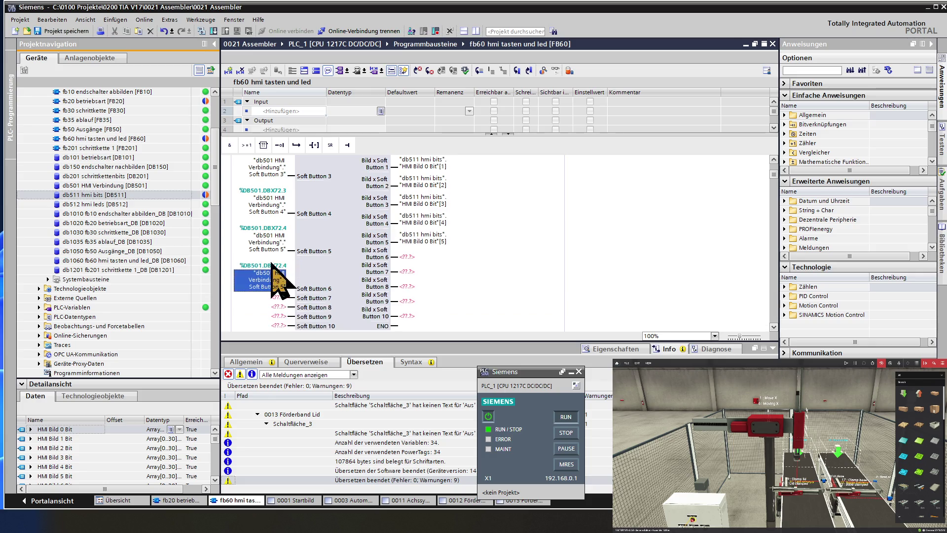
click(276, 286)
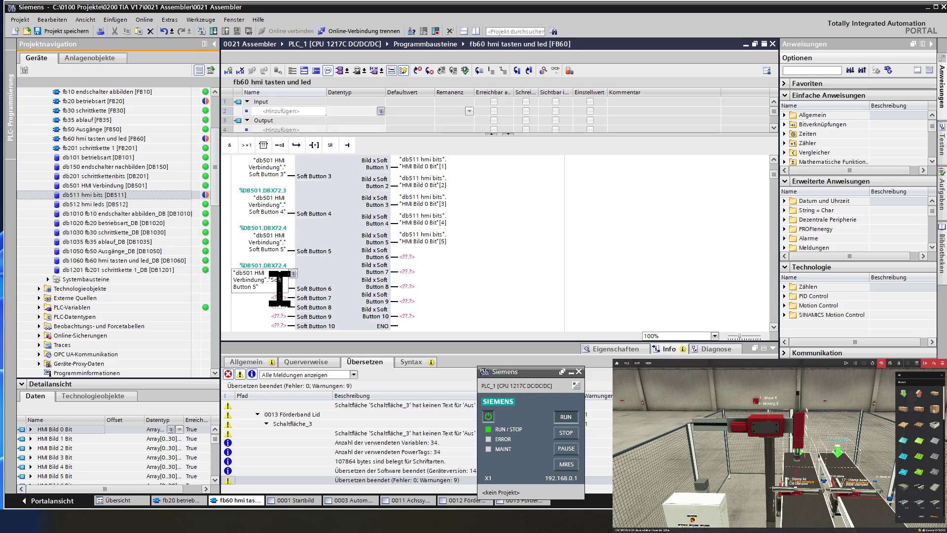
key(BackSpace)
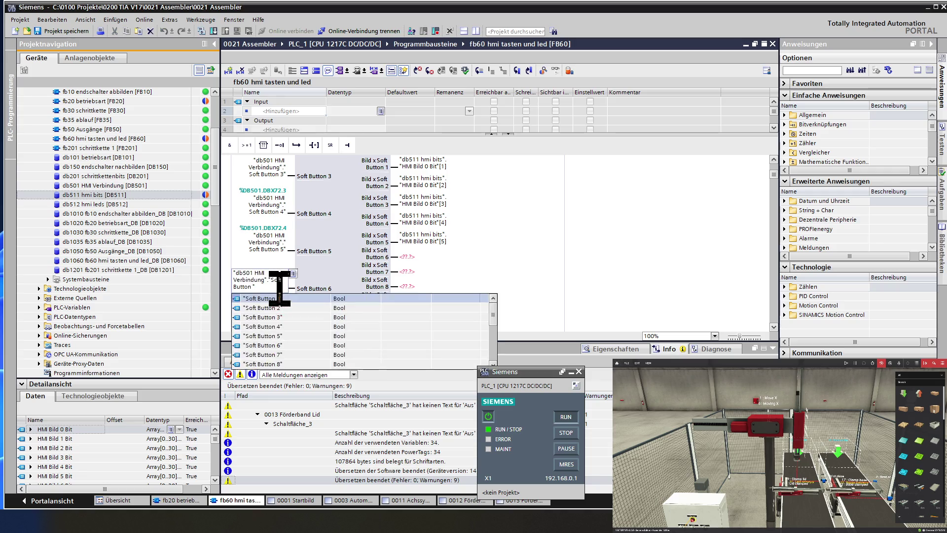
text(6)
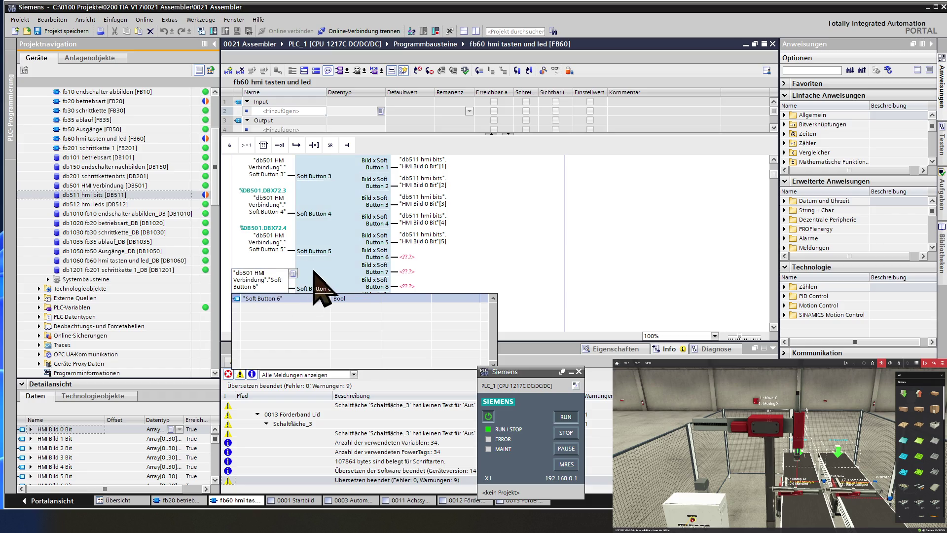
key(Return)
Step: Paste the db501 HMI Verbindung soft button tag onto the Soft Button 7 and 8 inputs with matching numbers
click(284, 297)
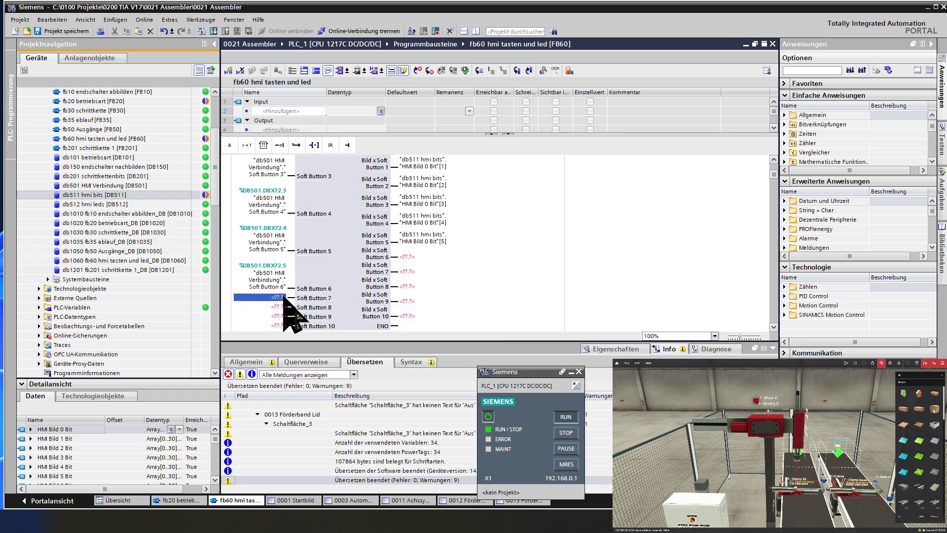
text("db501 HMI Verbindung"."Soft Button 5")
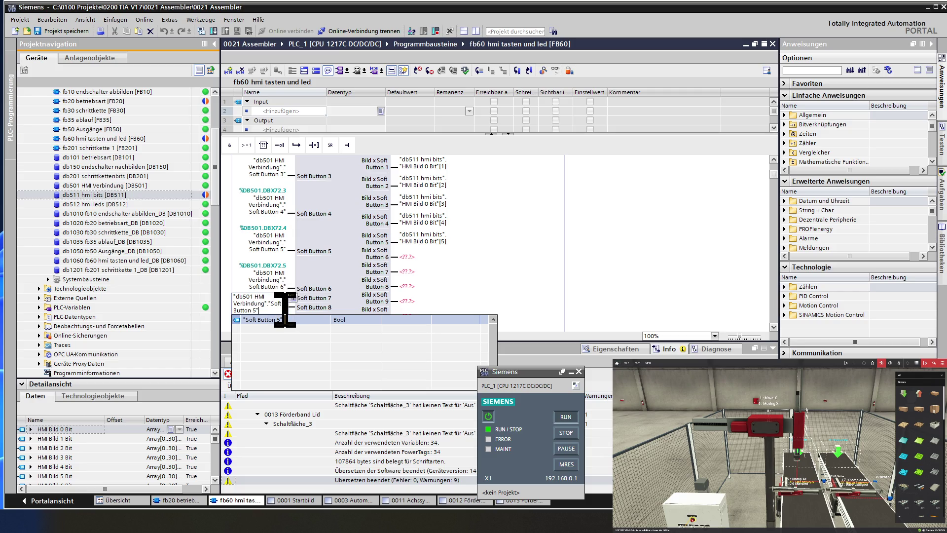
key(BackSpace)
text(7)
key(Return)
scroll(327, 291, down, 2)
click(276, 276)
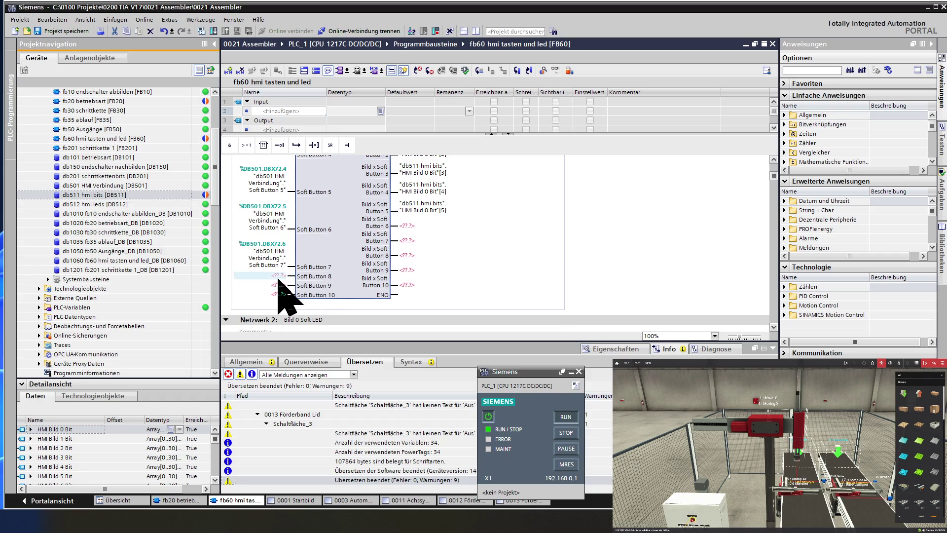
text("db501 HMI Verbindung"."Soft Button 5")
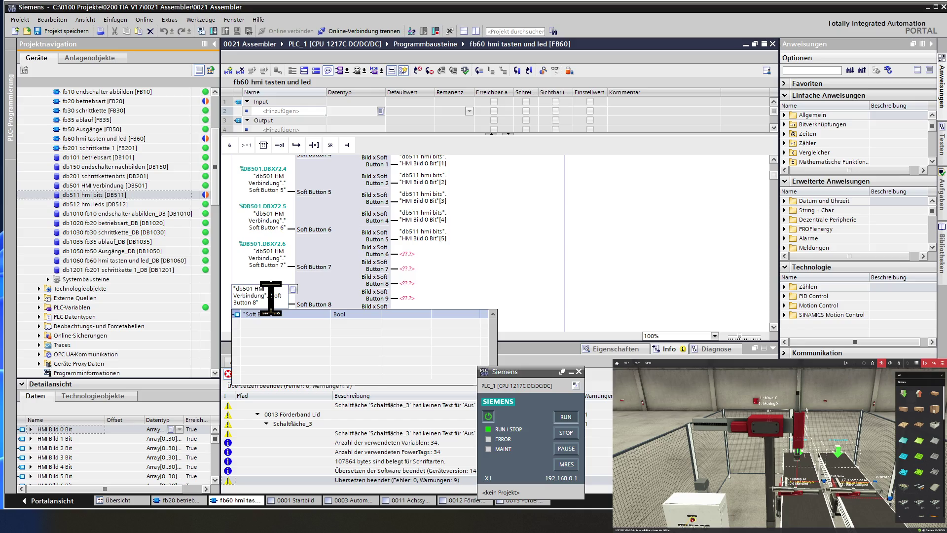
click(348, 287)
Step: Assign db501 HMI Verbindung Soft Button 9 and Soft Button 10 to the FC511 Soft Button 9 and 10 inputs
scroll(347, 291, down, 2)
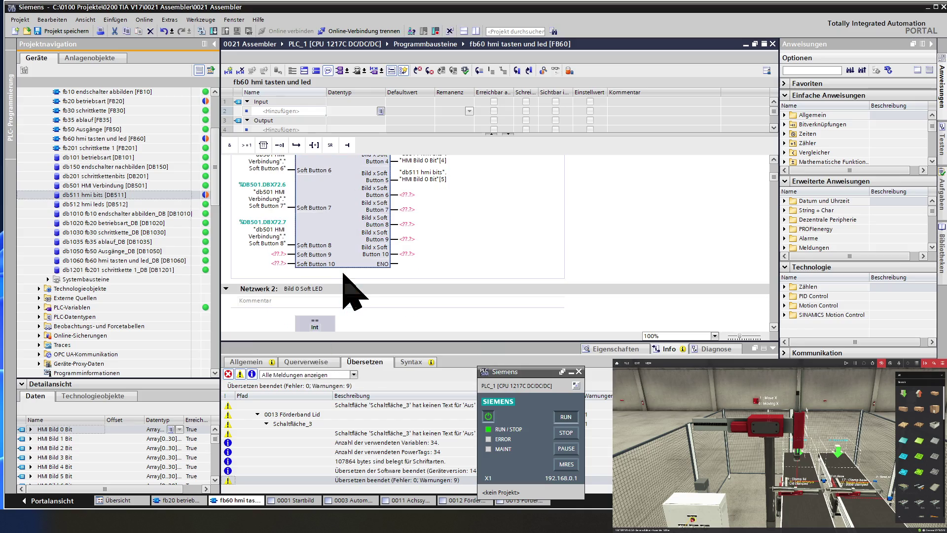
click(274, 254)
scroll(264, 267, up, 1)
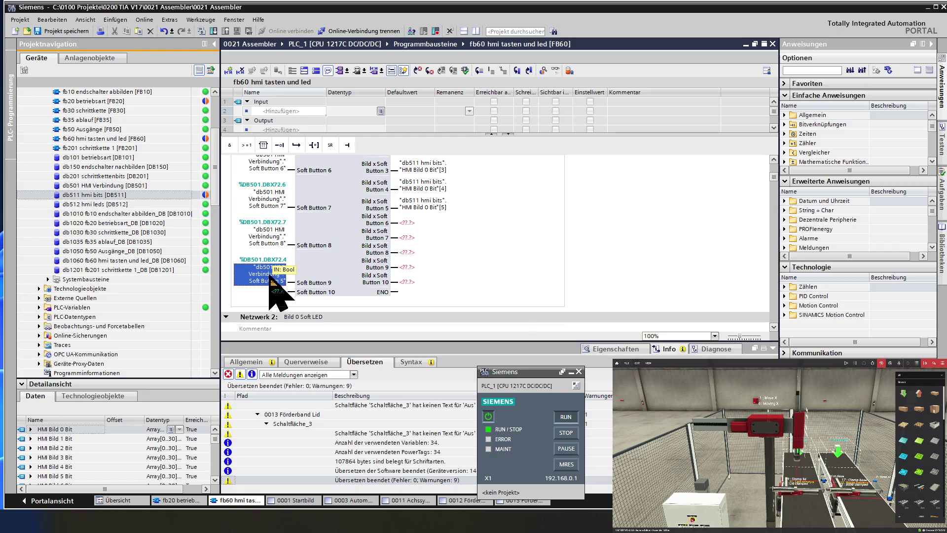
key(ctrl+v)
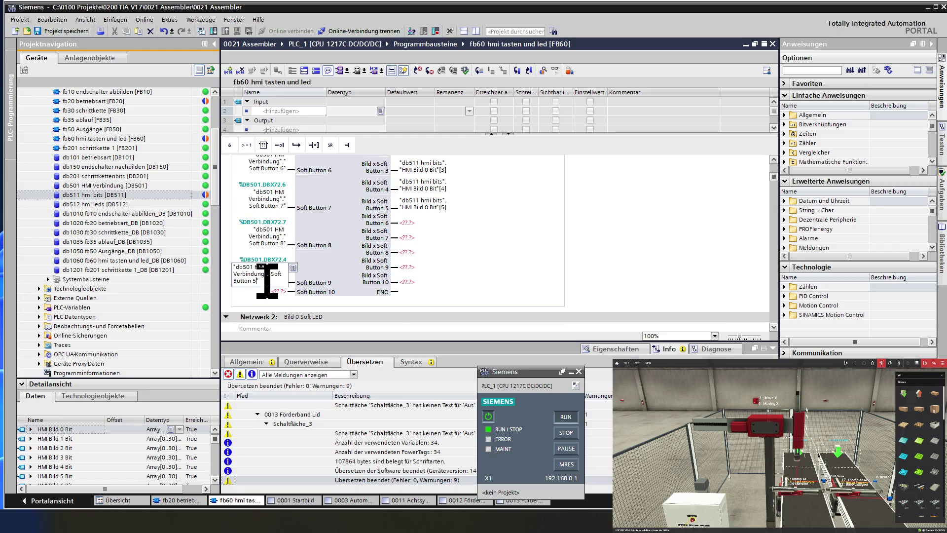
key(BackSpace)
text(9")
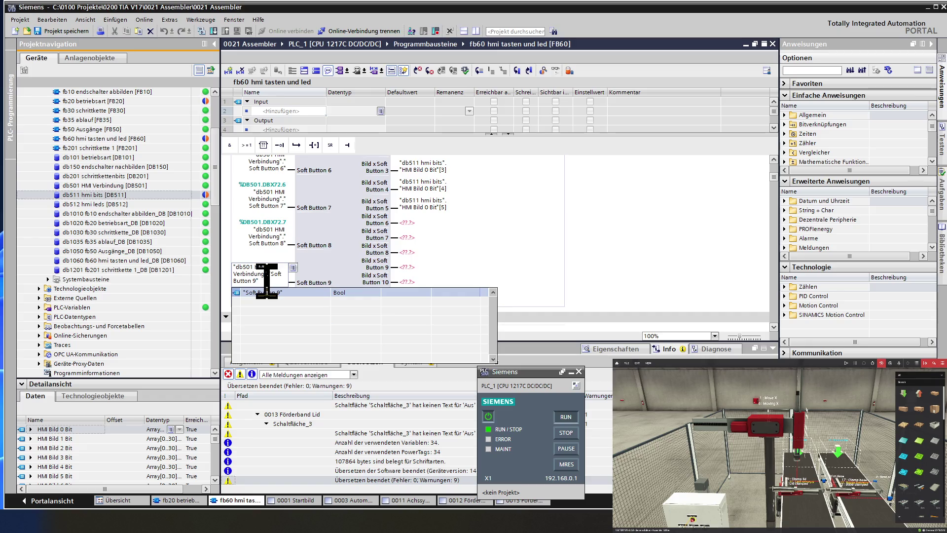
click(340, 262)
scroll(348, 266, down, 2)
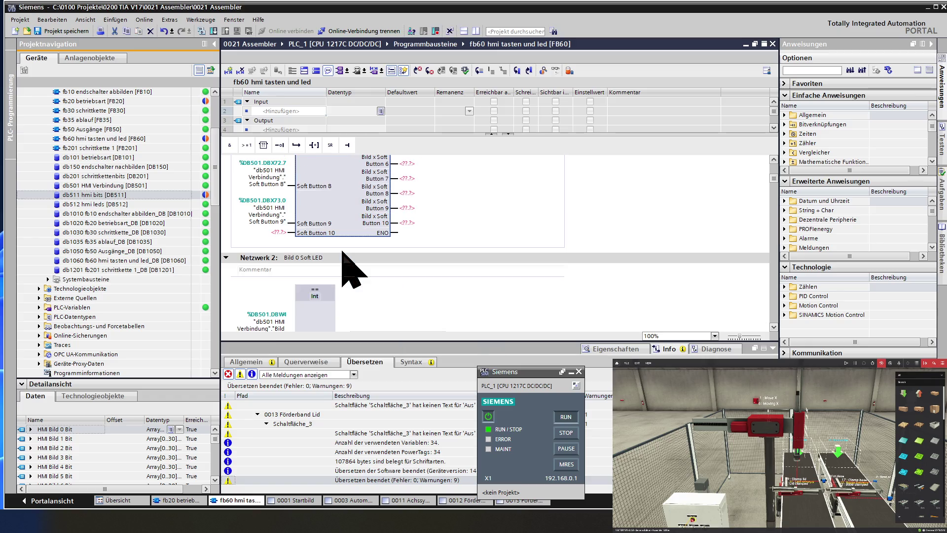
click(264, 232)
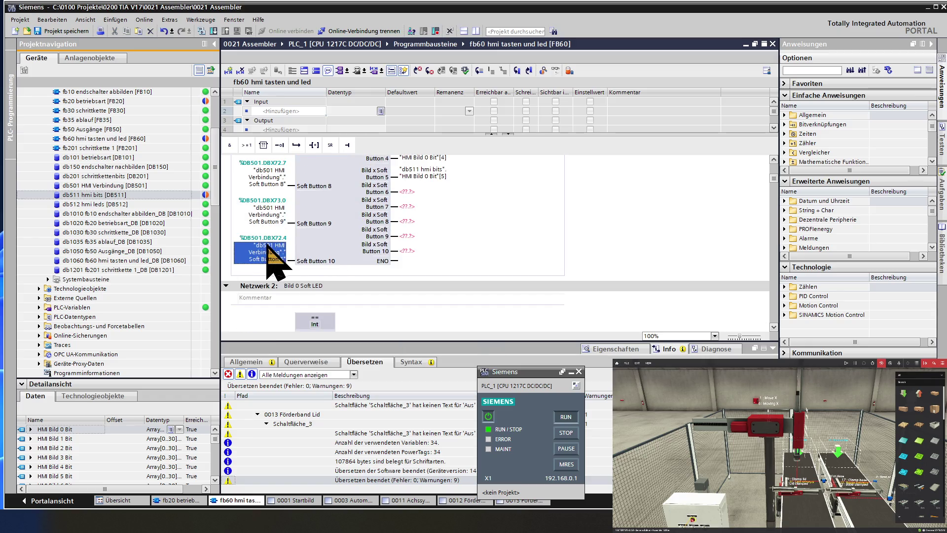
scroll(266, 246, down, 3)
scroll(270, 193, up, 2)
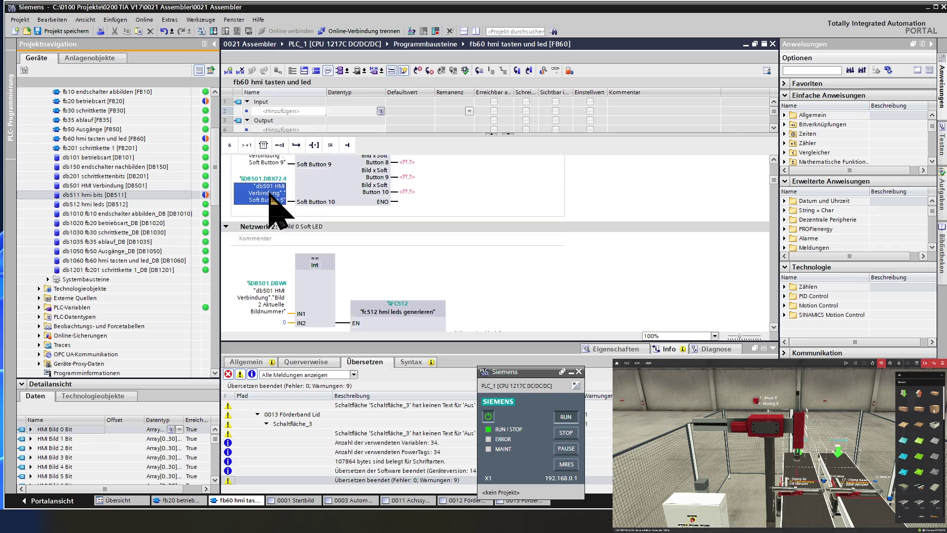
click(272, 195)
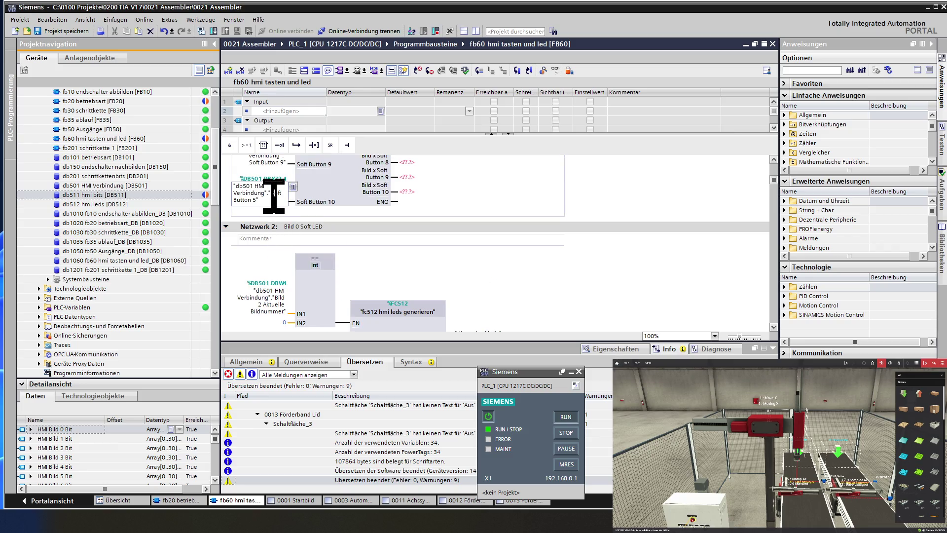
key(BackSpace)
text(10)
key(Return)
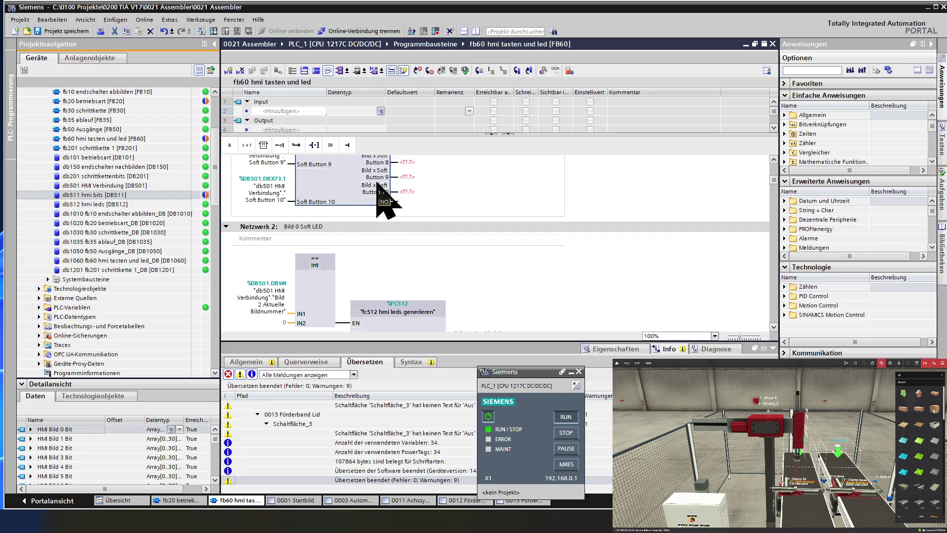
scroll(357, 202, up, 3)
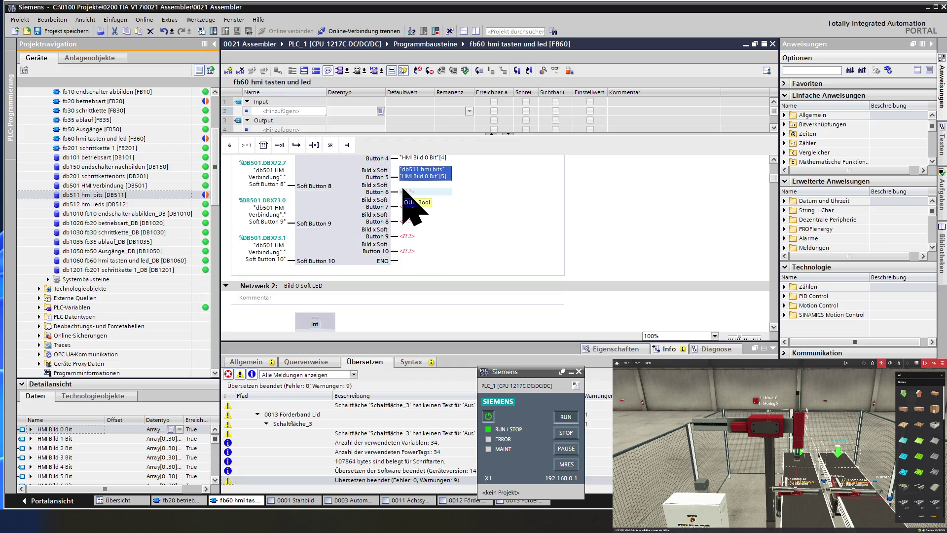
Step: Copy the Button 5 output tag onto Buttons 6 and 7 as "HMI Bild 0 Bit"[6] and [7]
drag(404, 189, 417, 190)
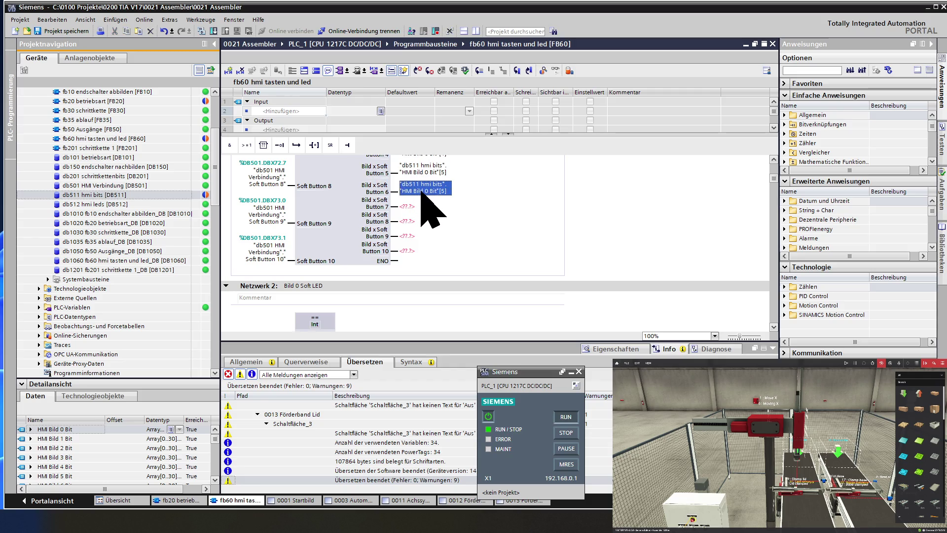
click(425, 192)
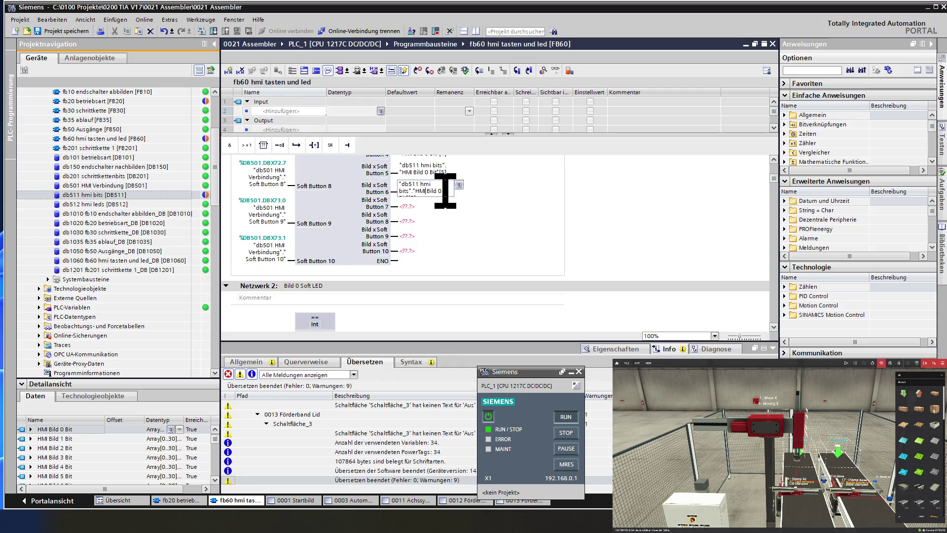
key(End)
key(BackSpace)
key(BackSpace)
text(6])
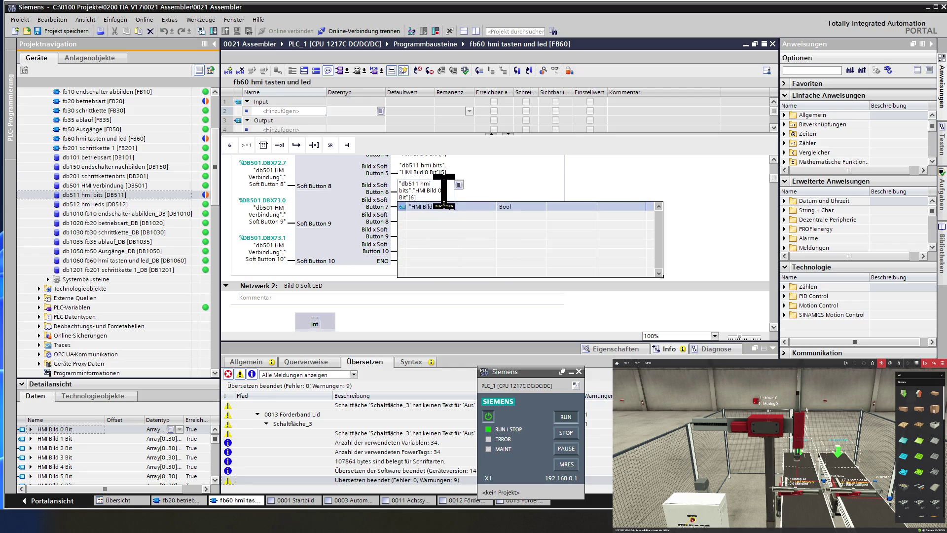
click(328, 203)
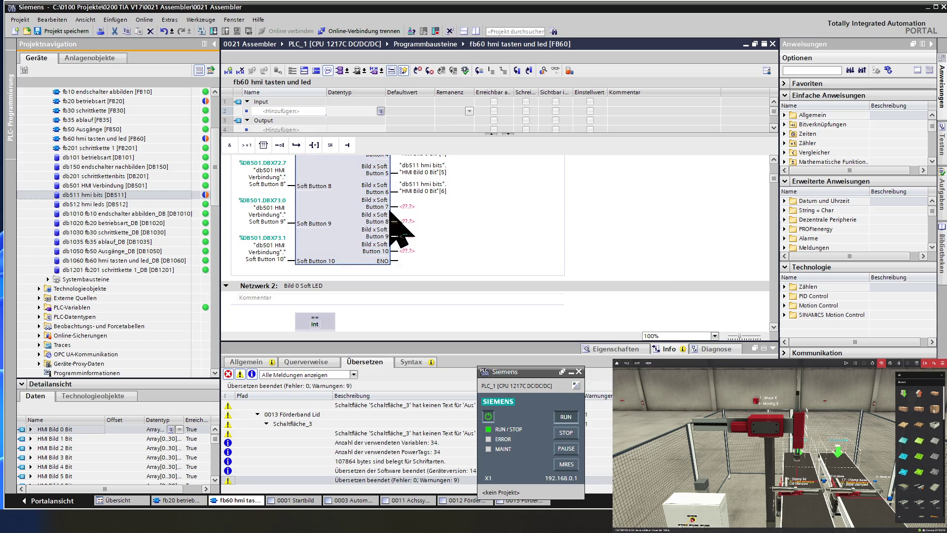
click(423, 207)
click(423, 207)
text("db511 hmi bits"."HMI Bild 0 Bit"[5])
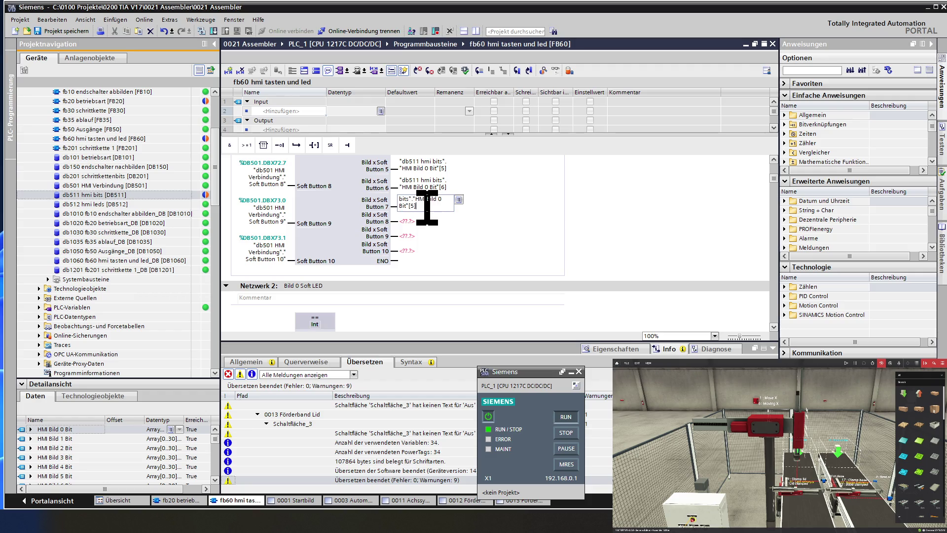
key(BackSpace)
key(BackSpace)
text(7])
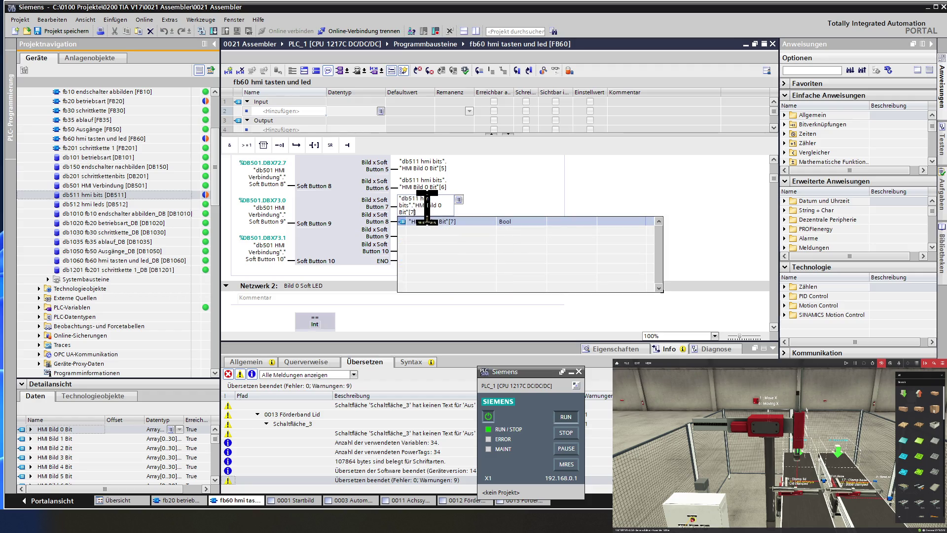
key(Return)
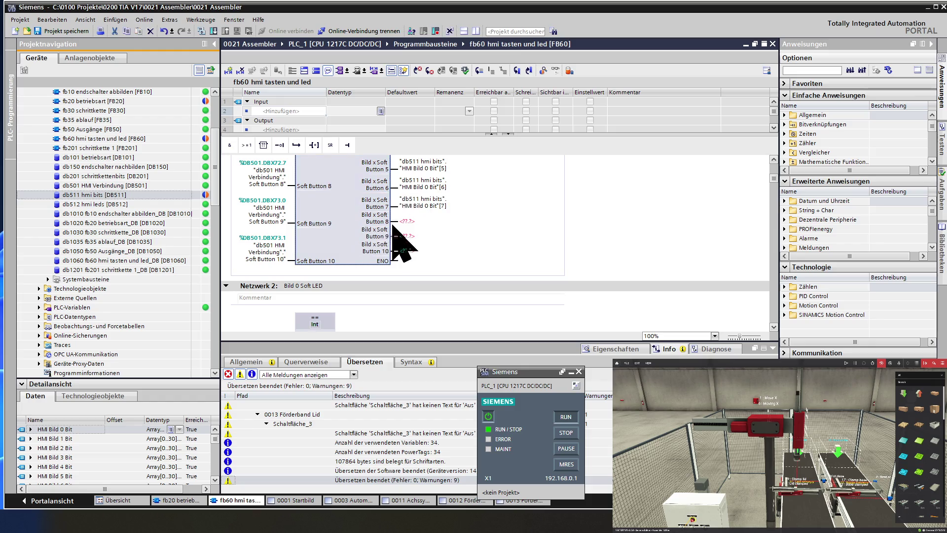
Step: Connect Button 8, 9 and 10 outputs to "HMI Bild 0 Bit"[8], [9] and [10]
text("db511 hmi bits"."HMI Bild 0 Bit"[5])
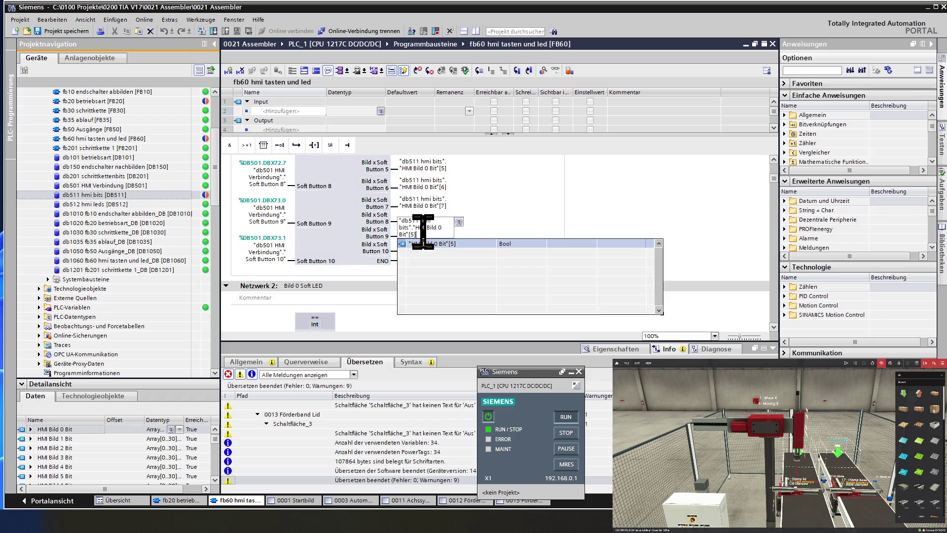
key(BackSpace)
key(Escape)
key(Return)
click(418, 236)
text("db511 hmi bits"."HMI Bild 0 Bit"[5])
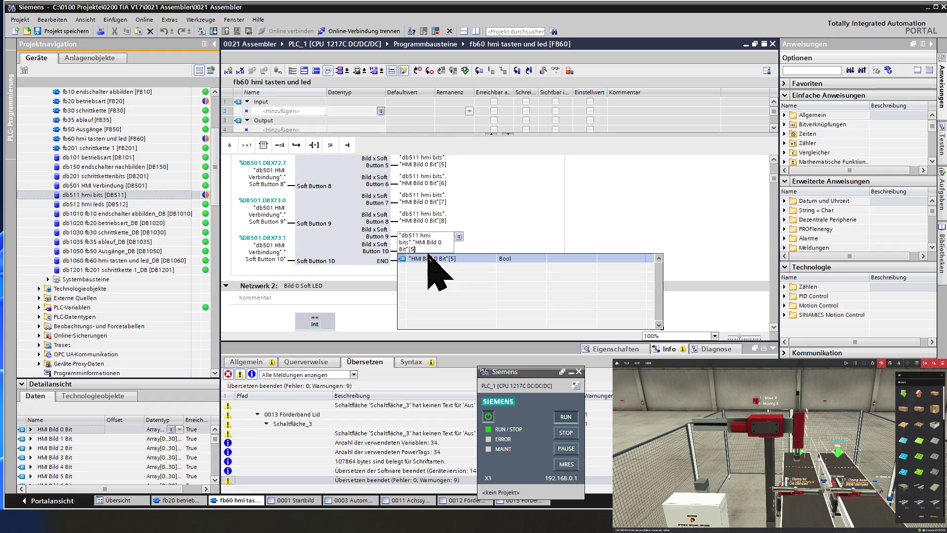
key(BackSpace)
key(BackSpace)
key(Return)
double_click(419, 250)
text("db511 hmi bits"."HMI Bild 0 Bit"[5])
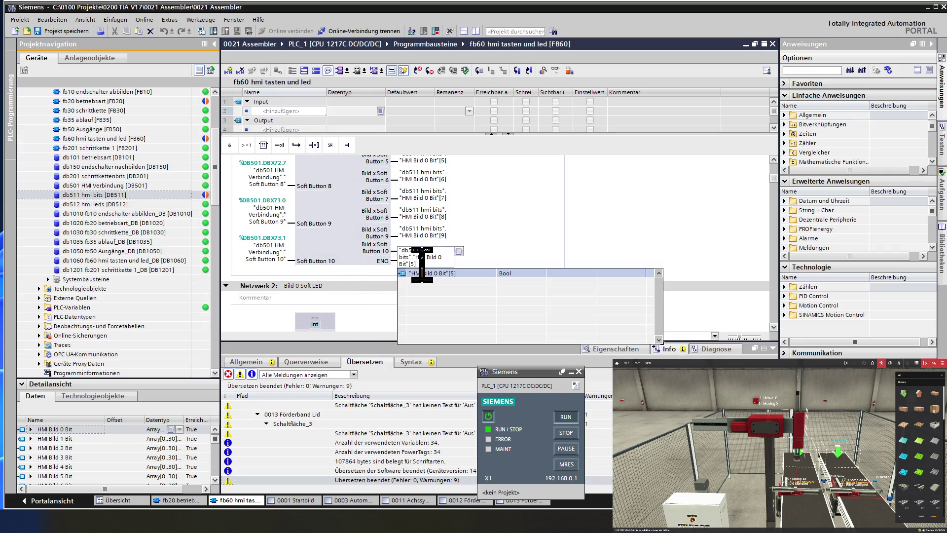
text(10)
key(Return)
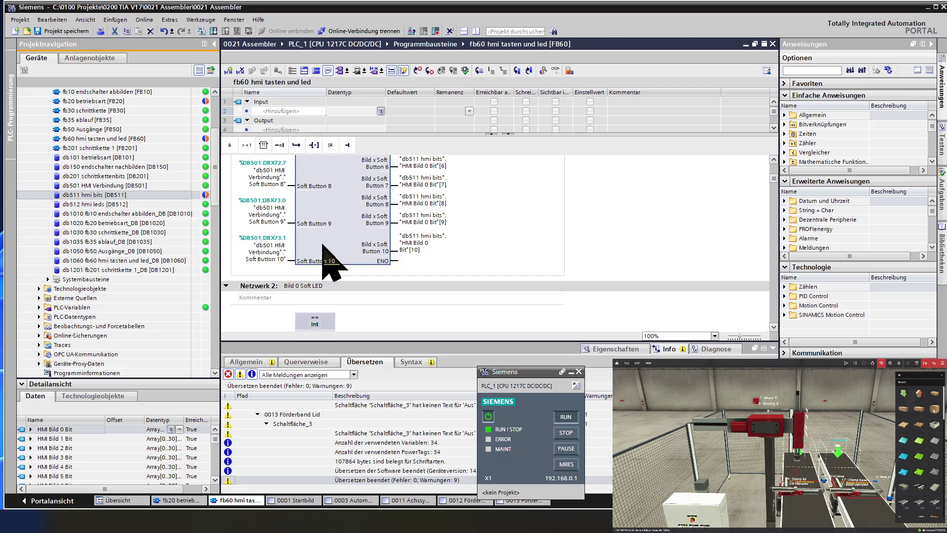
Step: In Network 4, set the Button 6 and 7 outputs to "HMI Bild 1 Bit"[6] and [7]
scroll(330, 261, down, 2)
scroll(323, 245, down, 3)
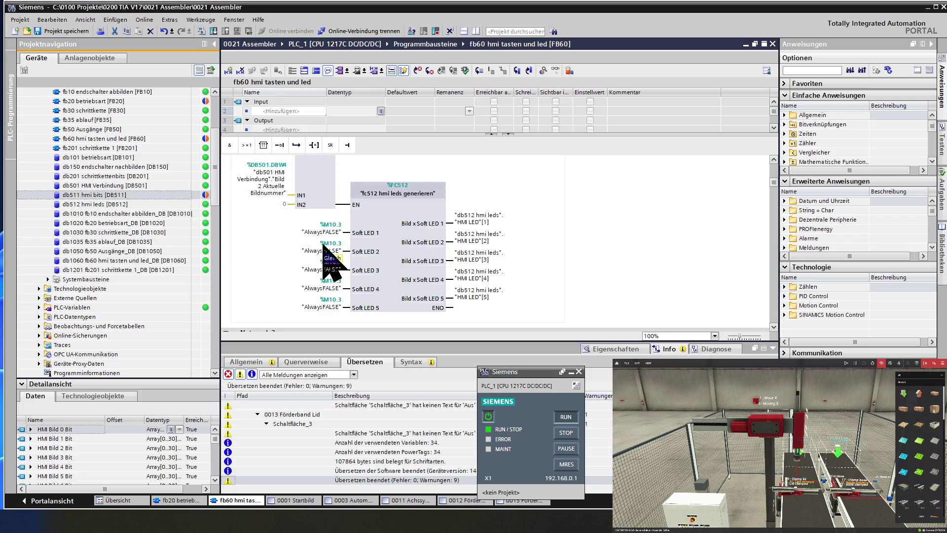
scroll(329, 261, down, 4)
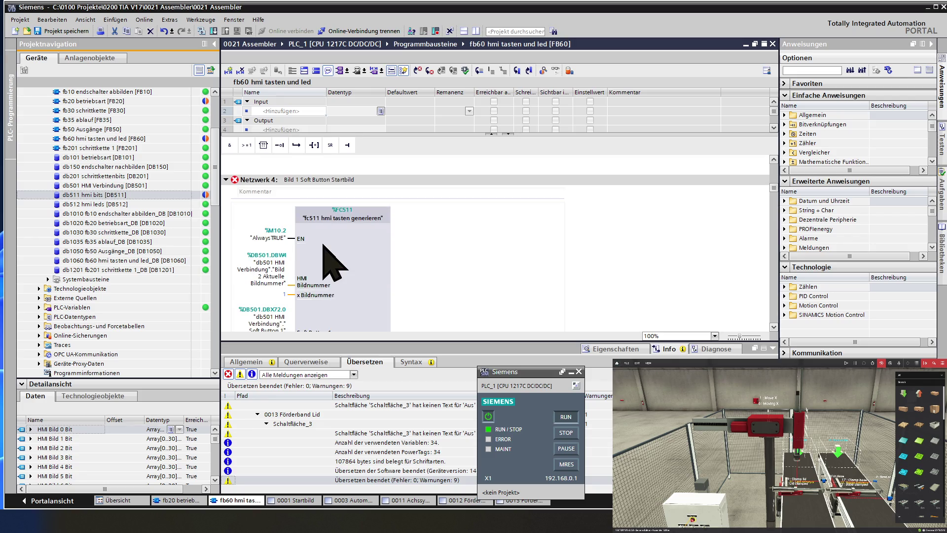
scroll(367, 266, down, 1)
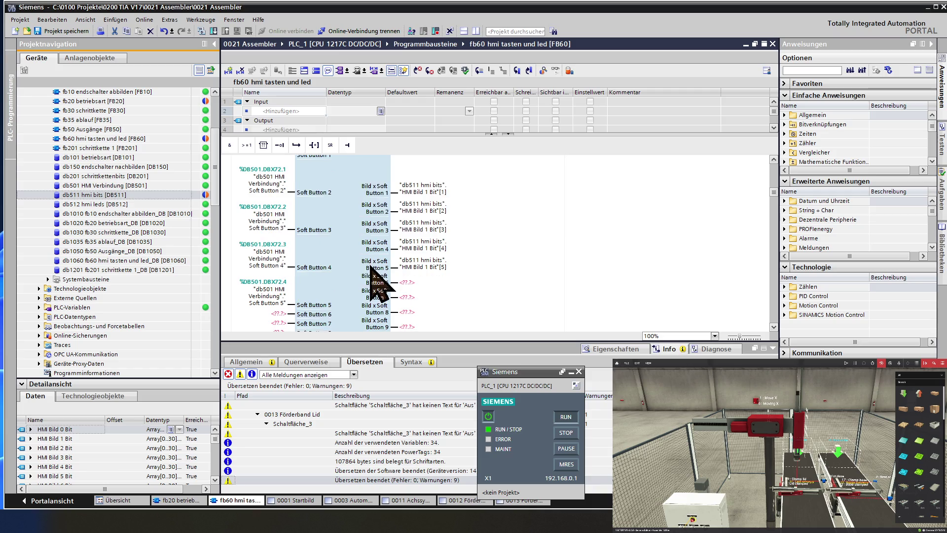
click(411, 282)
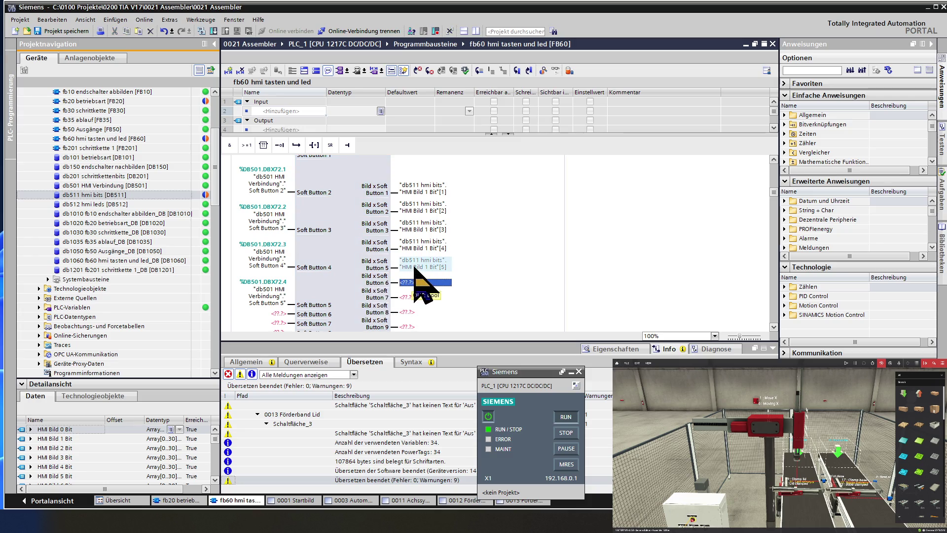
key(Up)
key(Down)
text("db511 hmi bits"."HMI Bild 1 Bit"[5])
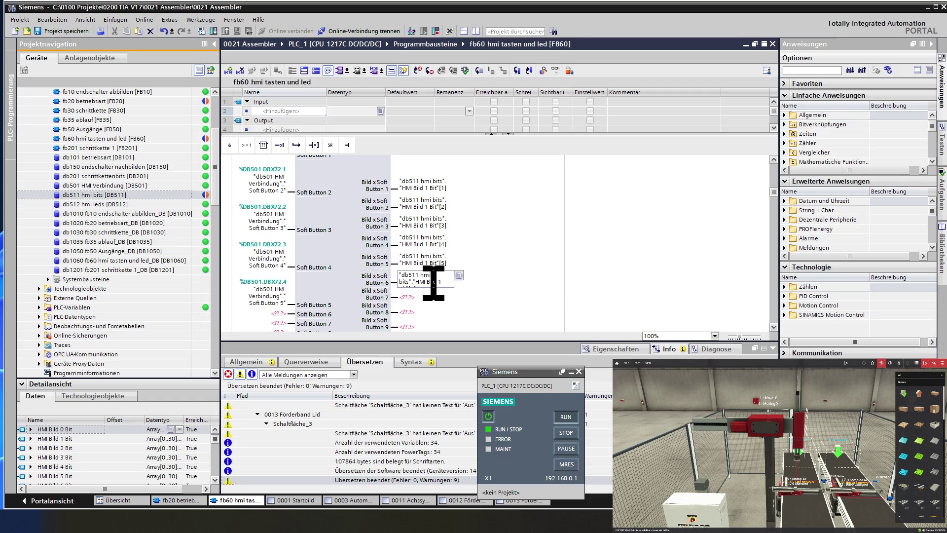
key(End)
key(BackSpace)
key(BackSpace)
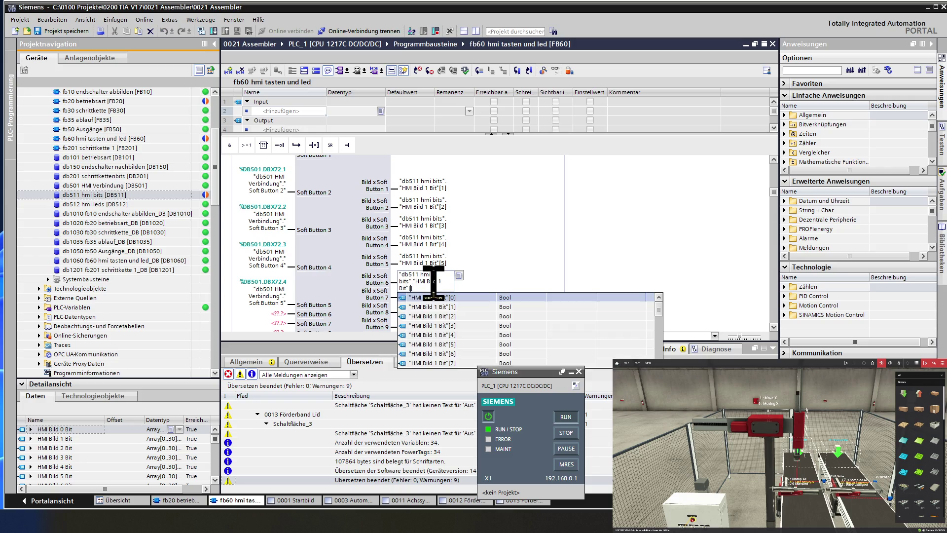
text(6)
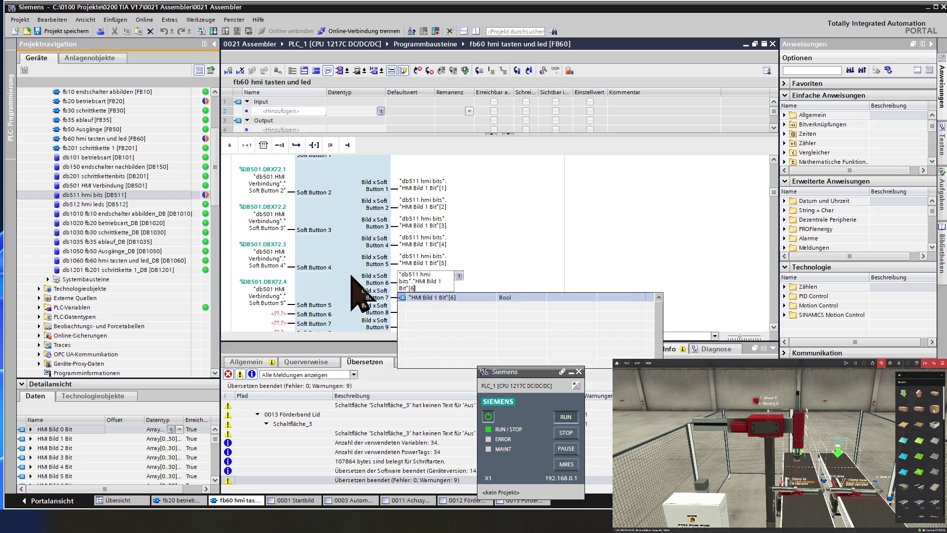
key(Return)
click(406, 297)
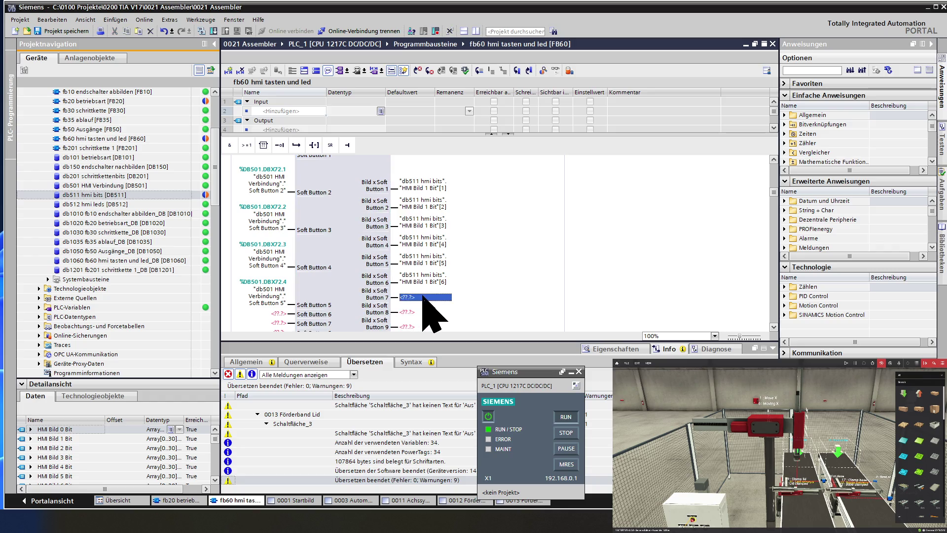
text("db511 hmi bits"."HMI Bild 1 Bit"[5])
click(432, 296)
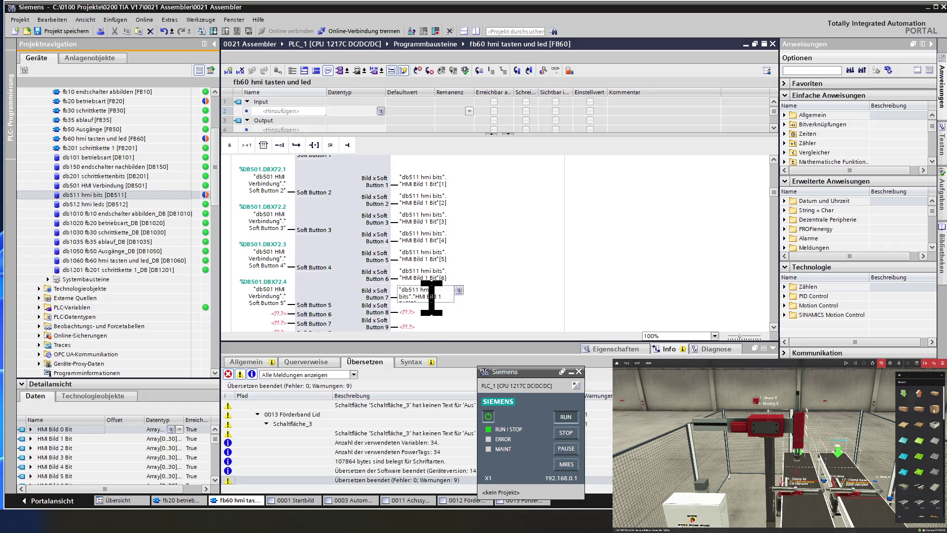
key(End)
key(BackSpace)
text(7)
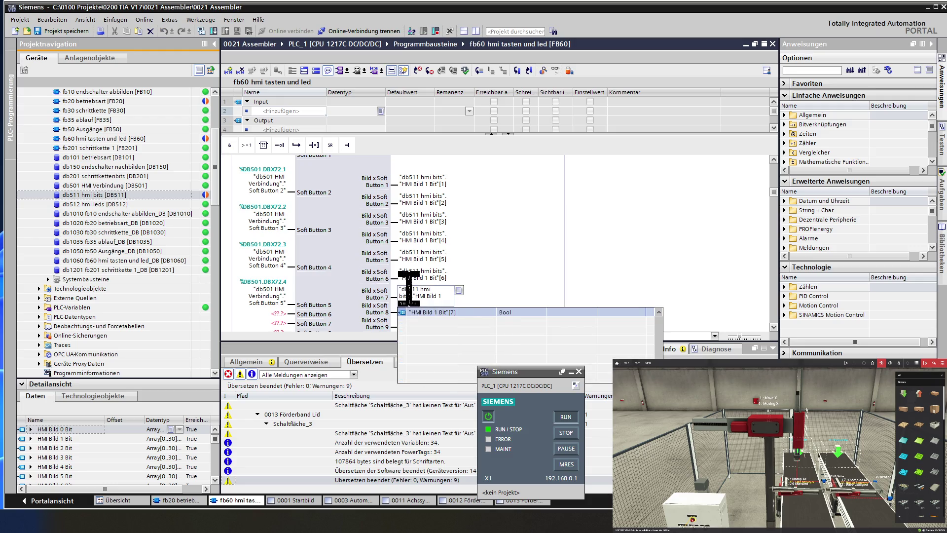
Step: Set the Button 8, 9 and 10 outputs to "HMI Bild 1 Bit"[8], [9] and [10]
click(414, 312)
text("db511 hmi bits"."HMI Bild 1 Bit"[5])
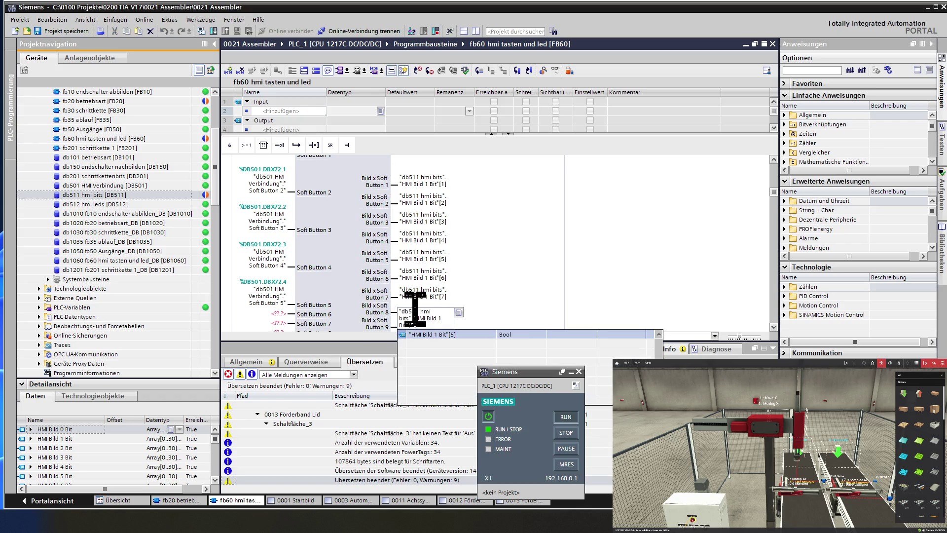
key(BackSpace)
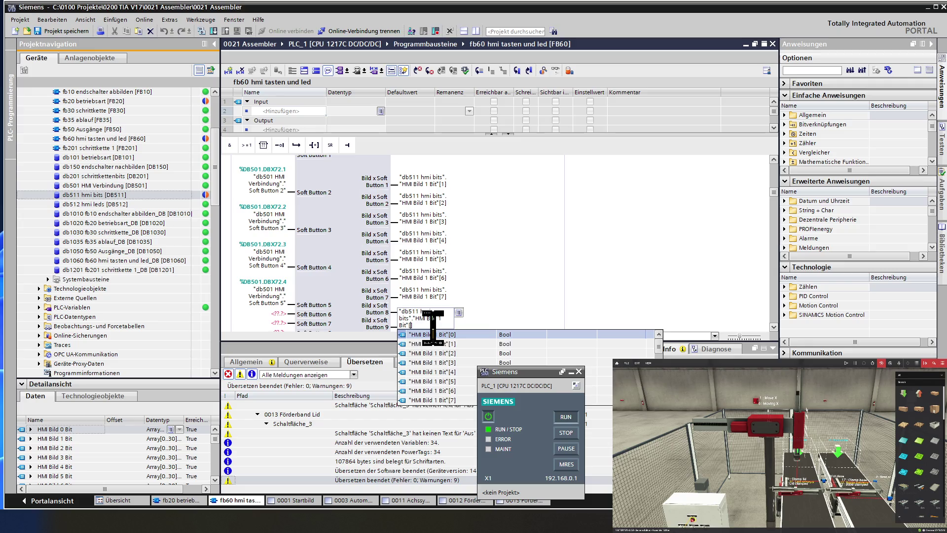
text(8)
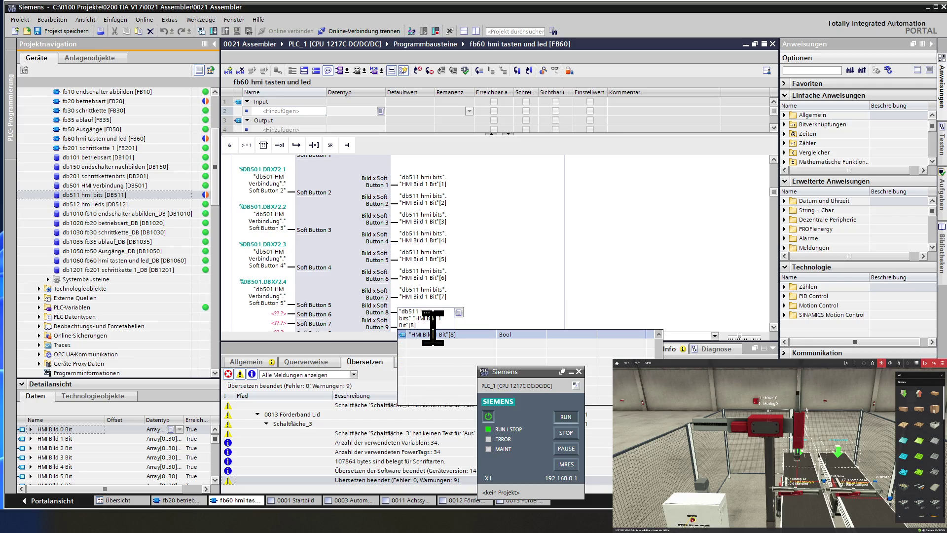
key(Return)
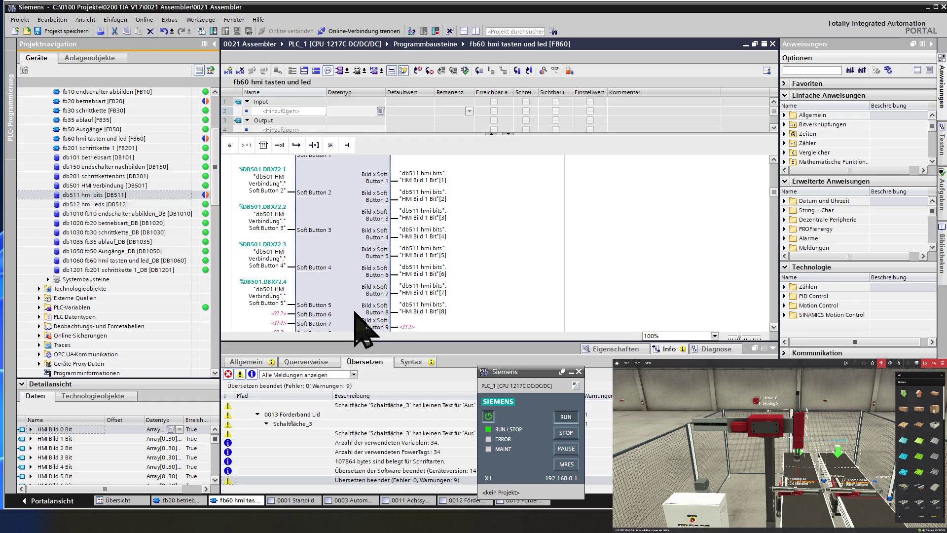
click(424, 326)
text("db511 hmi bits"."HMI Bild 1 Bit"[5])
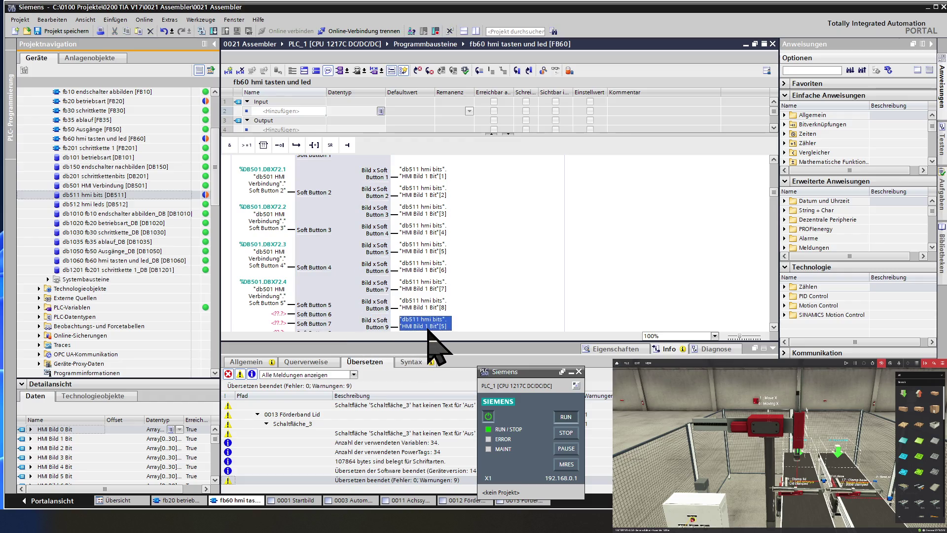
scroll(429, 331, down, 3)
click(433, 271)
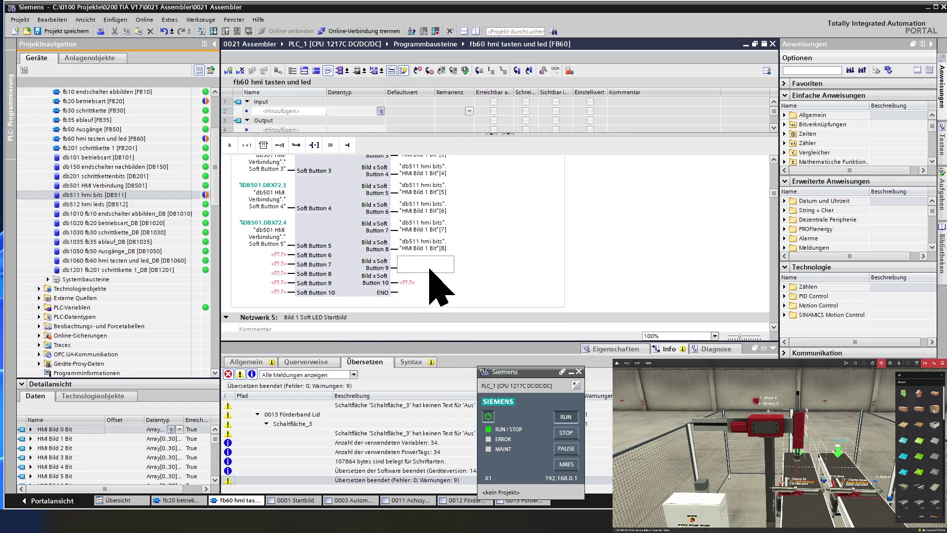
key(End)
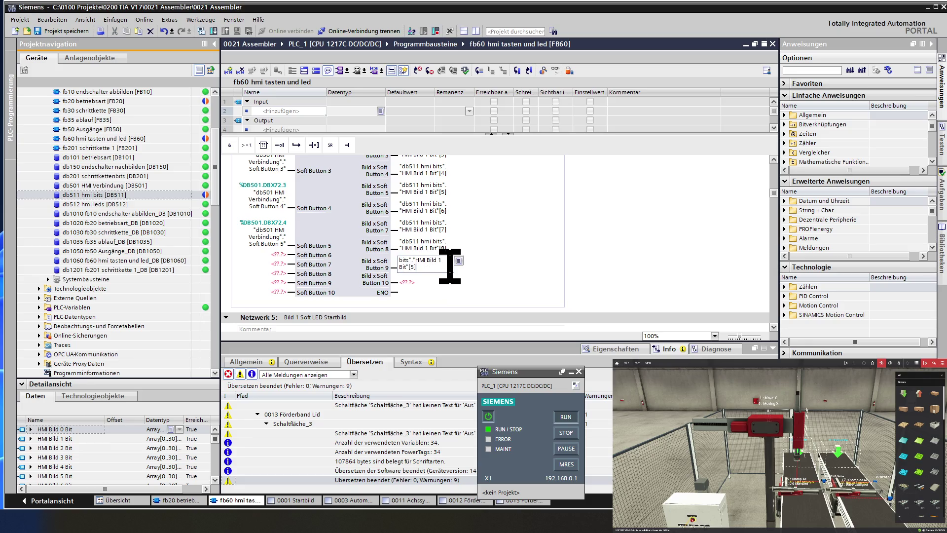
key(BackSpace)
key(BackSpace)
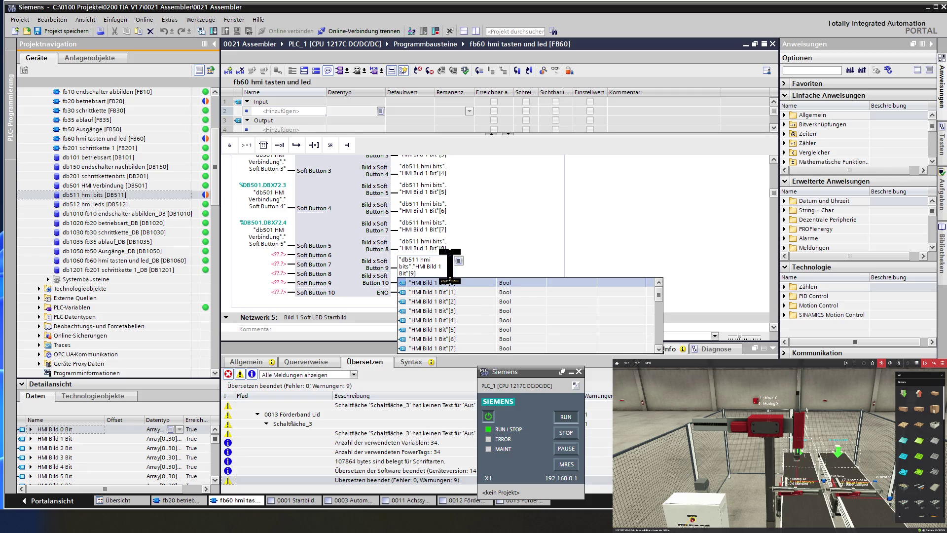
key(Return)
click(420, 283)
text("db511 hmi bits"."HMI Bild 1 Bit"[5])
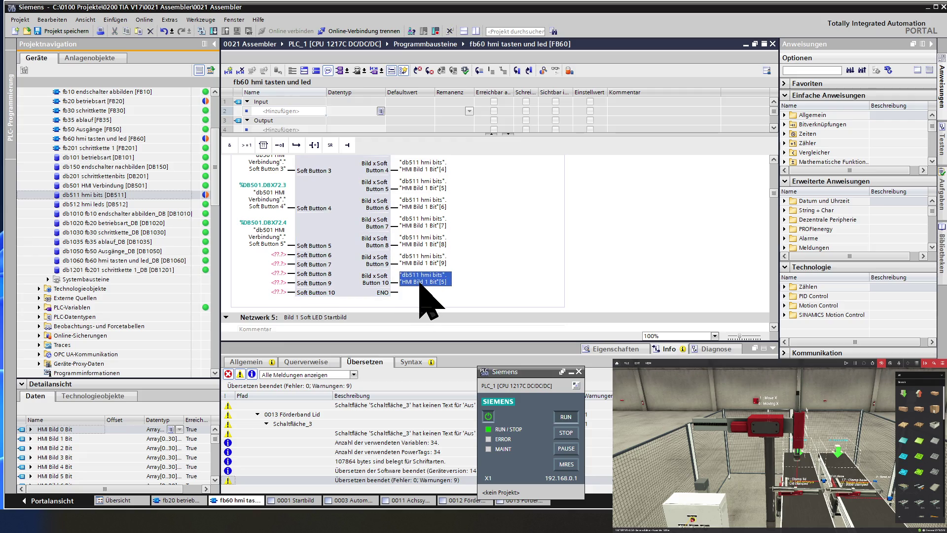
key(End)
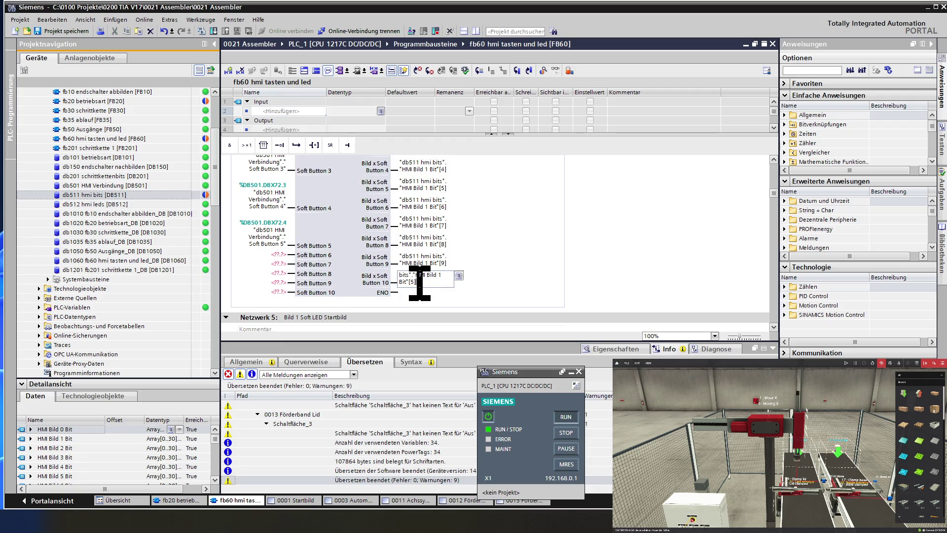
key(BackSpace)
key(BackSpace)
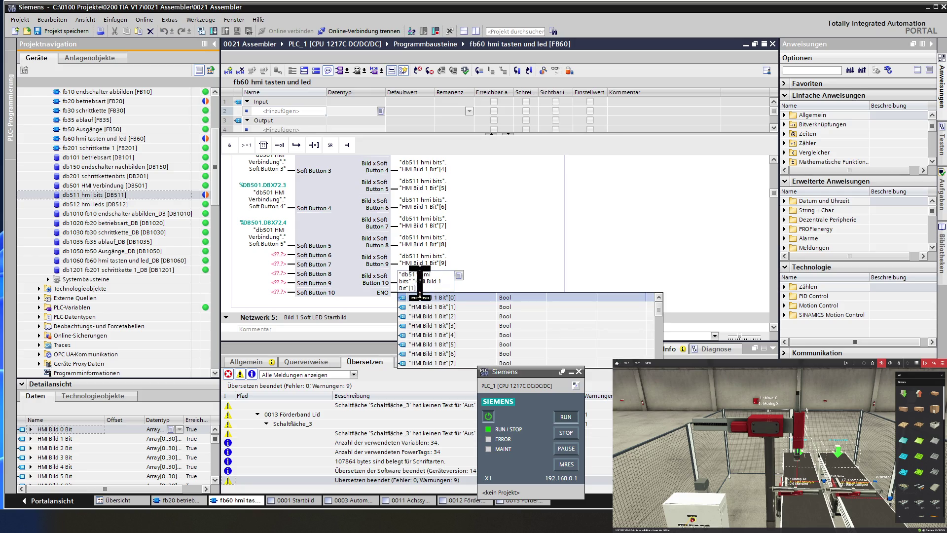
text(0)
click(346, 274)
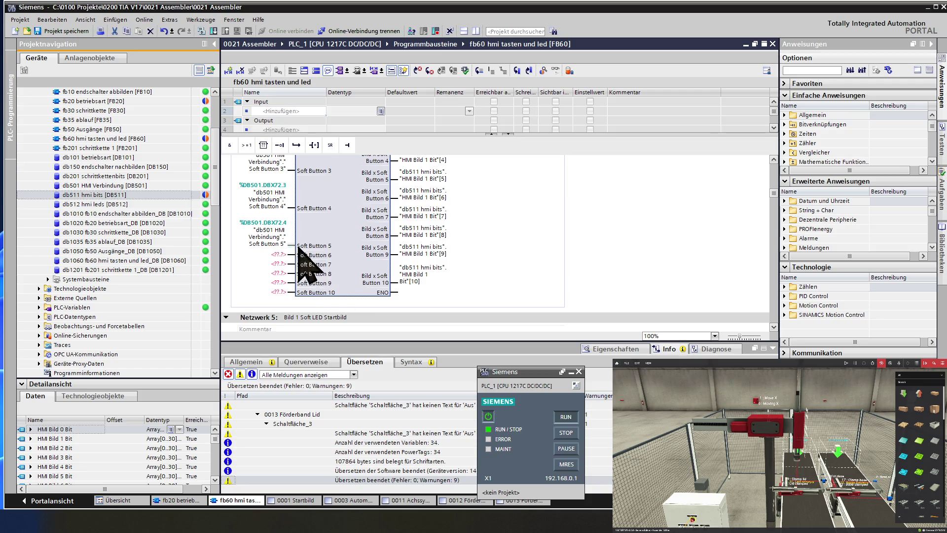
Step: Copy the Soft Button 5 input operand to inputs 6 and 7 as db501 Soft Button 6 and 7
click(265, 242)
click(275, 255)
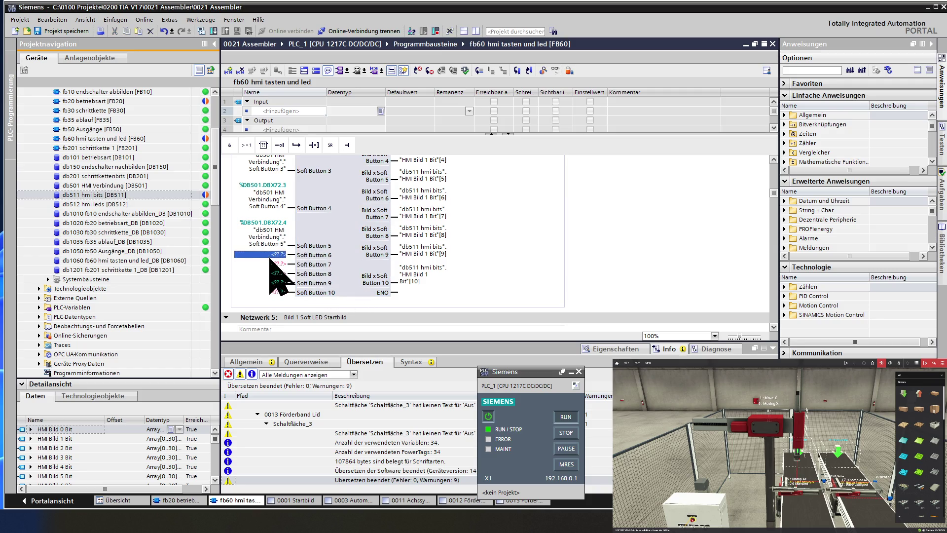
key(ctrl+v)
double_click(280, 279)
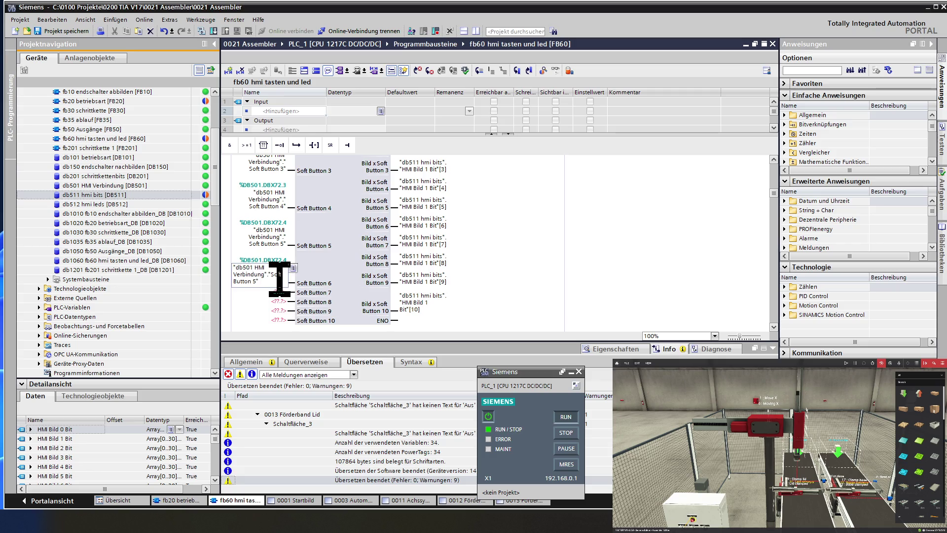
key(BackSpace)
text(6)
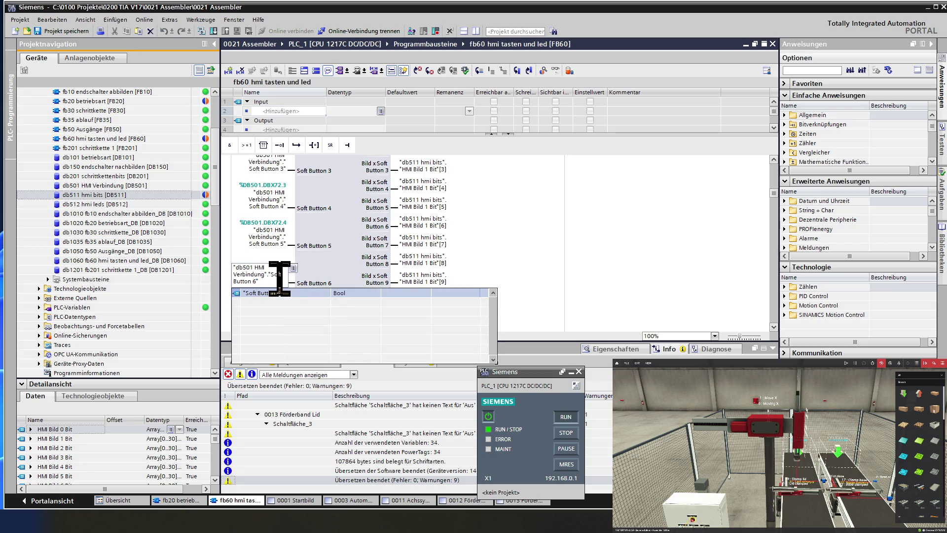
key(Return)
click(279, 293)
key(ctrl+v)
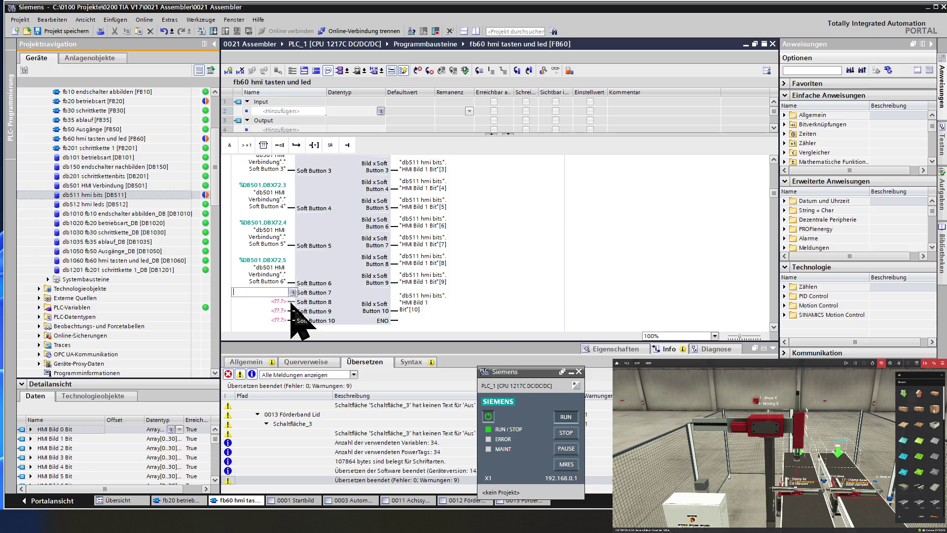
double_click(290, 302)
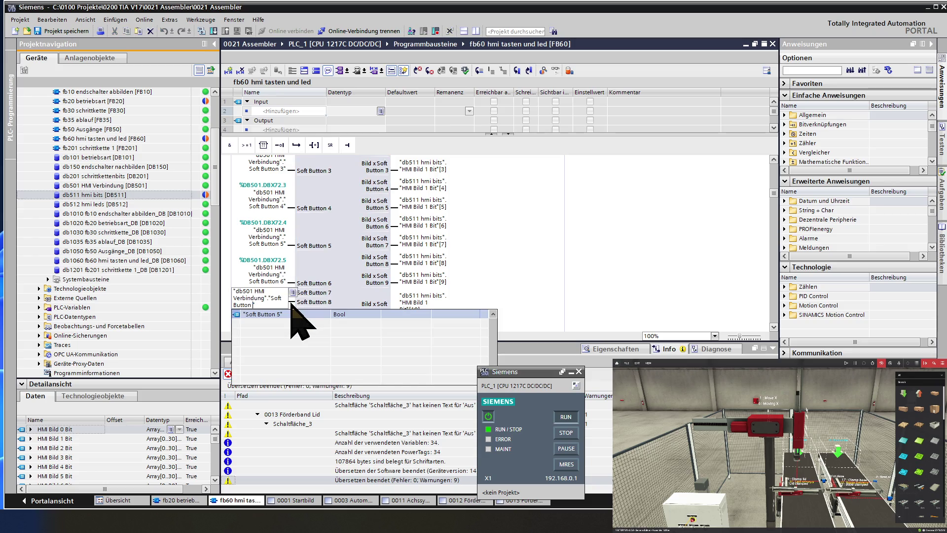
text(7)
key(Return)
Step: Assign db501 HMI Verbindung Soft Button 8, 9 and 10 to the Soft Button 8–10 inputs
click(268, 329)
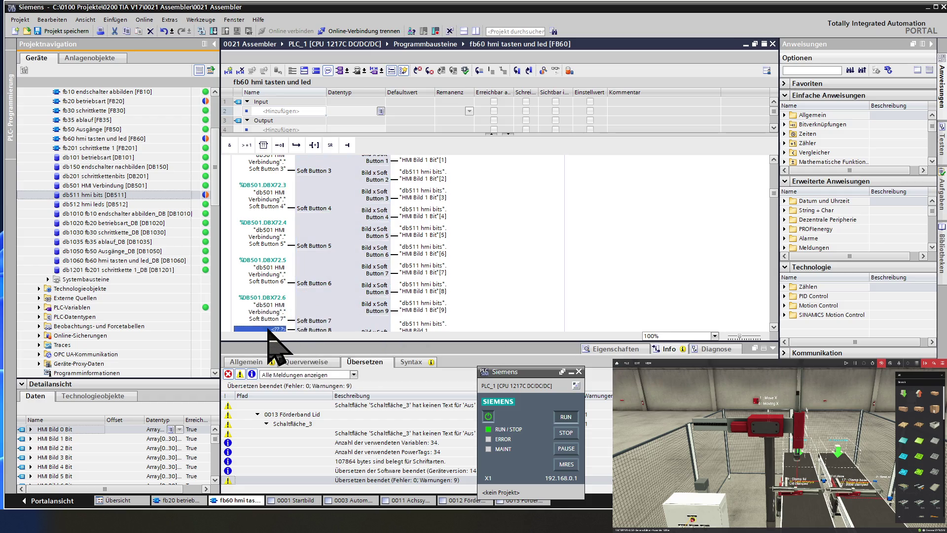
scroll(276, 316, down, 3)
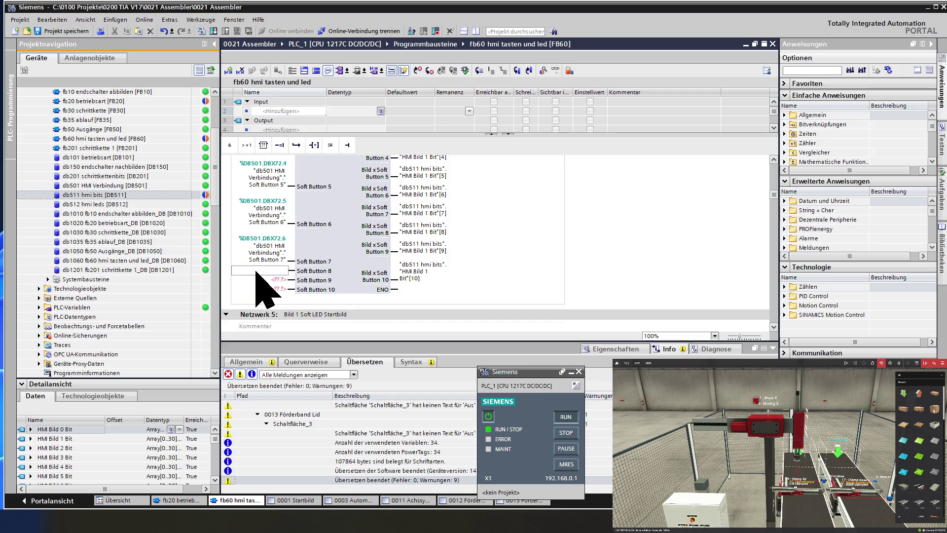
text("db501 HMI Verbindung"."Soft Button 5")
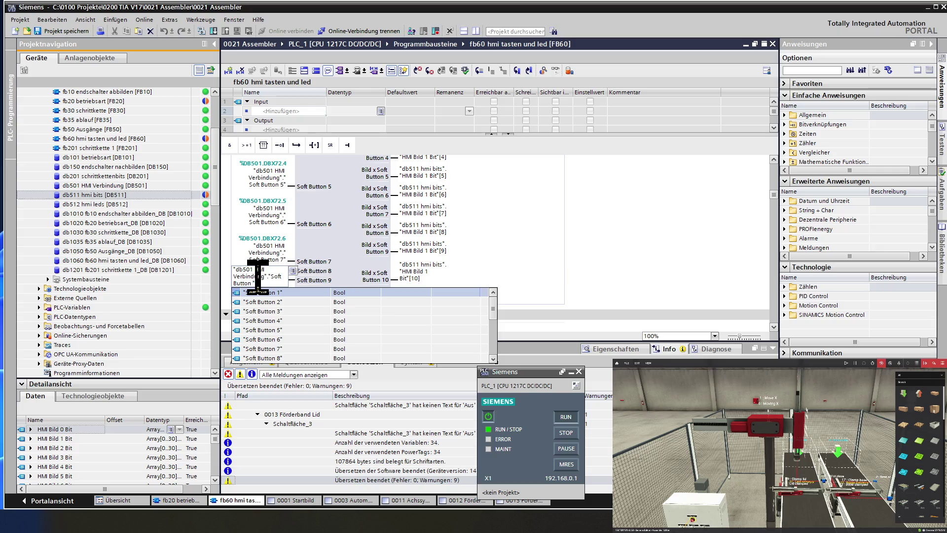
text(8)
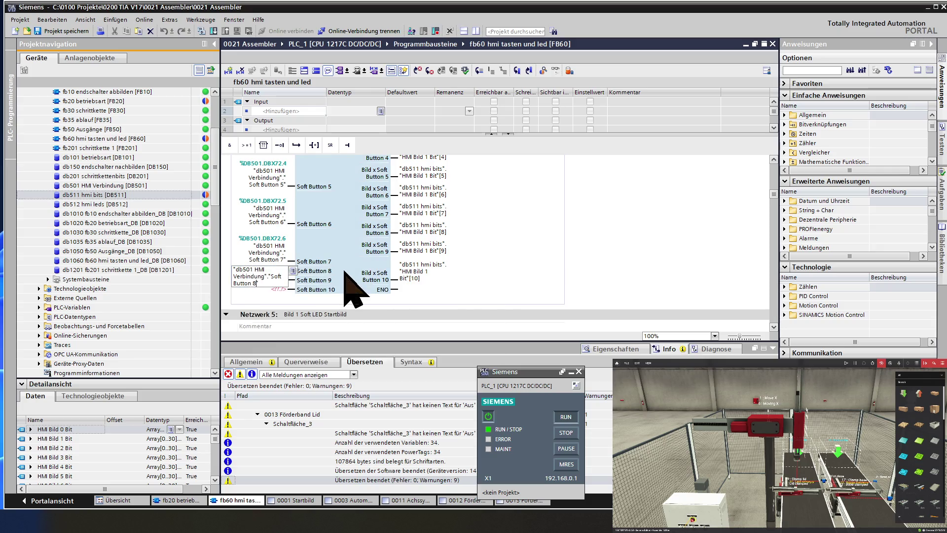
key(Return)
click(286, 310)
text("db501 HMI Verbindung"."Soft Button 5")
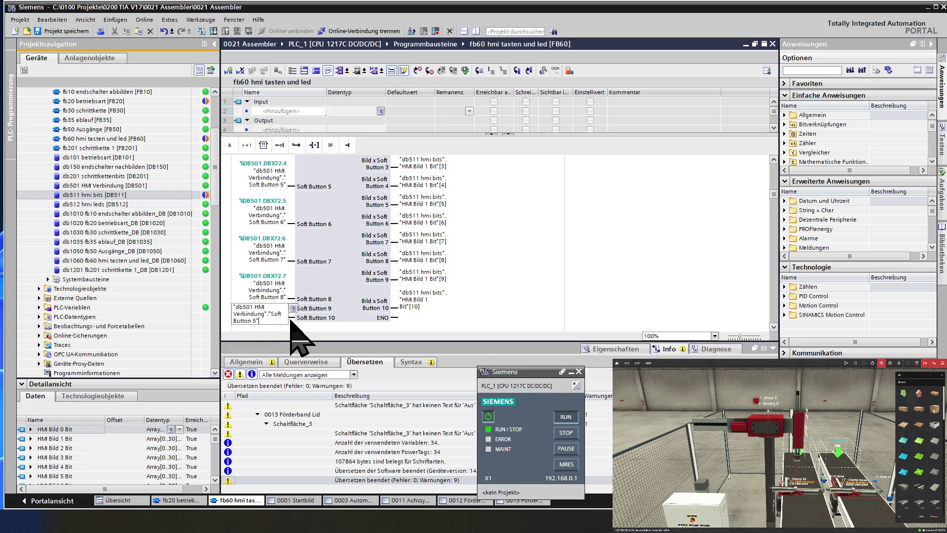
key(BackSpace)
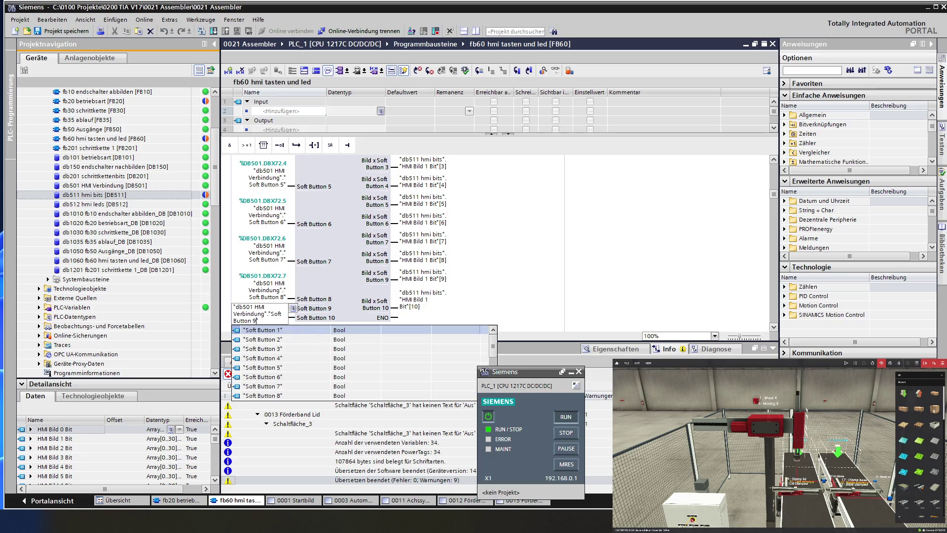
text(9)
key(Return)
scroll(336, 301, down, 2)
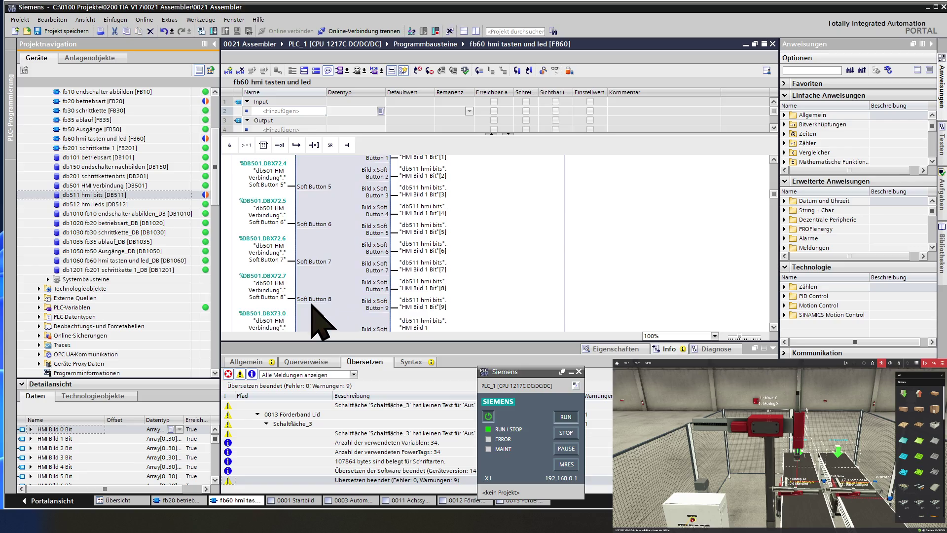
double_click(277, 286)
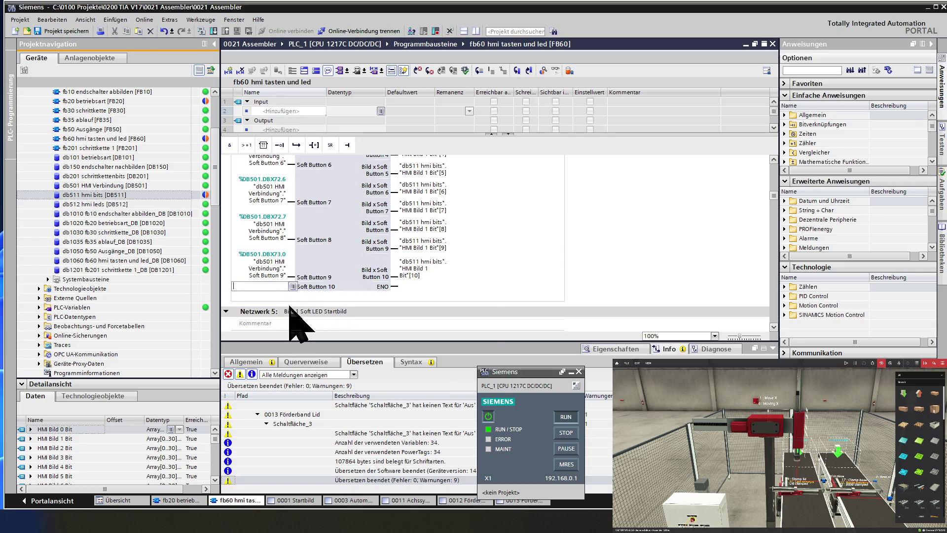
text("db501 HMI Verbindung"."Soft Button 5")
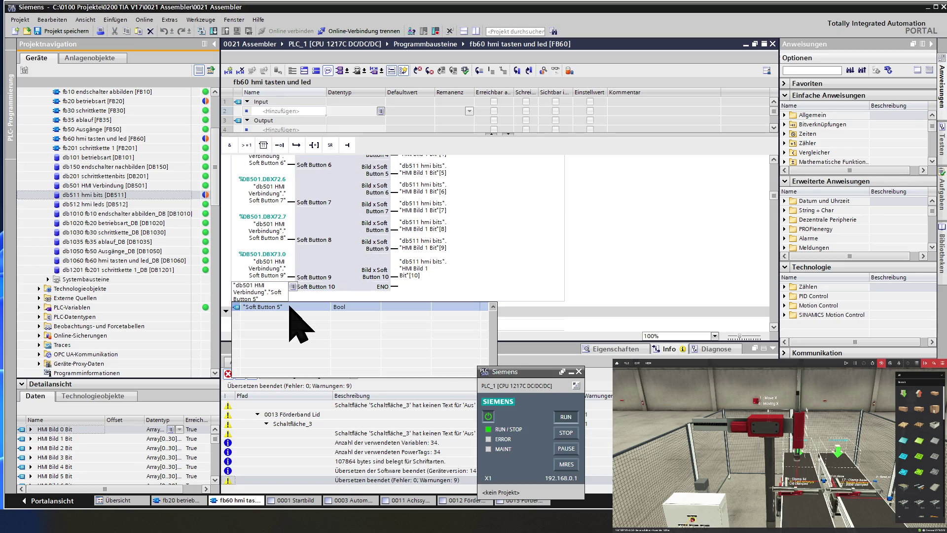
key(Left)
key(Left)
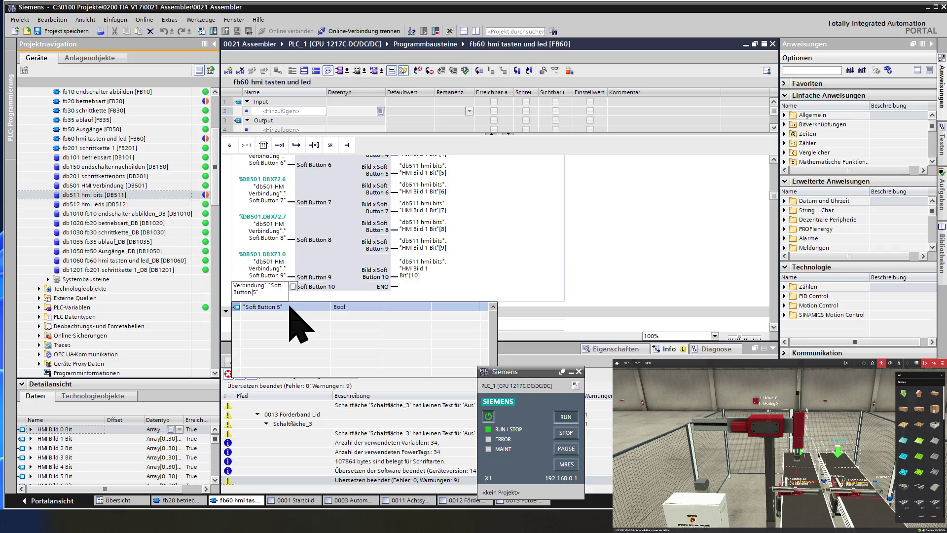
key(Delete)
text(10)
key(Return)
scroll(330, 276, down, 3)
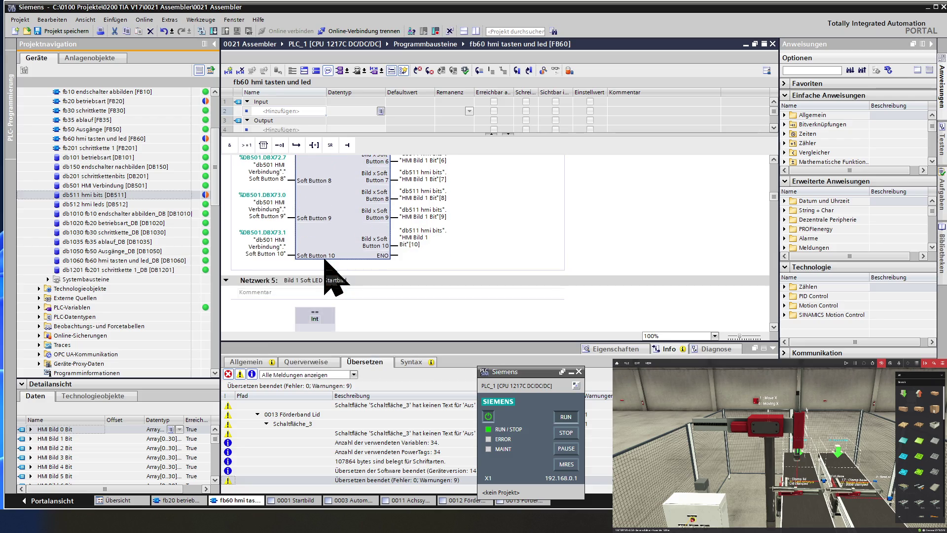
Step: Wire the Soft Button 6 input to the db501 HMI Verbindung Soft Button 6 tag
scroll(332, 277, down, 3)
scroll(330, 276, down, 6)
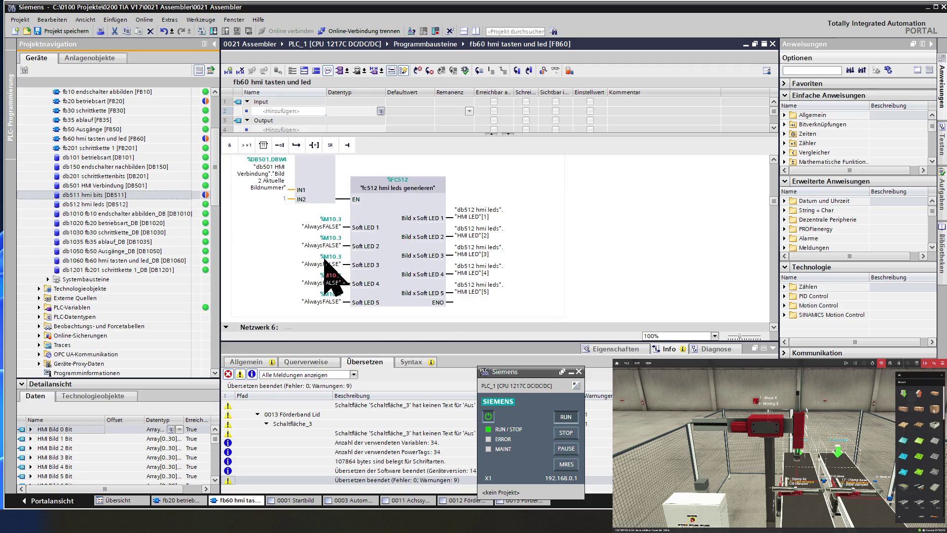
scroll(324, 260, down, 6)
scroll(324, 260, down, 3)
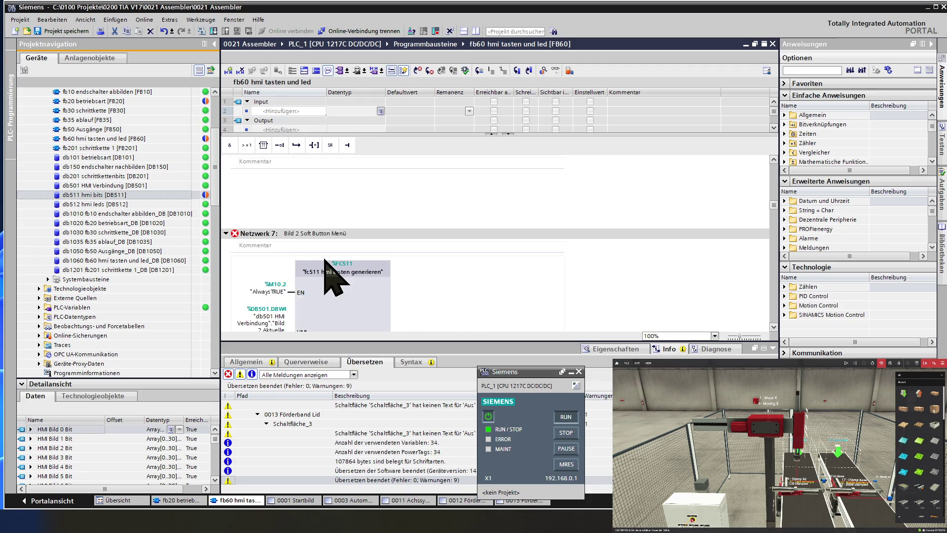
scroll(333, 279, down, 3)
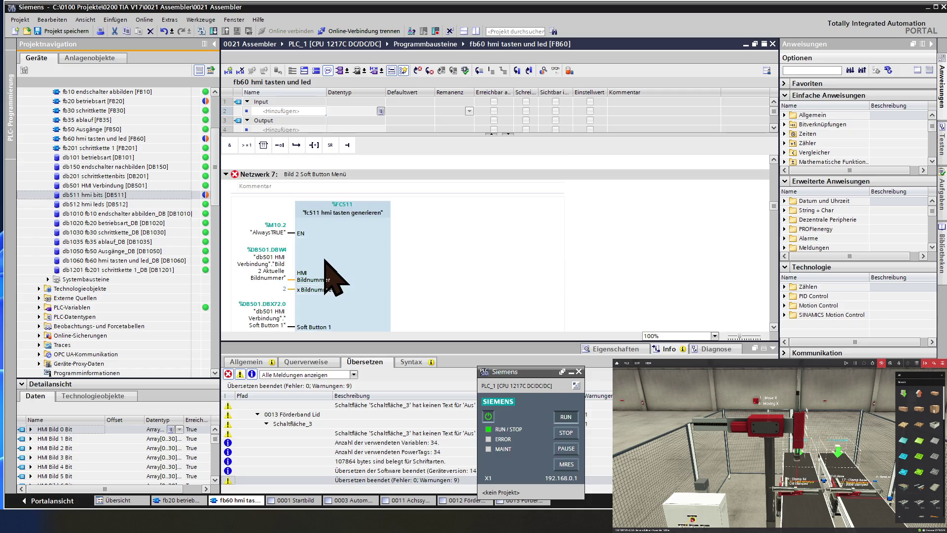
scroll(335, 278, down, 3)
scroll(335, 279, down, 3)
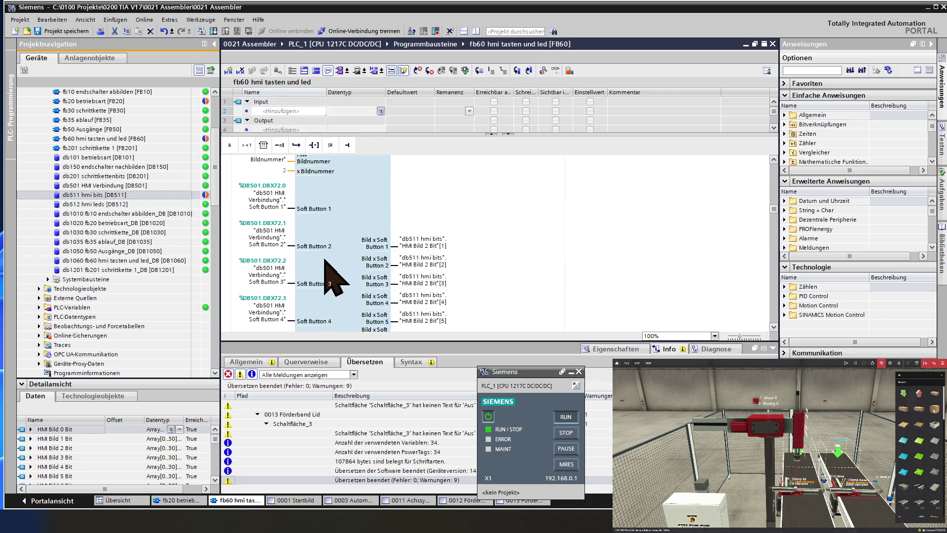
scroll(329, 279, down, 3)
scroll(326, 266, down, 3)
drag(274, 232, 275, 267)
double_click(274, 276)
key(ctrl+c)
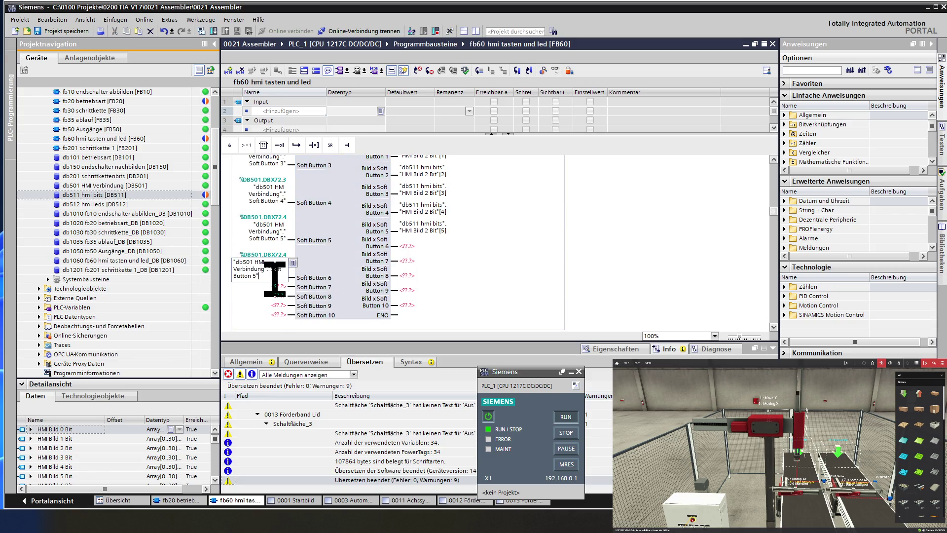
key(BackSpace)
key(BackSpace)
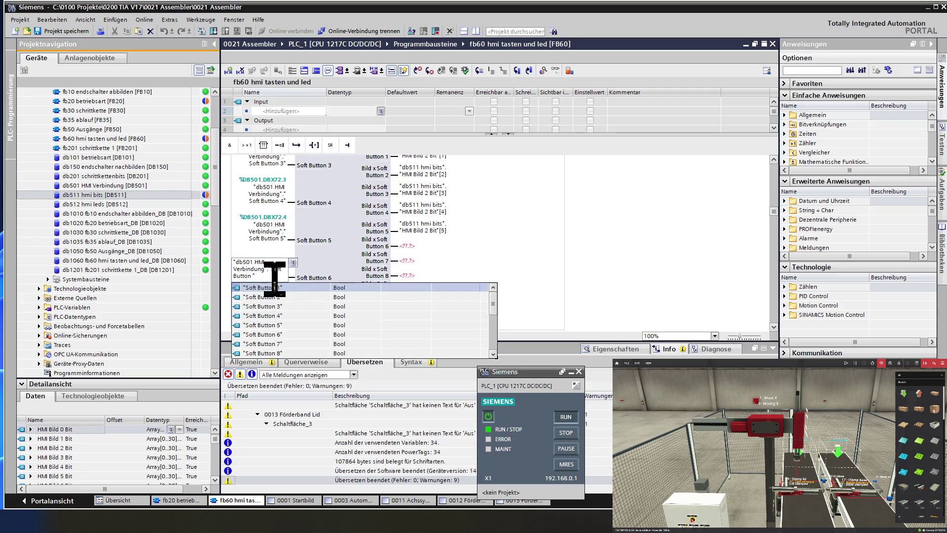
text(6)
key(Return)
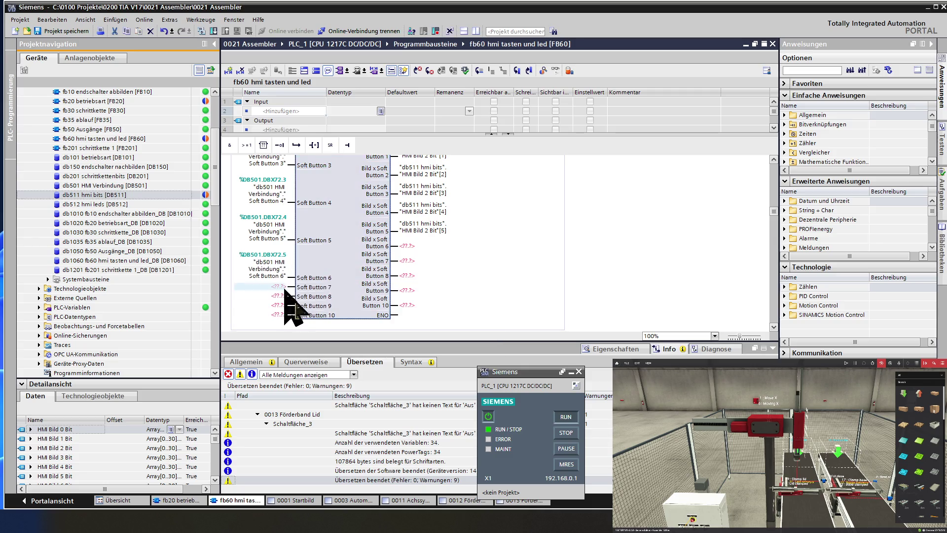
Step: Connect the Soft Button 7 and 8 inputs to the db501 Soft Button 7 and 8 tags
double_click(276, 287)
key(ctrl+v)
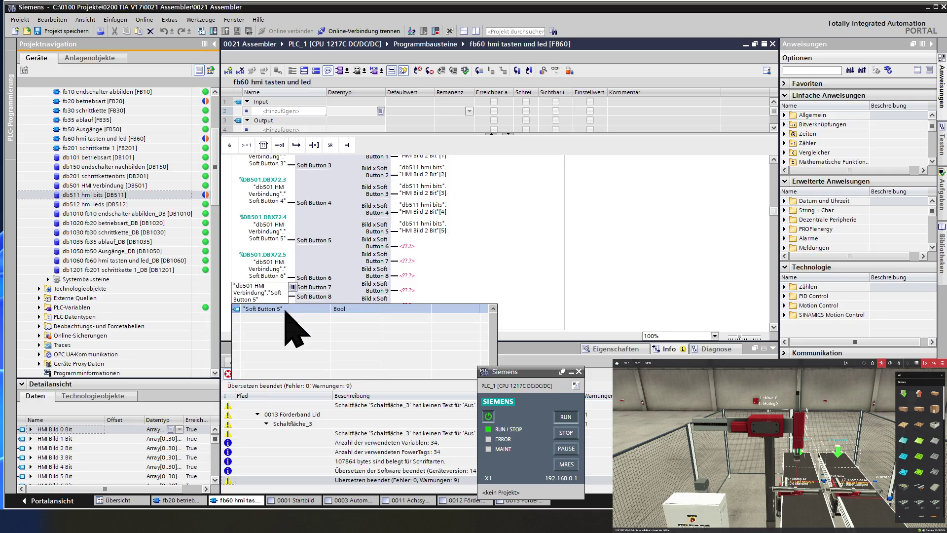
text(7)
key(Return)
scroll(288, 316, down, 3)
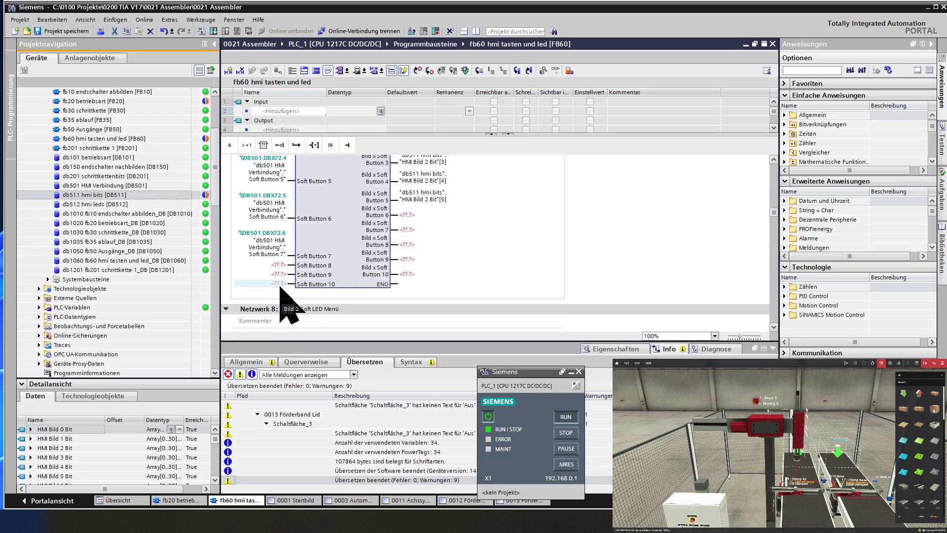
double_click(276, 265)
key(ctrl+v)
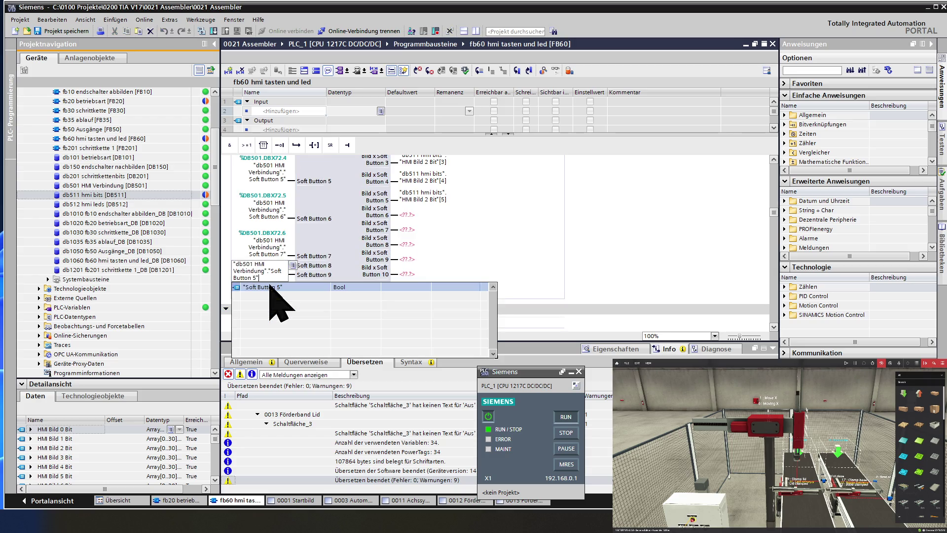
key(BackSpace)
text(8)
key(Return)
Step: Connect the Soft Button 9 and 10 inputs to the db501 Soft Button 9 and 10 tags
double_click(268, 303)
key(ctrl+v)
key(BackSpace)
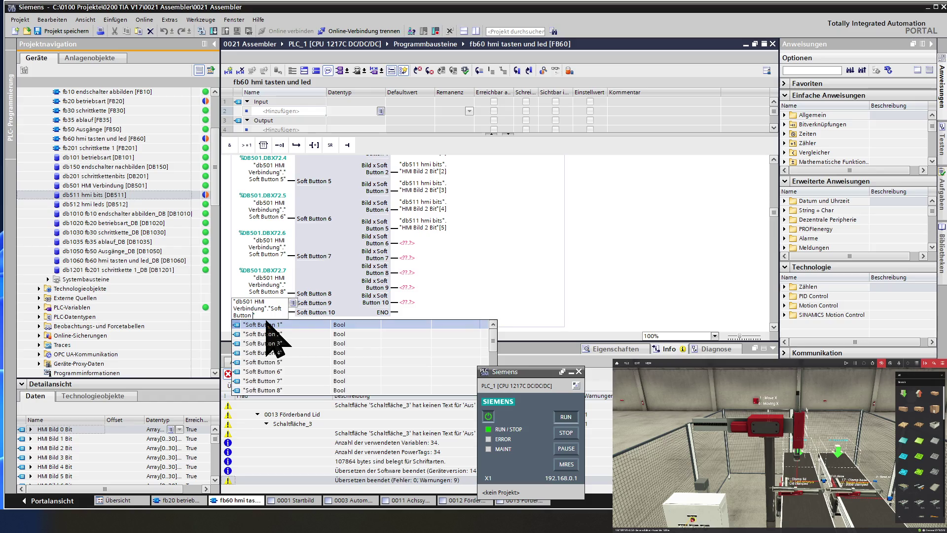
text(9")
key(Return)
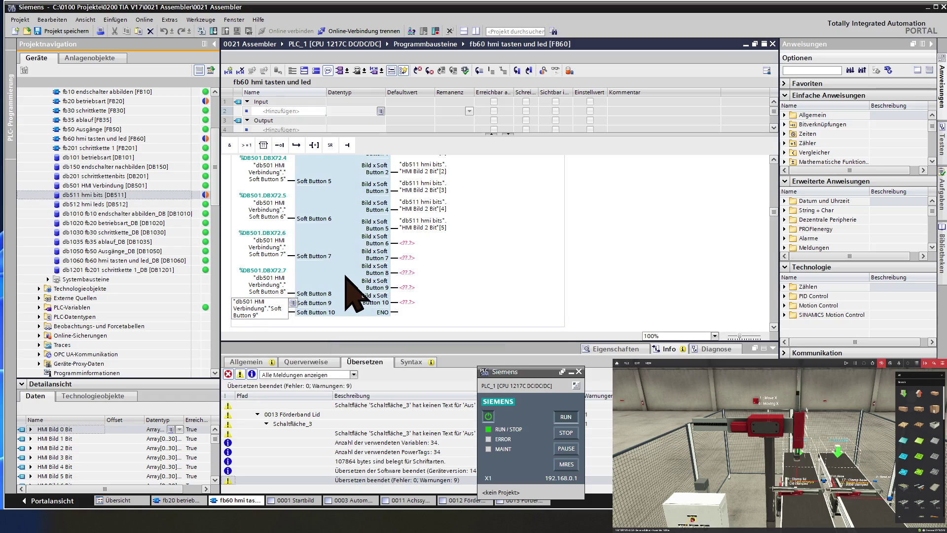
scroll(350, 289, down, 3)
click(276, 221)
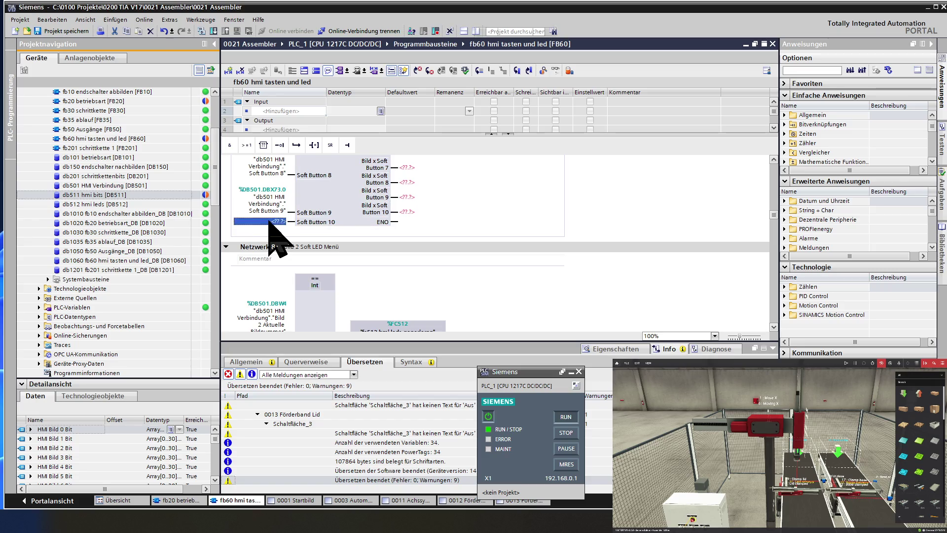
key(ctrl+v)
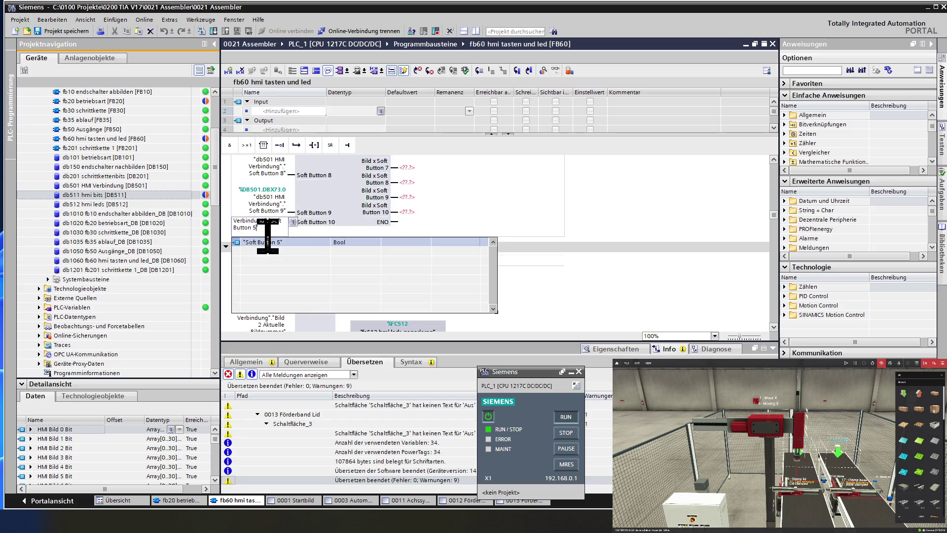
key(BackSpace)
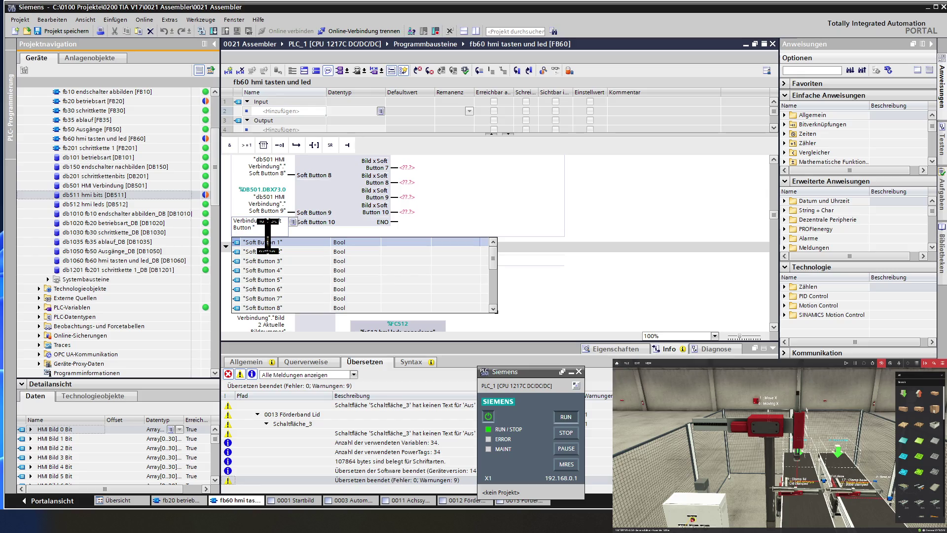
text(10)
click(314, 196)
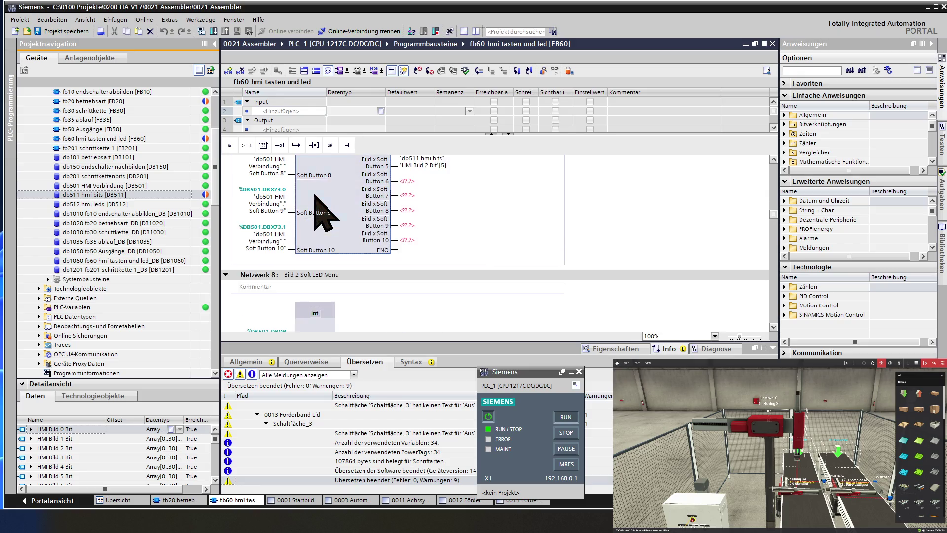
scroll(316, 197, down, 3)
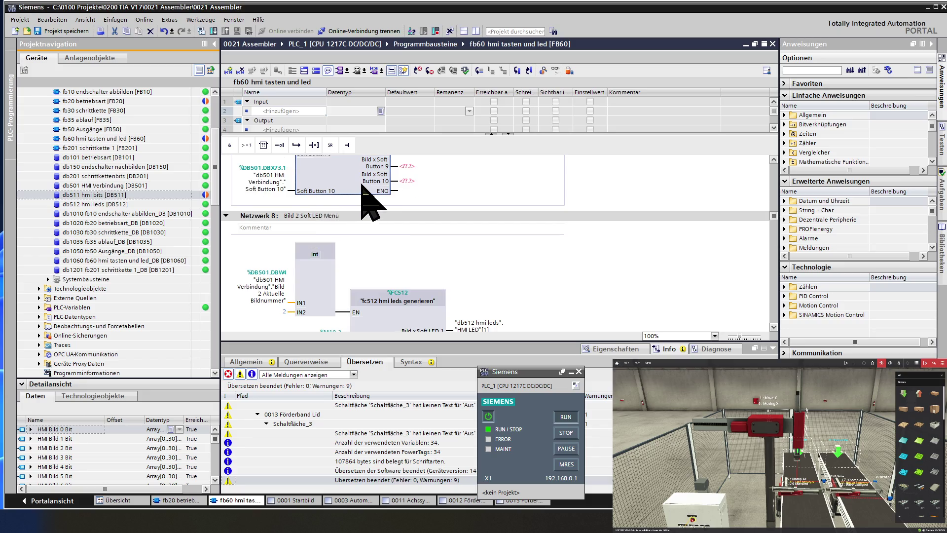
Step: Write the Button 6 and 7 outputs to "HMI Bild 2 Bit"[6] and [7]
scroll(377, 198, up, 3)
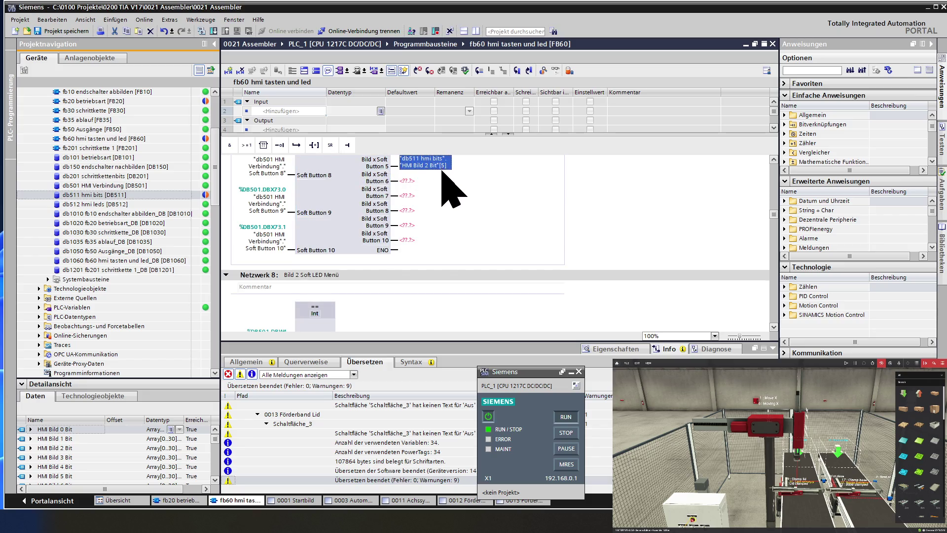
click(414, 181)
text("db511 hmi bits"."HMI Bild 2 Bit"[5])
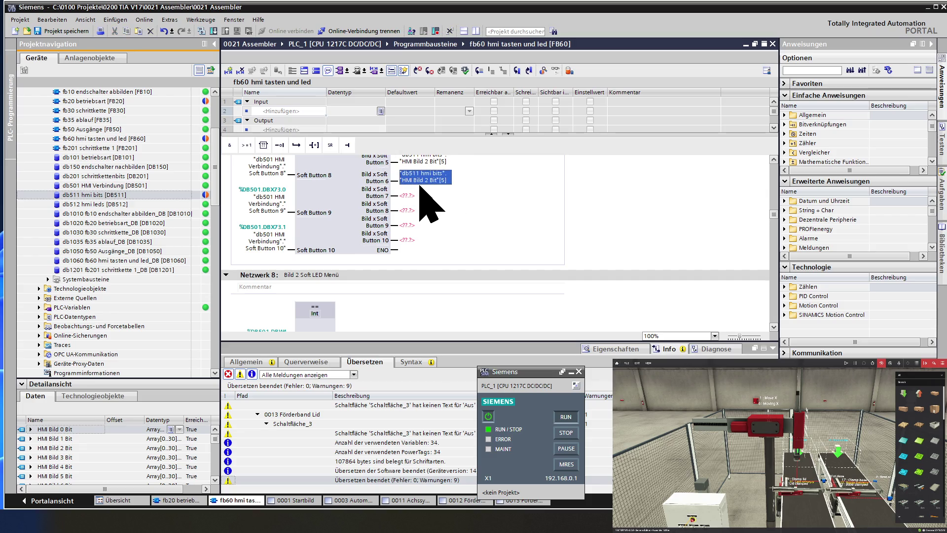
key(BackSpace)
text(6)
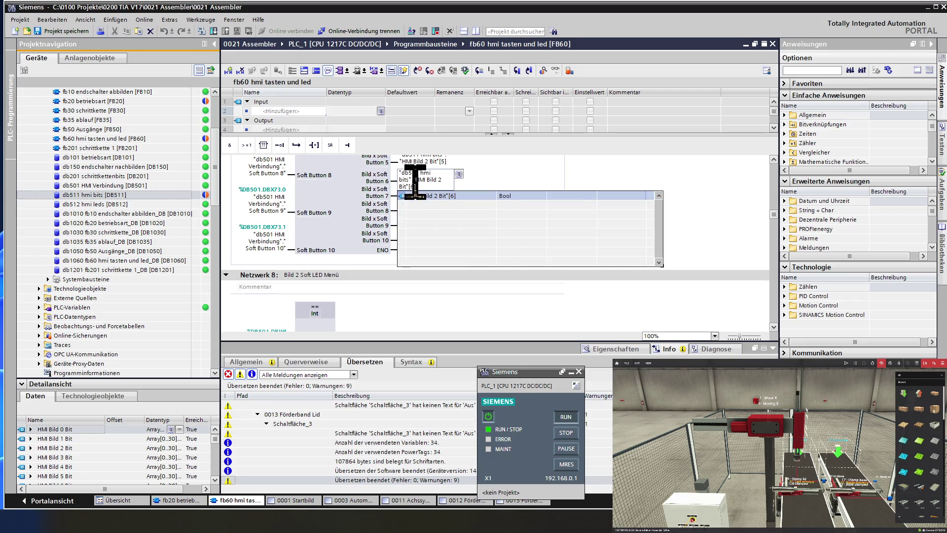
key(Return)
text("db511 hmi bits"."HMI Bild 2 Bit"[5])
key(BackSpace)
text(7)
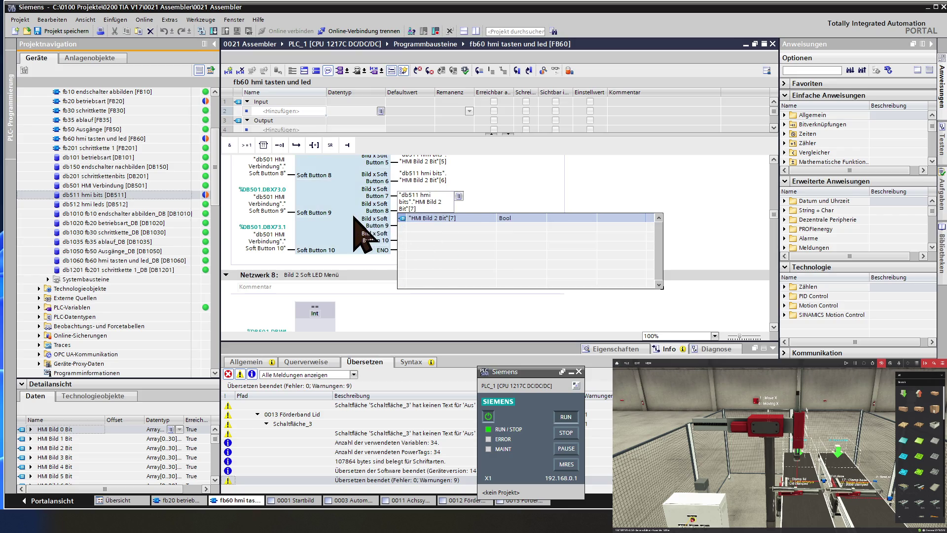
key(Return)
Step: Write the Button 8, 9 and 10 outputs to "HMI Bild 2 Bit"[8], [9] and [10]
click(423, 210)
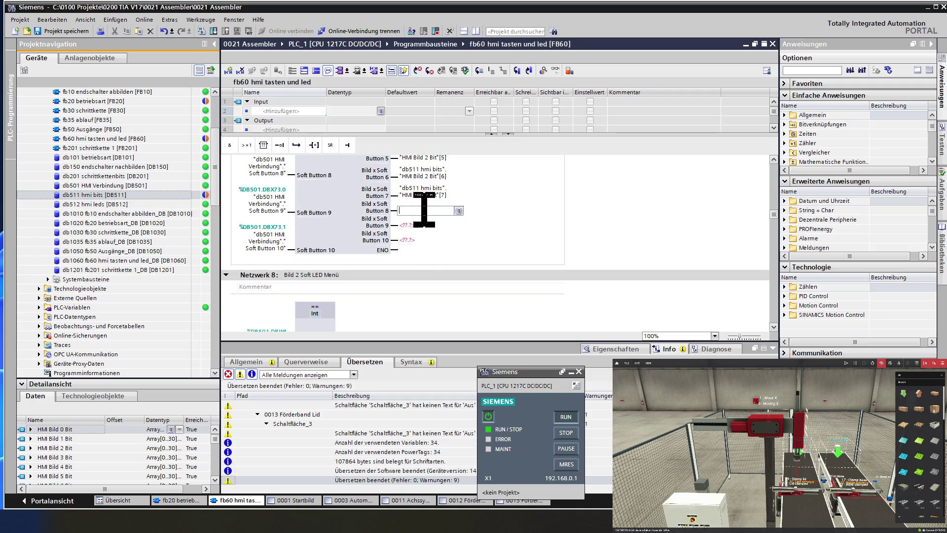
text("db511 hmi bits"."HMI Bild 2 Bit"[5])
key(BackSpace)
text(8)
key(Return)
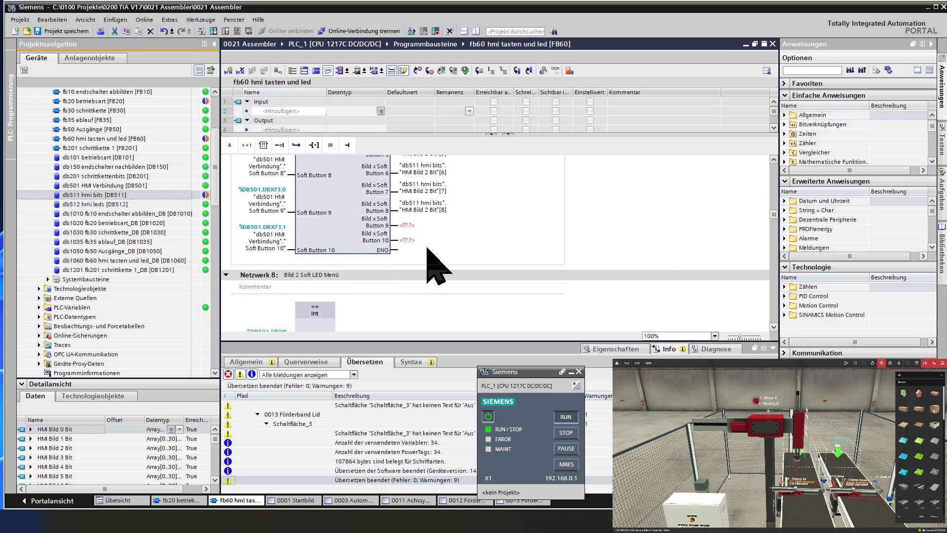
click(425, 224)
text("db511 hmi bits"."HMI Bild 2 Bit"[5])
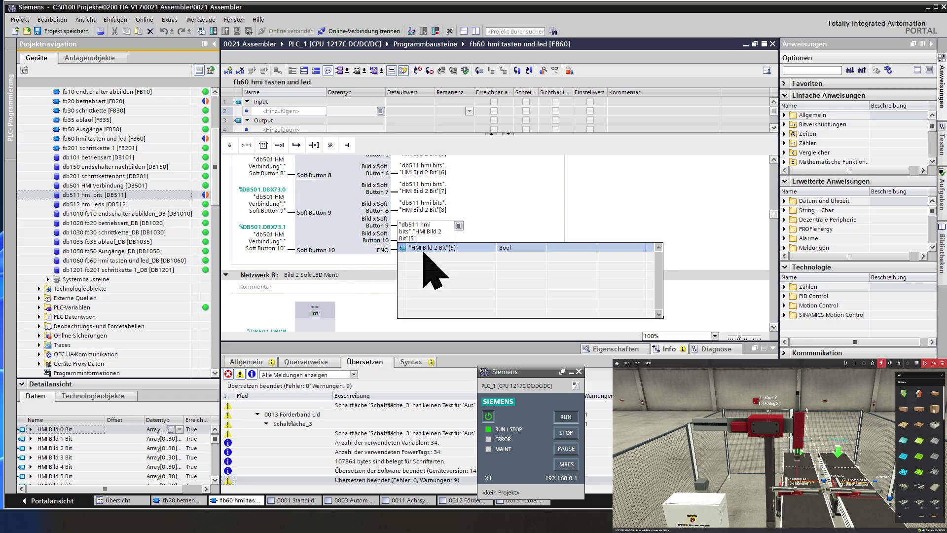
key(BackSpace)
text(9)
key(Return)
key(ctrl+v)
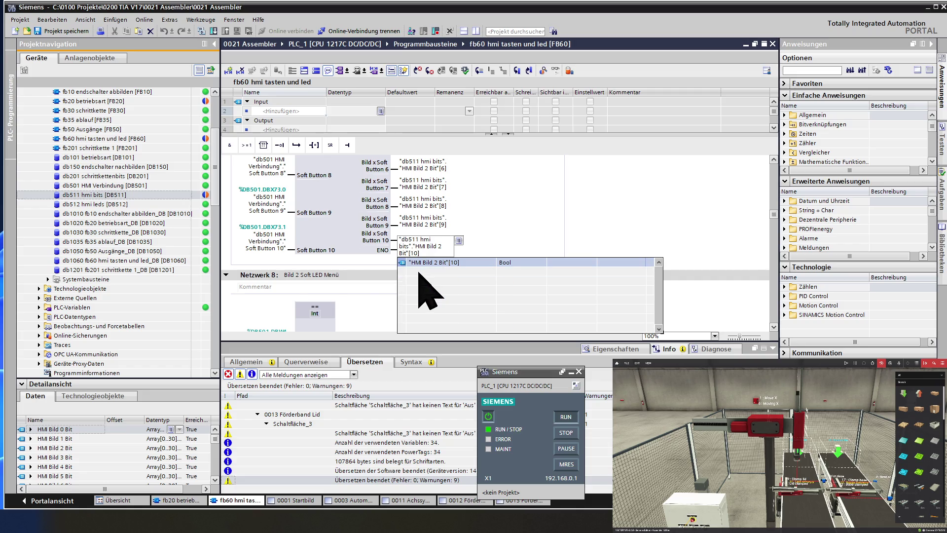
key(Return)
scroll(340, 241, down, 3)
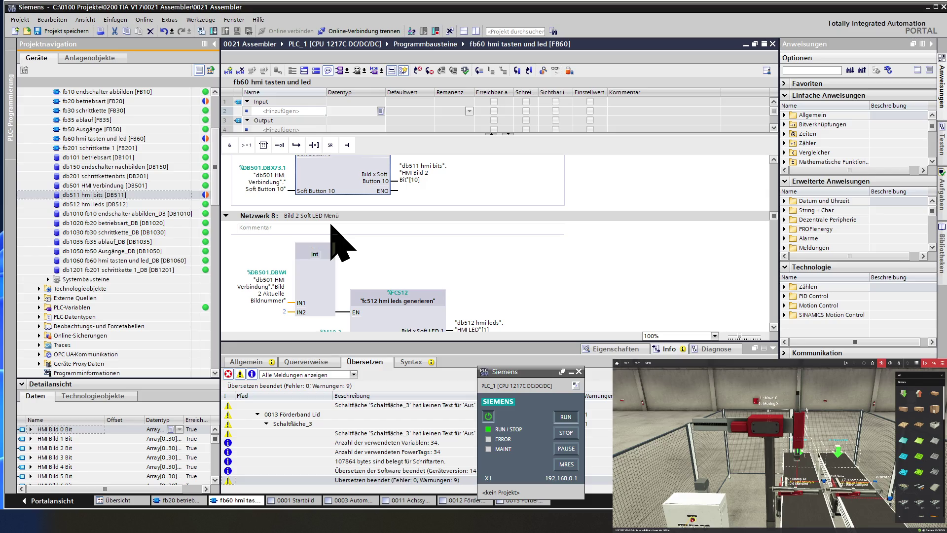
Step: Copy the Soft Button 5 operand in Network 10 and wire it to the Soft Button 6 input
scroll(340, 242, down, 3)
scroll(340, 242, down, 3)
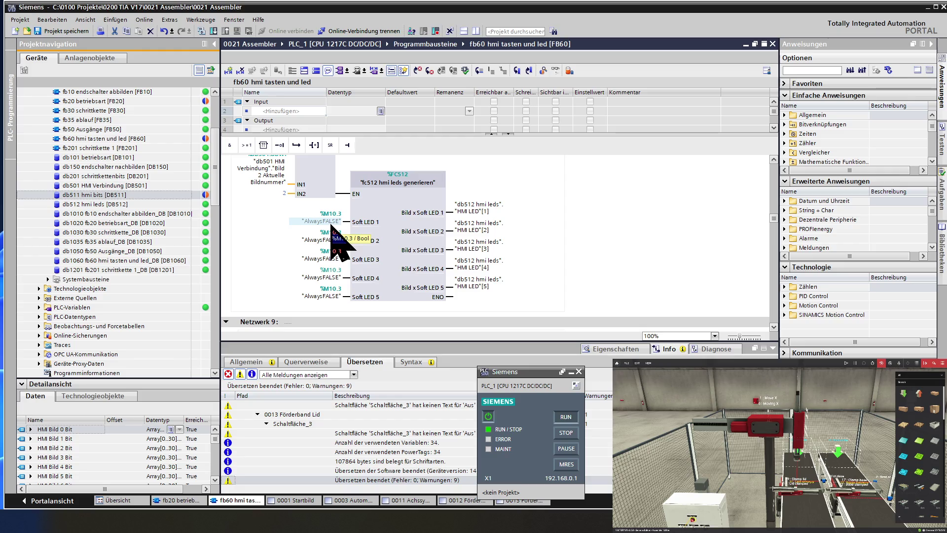
scroll(340, 242, down, 6)
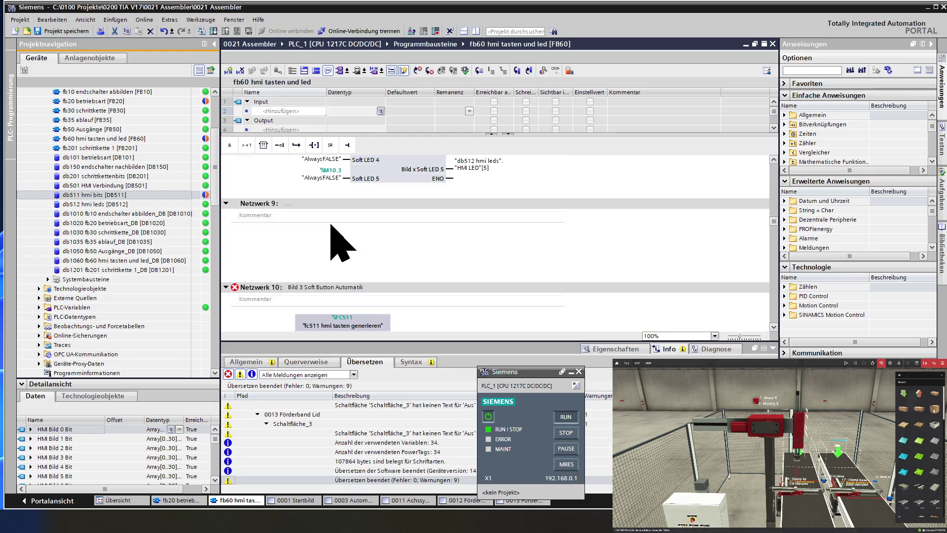
scroll(340, 241, down, 3)
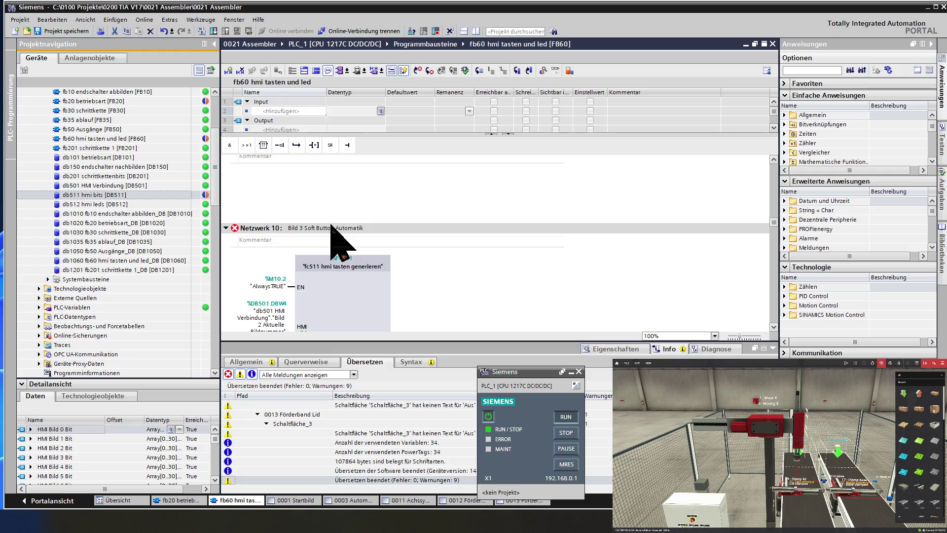
scroll(340, 242, down, 3)
scroll(340, 242, down, 3)
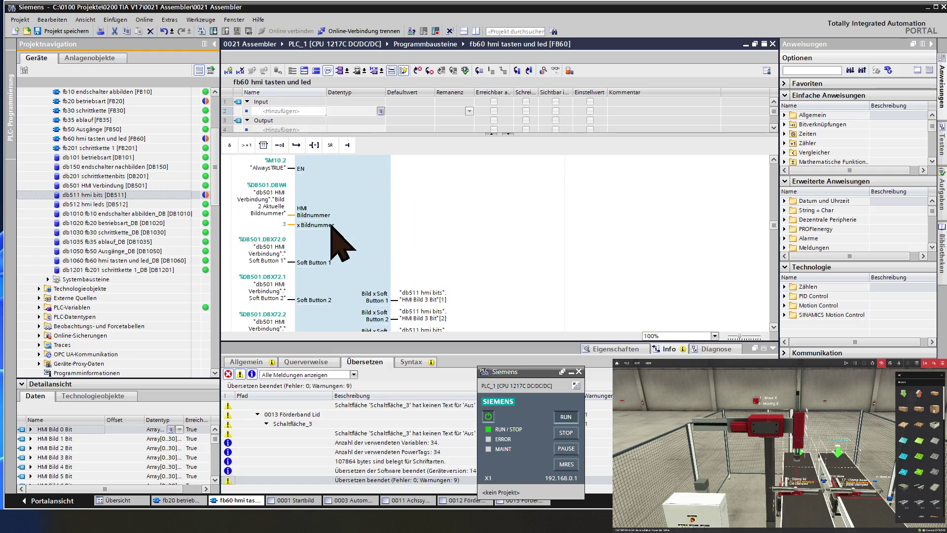
scroll(332, 226, down, 12)
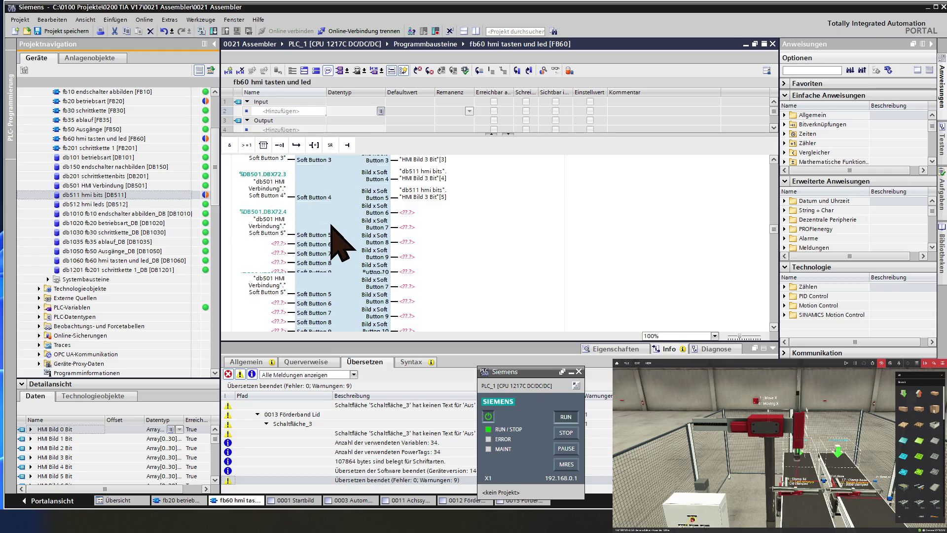
drag(269, 170, 277, 210)
key(ctrl+c)
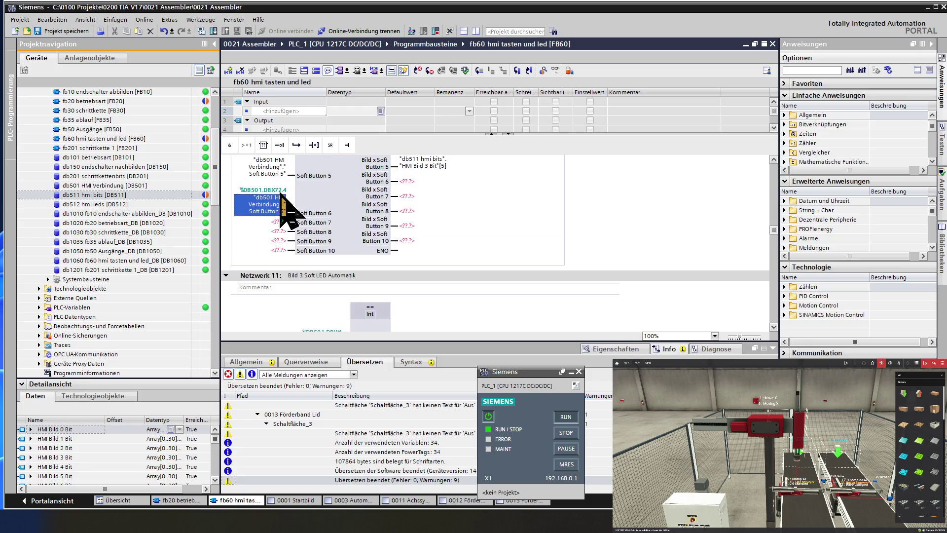
click(278, 211)
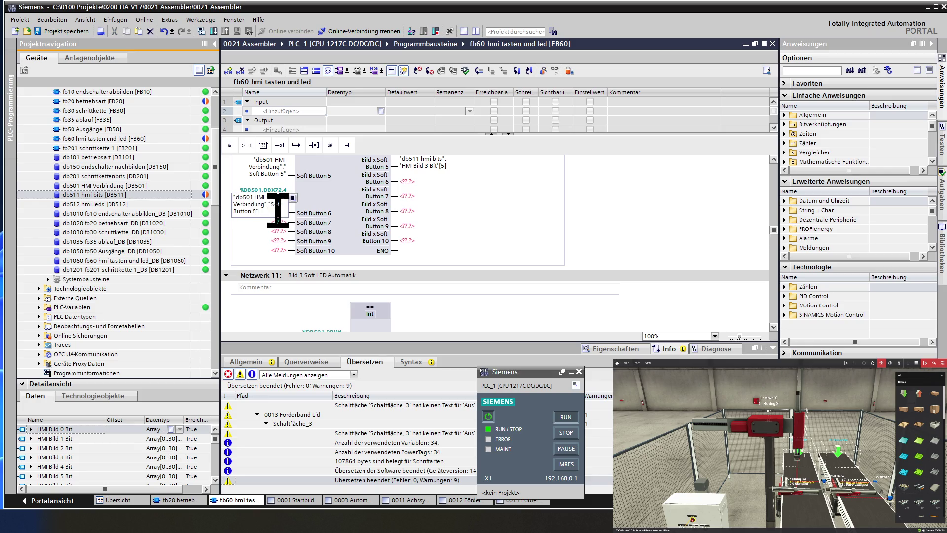
key(BackSpace)
text(6)
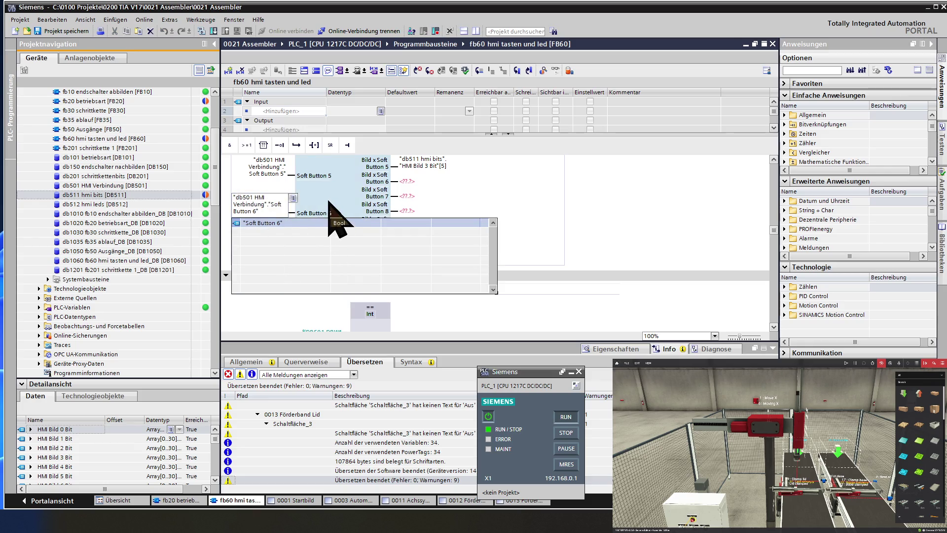
key(Return)
Step: Wire the Soft Button 7 and 8 inputs to the matching db501 HMI Verbindung Soft Button tags
double_click(275, 222)
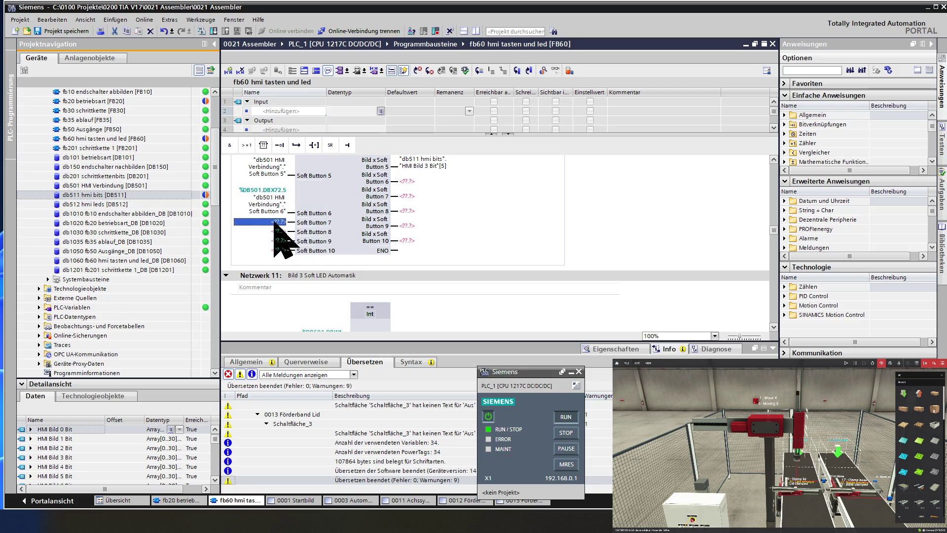
key(ctrl+v)
key(BackSpace)
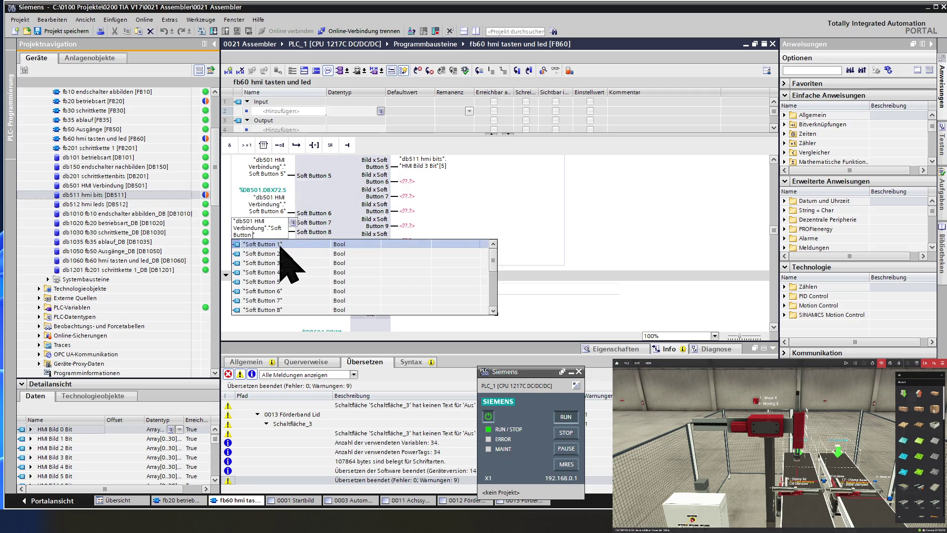
text(7")
key(Return)
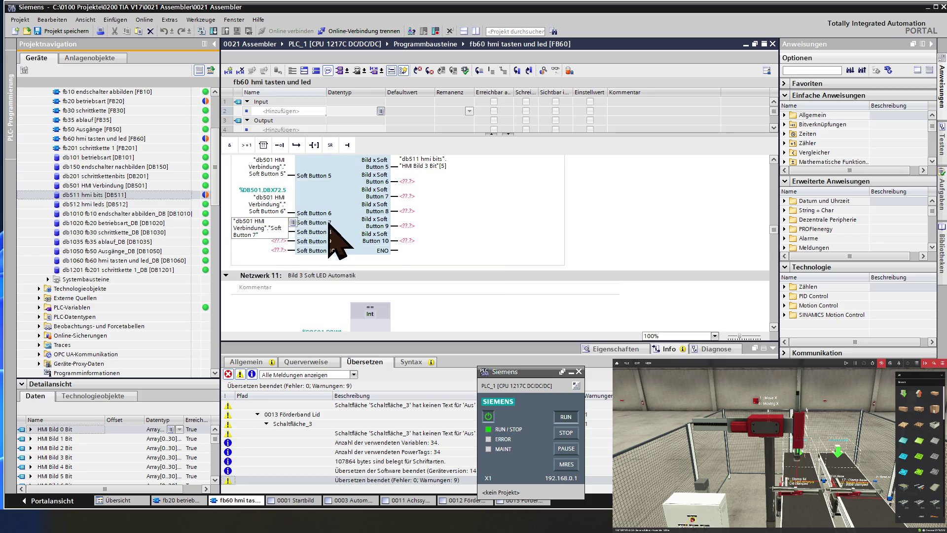
double_click(276, 259)
key(ctrl+v)
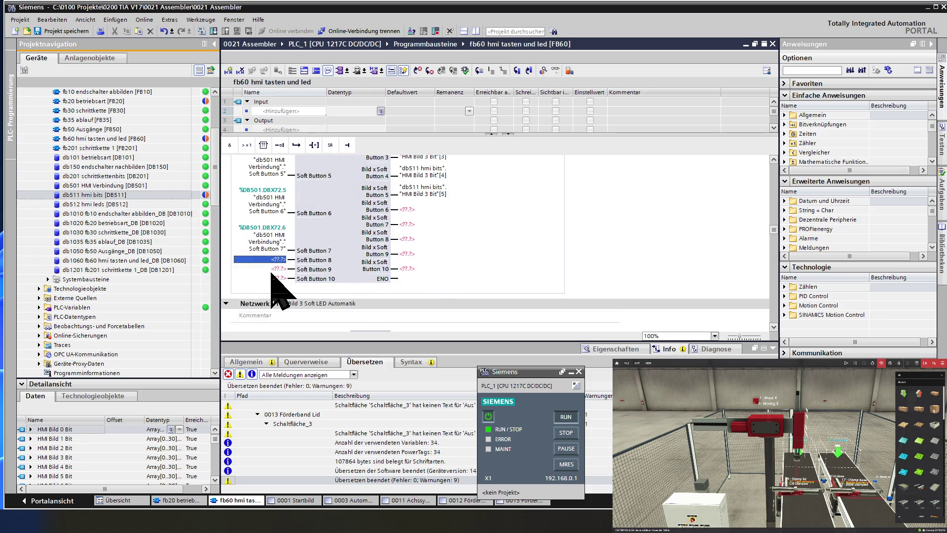
key(Return)
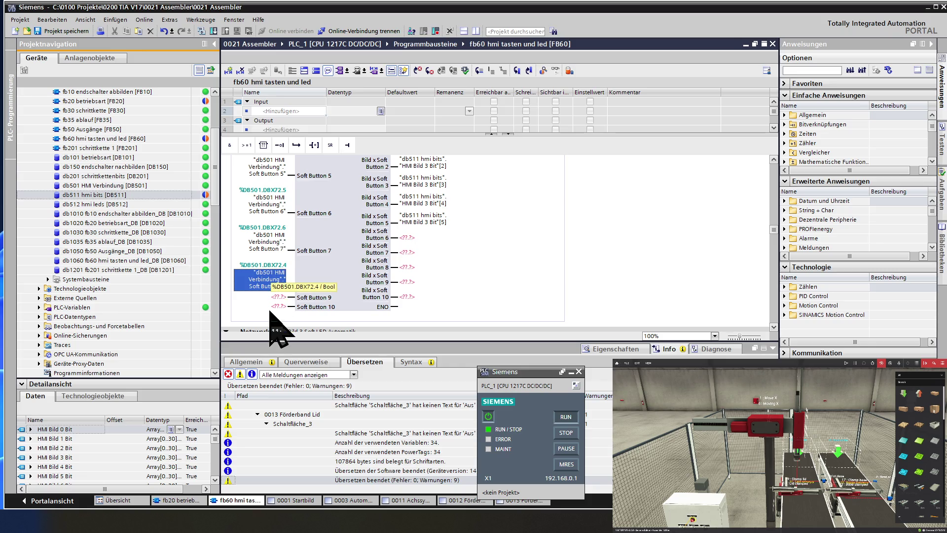
double_click(266, 283)
key(ctrl+c)
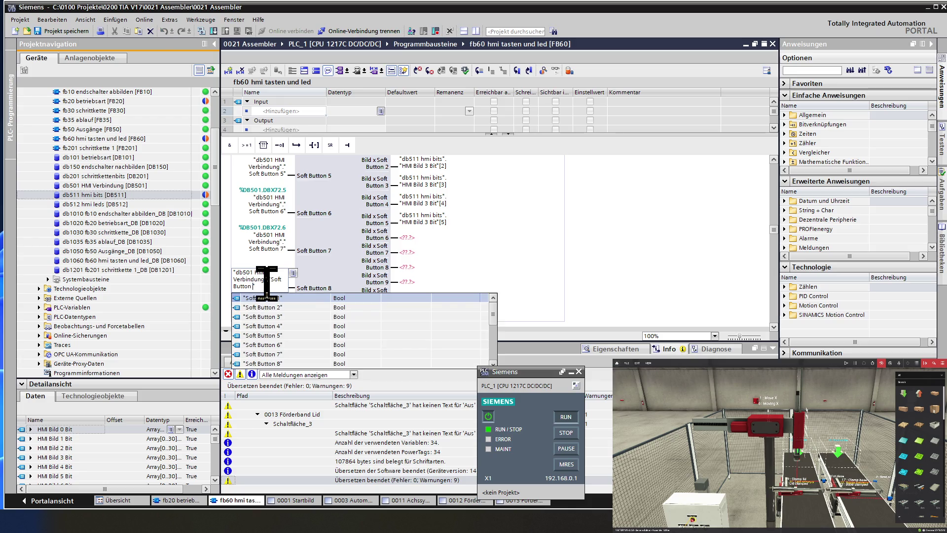
click(318, 270)
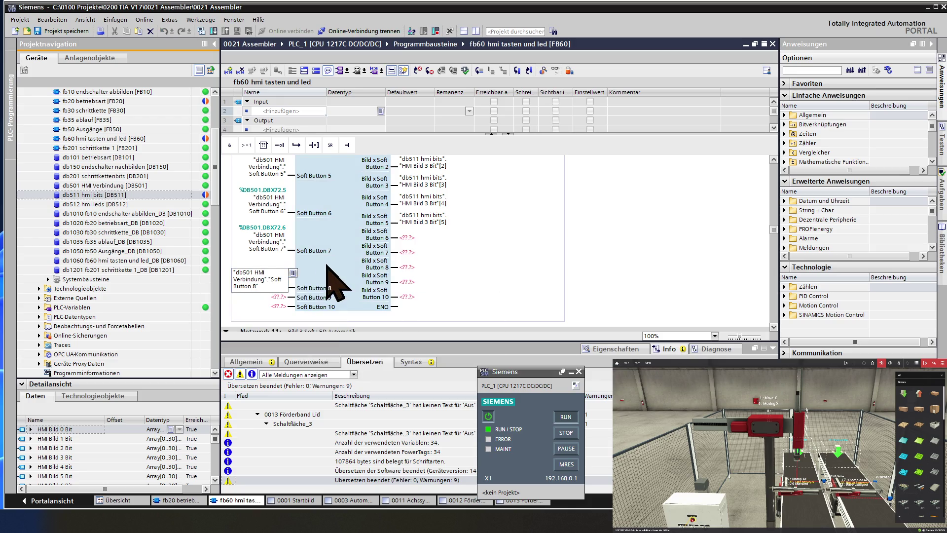
Step: Wire the Soft Button 9 and 10 inputs to db501 HMI Verbindung Soft Button 9 and 10
scroll(325, 276, down, 3)
double_click(278, 238)
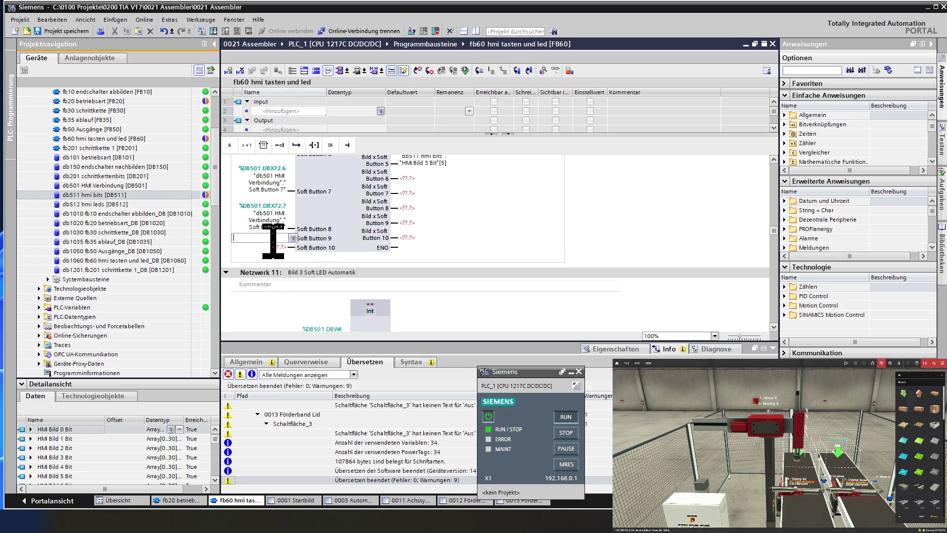
key(ctrl+v)
text(9)
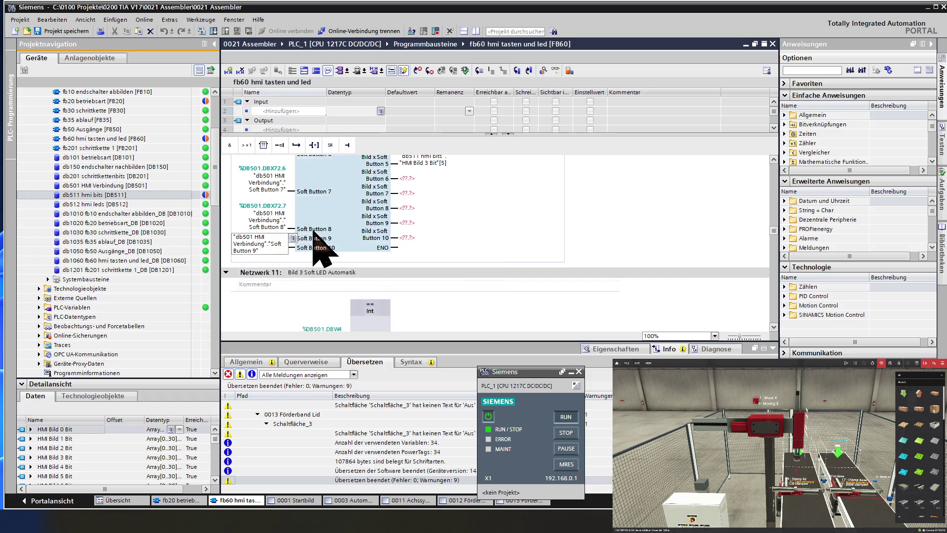
key(Return)
click(280, 275)
key(ctrl+v)
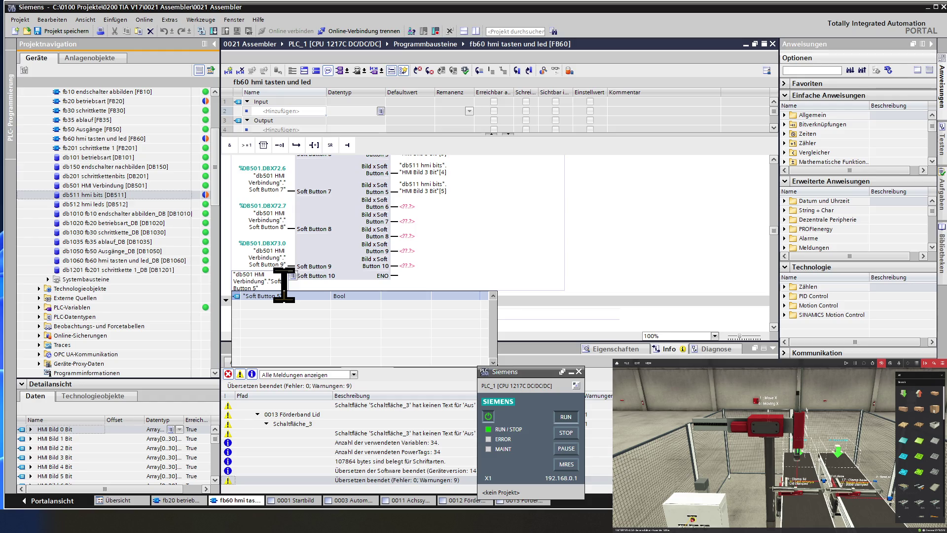
key(BackSpace)
key(BackSpace)
text(10)
key(Return)
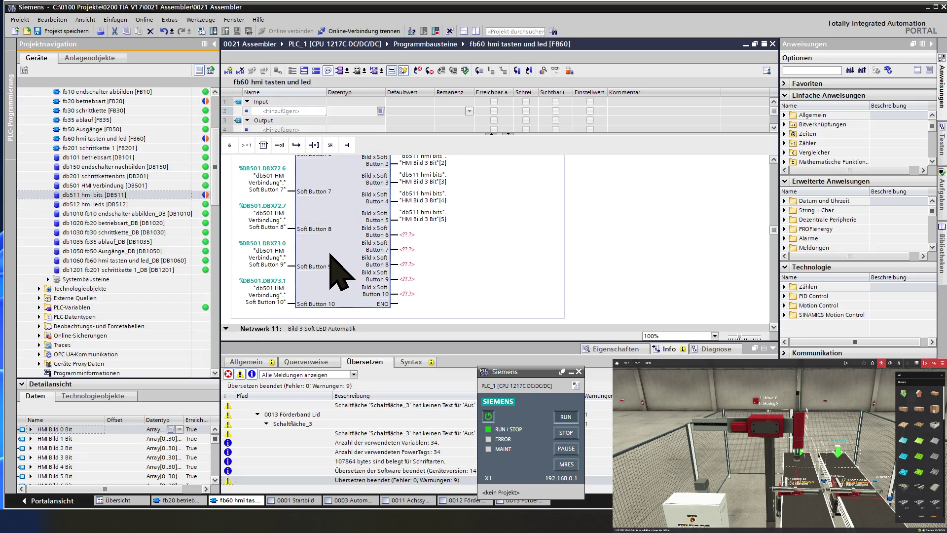
click(426, 235)
Step: Set the Button 6, 7 and 8 outputs to "db511 hmi bits"."HMI Bild 3 Bit"[6], [7] and [8]
text("db511 hmi bits"."HMI Bild 3 Bit"[5])
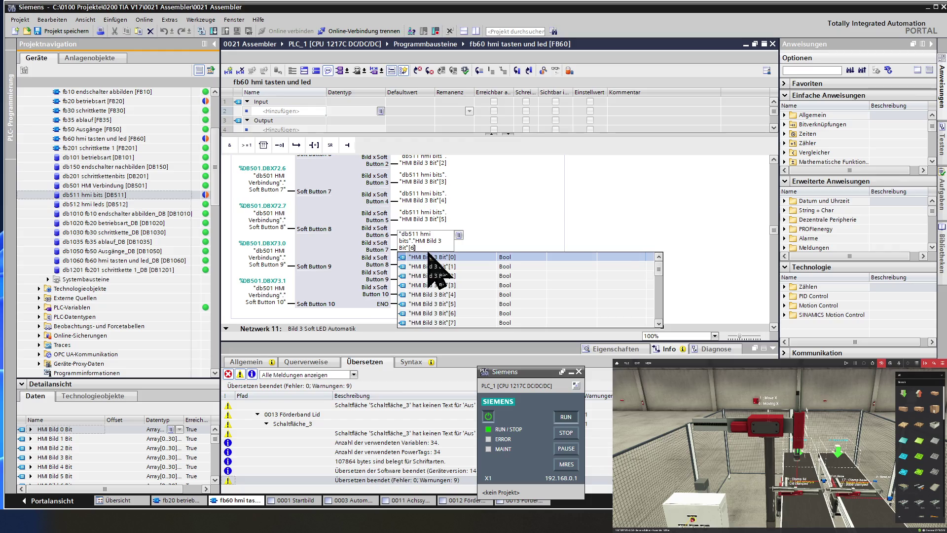
key(Return)
key(ctrl+v)
key(BackSpace)
text(7)
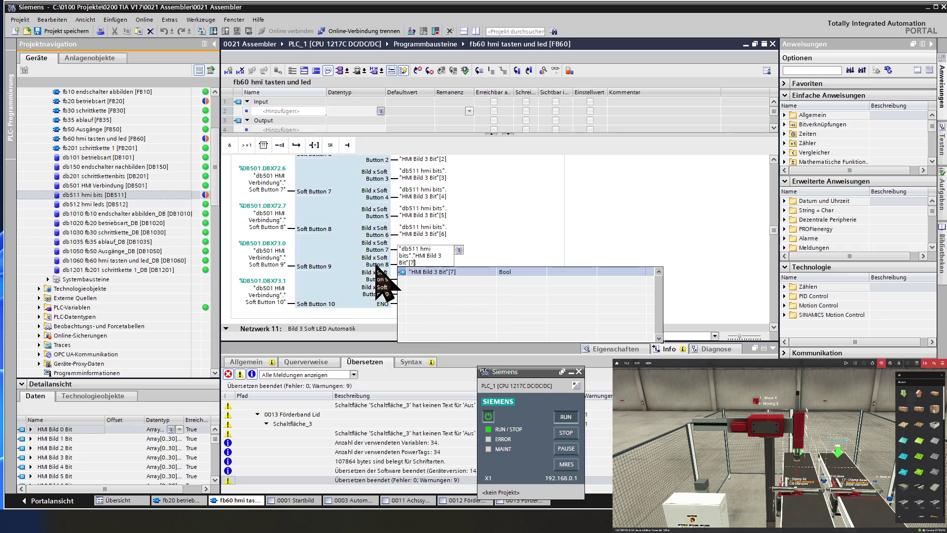
key(Return)
key(ctrl+v)
key(BackSpace)
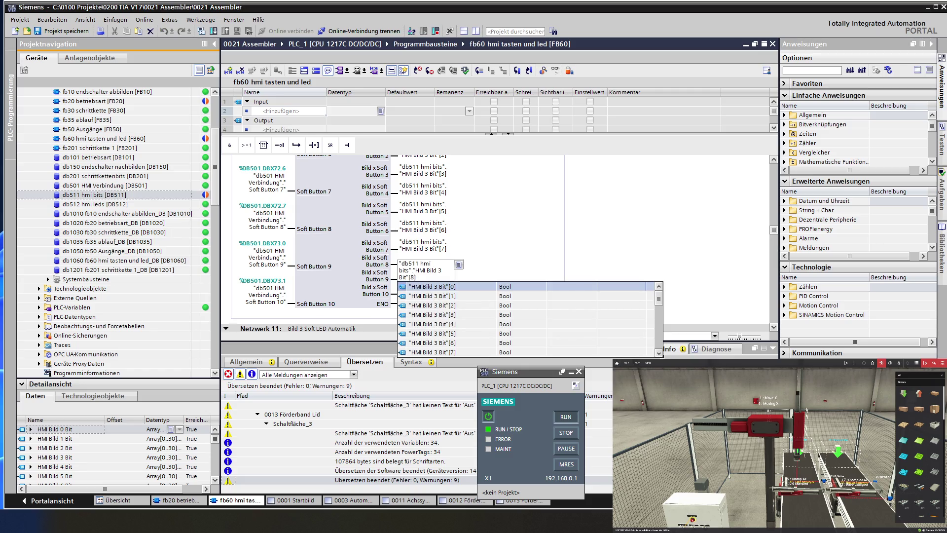
text(8)
key(Return)
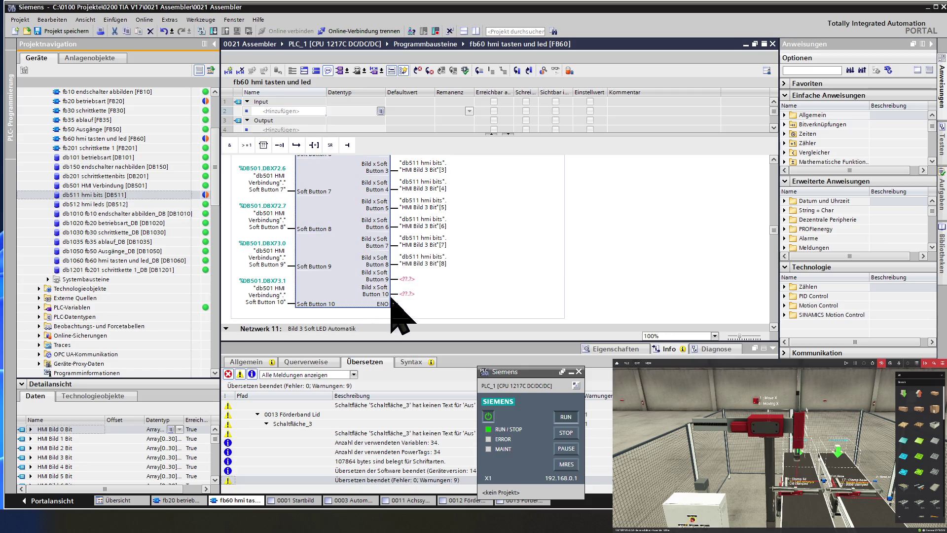
Step: Set the Button 9 and 10 outputs to "HMI Bild 3 Bit"[9] and [10]
text("db511 hmi bits"."HMI Bild 3 Bit"[5])
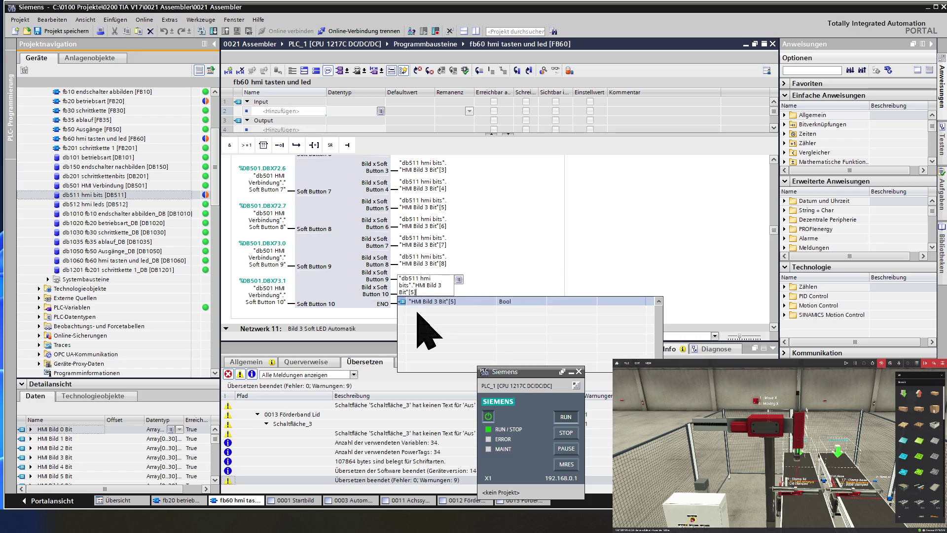
text(9)
key(Return)
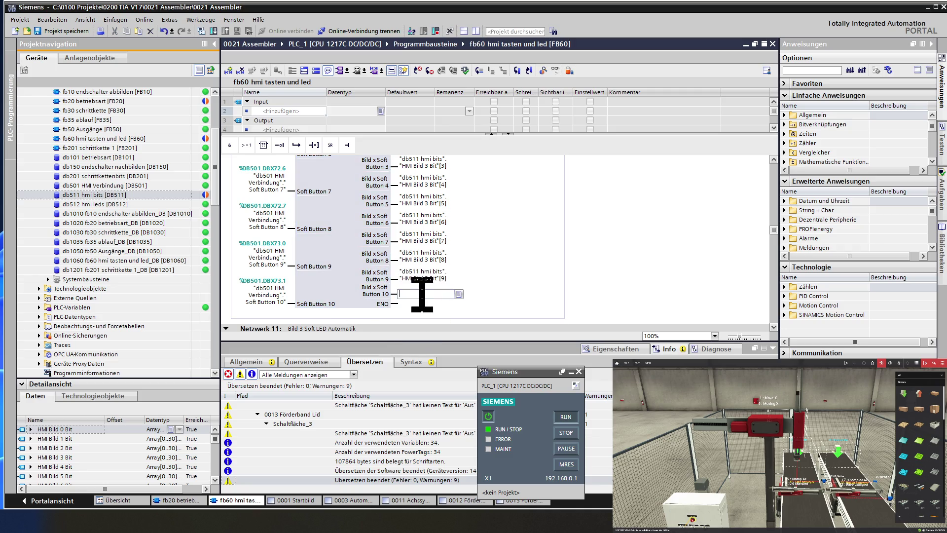
text("db511 hmi bits"."HMI Bild 3 Bit"[5])
key(BackSpace)
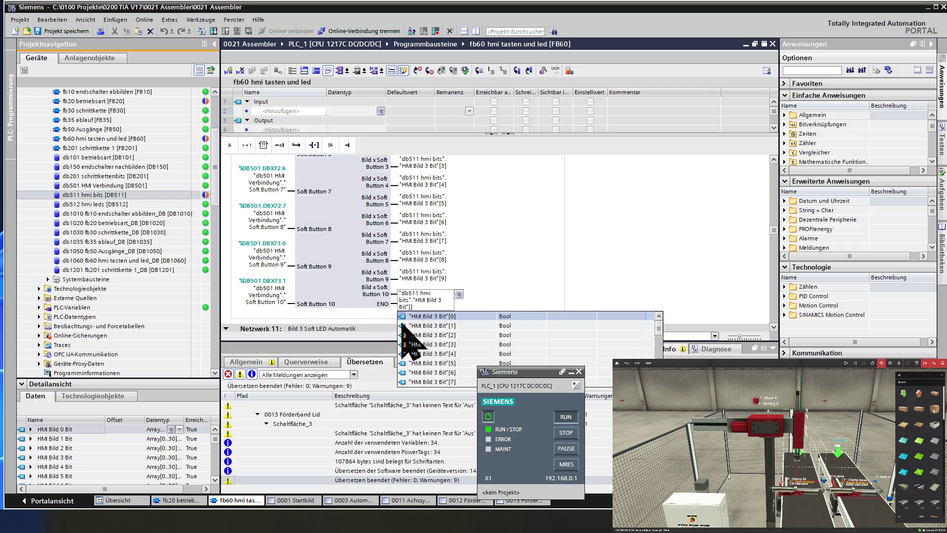
text(10)
key(Return)
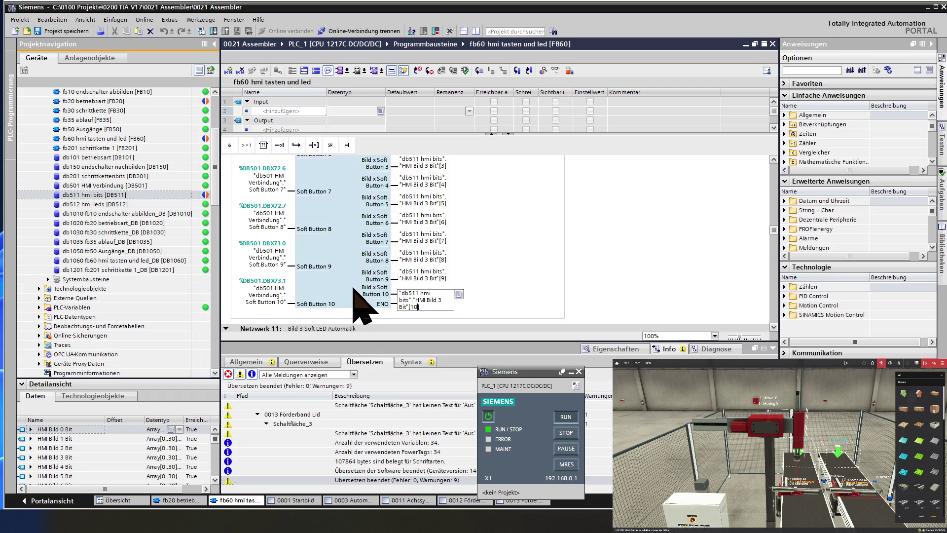
scroll(363, 306, down, 3)
scroll(363, 305, down, 7)
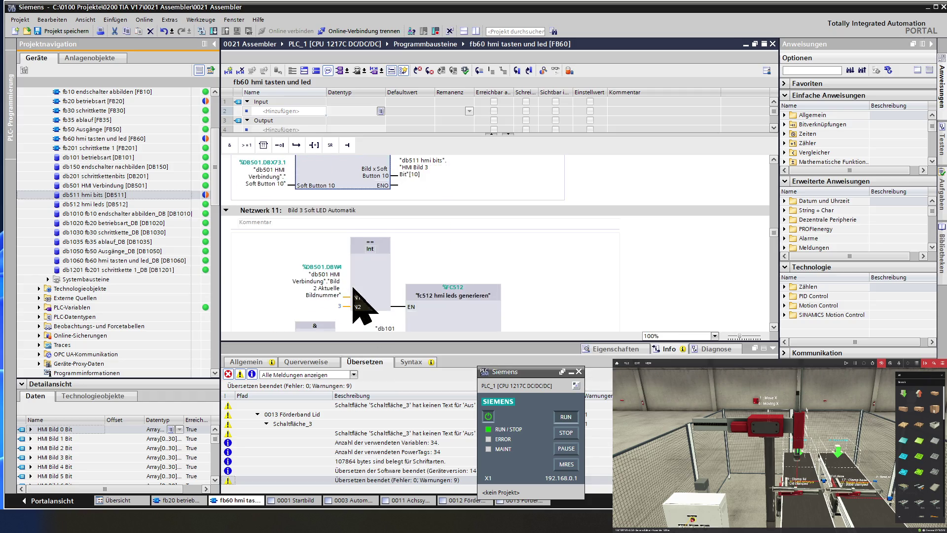
Step: In Network 13, copy the Soft Button 5 operand and wire it to the Soft Button 6 input
scroll(362, 306, down, 6)
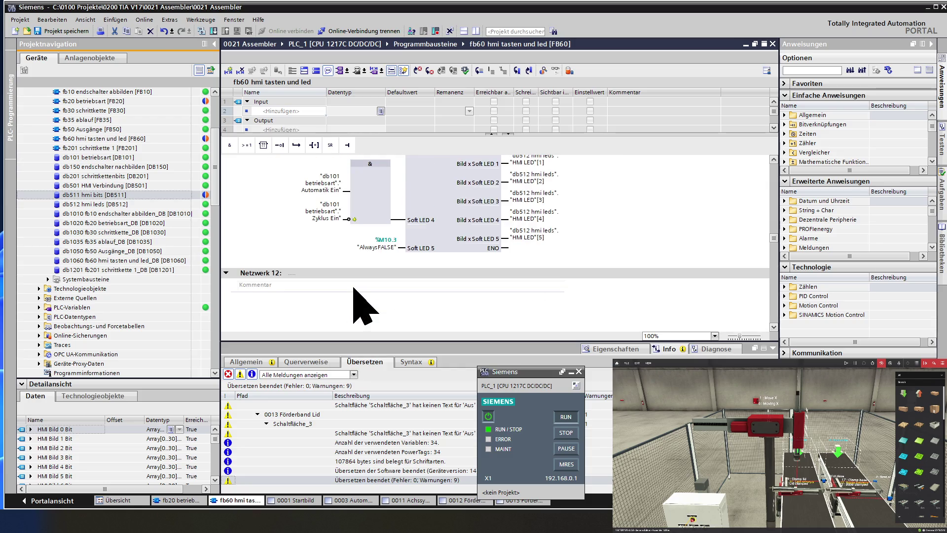
scroll(362, 306, down, 6)
scroll(362, 306, down, 15)
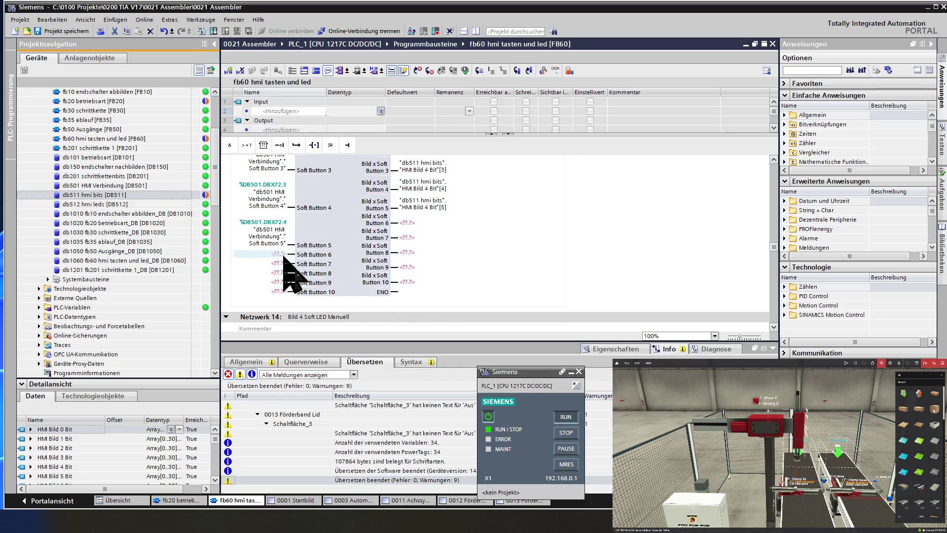
click(264, 239)
drag(264, 253, 280, 256)
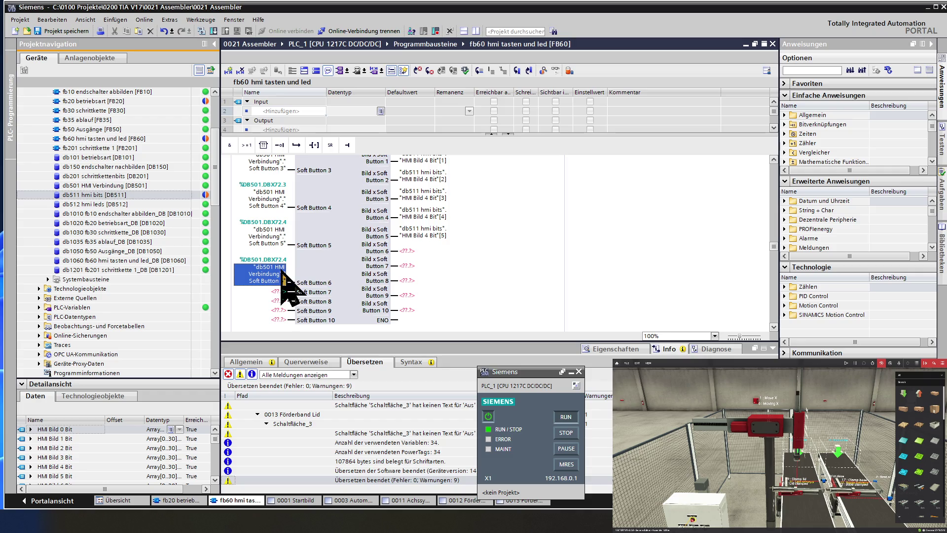
click(277, 274)
key(End)
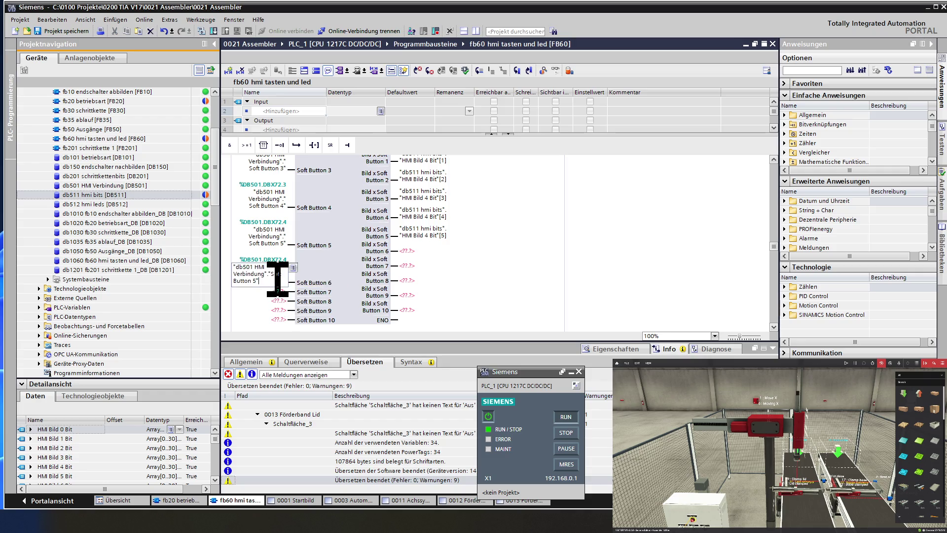
text(6)
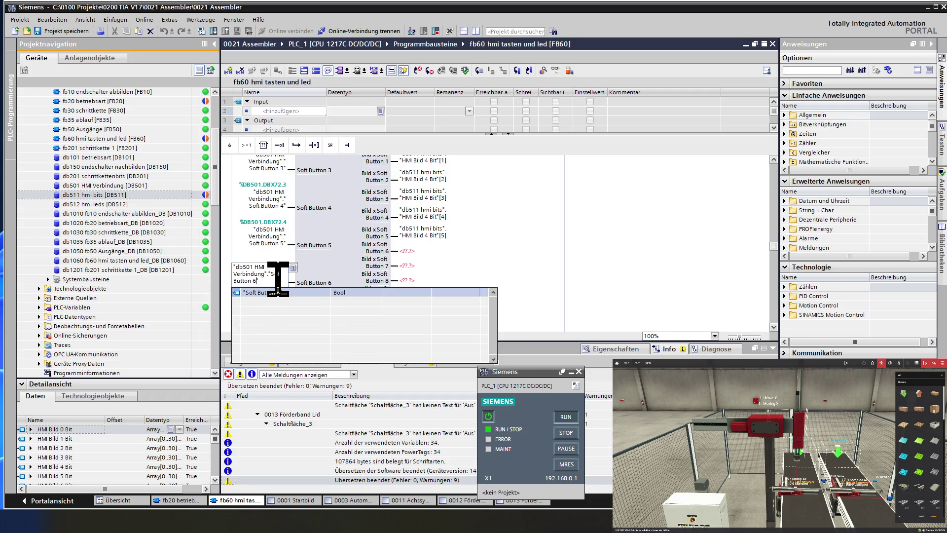
click(326, 259)
Step: Wire the Soft Button 7 and 8 inputs to db501 Soft Button 7 and 8
click(280, 291)
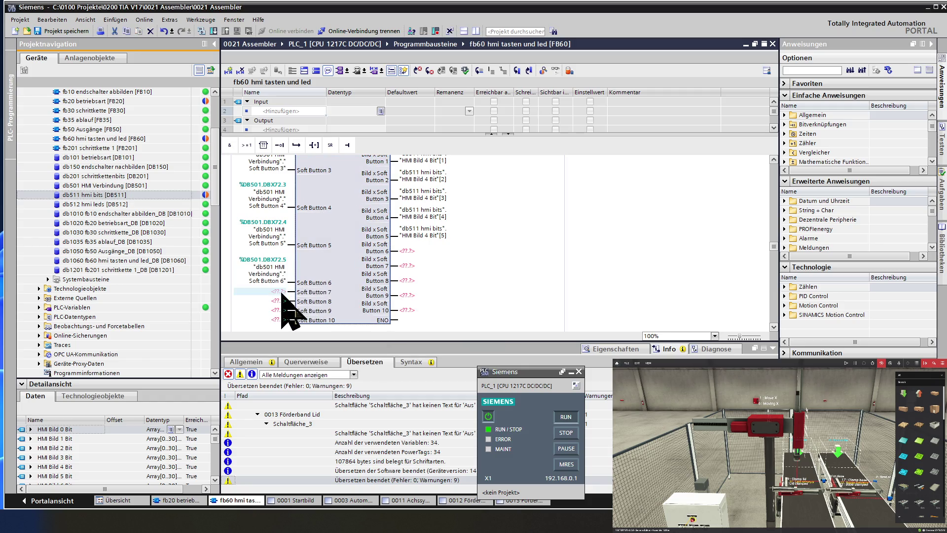
key(ctrl+v)
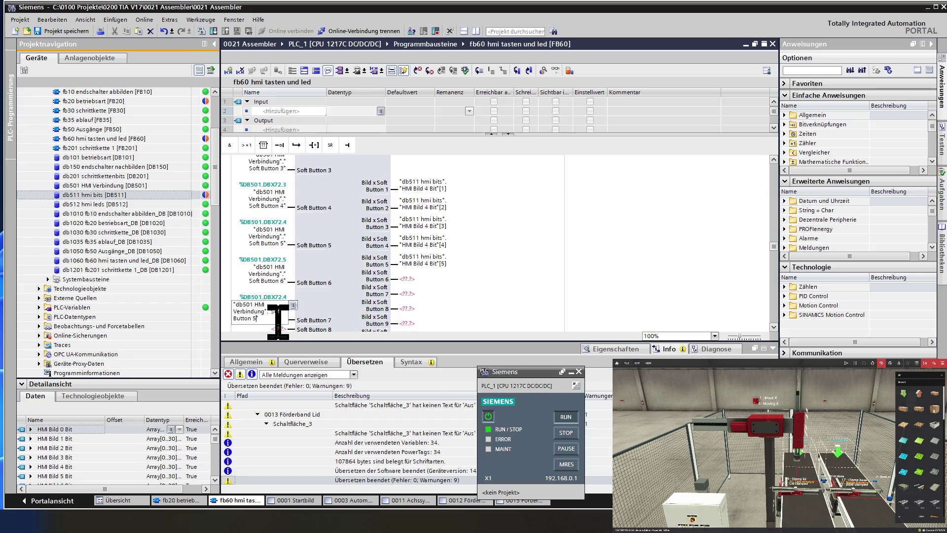
key(BackSpace)
text(7)
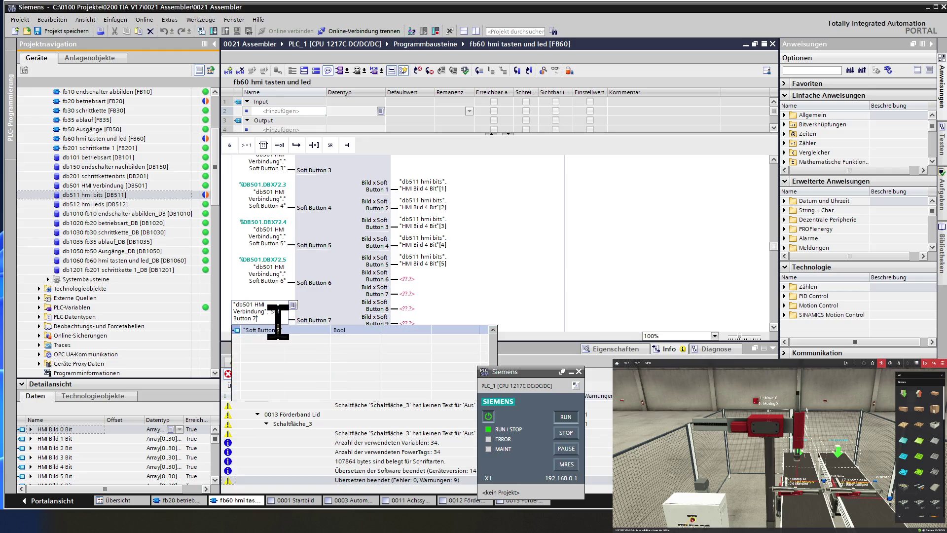
key(Return)
scroll(327, 300, down, 2)
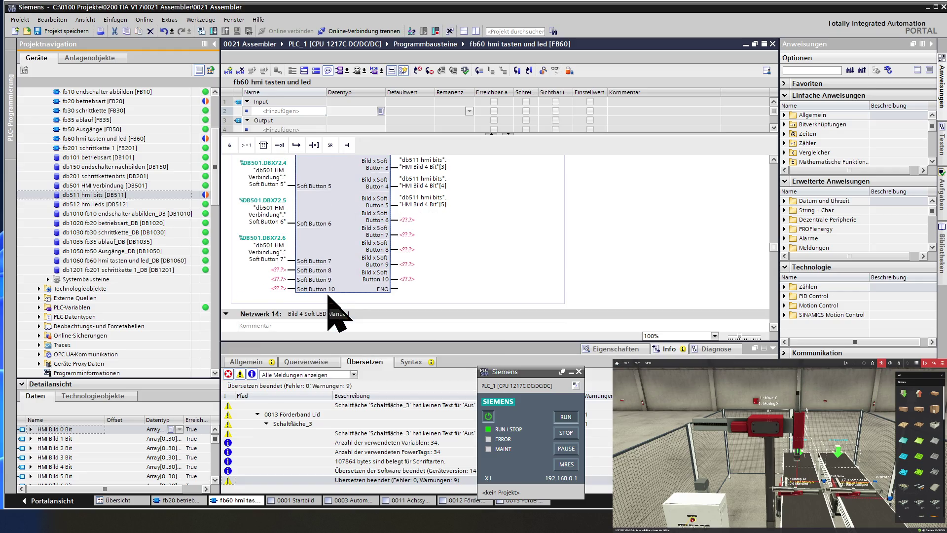
text("db501 HMI Verbindung"."Soft Button 5")
click(270, 287)
click(277, 295)
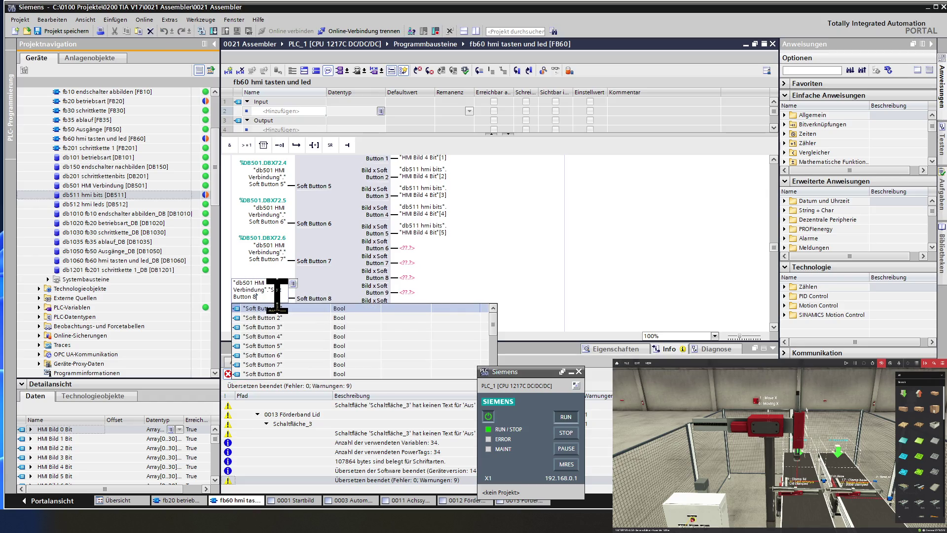
key(Return)
Step: Wire the Soft Button 9 and 10 inputs to db501 Soft Button 9 and 10
click(280, 306)
key(ctrl+v)
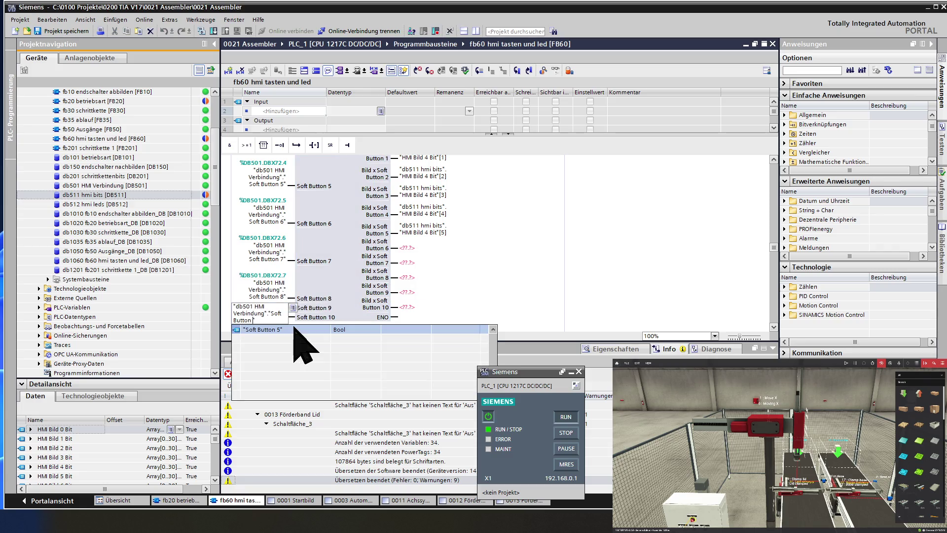
text(9)
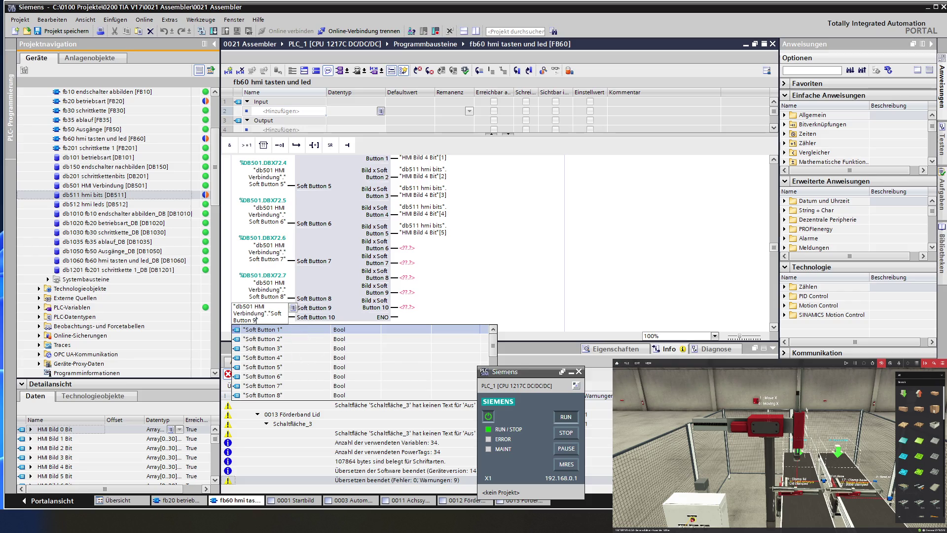
key(Return)
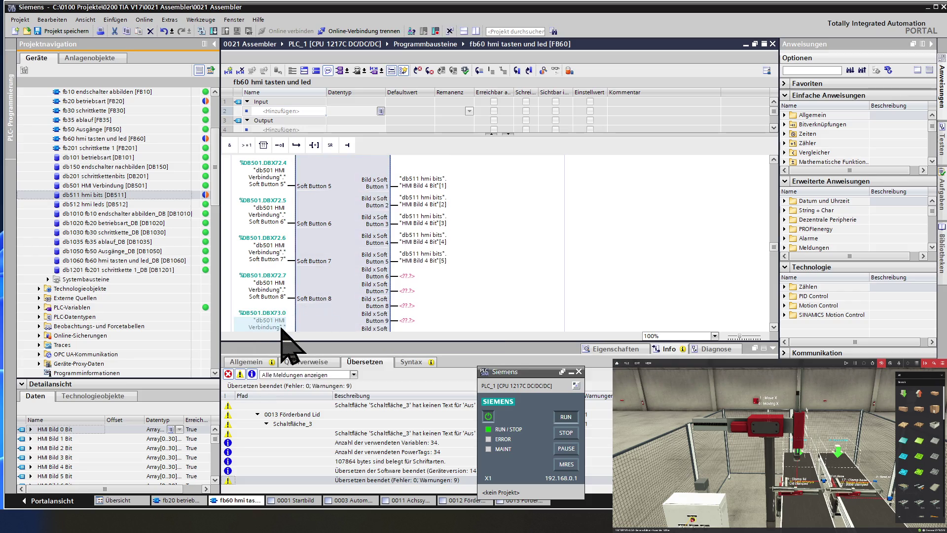
scroll(296, 315, down, 2)
click(278, 286)
key(ctrl+v)
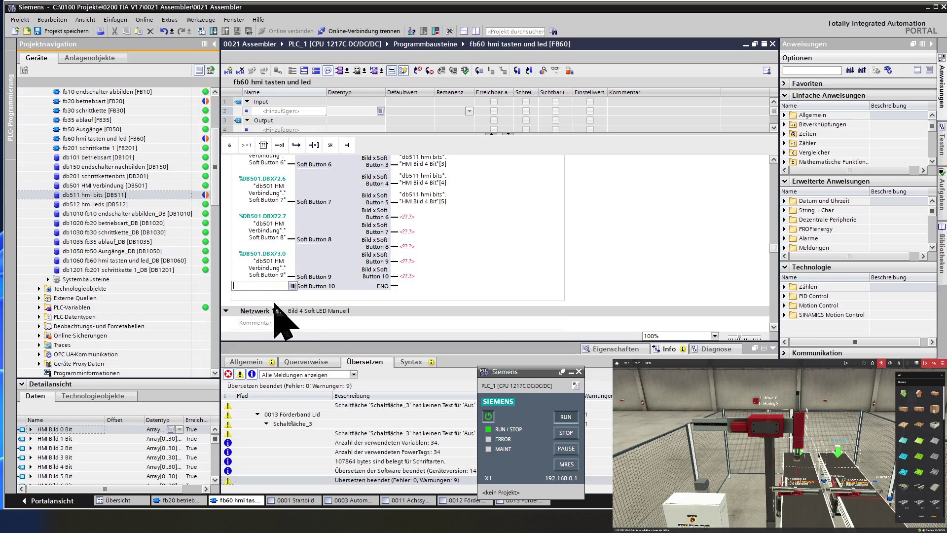
key(BackSpace)
text(10)
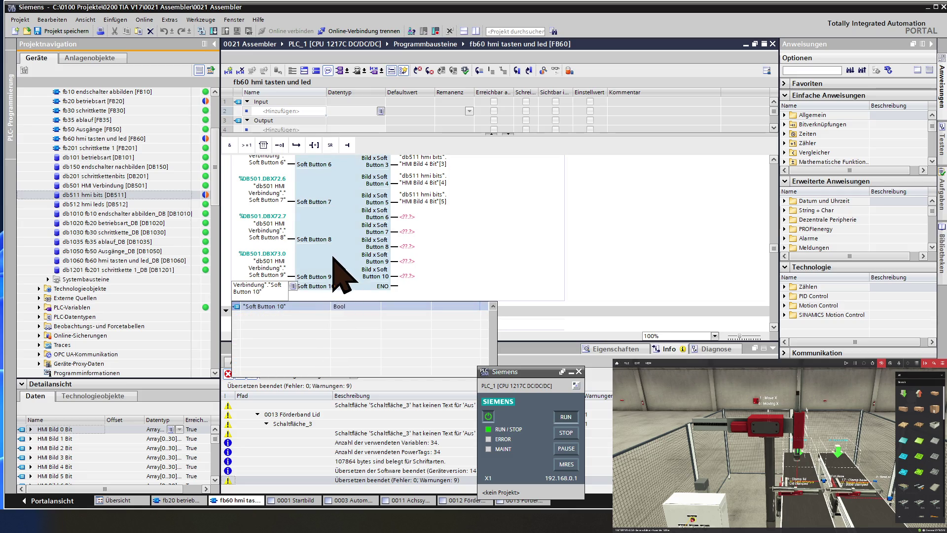
key(Return)
Step: Copy the HMI Bild 4 Bit[5] tag and set outputs Button 6–8 to HMI Bild 4 Bit[6]–[8]
click(434, 227)
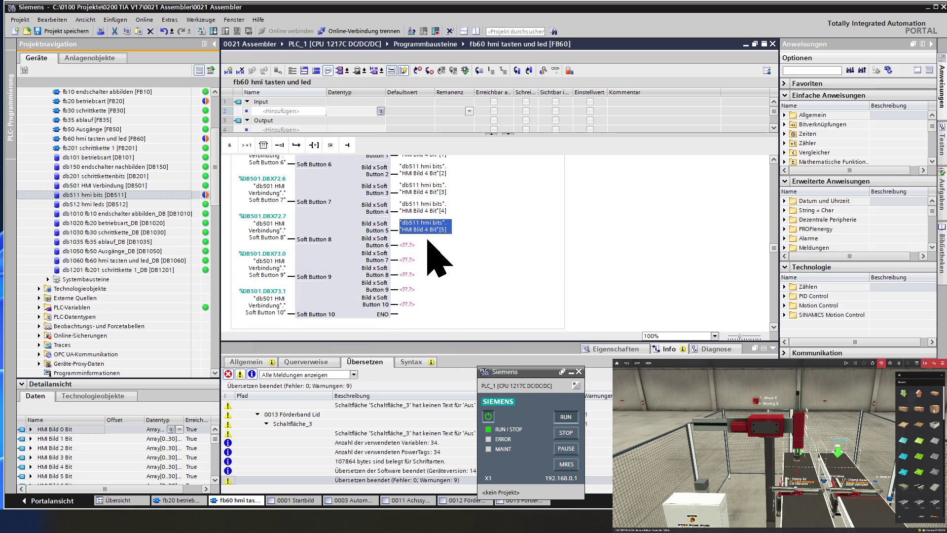
click(425, 246)
text("db511 hmi bits"."HMI Bild 4 Bit"[5])
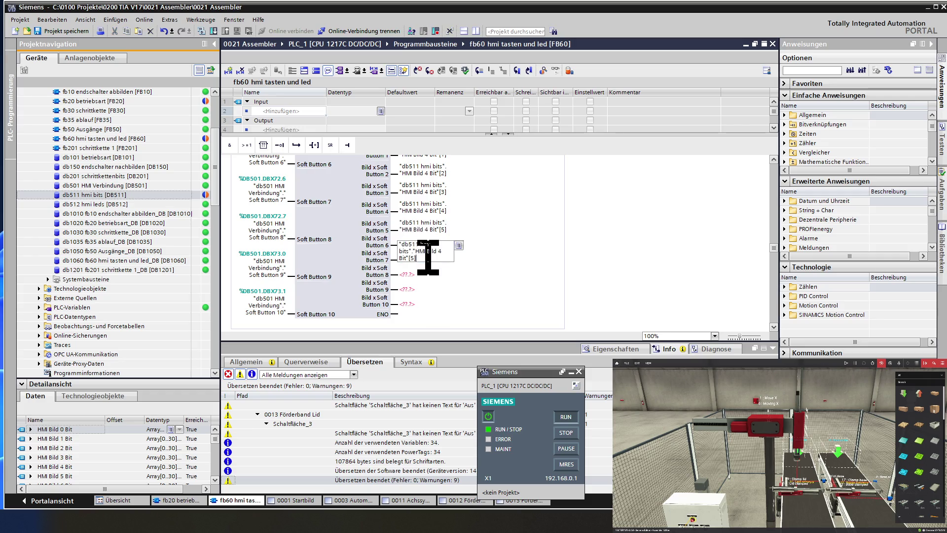
key(BackSpace)
key(BackSpace)
text(6)
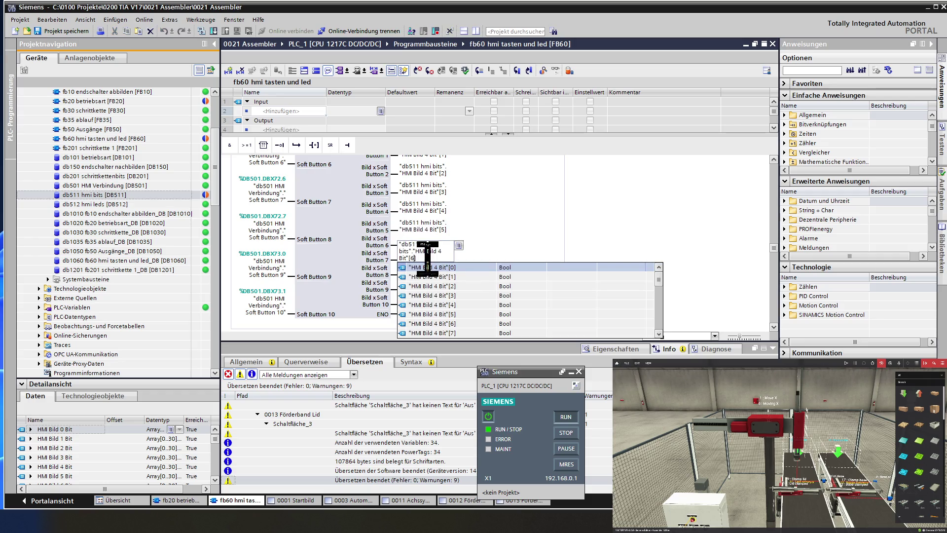
key(Return)
click(414, 260)
text("db511 hmi bits"."HMI Bild 4 Bit"[5])
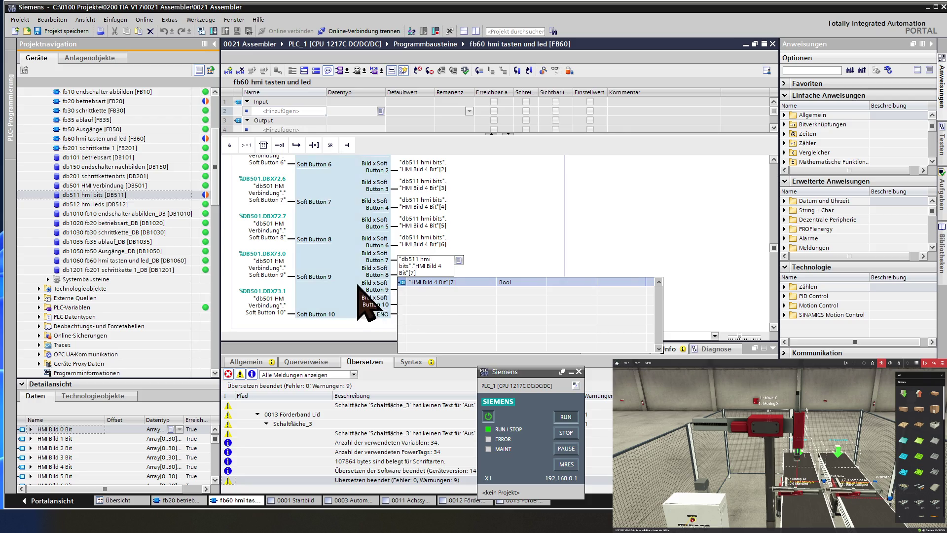
key(Return)
click(410, 275)
text("db511 hmi bits"."HMI Bild 4 Bit"[5])
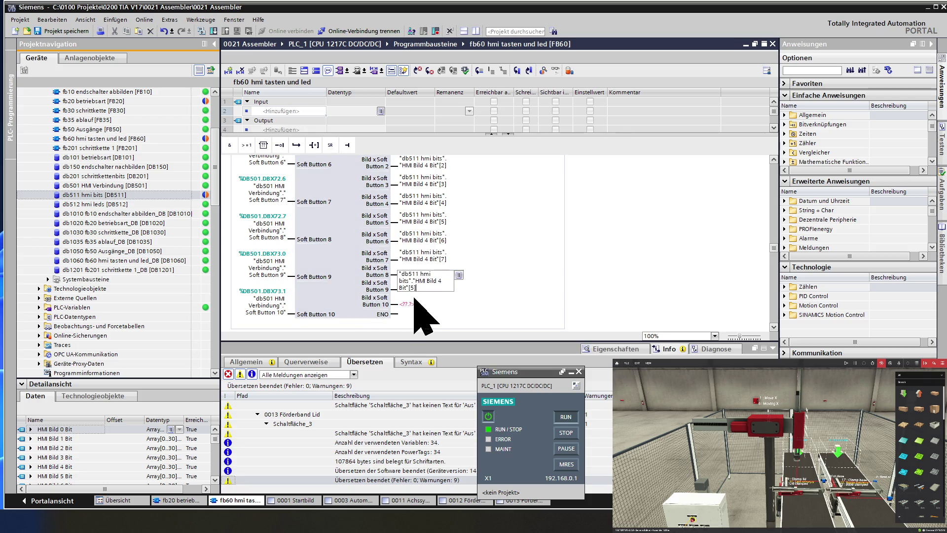
key(BackSpace)
key(BackSpace)
text(8])
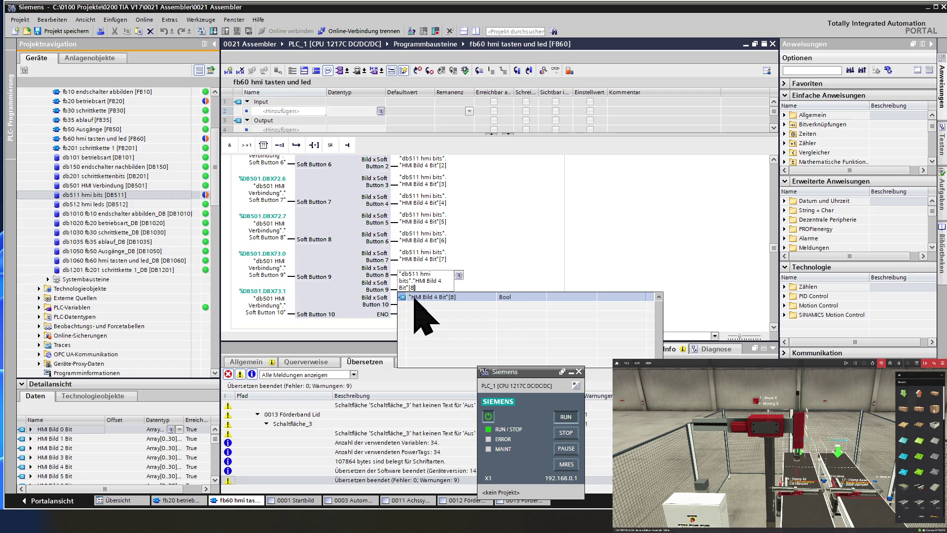
key(Return)
Step: Set the Button 9 and 10 outputs to HMI Bild 4 Bit[9] and [10]
click(418, 295)
text("db511 hmi bits"."HMI Bild 4 Bit"[5])
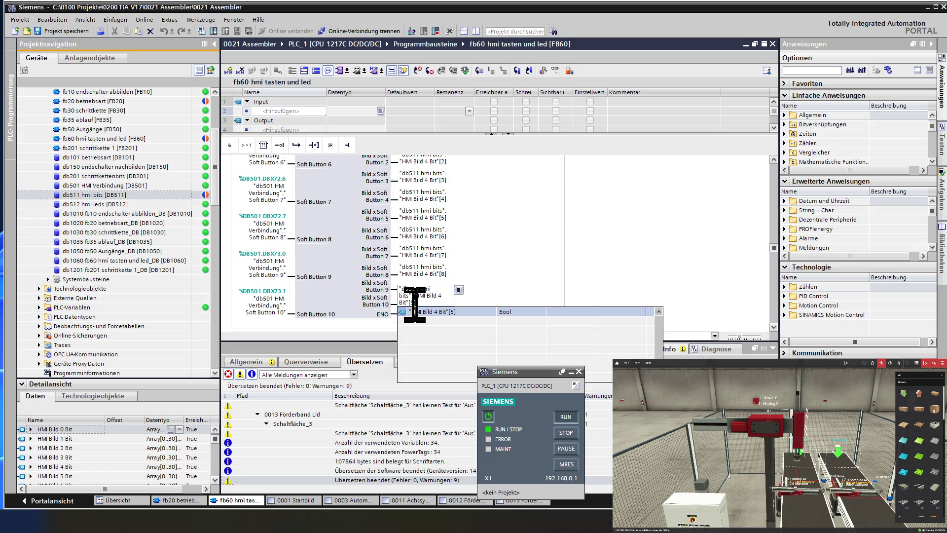
key(BackSpace)
key(BackSpace)
text(9)
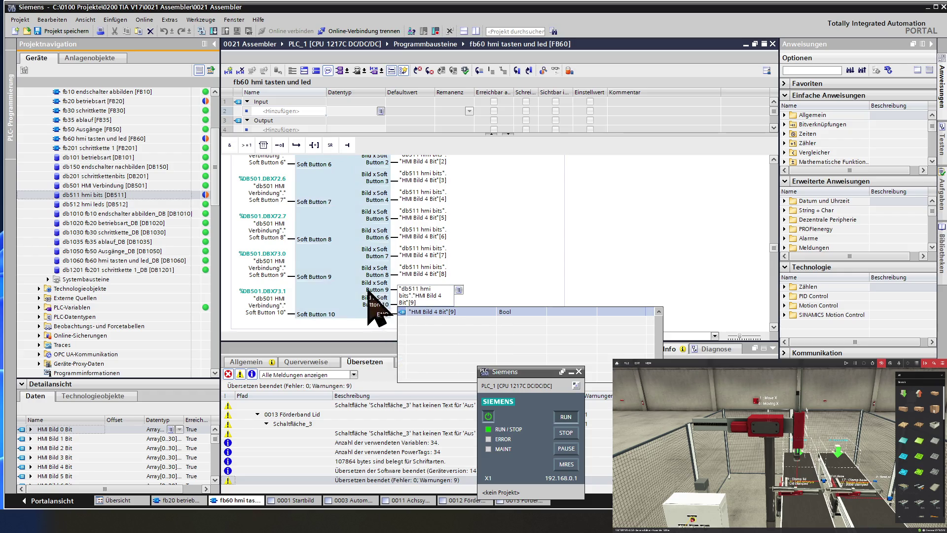
key(Return)
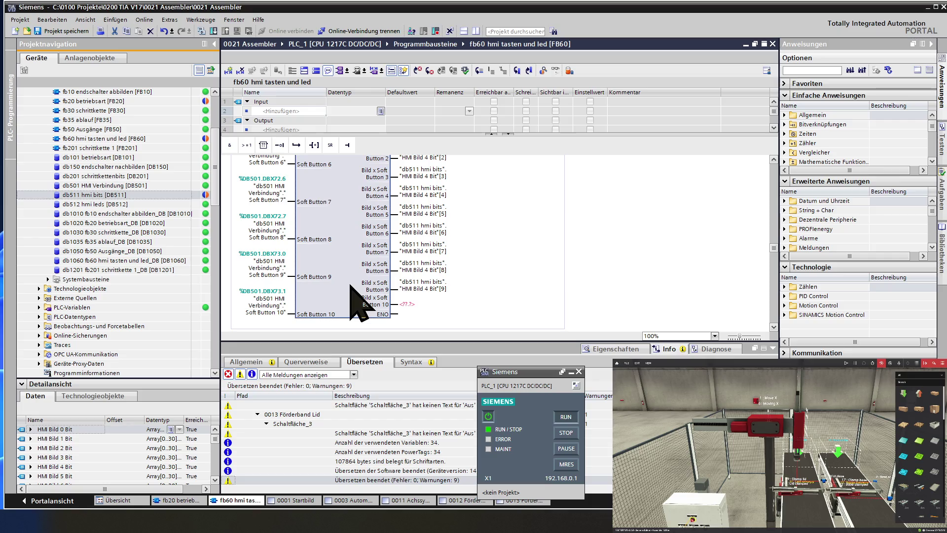
click(407, 304)
text("db511 hmi bits"."HMI Bild 4 Bit"[5])
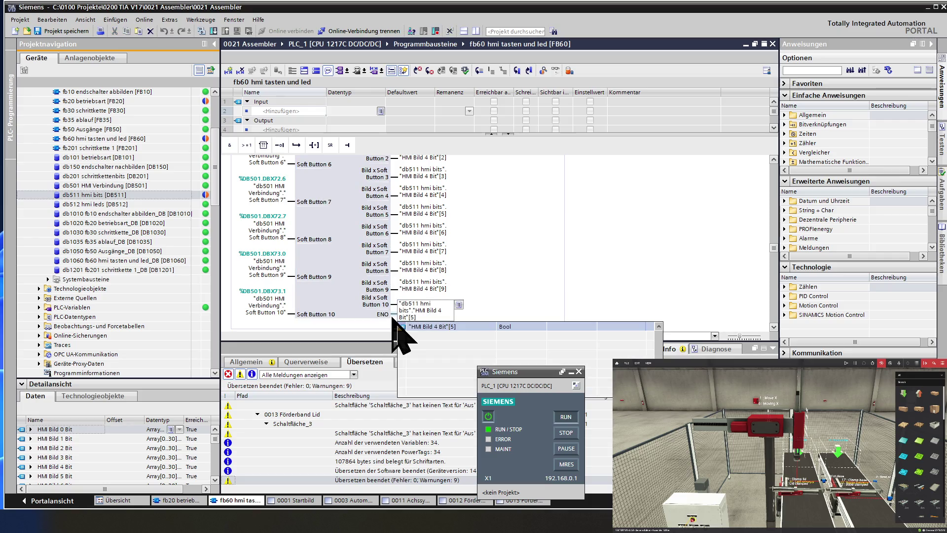
key(BackSpace)
key(BackSpace)
text(0)
key(Return)
scroll(347, 304, down, 3)
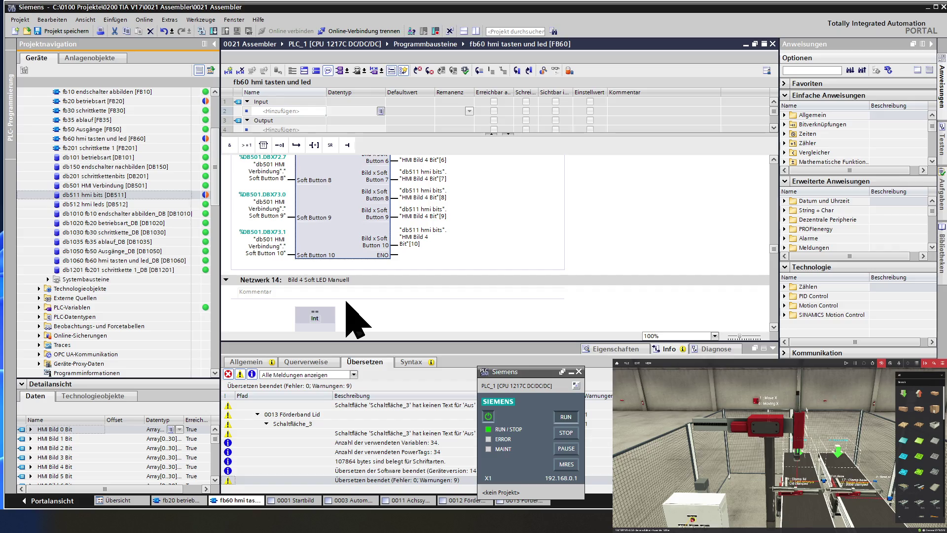
Step: Delete the Bild 5 and Bild 6 Soft Button and LED networks, then edit the Network 16 title to 'bild 5 - 10 müssen noch eingefügt werden'
scroll(355, 321, down, 3)
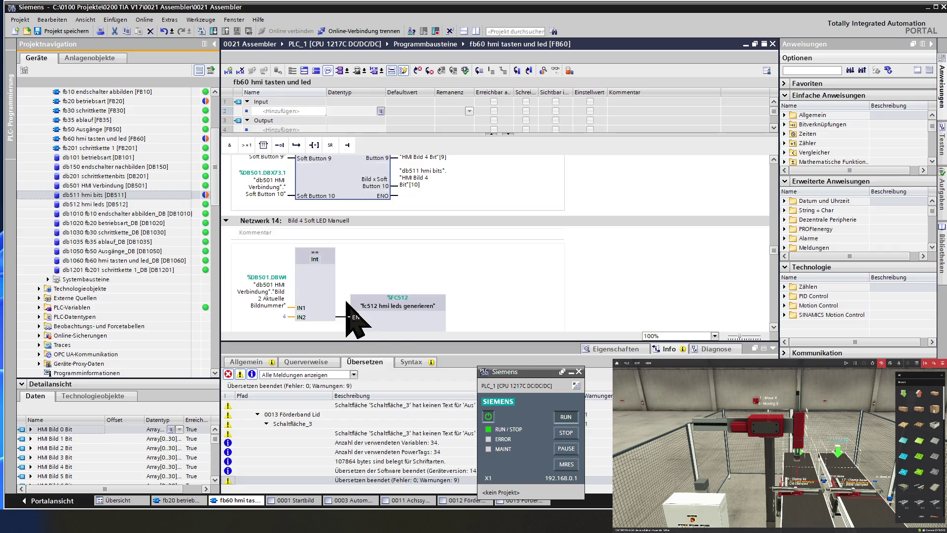
click(335, 301)
scroll(335, 302, down, 9)
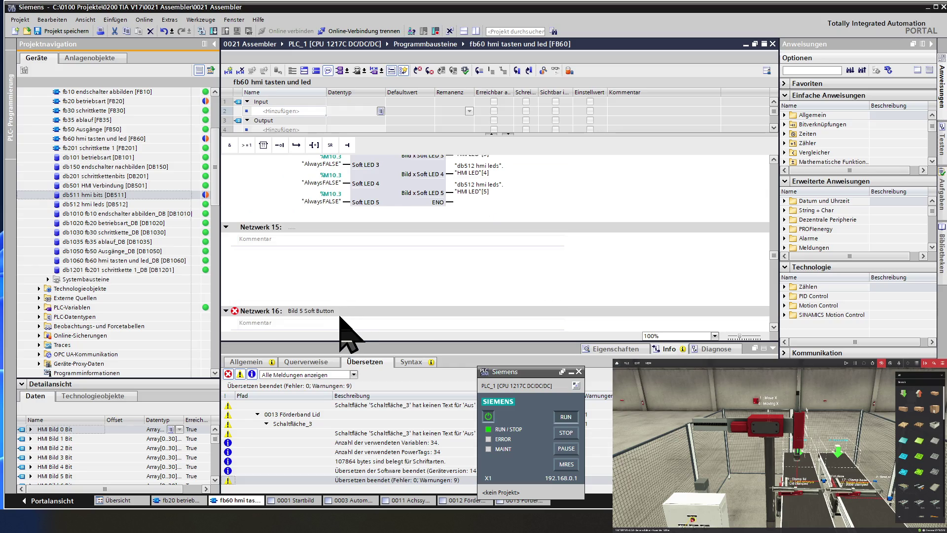
click(271, 312)
key(Delete)
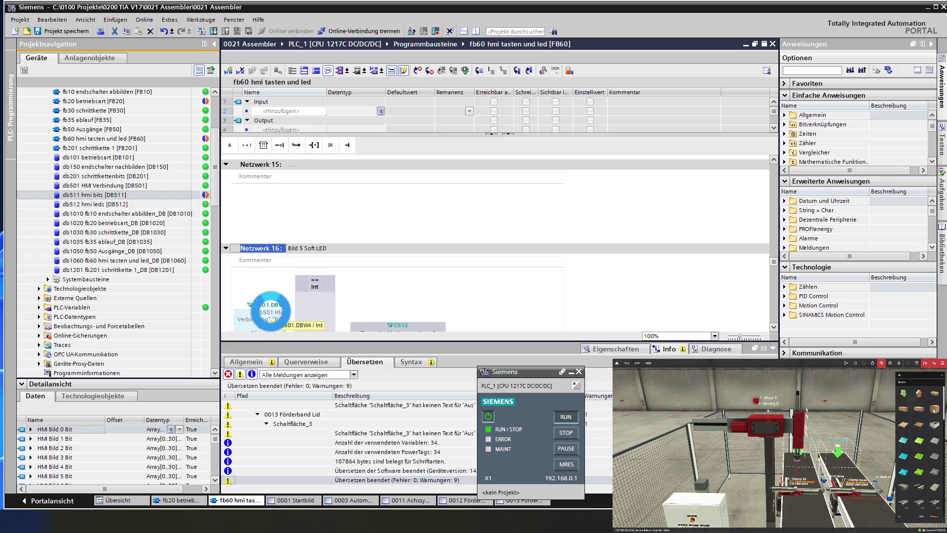
key(Delete)
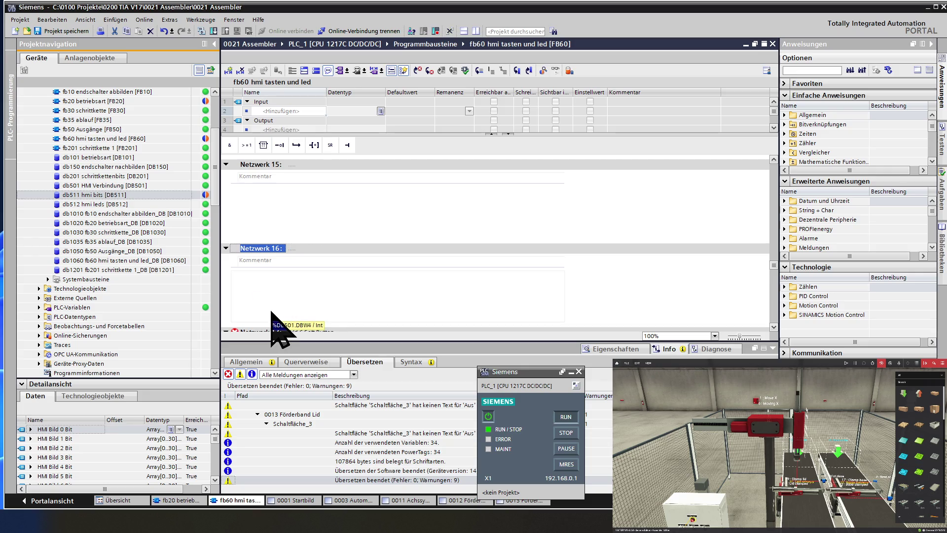
key(Delete)
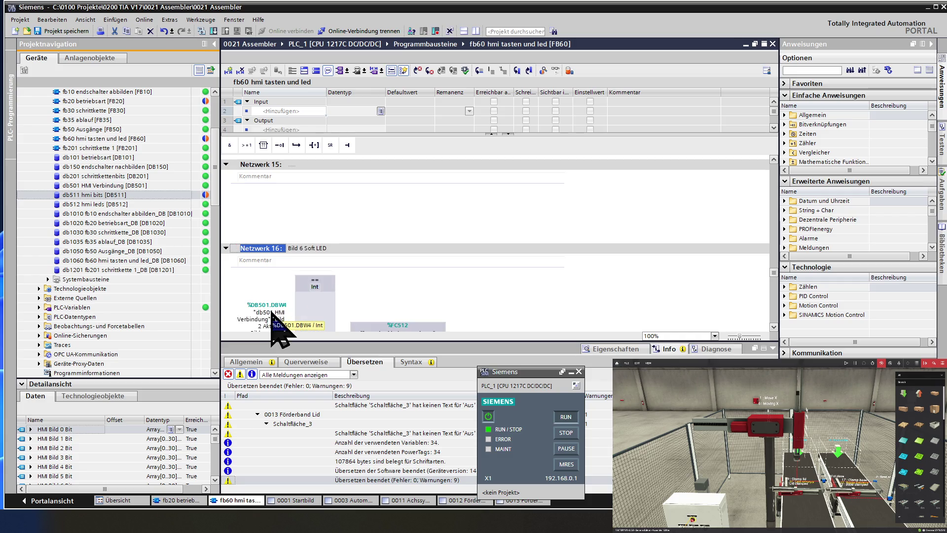
key(Delete)
key(Delete)
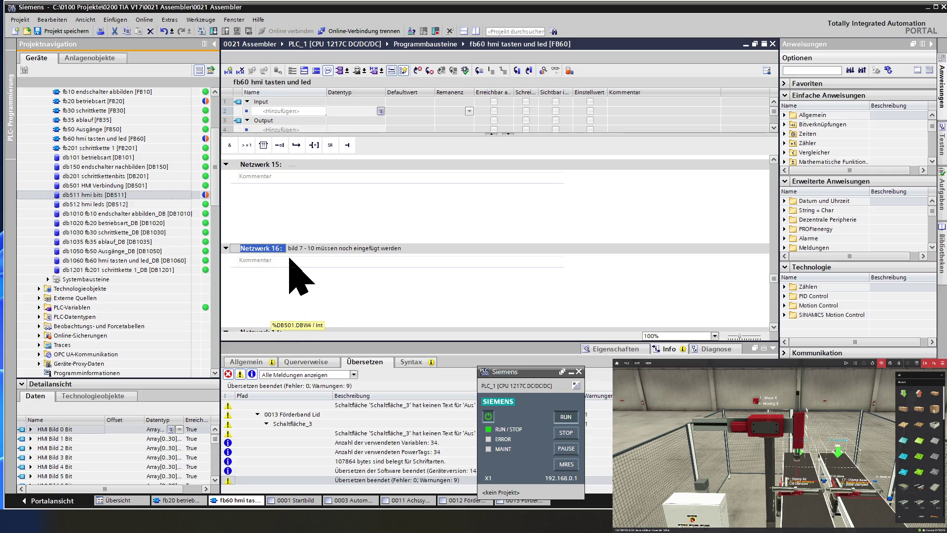
click(302, 248)
text(5)
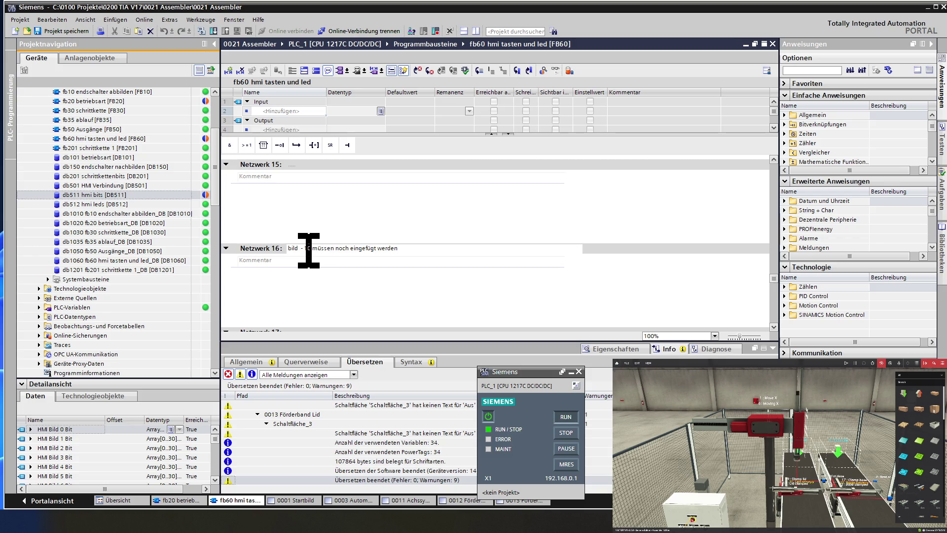
click(270, 249)
Step: Copy the Soft Button 5 operand and wire Soft Button 6 to its db501 HMI Verbindung tag
scroll(270, 250, up, 2)
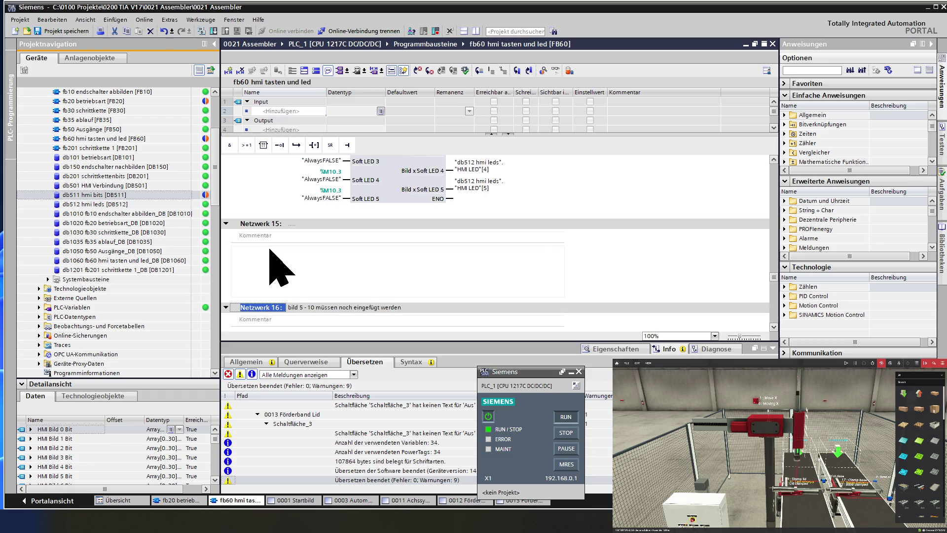
scroll(270, 250, down, 2)
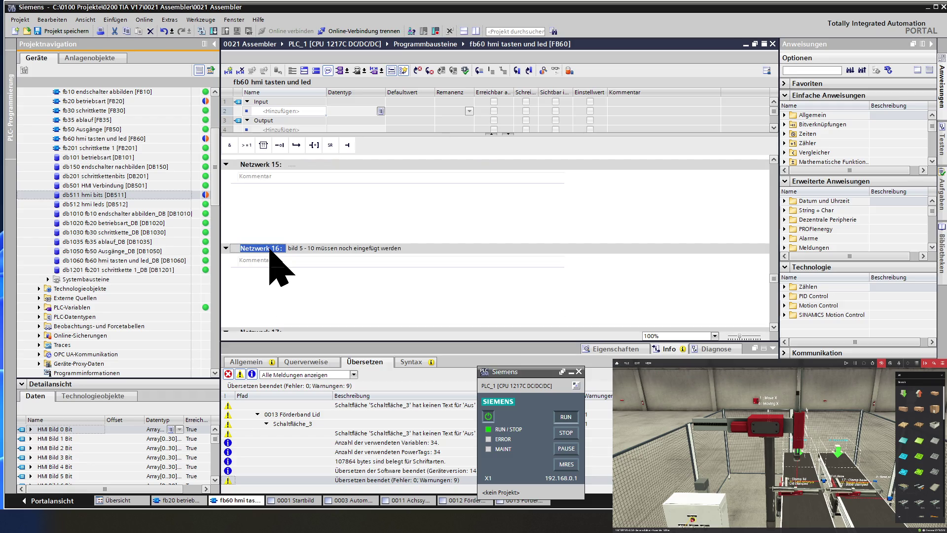
scroll(276, 266, down, 4)
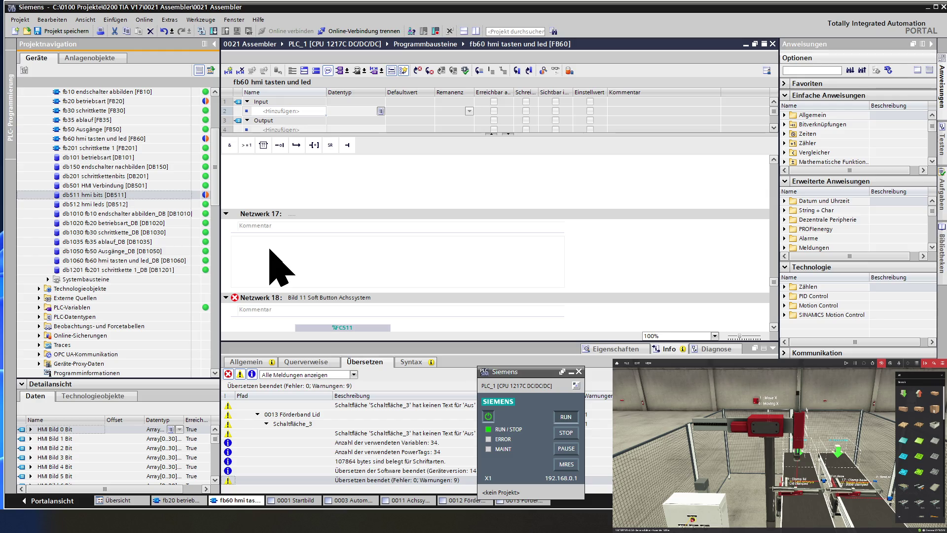
scroll(276, 266, down, 2)
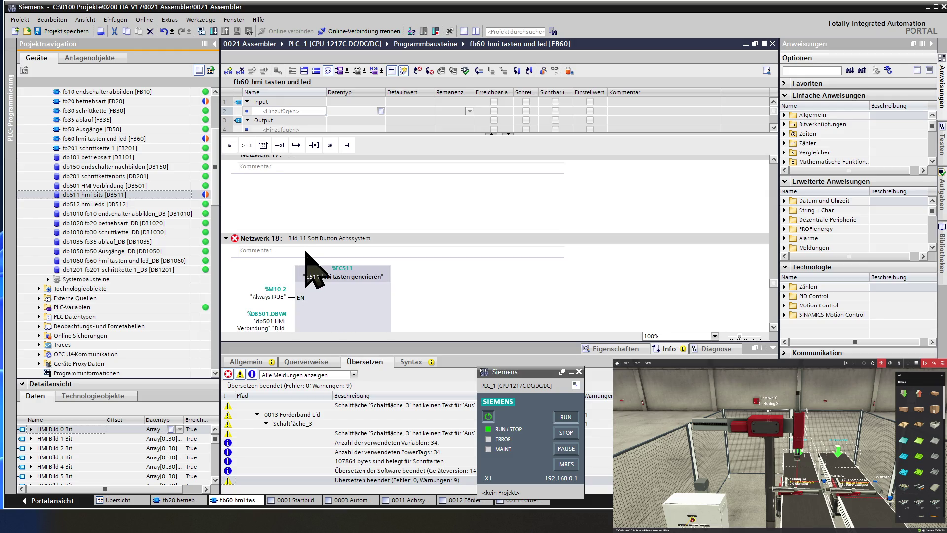
scroll(310, 266, down, 2)
scroll(309, 266, down, 8)
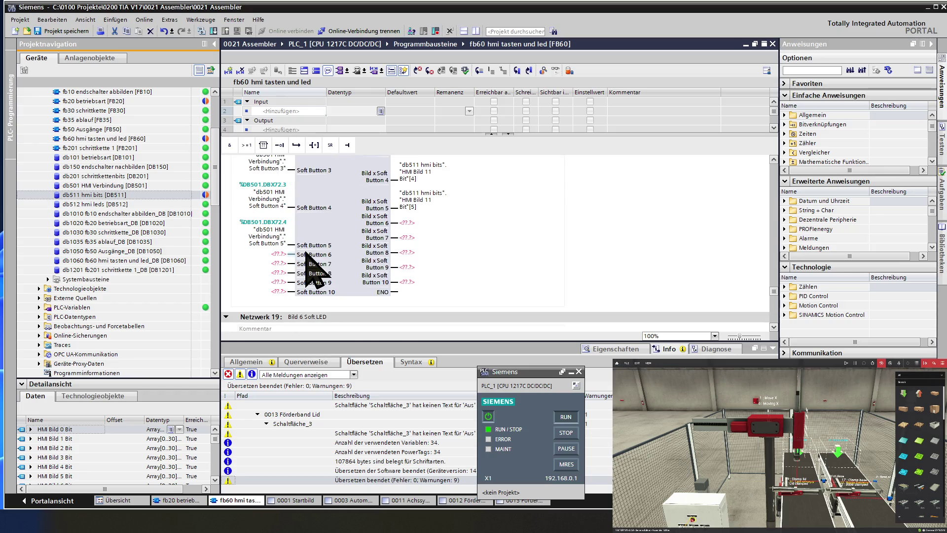
click(277, 240)
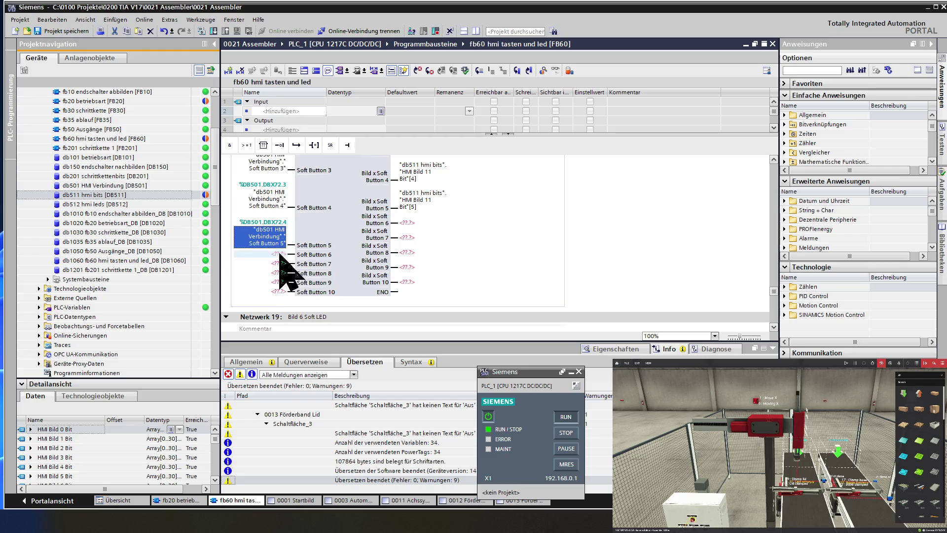
click(278, 254)
text("db501 HMI Verbindung"."Soft Button 5")
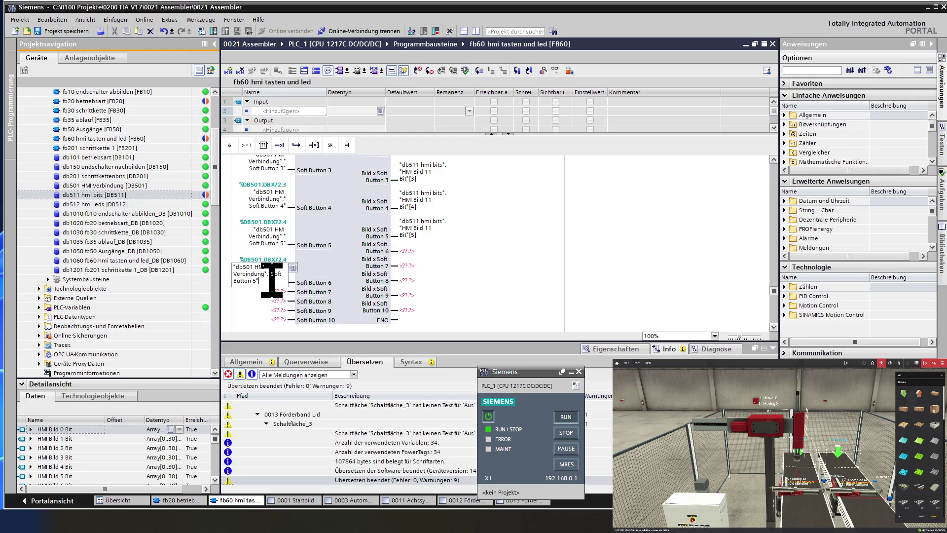
key(BackSpace)
text(6)
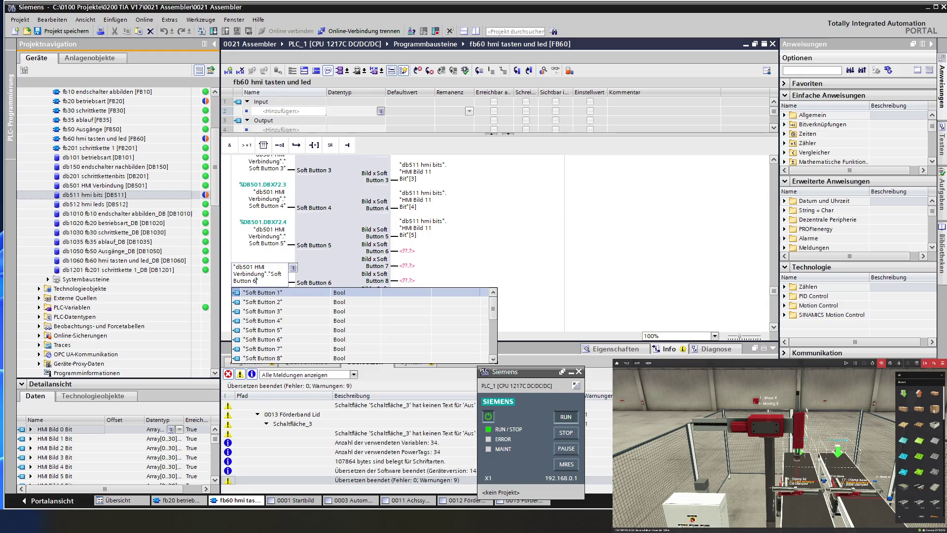
key(Return)
Step: Wire the Soft Button 7 and 8 inputs to their matching db501 Soft Button tags
scroll(328, 279, down, 2)
click(274, 231)
text("db501 HMI Verbindung"."Soft Button 5")
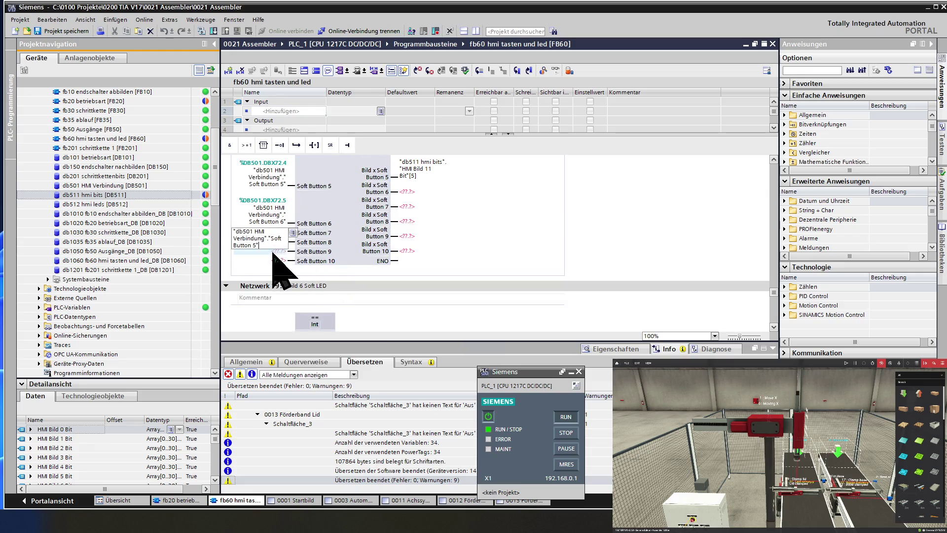
key(BackSpace)
text(7)
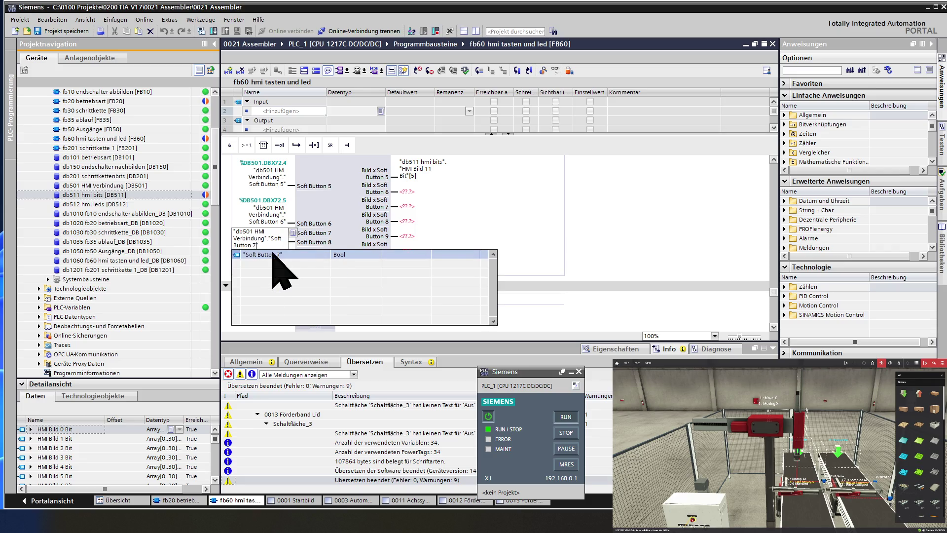
click(360, 244)
click(286, 270)
key(ctrl+v)
key(BackSpace)
text(8)
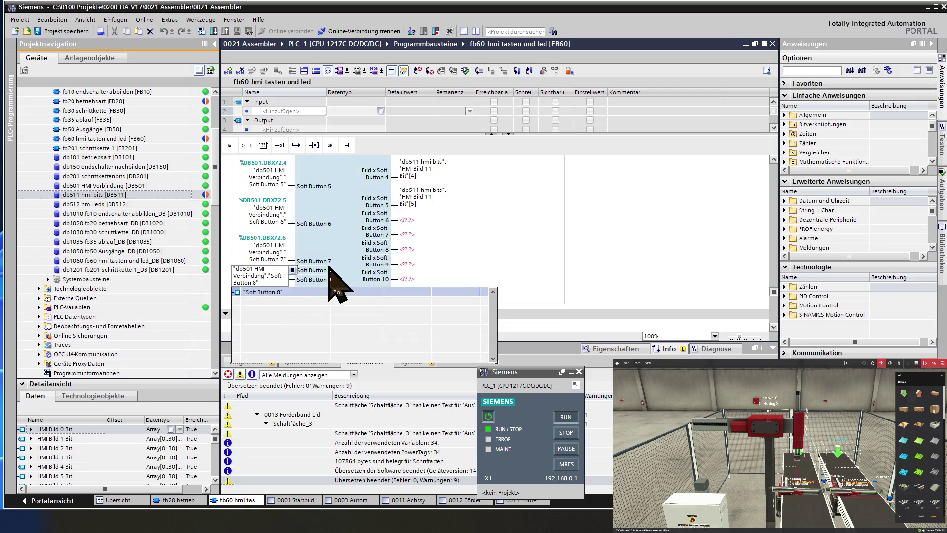
key(Return)
Step: Wire the Soft Button 9 input to the db501 Soft Button 9 tag
scroll(345, 284, down, 3)
click(275, 248)
key(ctrl+v)
text(9)
key(Return)
scroll(346, 254, down, 1)
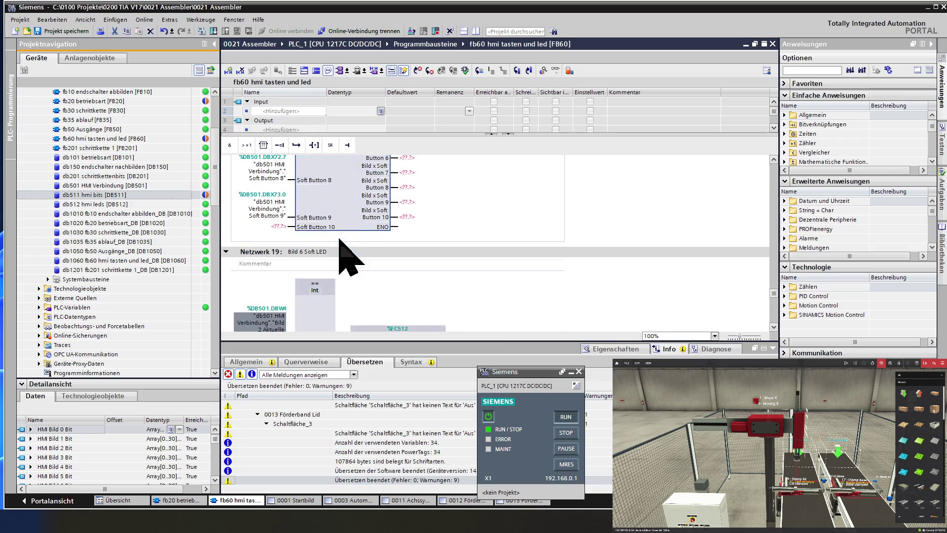
Step: Wire the Soft Button 10 input to the db501 HMI Verbindung Soft Button 10 tag
click(275, 226)
text("db501 HMI Verbindung"."Soft Button 5")
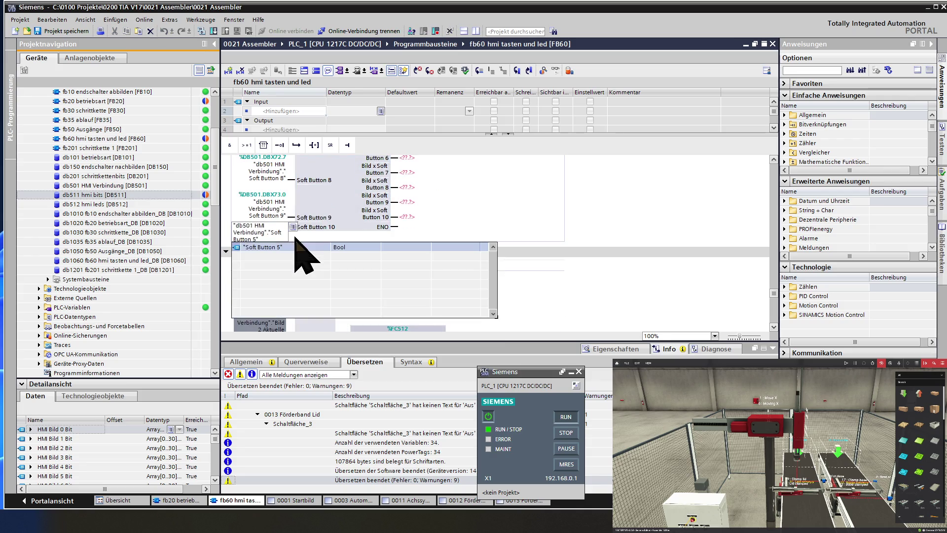
key(BackSpace)
text(10)
key(Return)
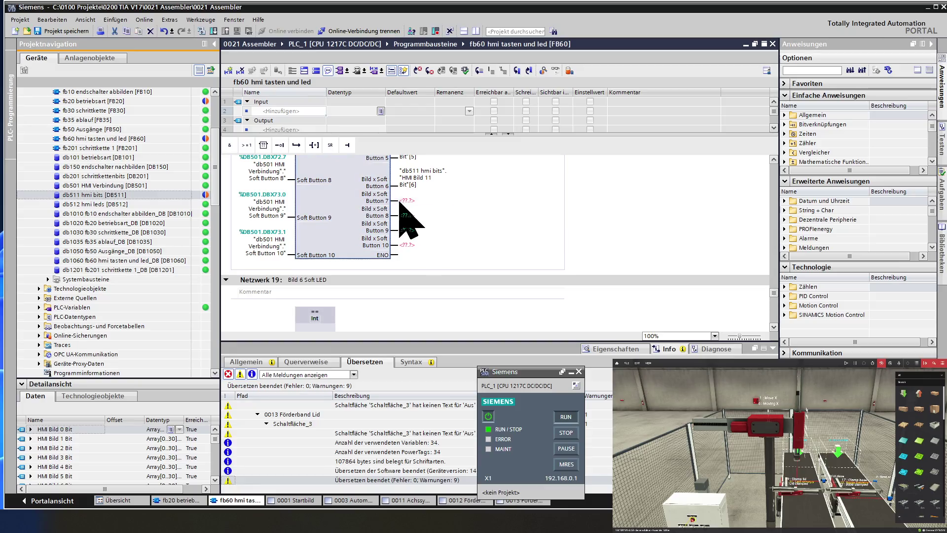
Step: Connect the Button 7 and 8 outputs to "HMI Bild 11 Bit"[7] and [8]
click(418, 200)
text("db511 hmi bits"."HMI Bild 11 Bit"[5])
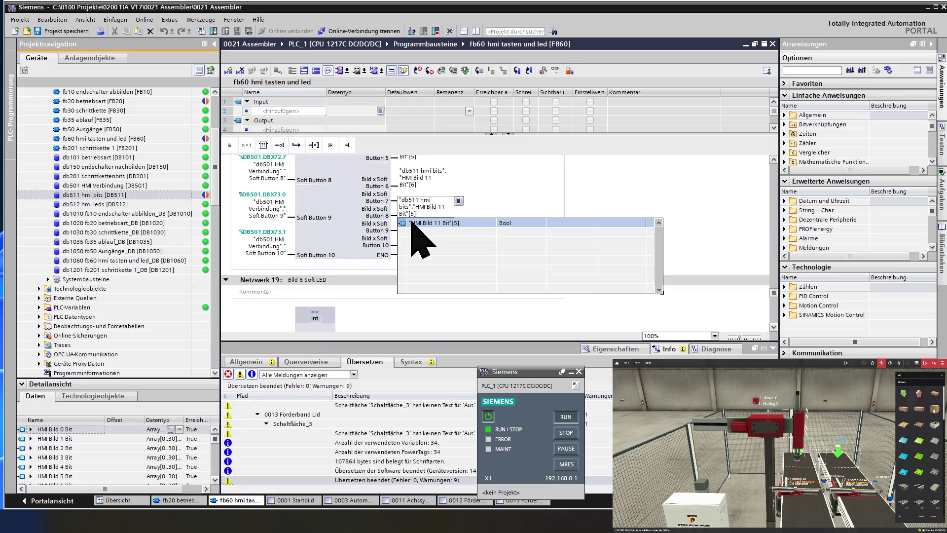
key(BackSpace)
text(7)
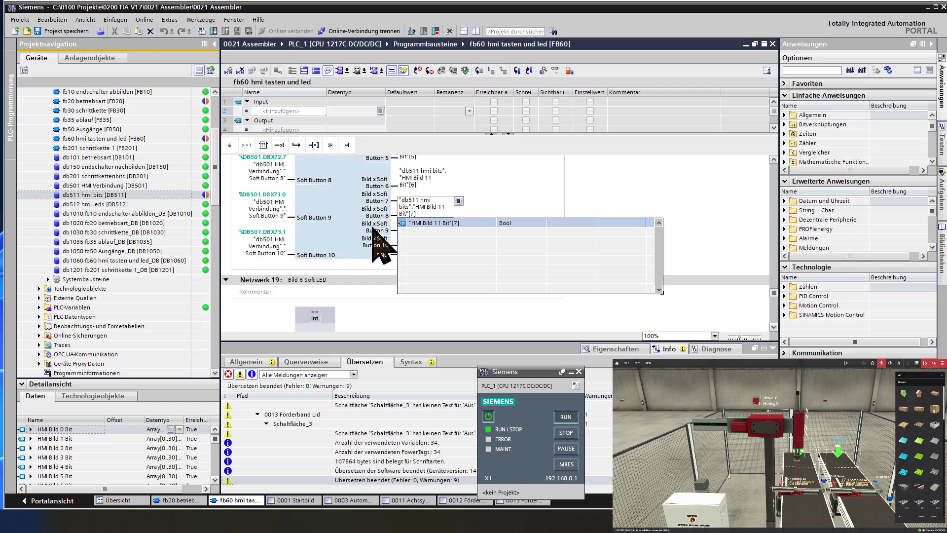
key(Return)
click(420, 215)
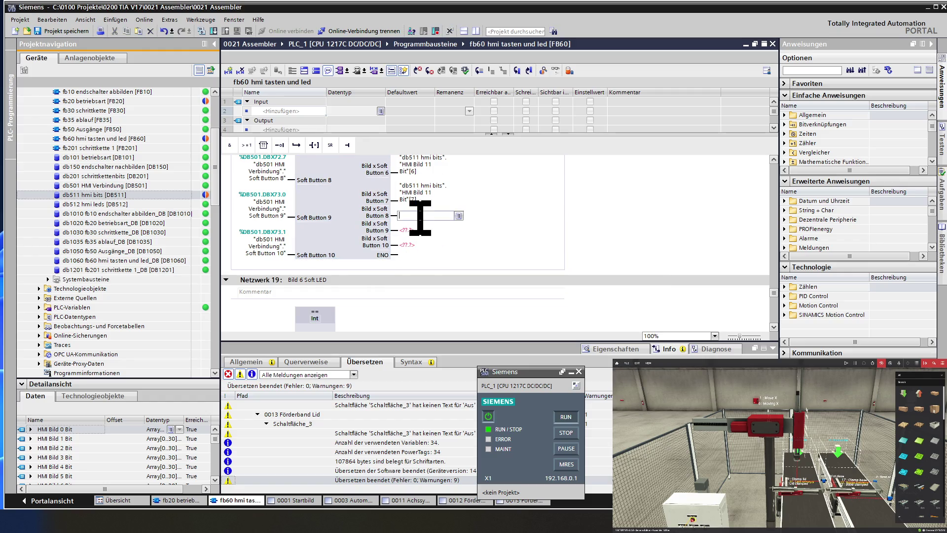
text("db511 hmi bits"."HMI Bild 11 Bit"[5])
key(BackSpace)
text(8)
key(Return)
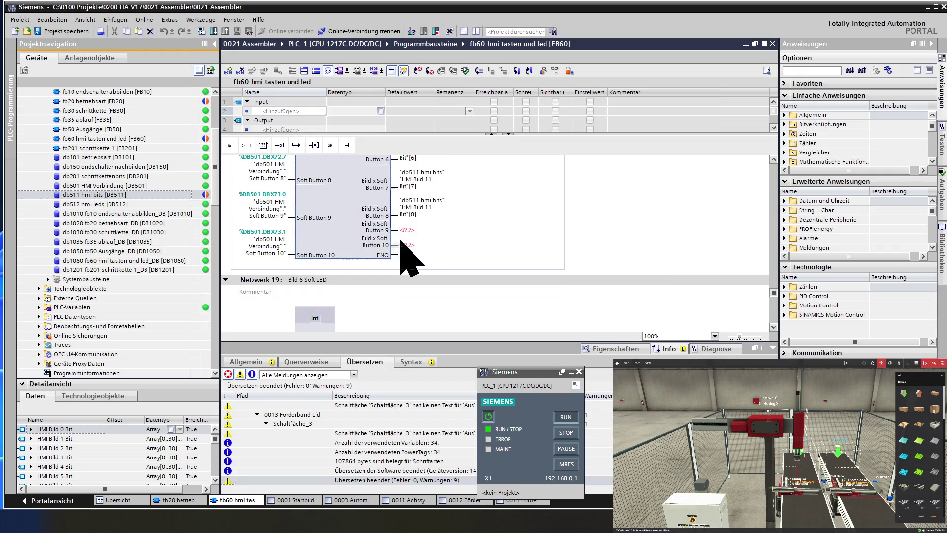
Step: Connect Button 9 to "HMI Bild 11 Bit"[9] and paste the operand into Button 10's output
click(422, 231)
text("db511 hmi bits"."HMI Bild 11 Bit"[5])
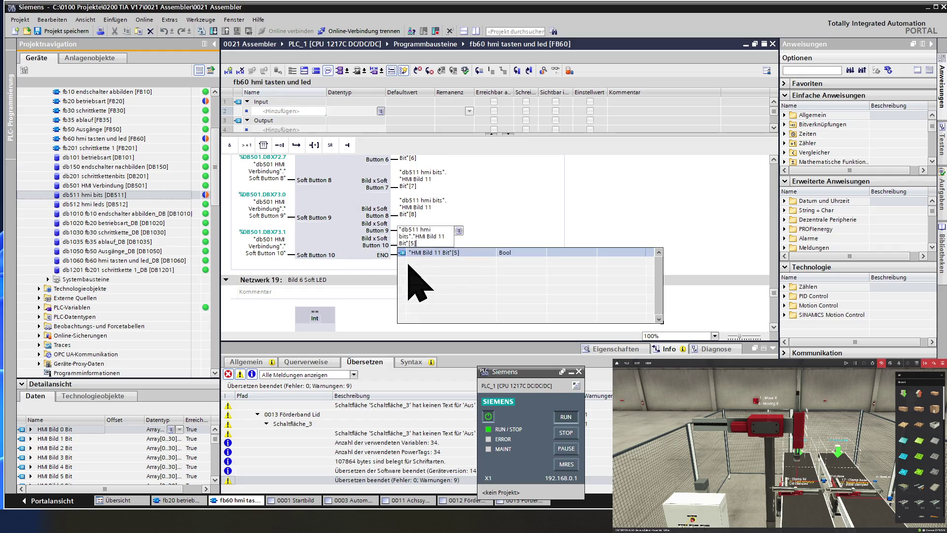
key(BackSpace)
text(9)
key(Return)
click(412, 249)
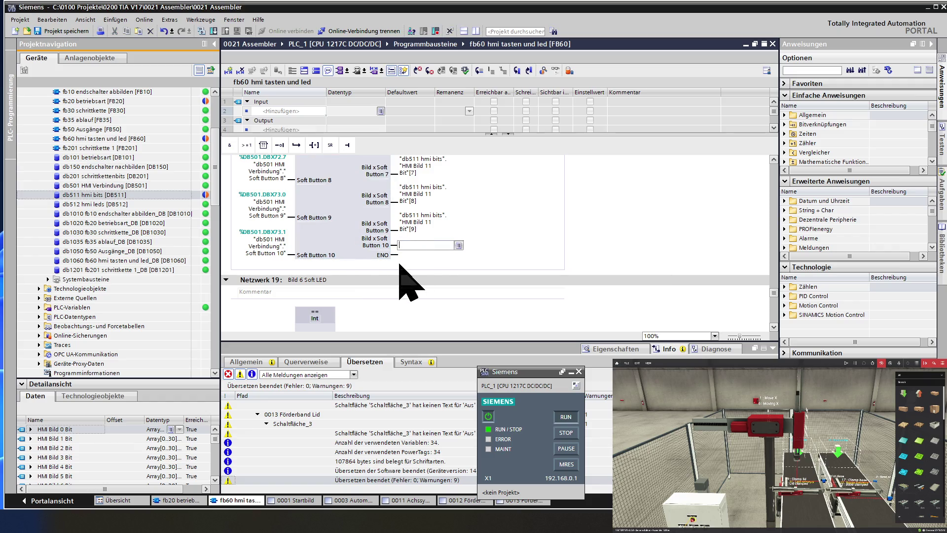
text("db511 hmi bits"."HMI Bild 11 Bit"[5])
key(BackSpace)
Step: Set the Button 10 output to "HMI Bild 11 Bit"[10], review the network, and save the project
text(10)
key(Return)
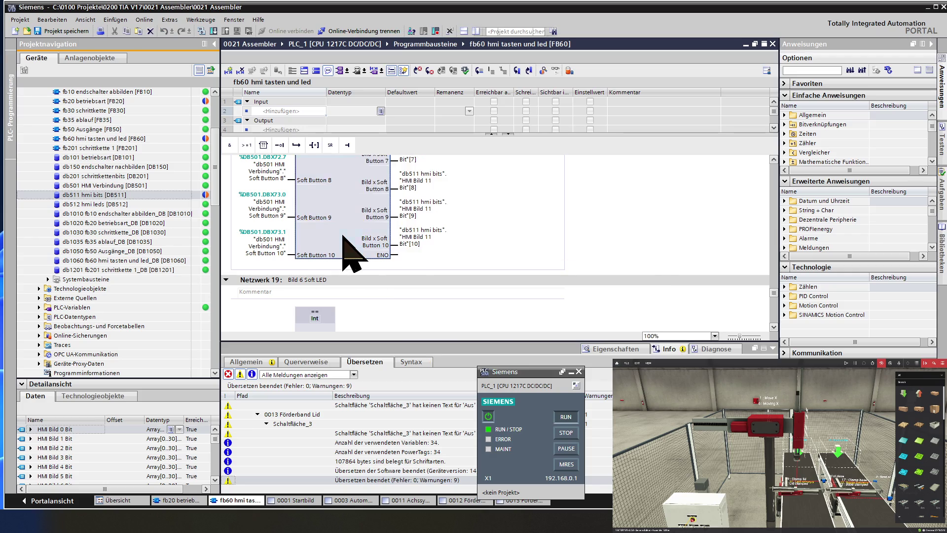
scroll(351, 252, down, 3)
scroll(352, 252, down, 10)
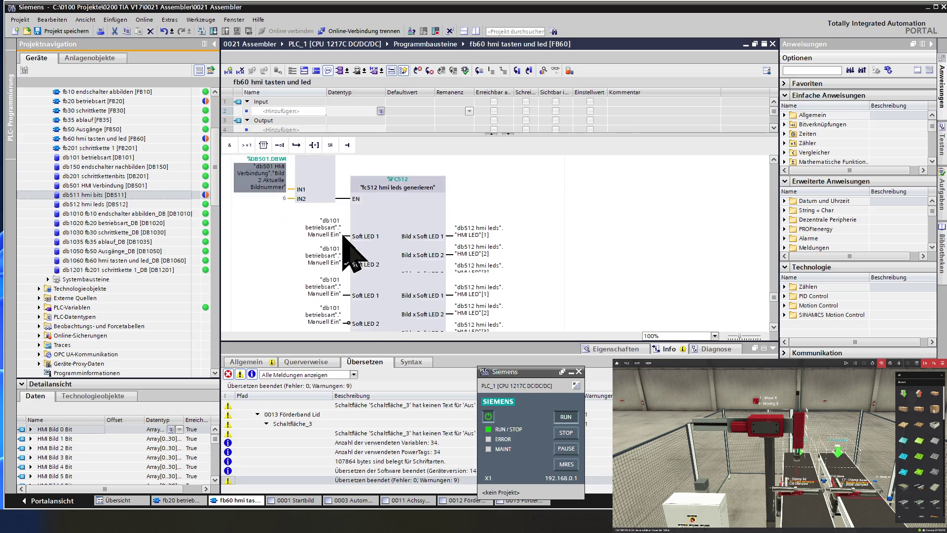
scroll(351, 252, down, 6)
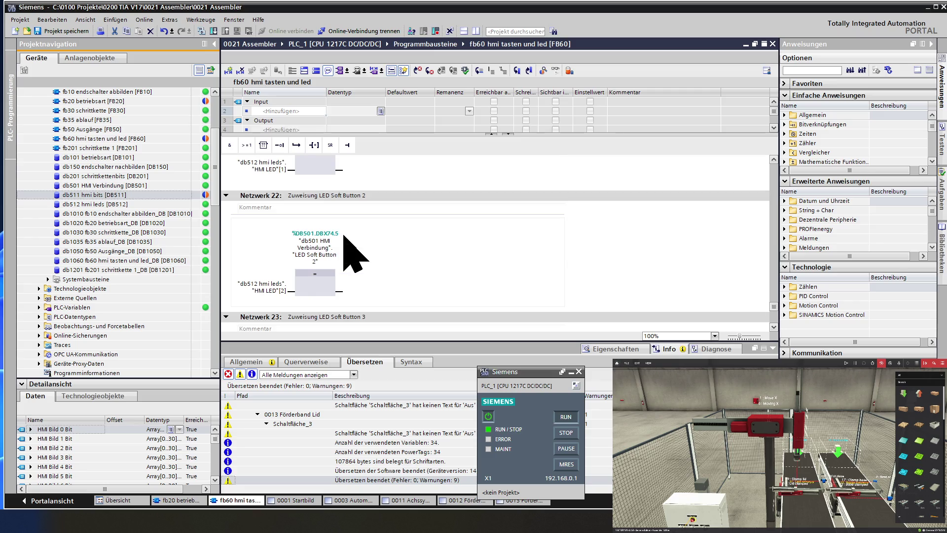
scroll(344, 236, up, 3)
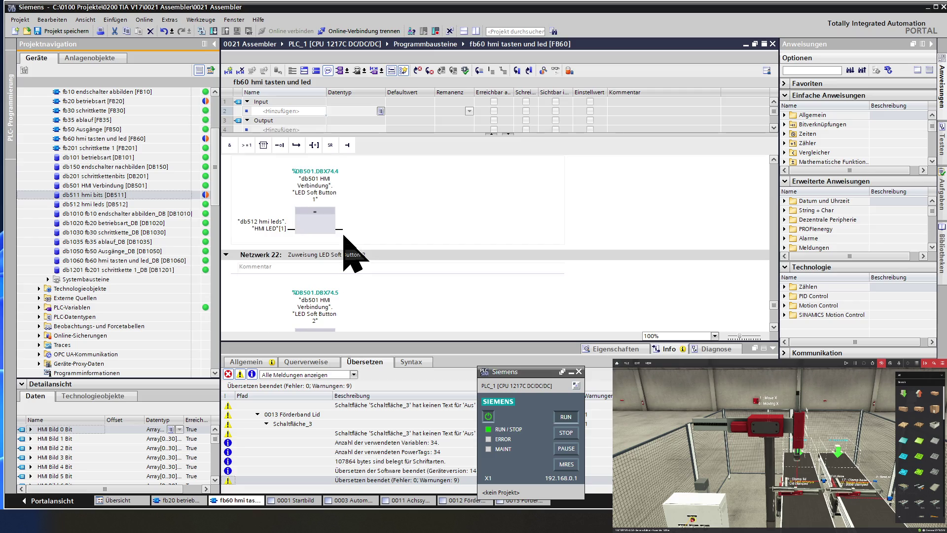
scroll(344, 236, up, 10)
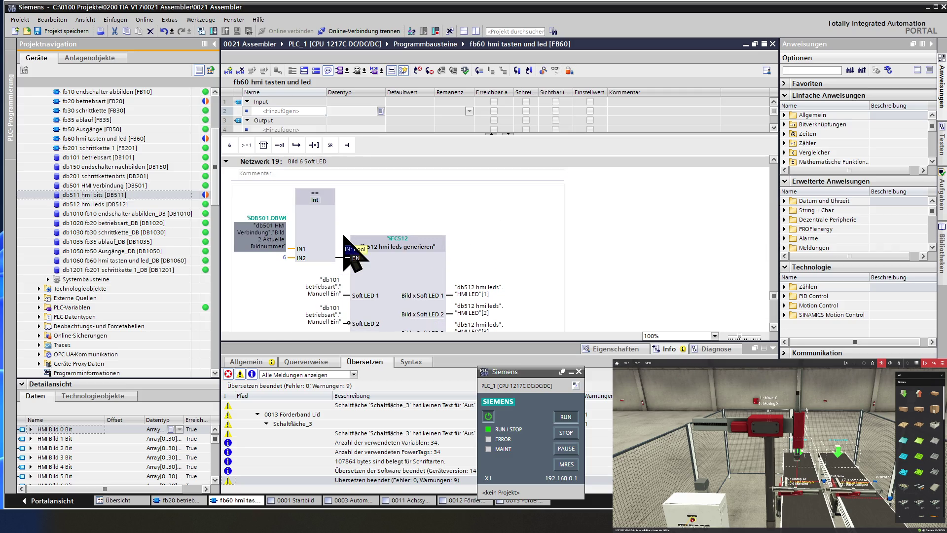
scroll(344, 236, down, 3)
scroll(344, 236, up, 6)
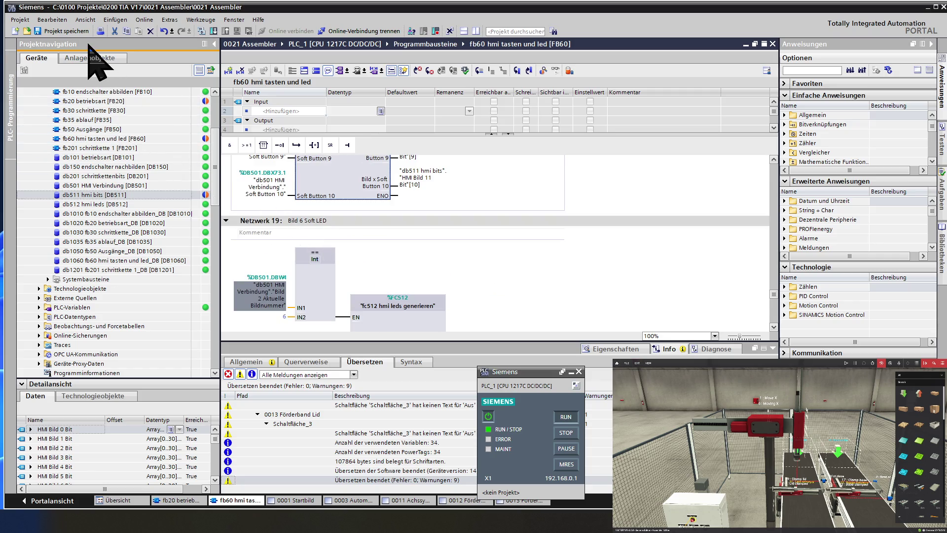
click(59, 30)
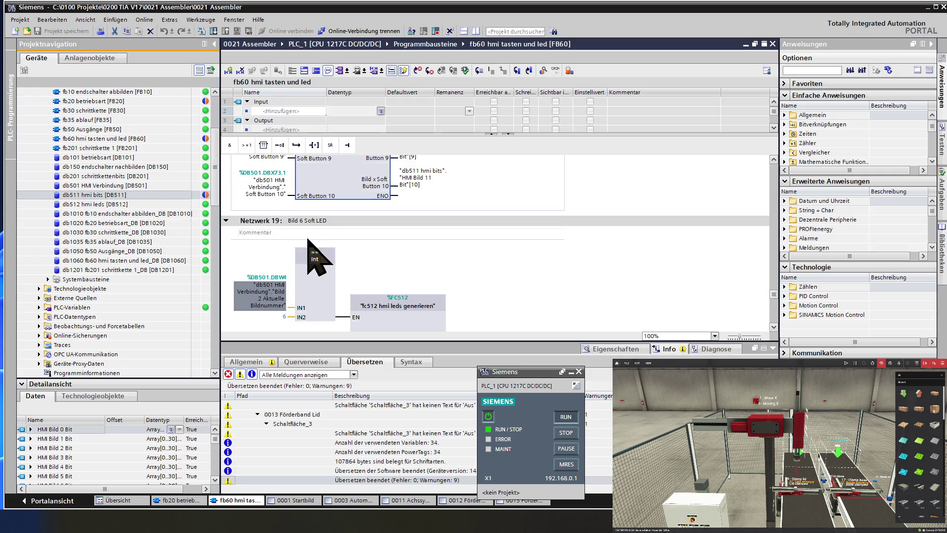
Step: Return to FB60's first networks and collapse Netzwerk 1 to reveal Netzwerk 2's FC512 call
scroll(316, 255, up, 20)
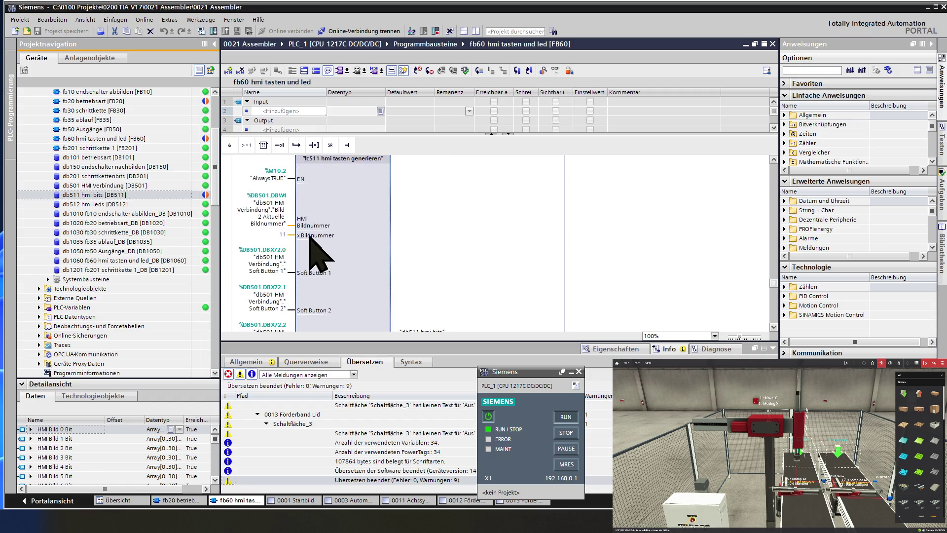
scroll(316, 255, up, 3)
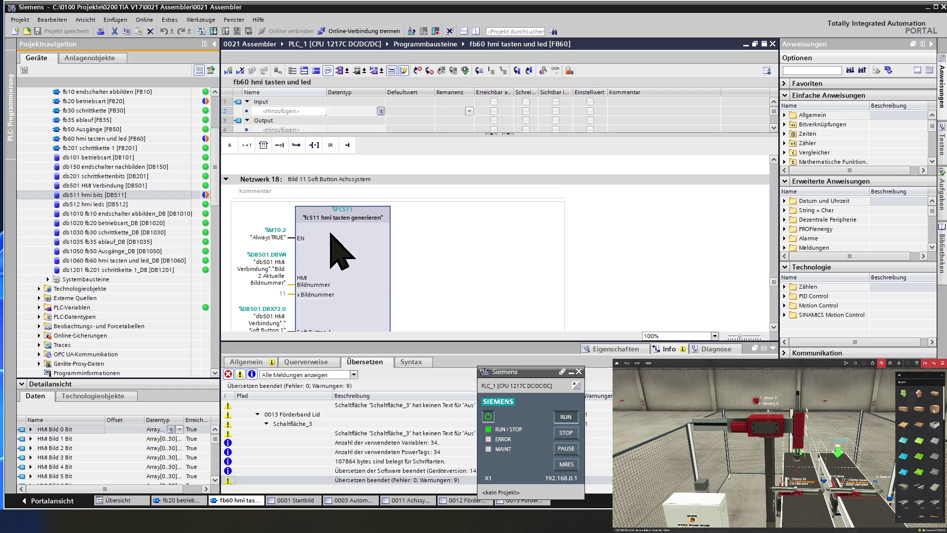
scroll(332, 236, up, 10)
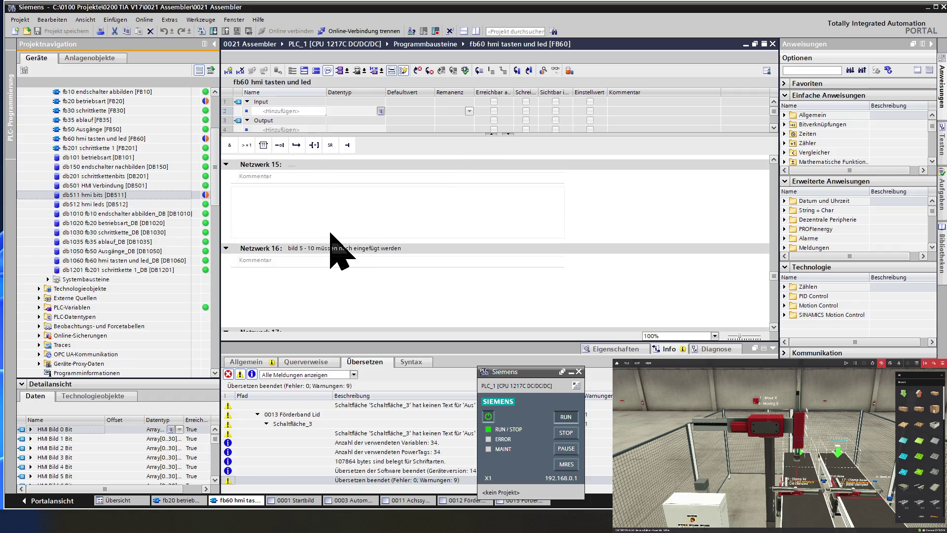
scroll(339, 251, up, 3)
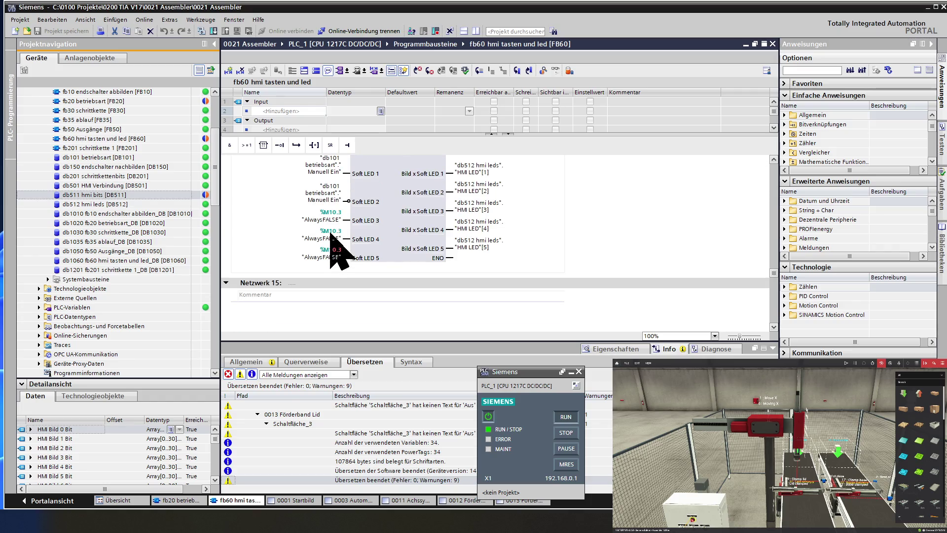
click(386, 196)
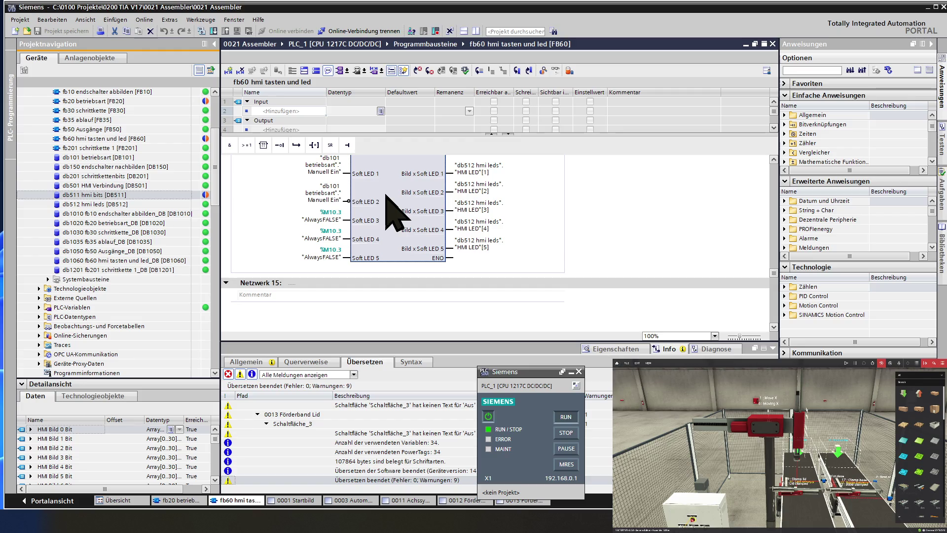
scroll(386, 196, up, 10)
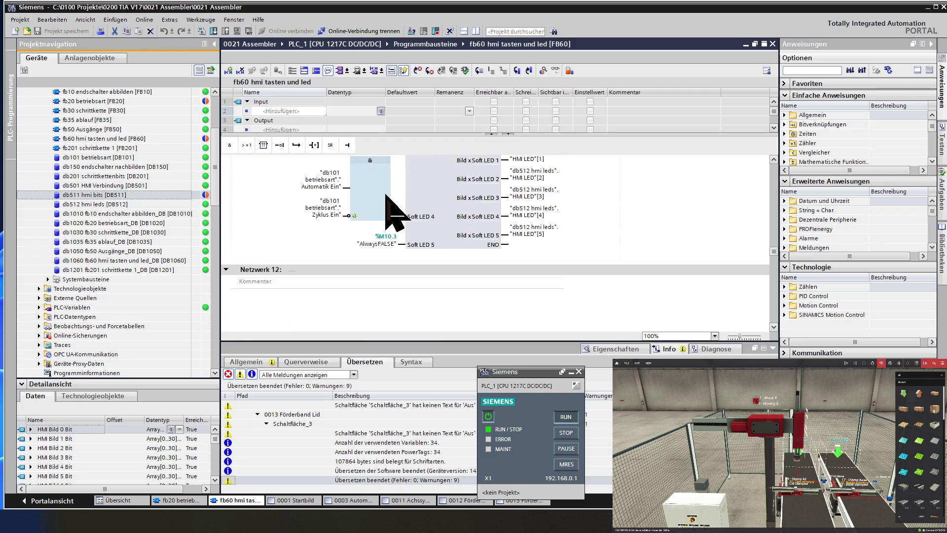
scroll(386, 196, down, 15)
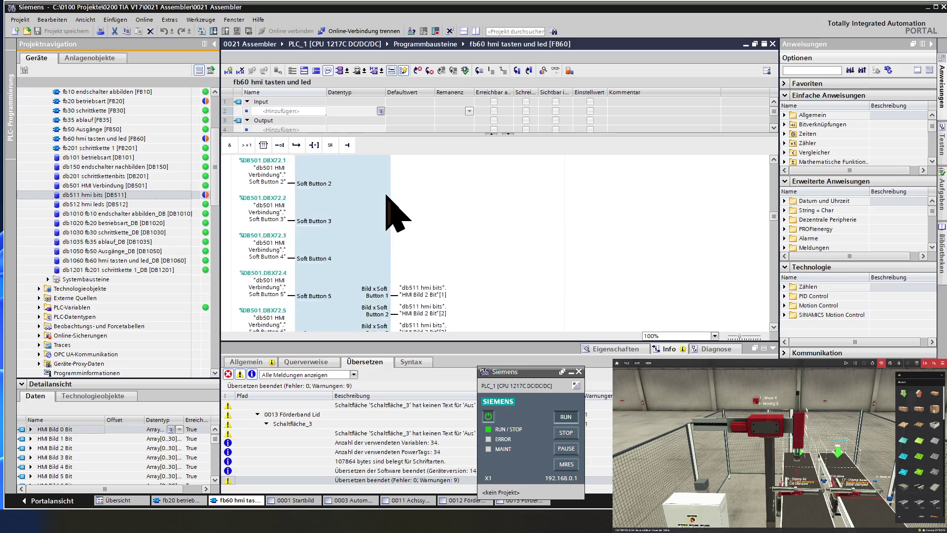
scroll(386, 195, up, 20)
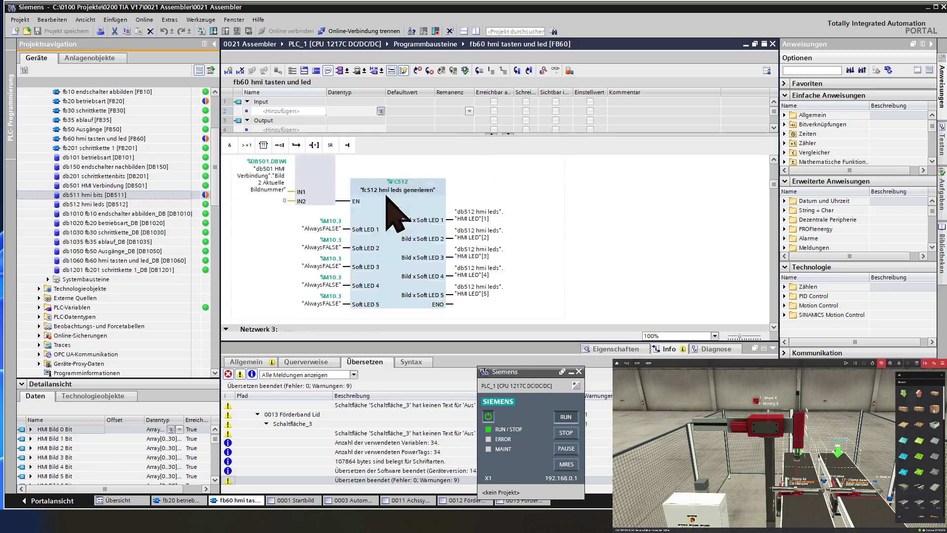
scroll(386, 196, up, 1)
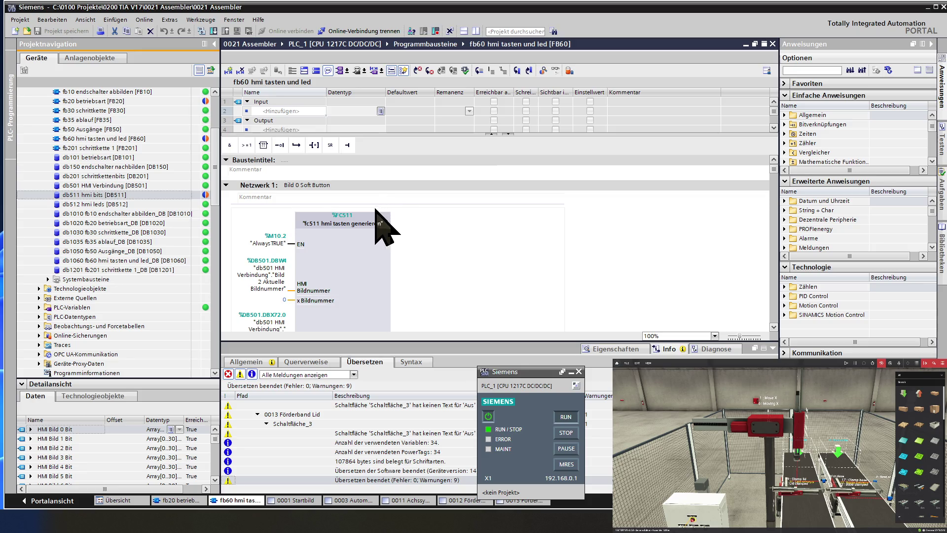
click(226, 185)
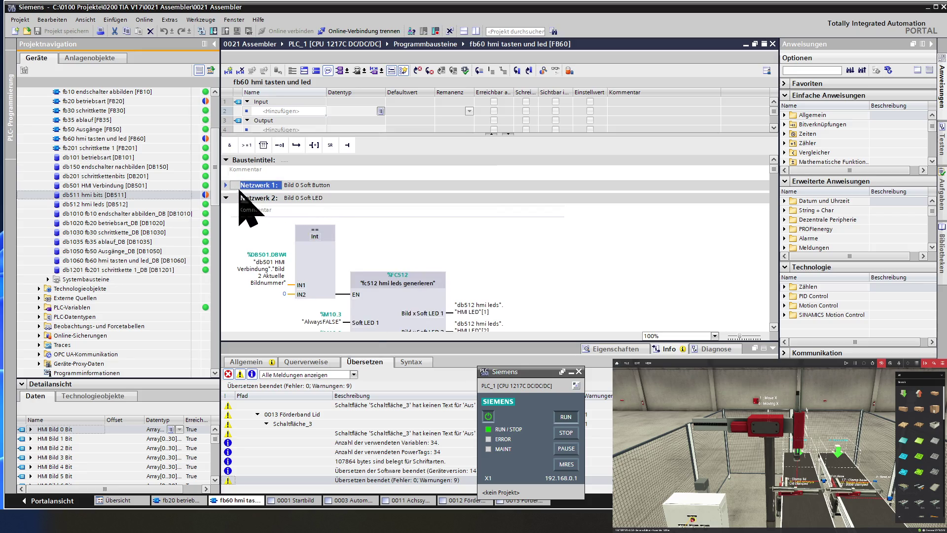
Step: Open the FC512 block from its call in Netzwerk 2
click(379, 297)
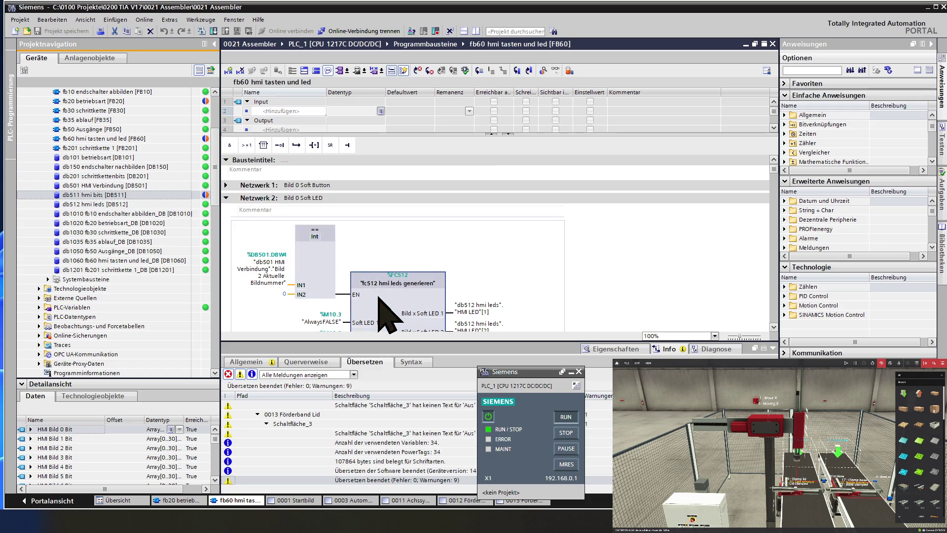
right_click(378, 297)
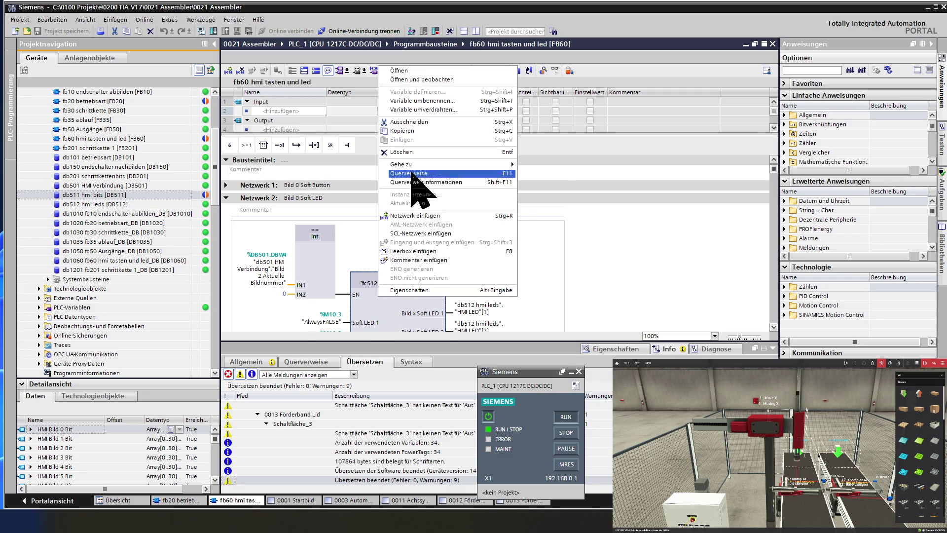
click(400, 70)
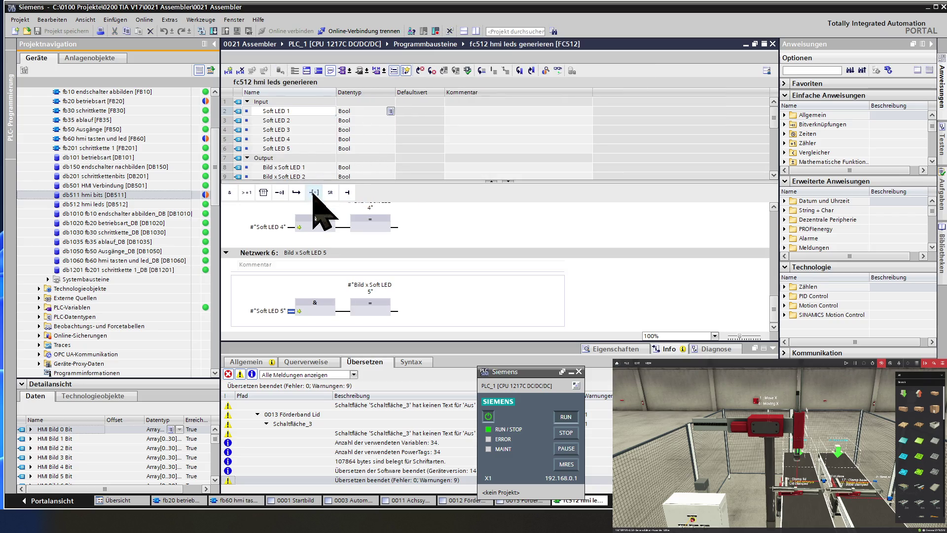
Step: Auto-fill outputs Bild x Soft LED 6–10 from LED 5, deleting the surplus rows 11 and 12
mouse_move(317, 199)
mouse_down()
mouse_move(312, 186)
mouse_move(314, 237)
mouse_move(310, 209)
mouse_up()
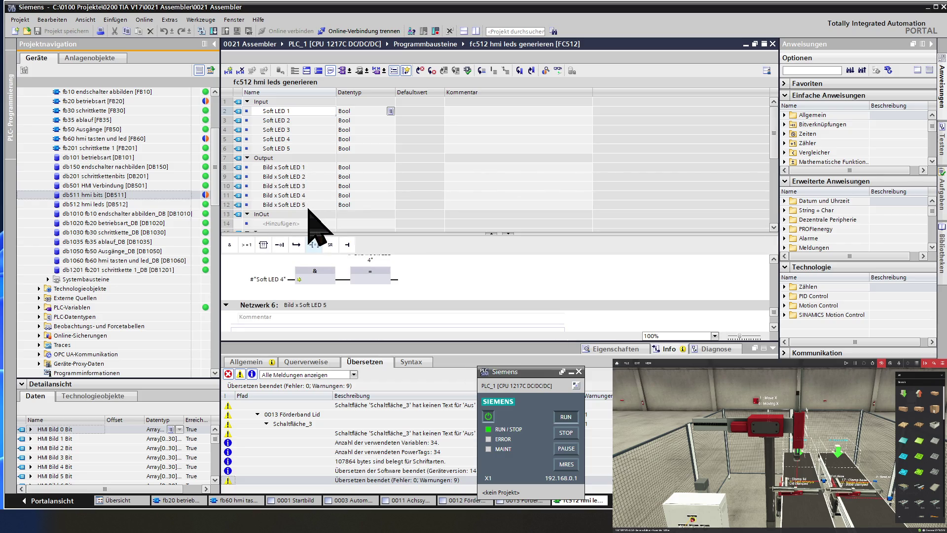
click(309, 207)
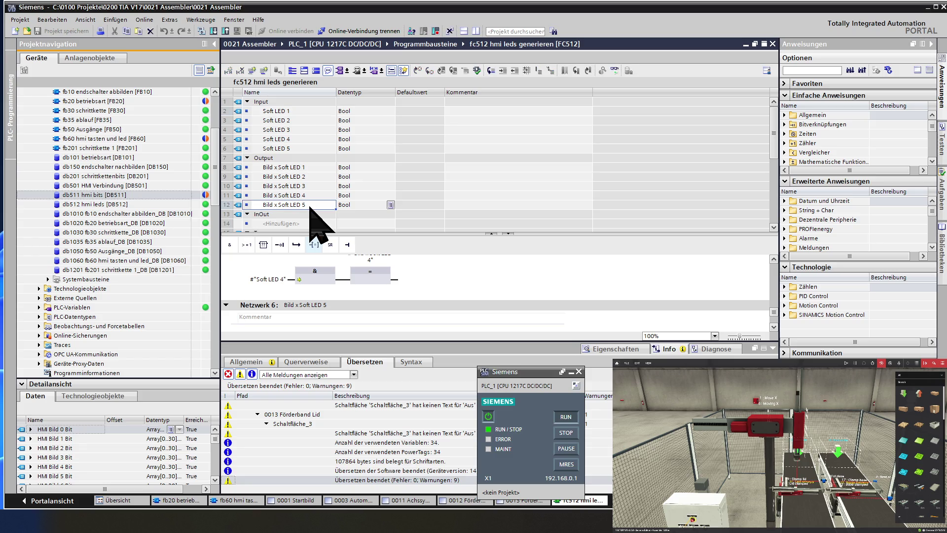
drag(336, 212, 333, 227)
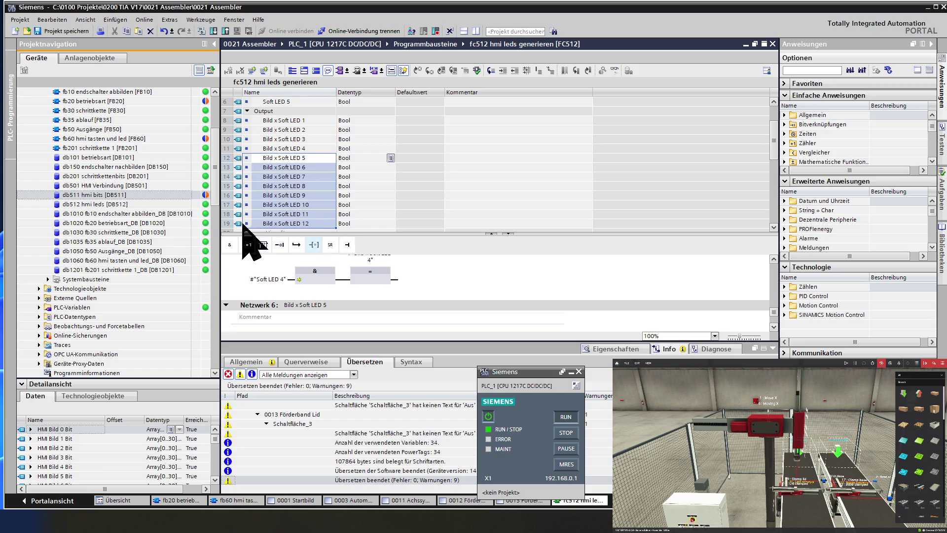
click(228, 215)
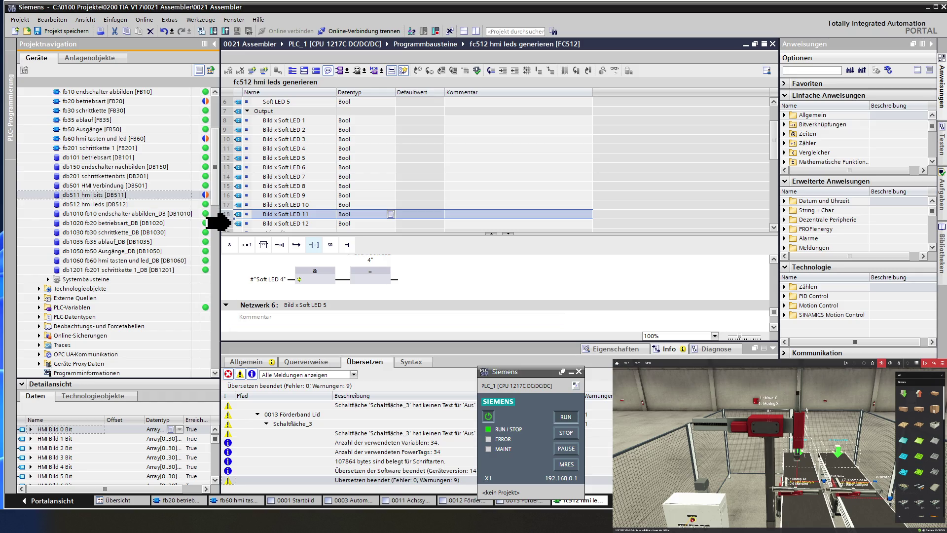
shift+click(228, 223)
key(Delete)
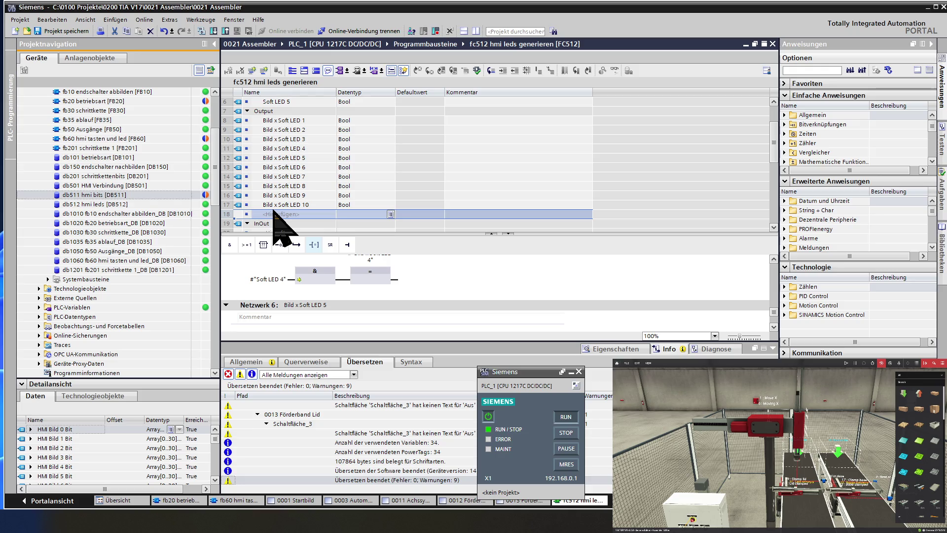
scroll(277, 214, down, 2)
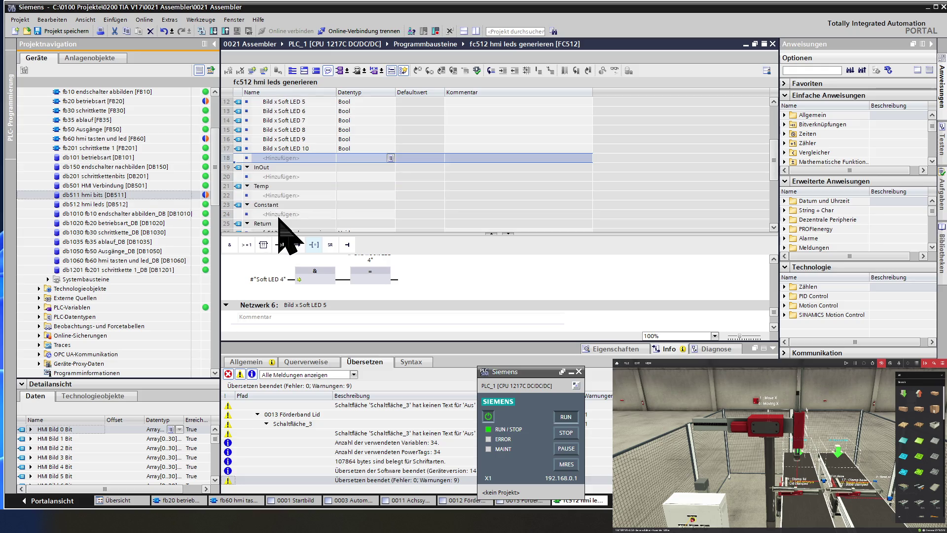
Step: Auto-fill FC512 Bool inputs Soft LED 6 through Soft LED 10 below Soft LED 5
scroll(279, 217, up, 2)
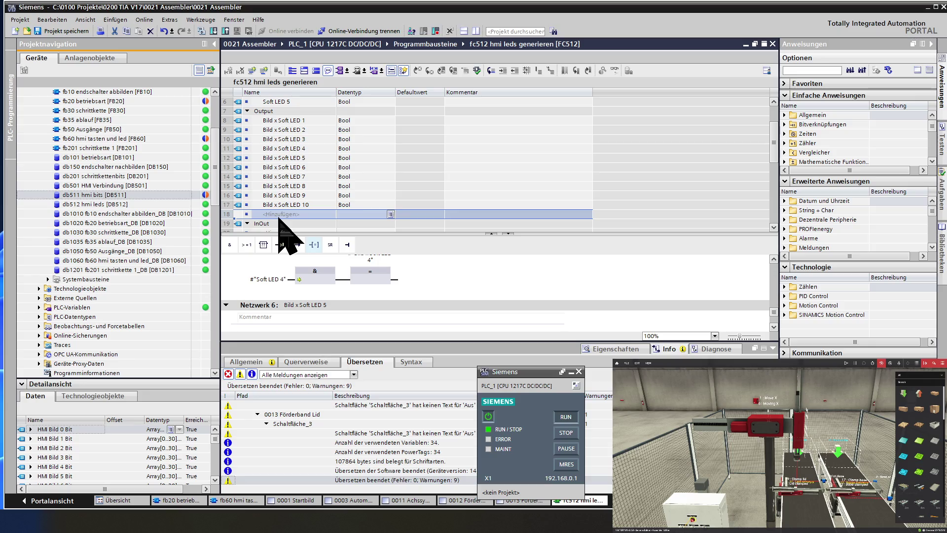
scroll(278, 218, up, 2)
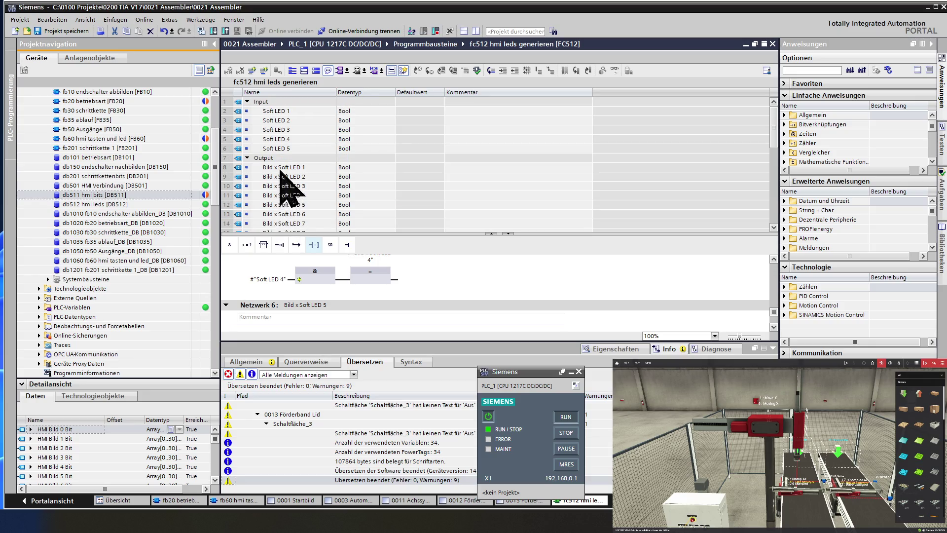
click(298, 148)
drag(335, 156, 333, 187)
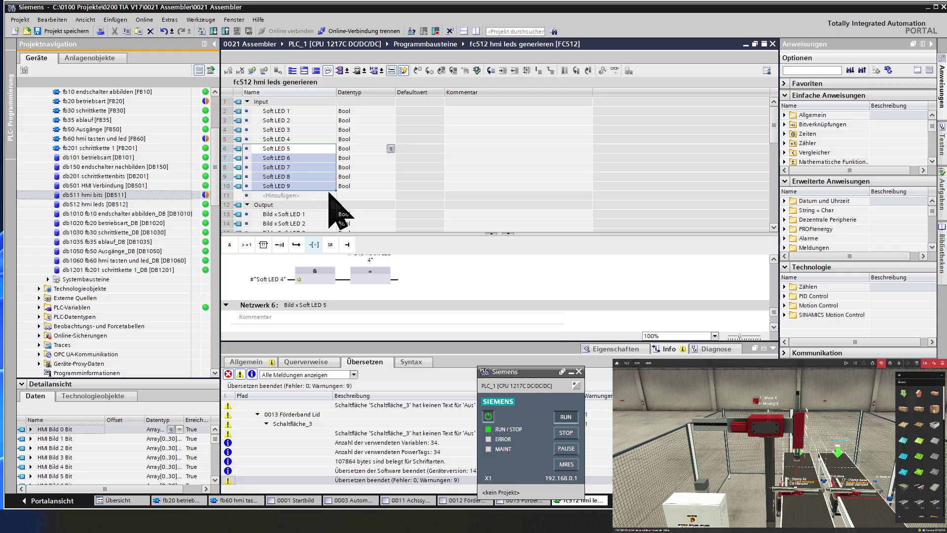
click(331, 192)
drag(335, 194, 334, 203)
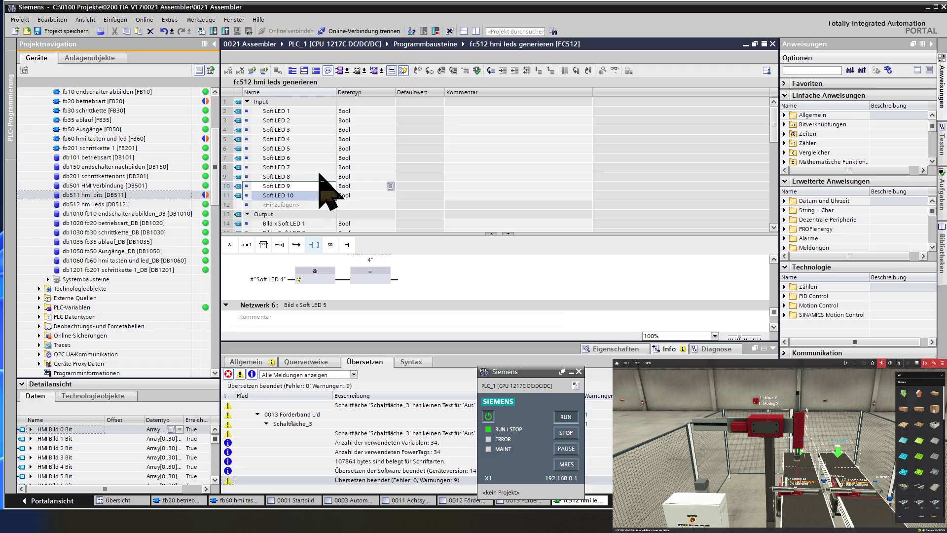
scroll(323, 207, down, 3)
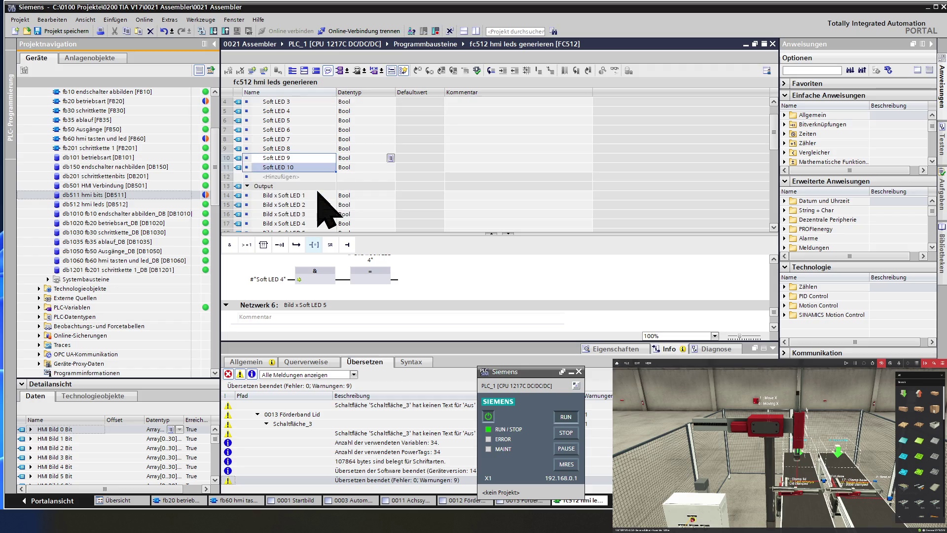
scroll(323, 207, down, 2)
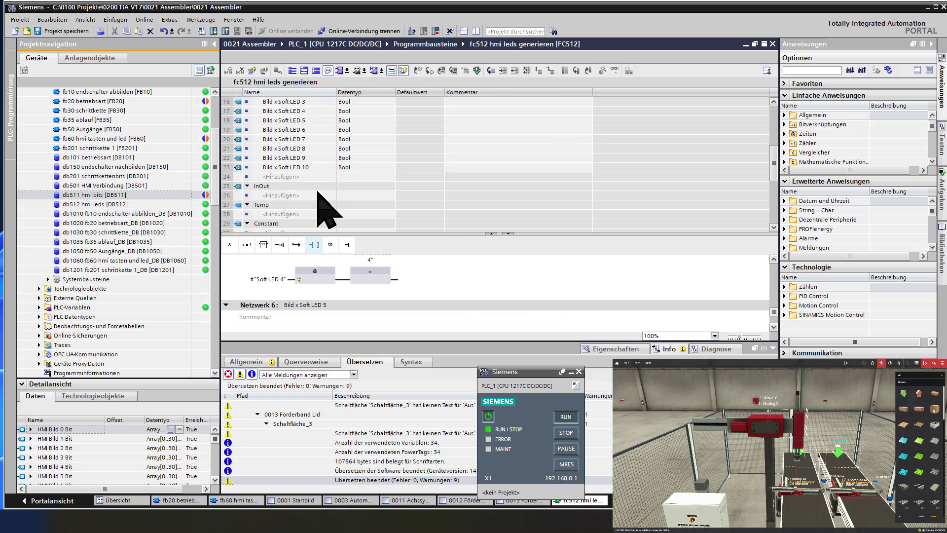
scroll(314, 177, up, 2)
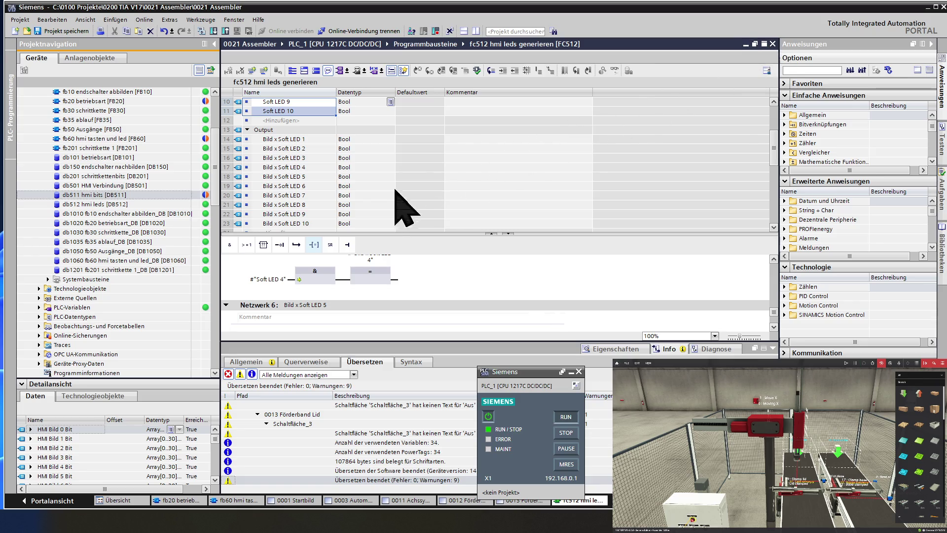
Step: Duplicate Netzwerk 6 of FC512 as the new Netzwerk 7 and edit its title
click(276, 306)
scroll(302, 311, down, 2)
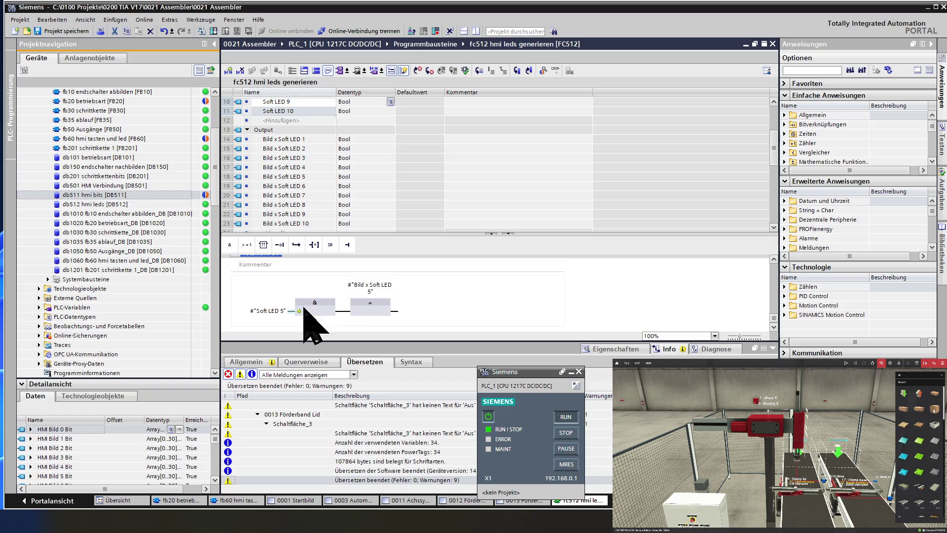
scroll(295, 319, up, 1)
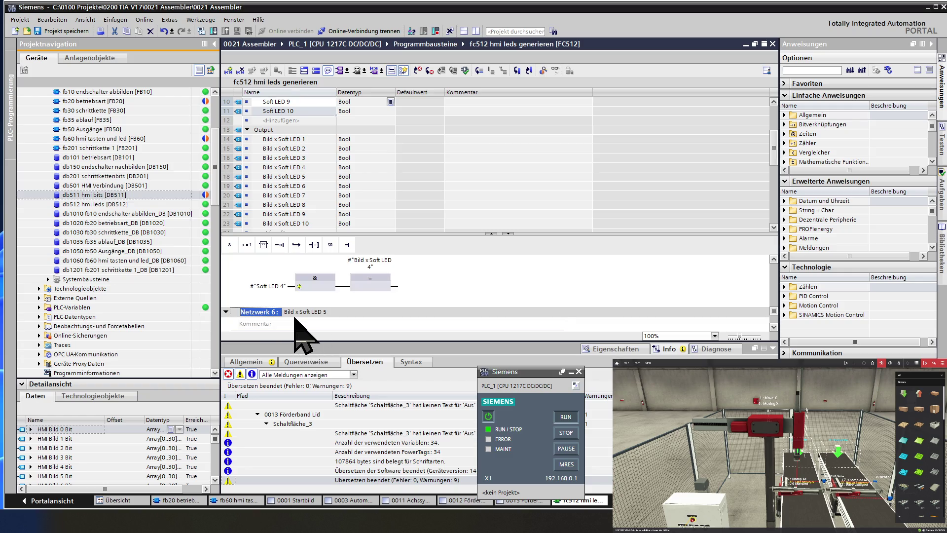
right_click(263, 313)
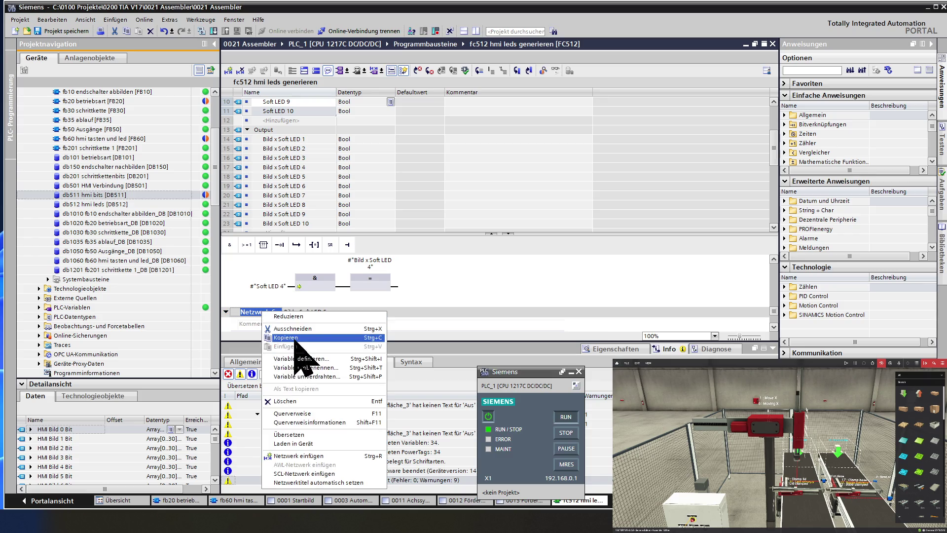
click(290, 337)
right_click(272, 314)
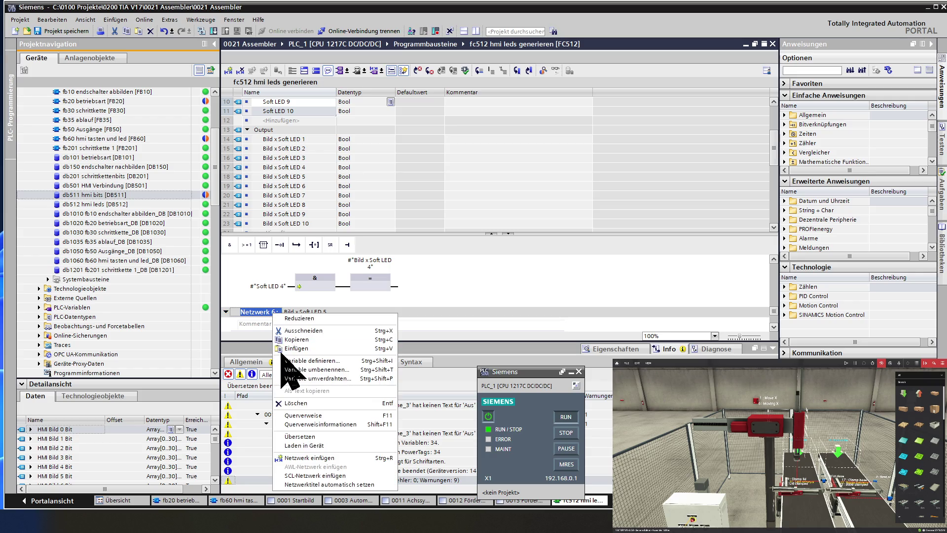
click(283, 350)
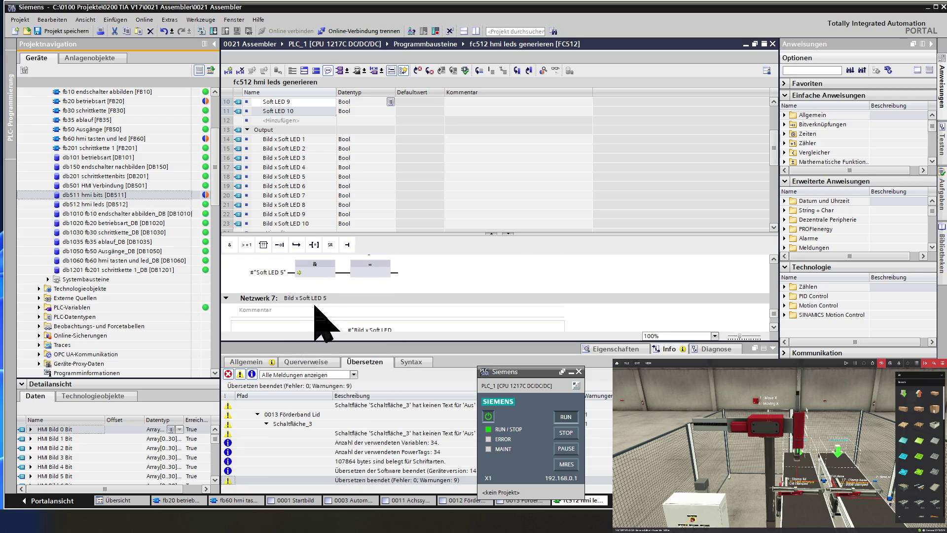
click(334, 298)
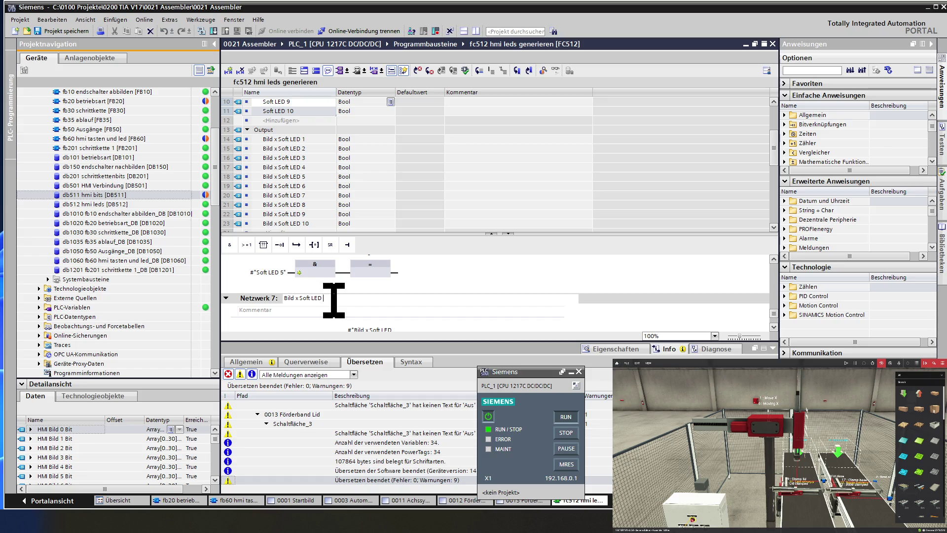
text(6)
click(256, 299)
Step: Change network 7's AND input to Soft LED 6 and its output to Bild x Soft LED 6
scroll(254, 299, down, 1)
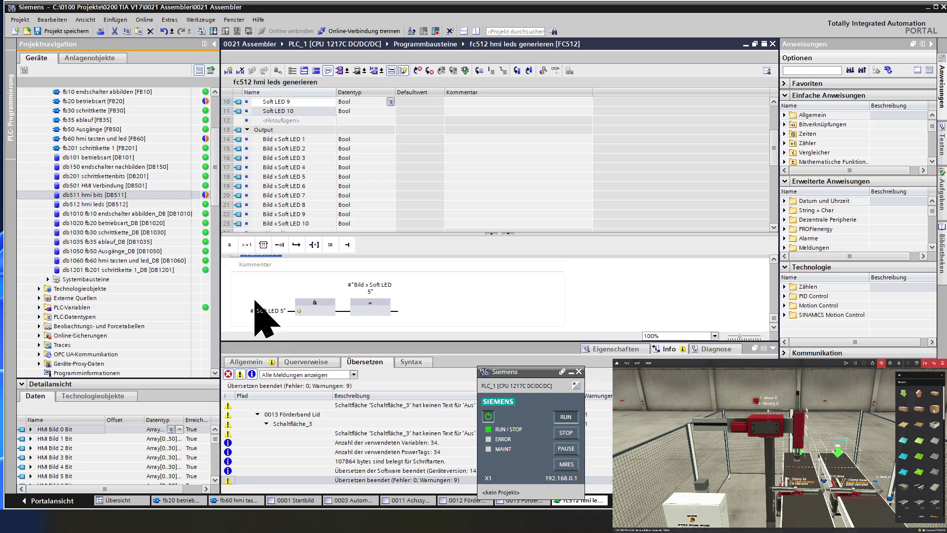
double_click(269, 310)
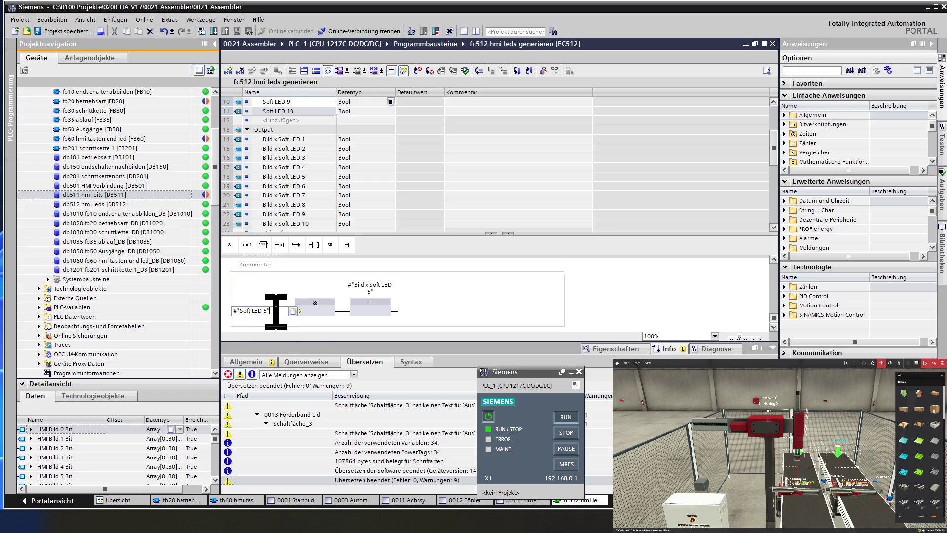
text(6)
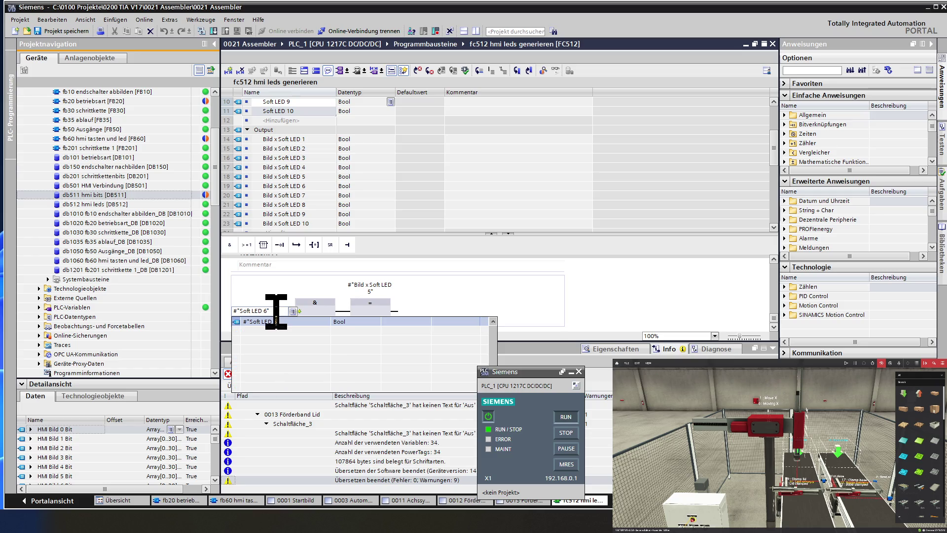
click(316, 314)
click(375, 303)
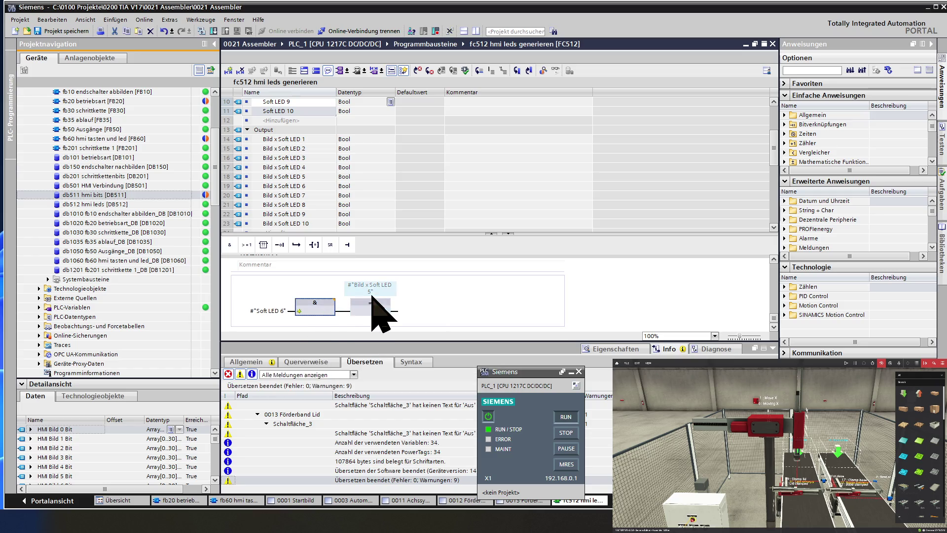
click(375, 289)
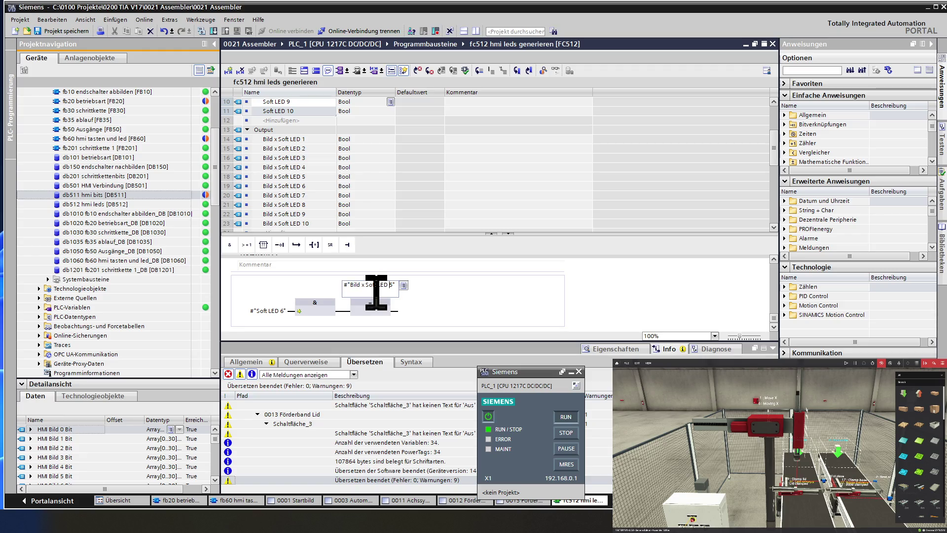
text(6)
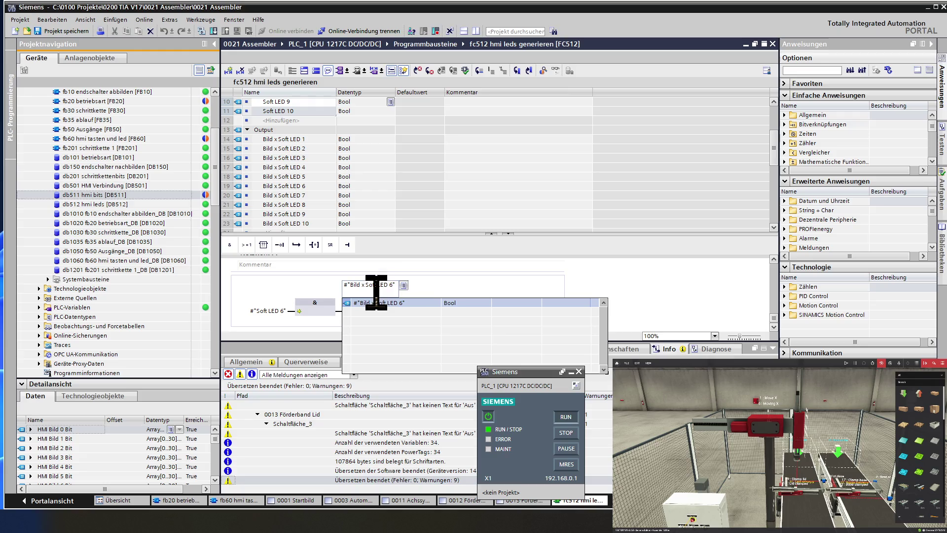
key(Return)
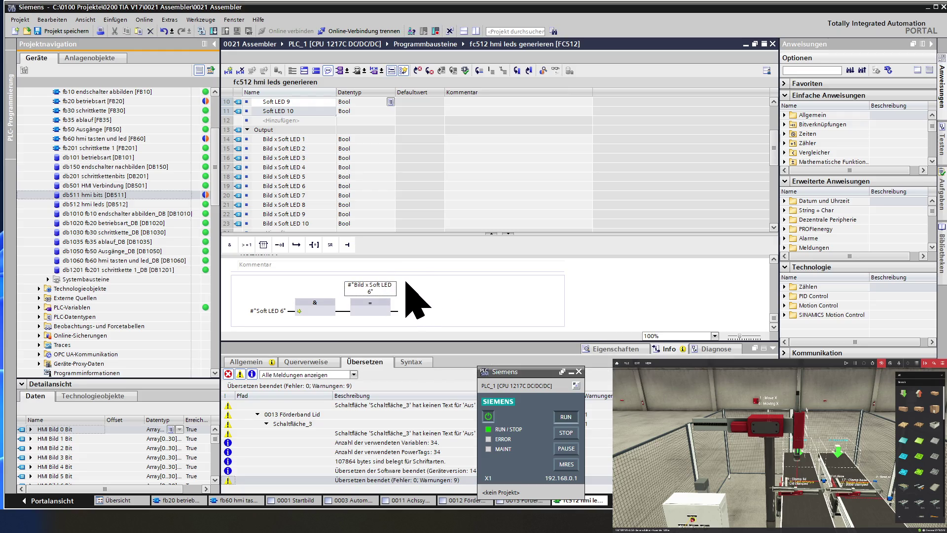
click(269, 311)
scroll(270, 327, up, 2)
right_click(268, 312)
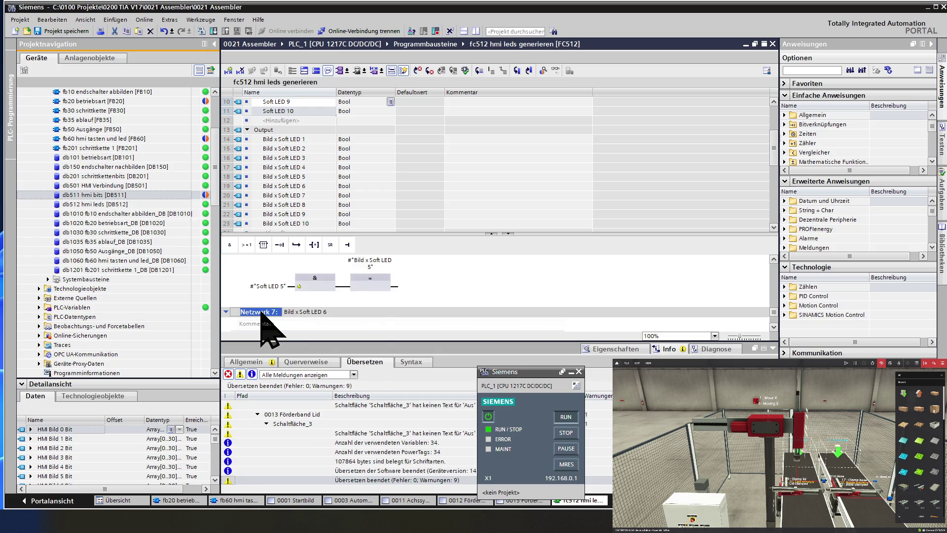
Step: Duplicate network 7 as network 8 and retitle it Bild x Soft LED 7
click(274, 346)
right_click(266, 311)
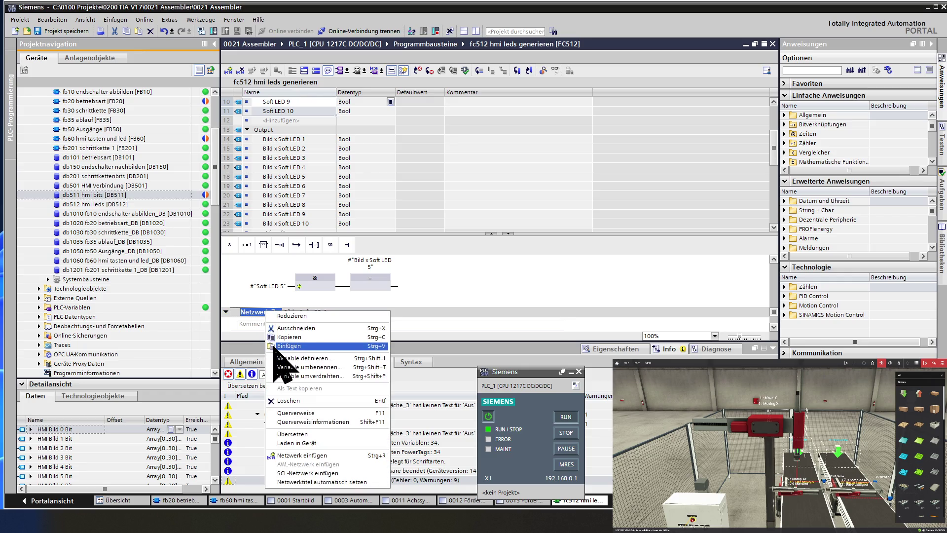
click(275, 346)
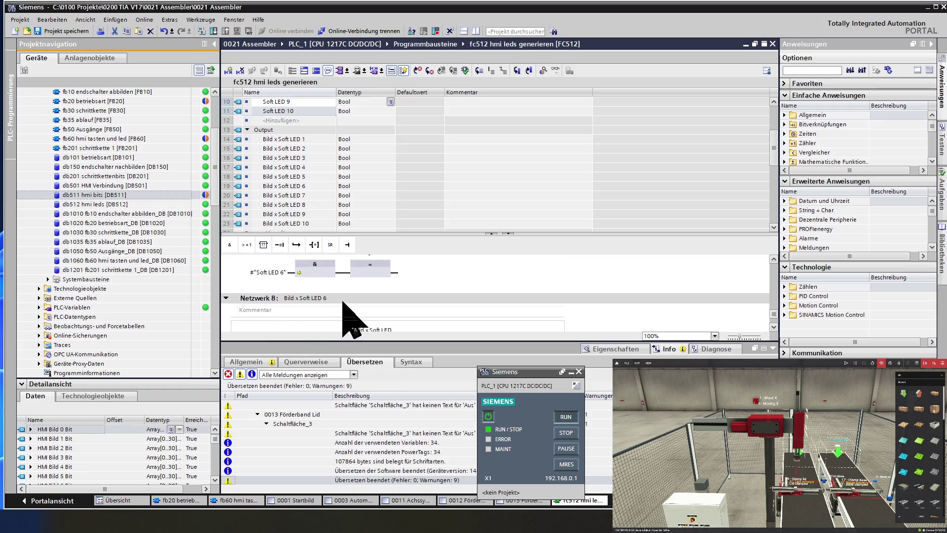
click(342, 299)
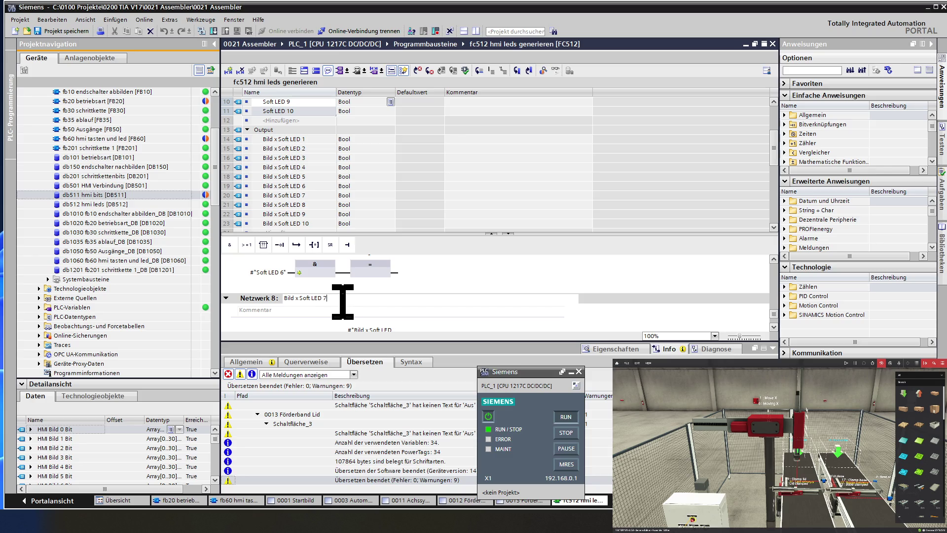
scroll(342, 301, up, 2)
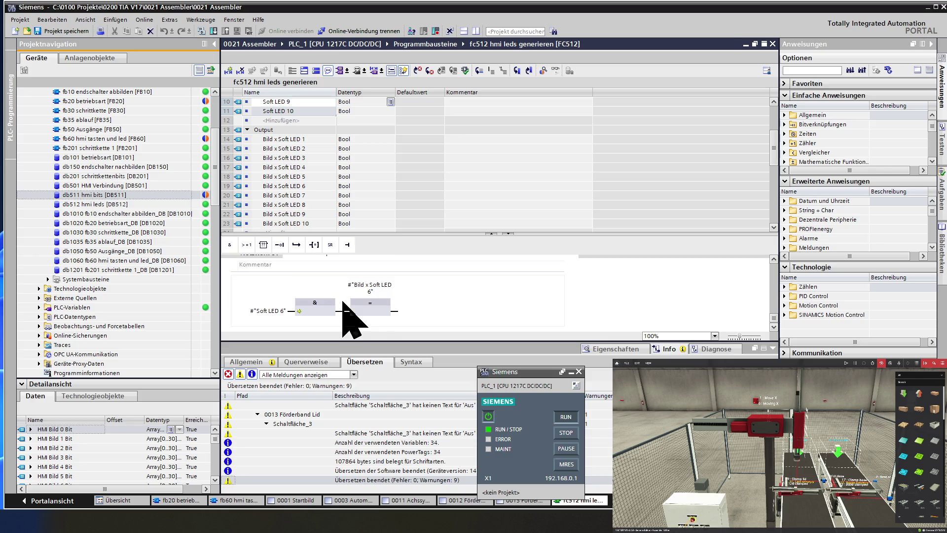
Step: Change network 8's input to Soft LED 7 and its output to Bild x Soft LED 7
click(277, 312)
key(BackSpace)
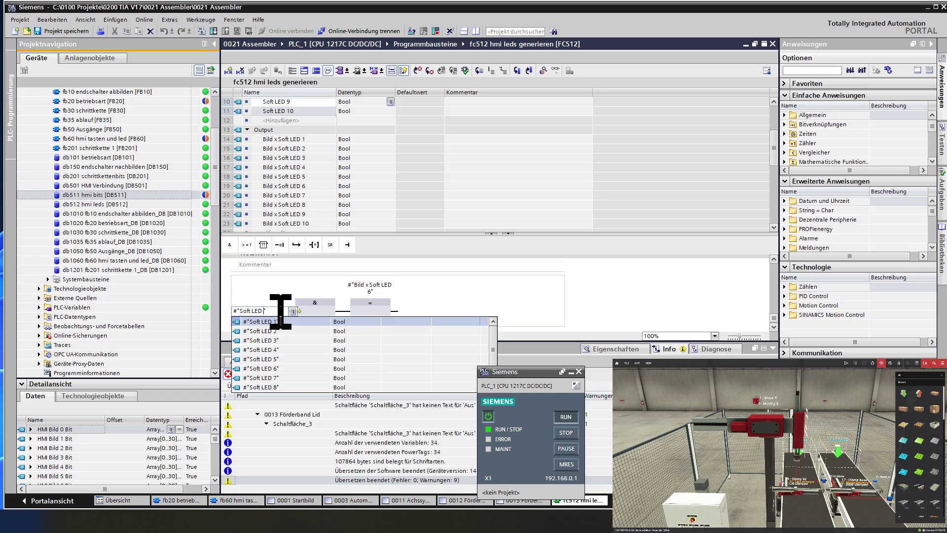
text(7)
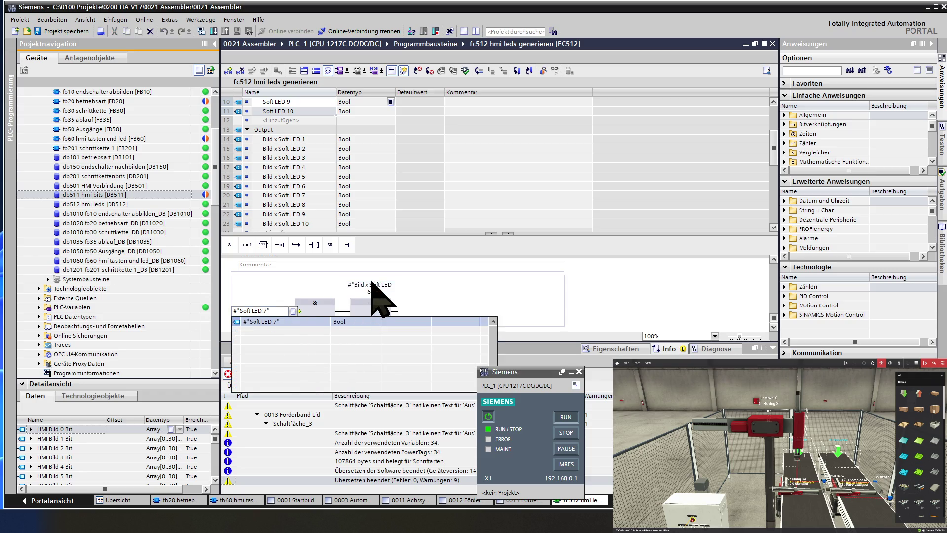
key(Return)
click(374, 287)
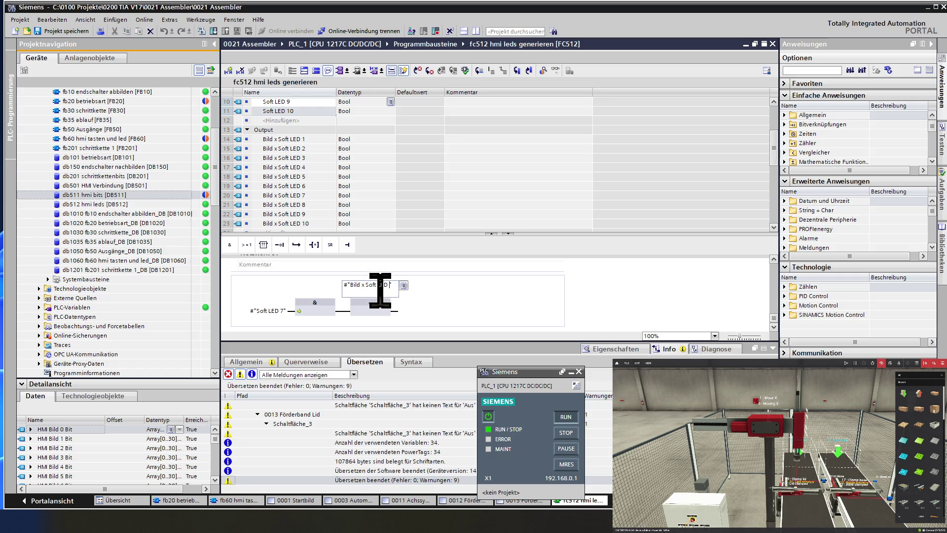
text( 7)
key(Return)
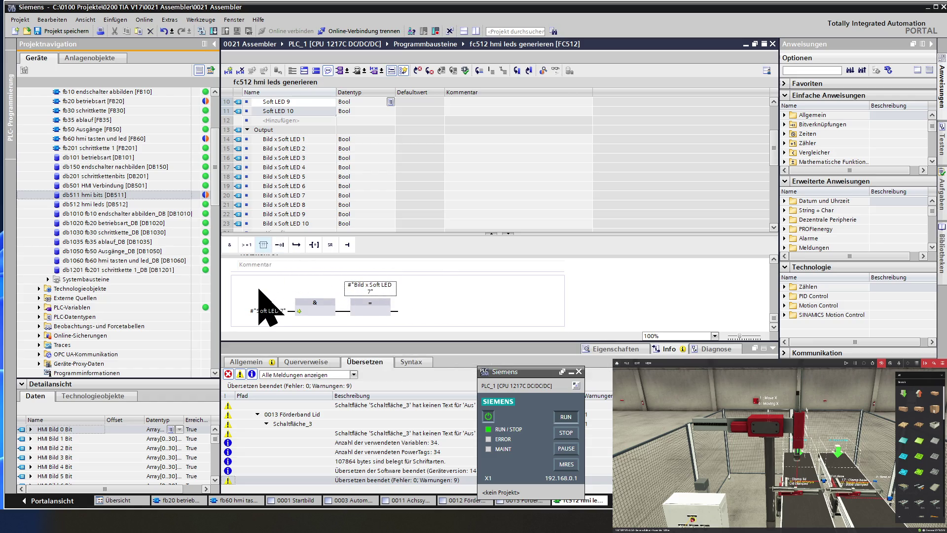
scroll(258, 289, up, 2)
right_click(249, 314)
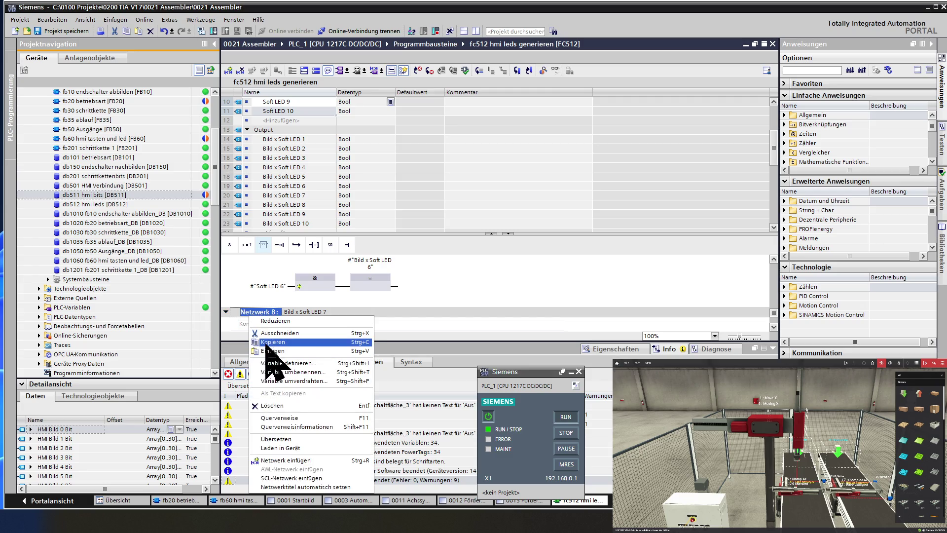
Step: Paste a copy of network 8 as network 9 and retitle it Bild x Soft LED 8
right_click(263, 313)
click(286, 348)
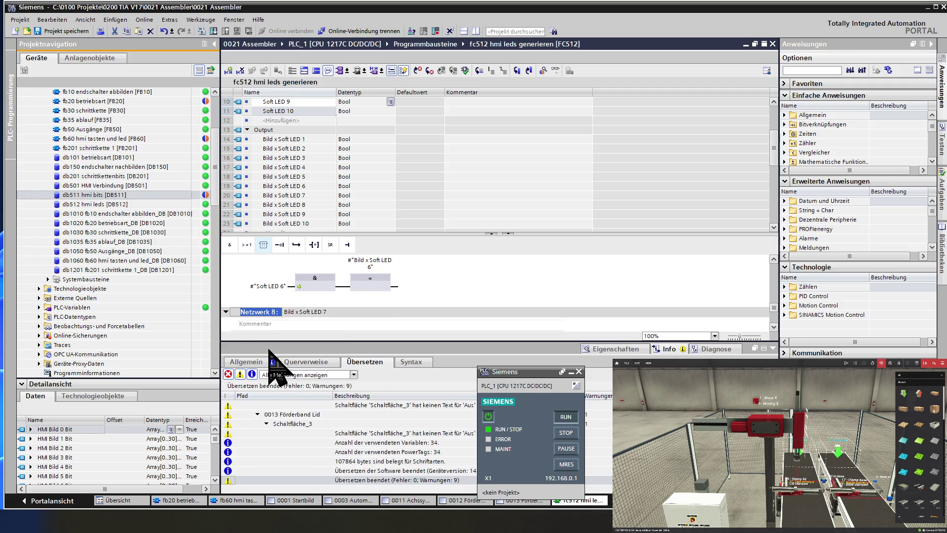
click(339, 300)
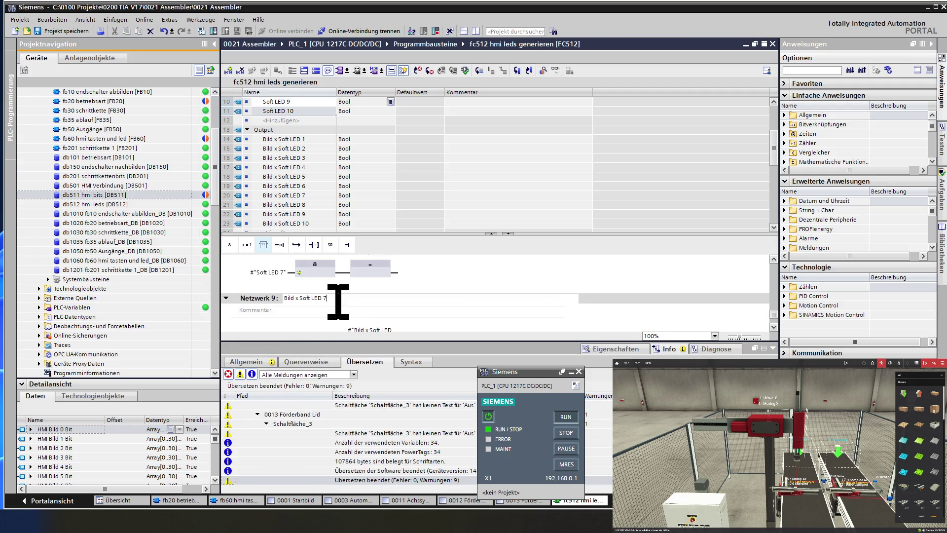
text(8)
Step: Change network 9's input to #"Soft LED 8" and its coil to #"Bild x Soft LED 8"
scroll(338, 301, down, 2)
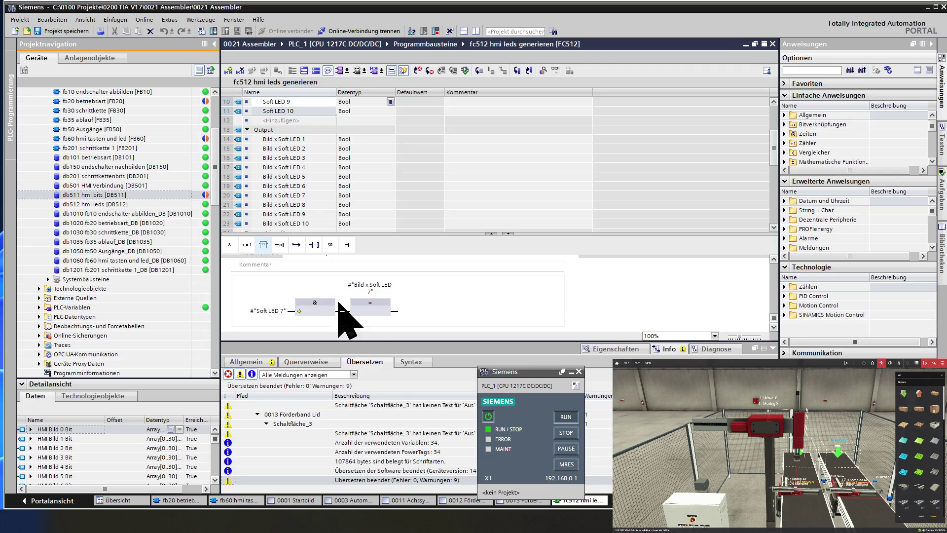
double_click(260, 311)
click(278, 309)
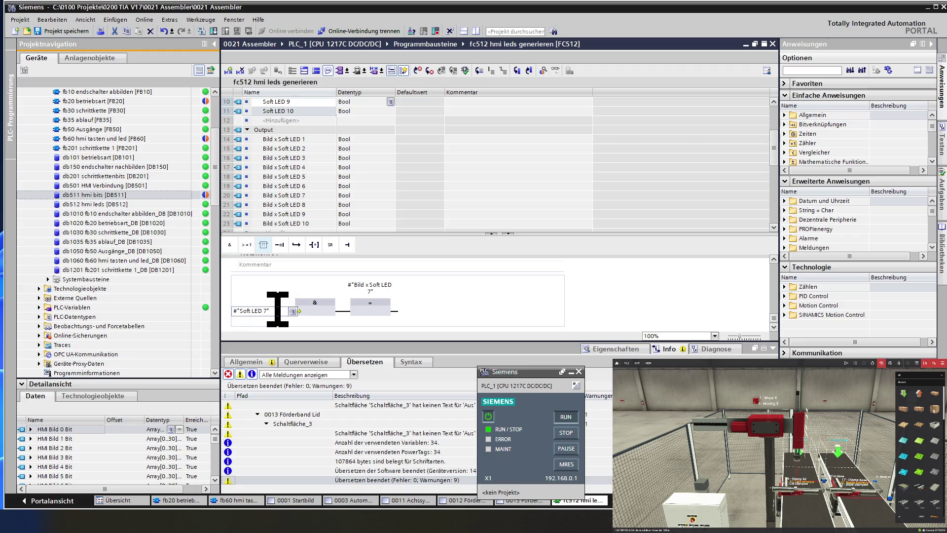
key(BackSpace)
text(8)
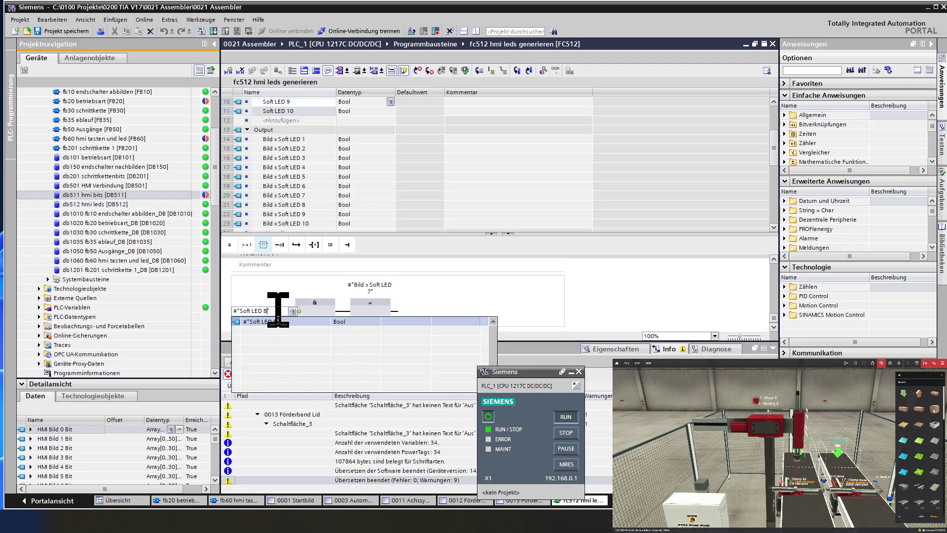
key(Return)
double_click(377, 285)
click(381, 286)
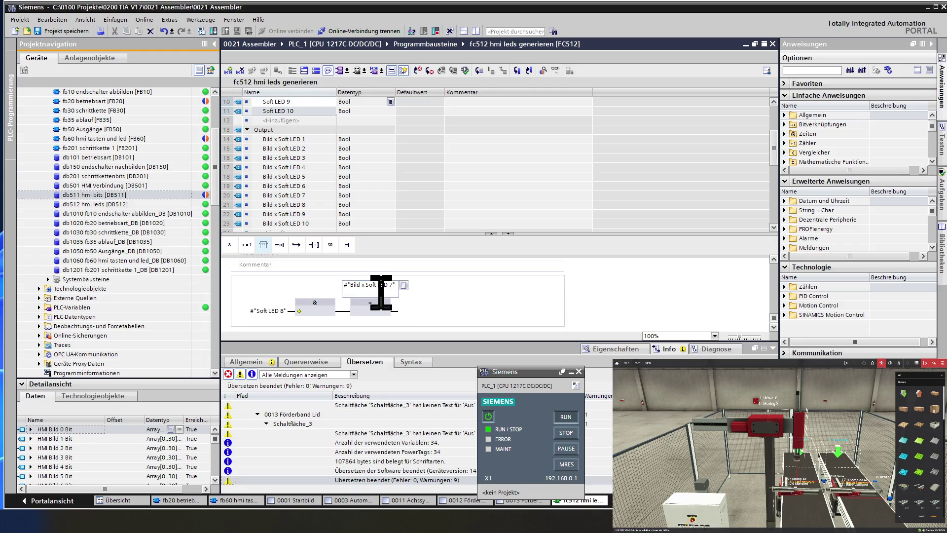
text(8)
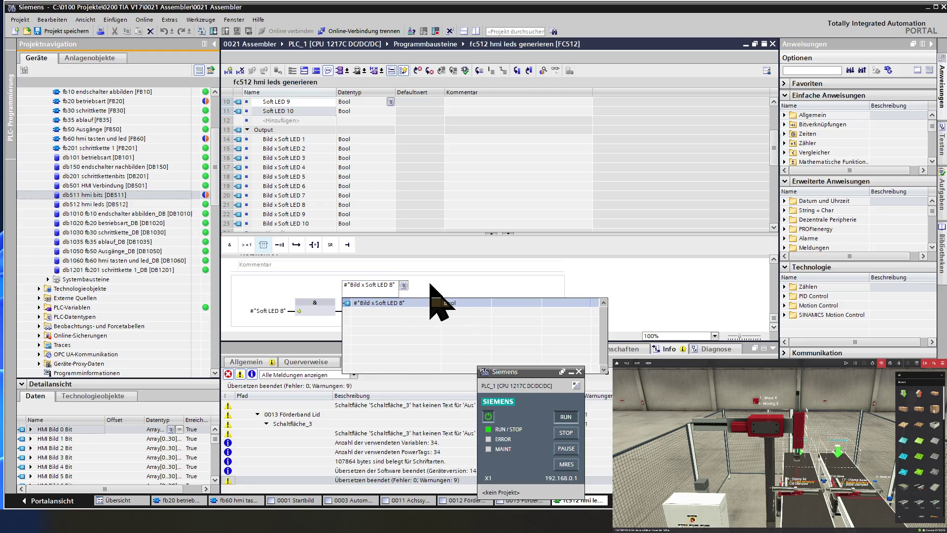
key(Return)
Step: Select network 9 so it can be copied
scroll(294, 308, up, 2)
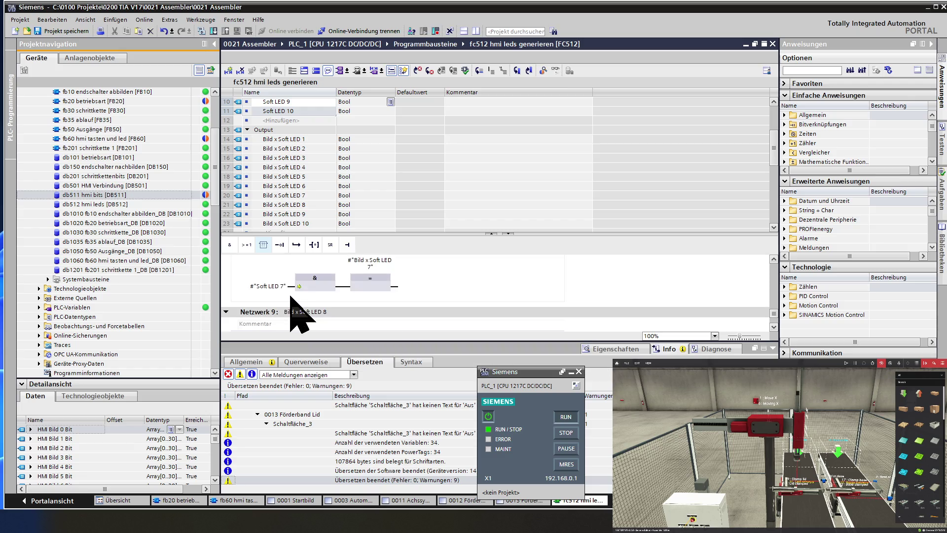
click(255, 312)
right_click(254, 311)
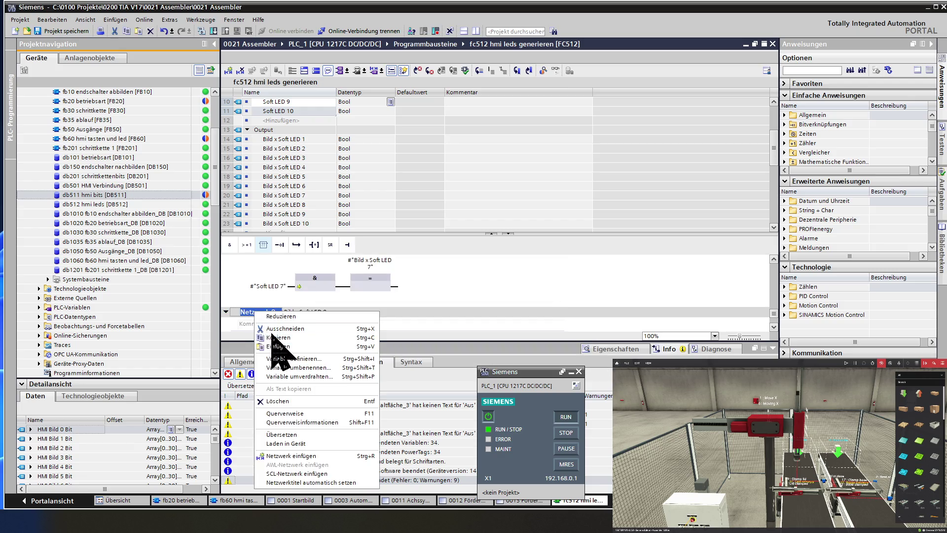
Step: Copy network 9 and paste it as network 10, adjusting its title to Bild x Soft LED 9
click(279, 339)
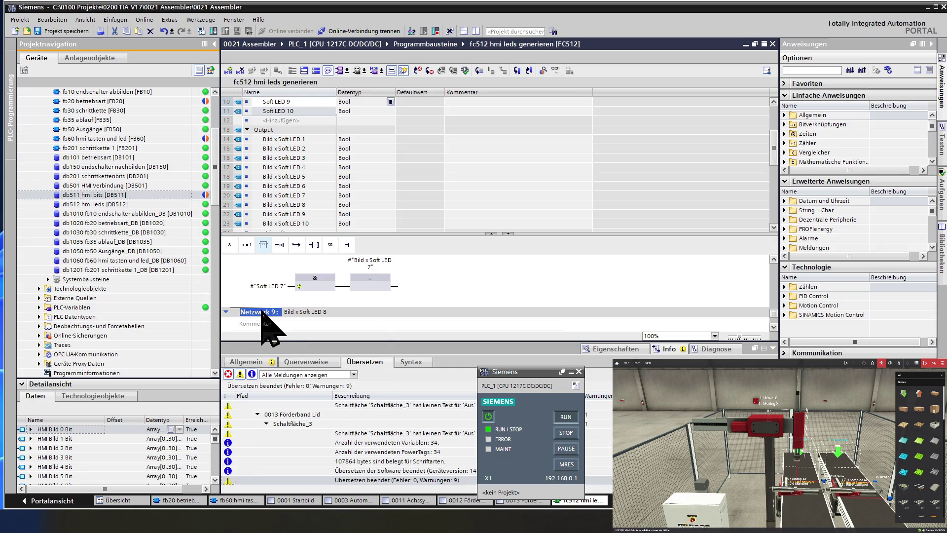
right_click(262, 315)
click(271, 340)
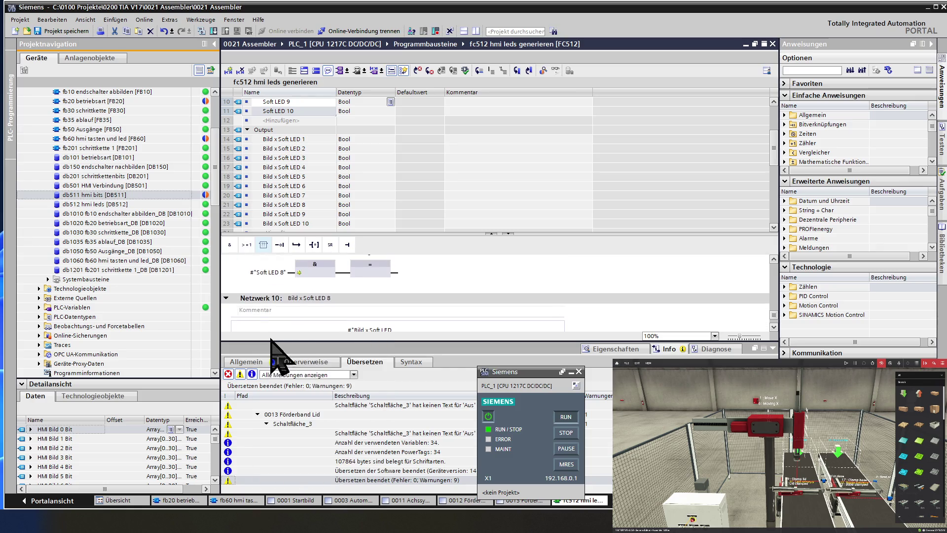
click(351, 299)
text(9)
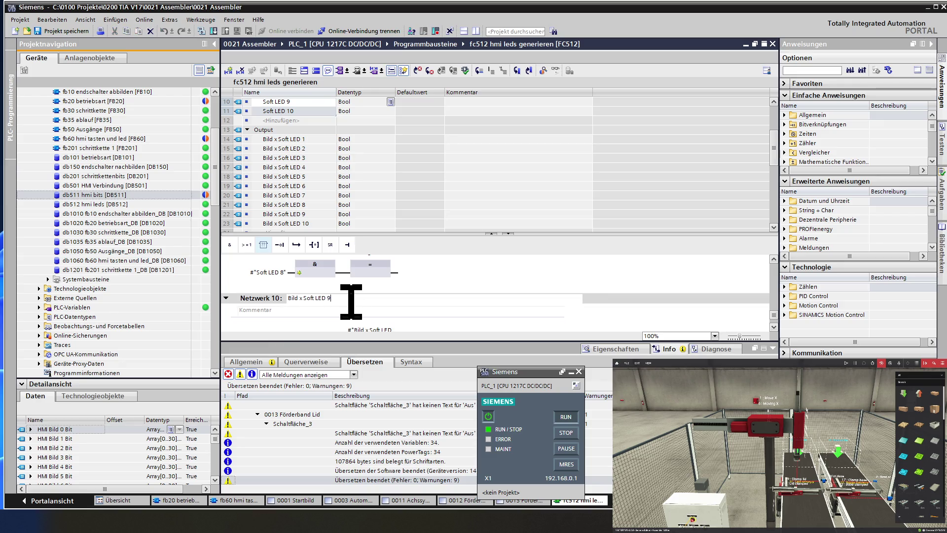
click(266, 299)
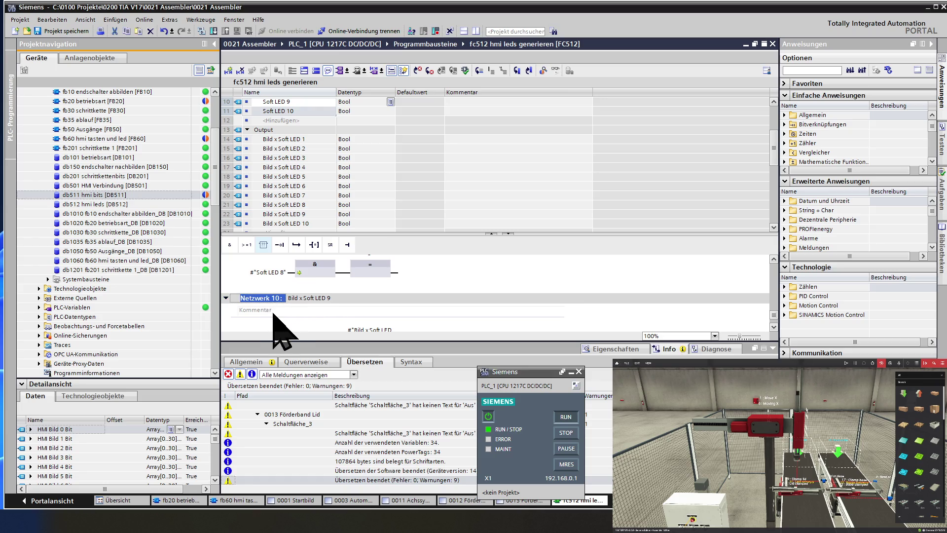
Step: Set network 10's input to #"Soft LED 9" and its coil to #"Bild x Soft LED 9"
scroll(276, 318, down, 2)
click(276, 312)
click(280, 312)
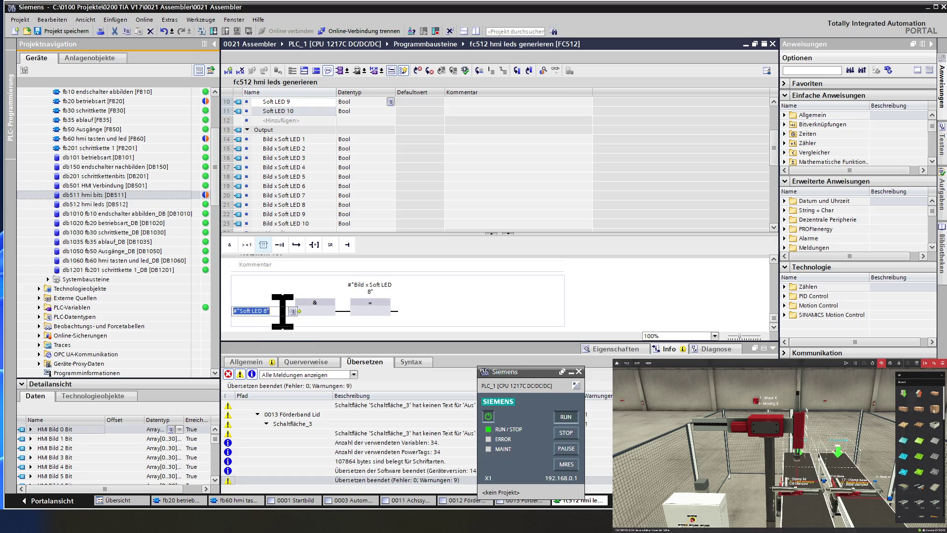
key(BackSpace)
text(9)
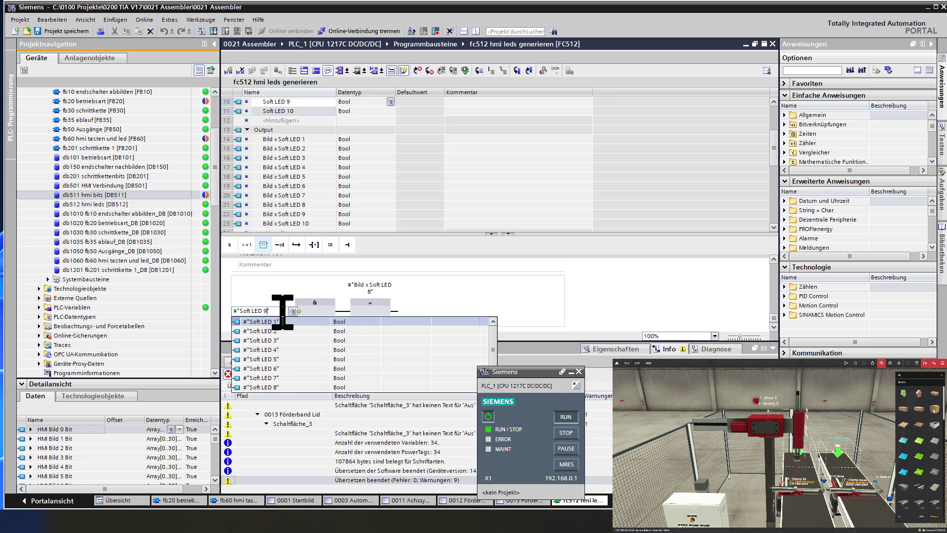
click(371, 295)
click(374, 291)
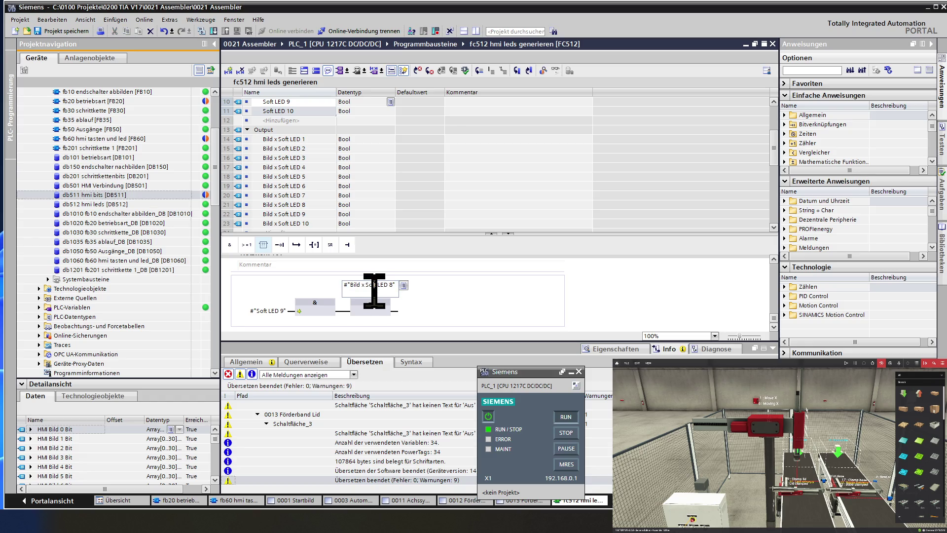
text(9)
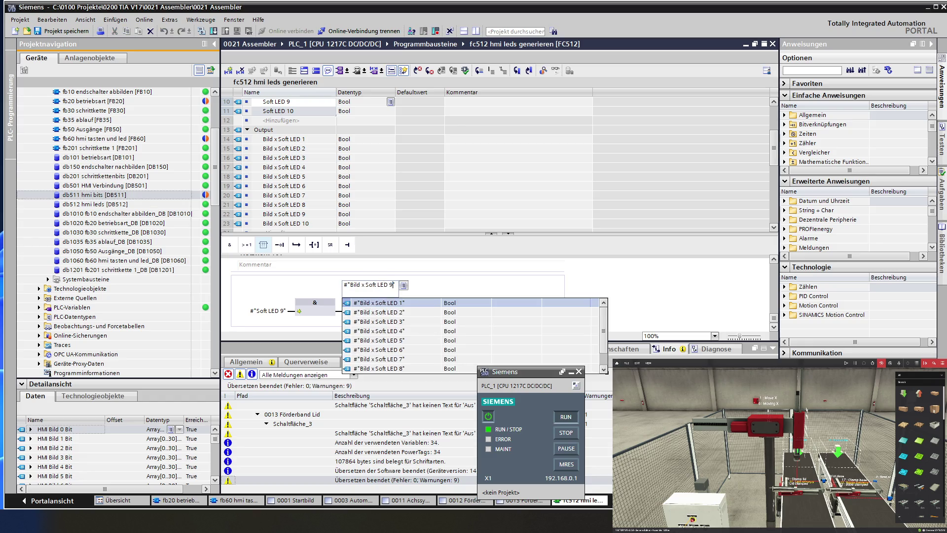
click(430, 279)
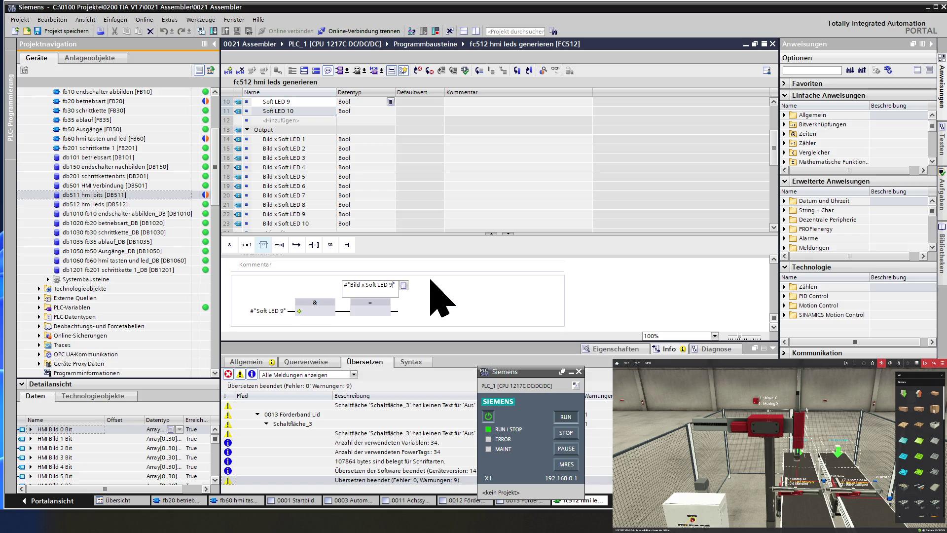
scroll(262, 315, up, 2)
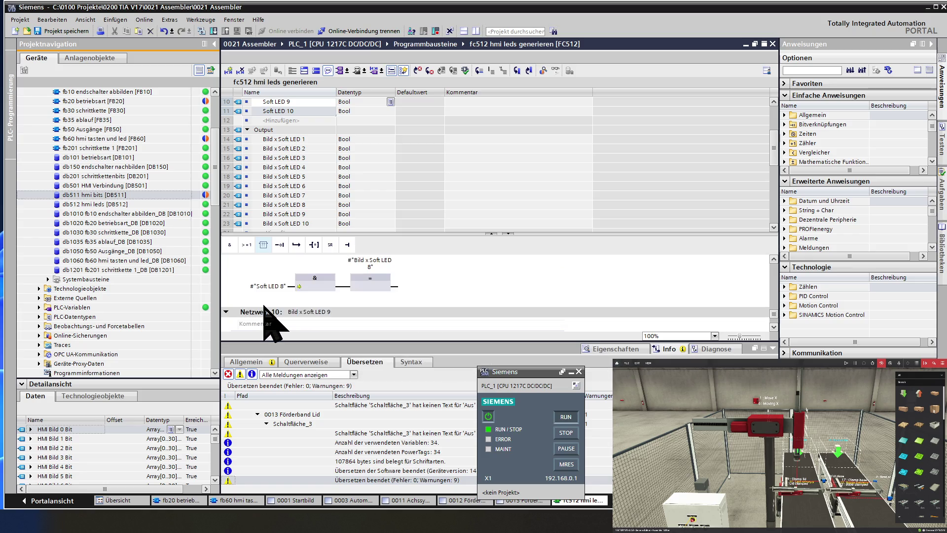
click(267, 312)
Step: Copy network 10 and paste it as network 11 titled Bild x Soft LED 10
right_click(269, 312)
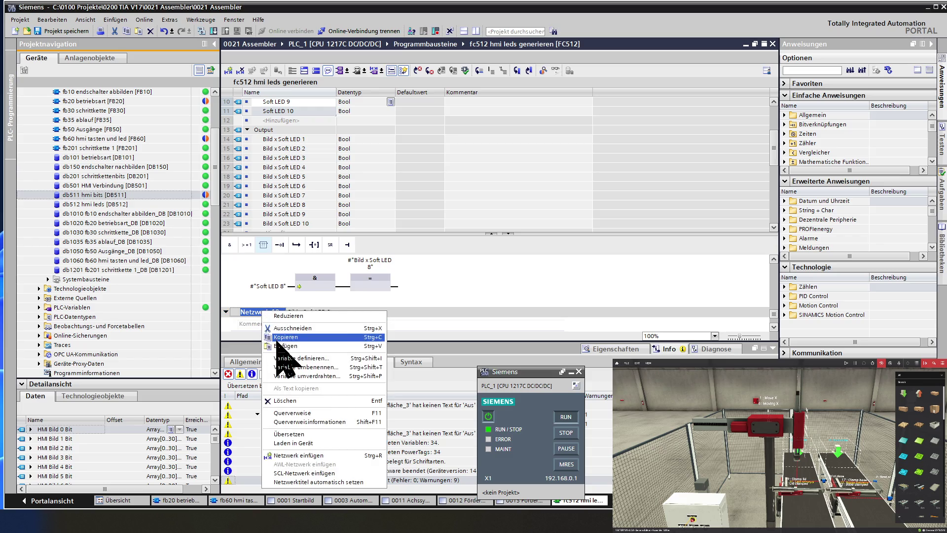
click(277, 340)
right_click(271, 314)
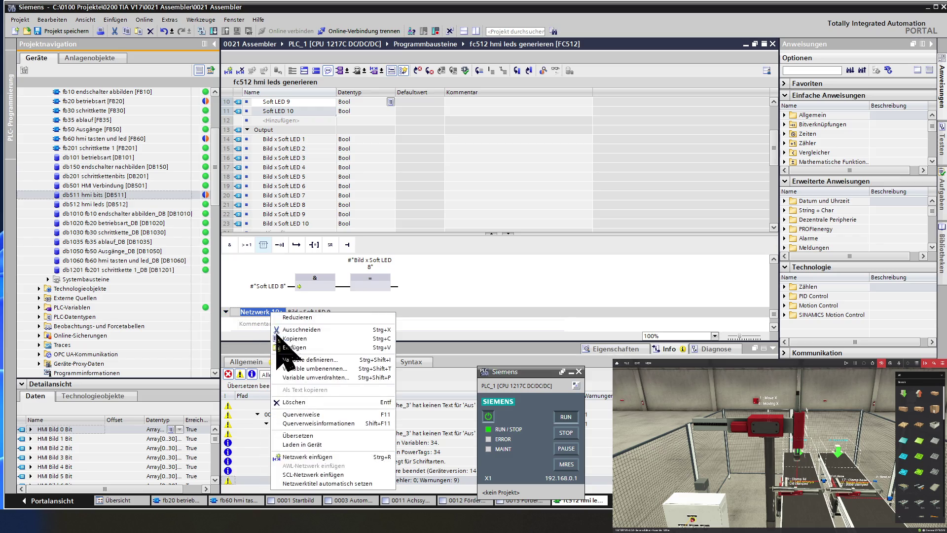
click(290, 354)
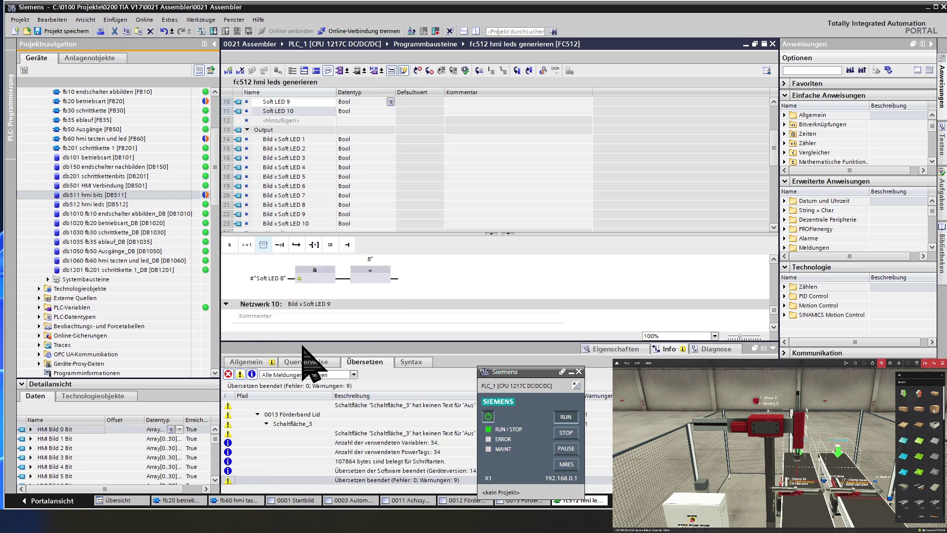
click(353, 299)
text(10)
Step: Set network 11 to #"Soft LED 10" driving #"Bild x Soft LED 10", then save and close FC512
scroll(354, 303, down, 2)
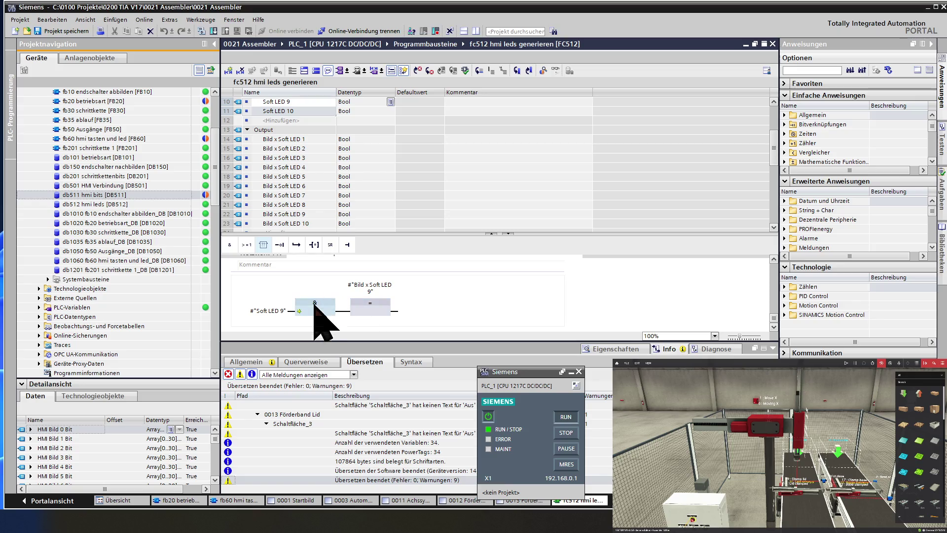
click(279, 314)
click(278, 313)
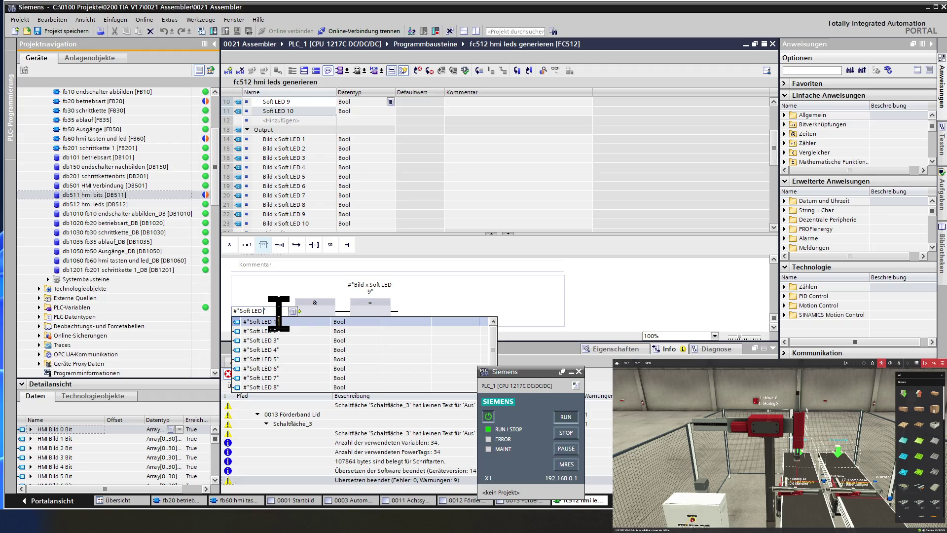
text(10)
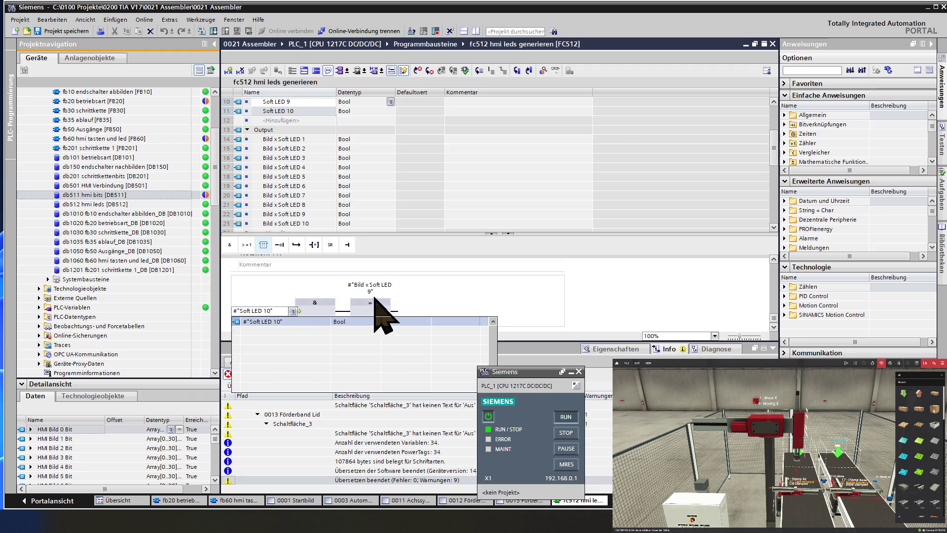
key(Return)
click(379, 291)
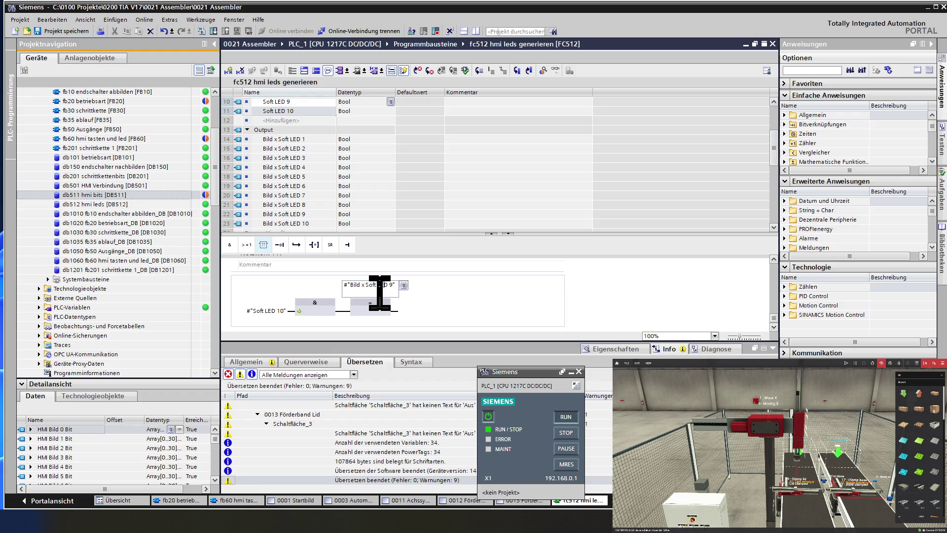
key(BackSpace)
key(BackSpace)
text(10)
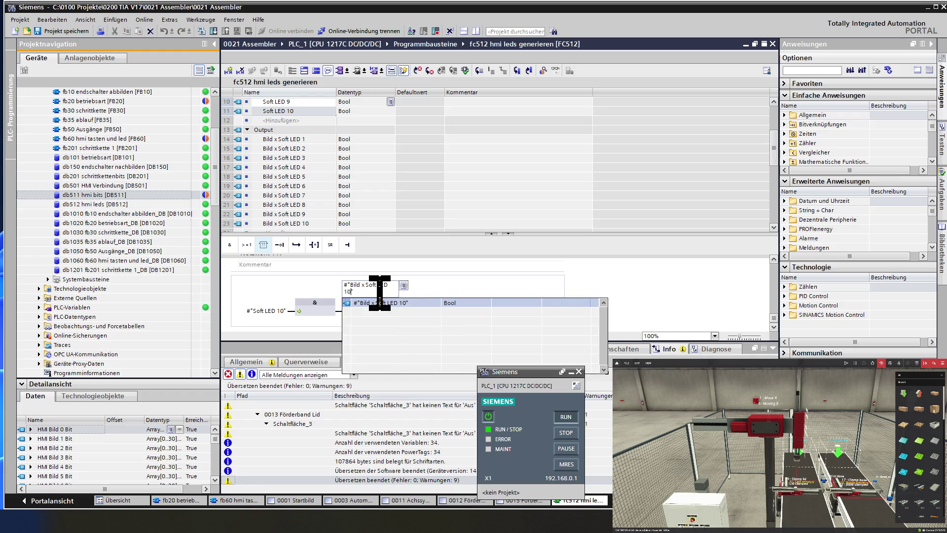
key(Return)
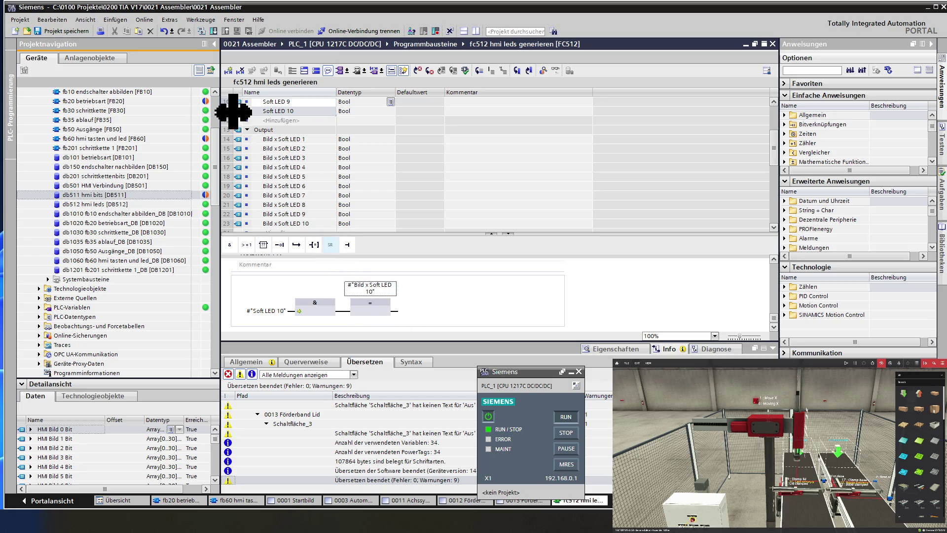
click(64, 30)
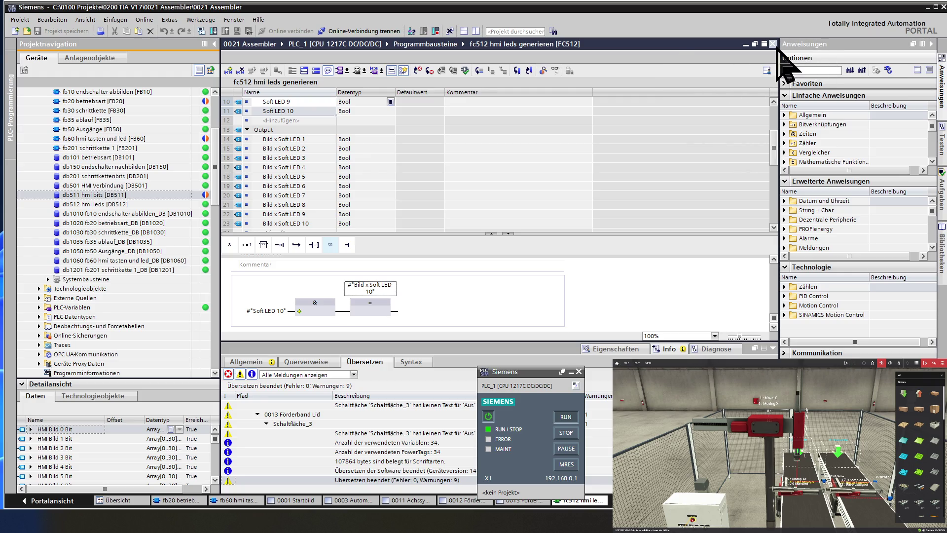
click(773, 45)
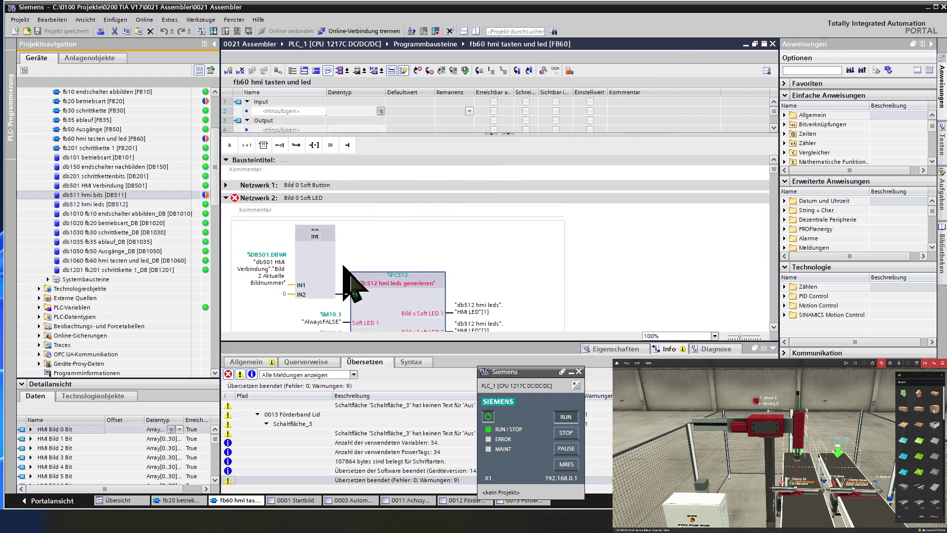
Step: Update FB60's FC512 call to the new interface with Aktualisieren and accept the reconciliation
right_click(408, 300)
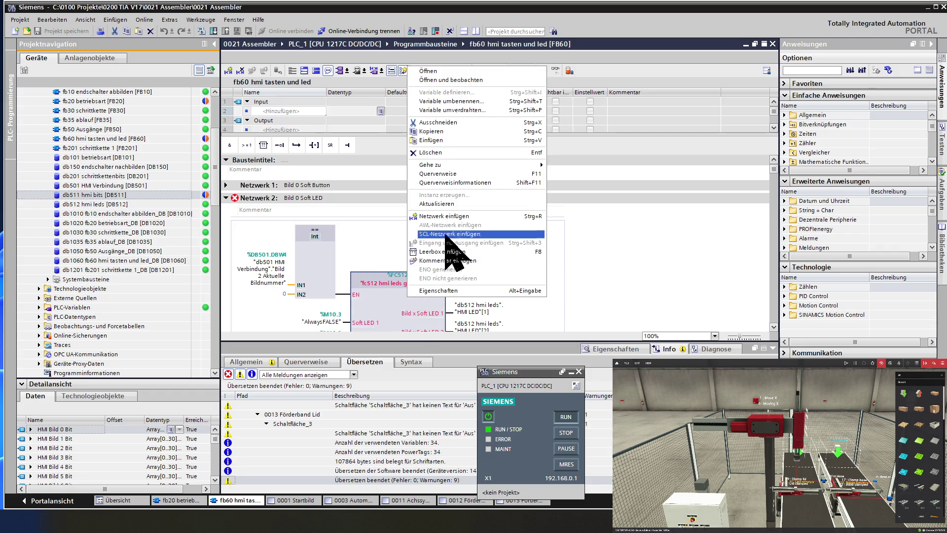
click(450, 204)
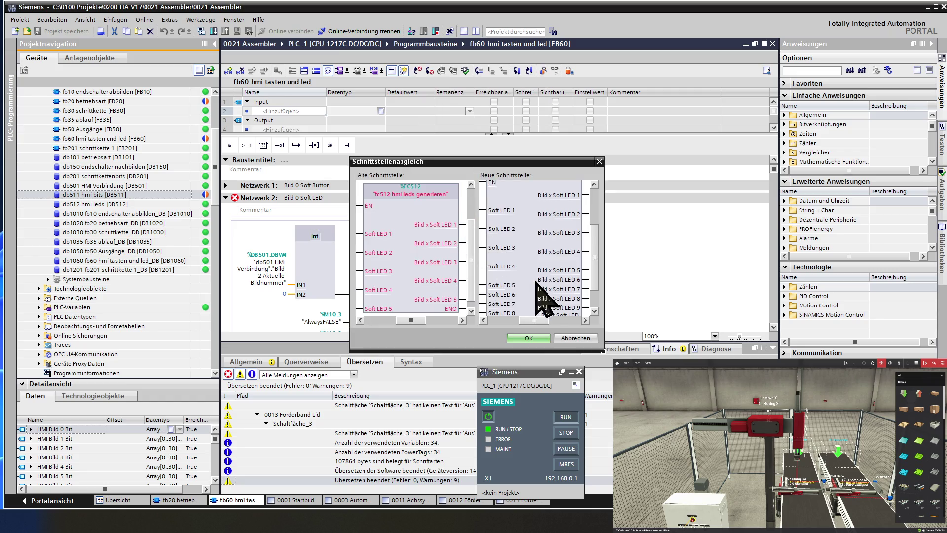
click(539, 338)
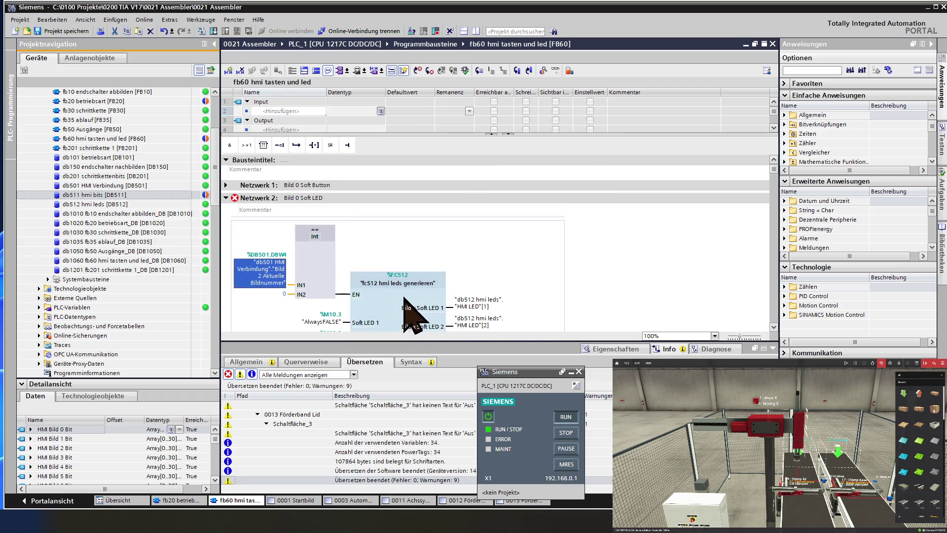
Step: Fill the Soft LED 6 through 10 inputs with "AlwaysFALSE"
scroll(397, 291, down, 3)
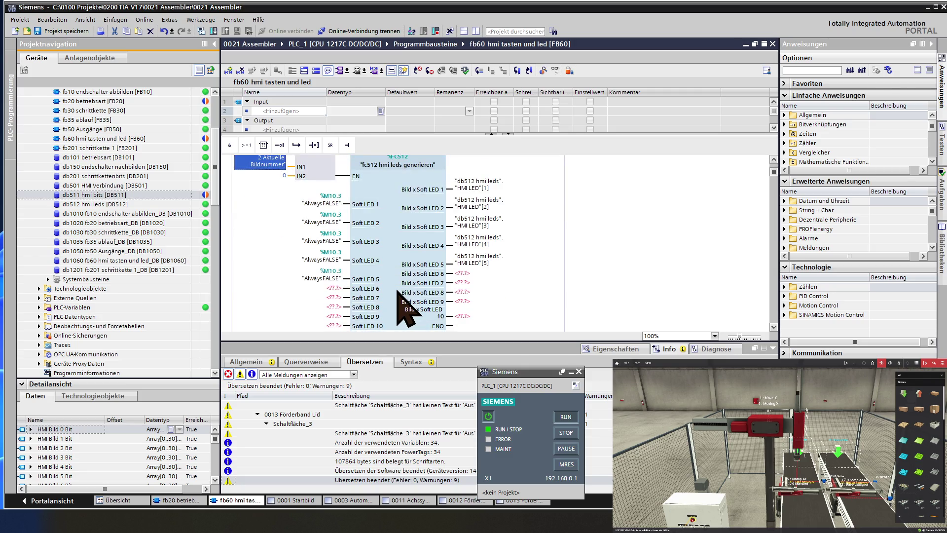
click(332, 279)
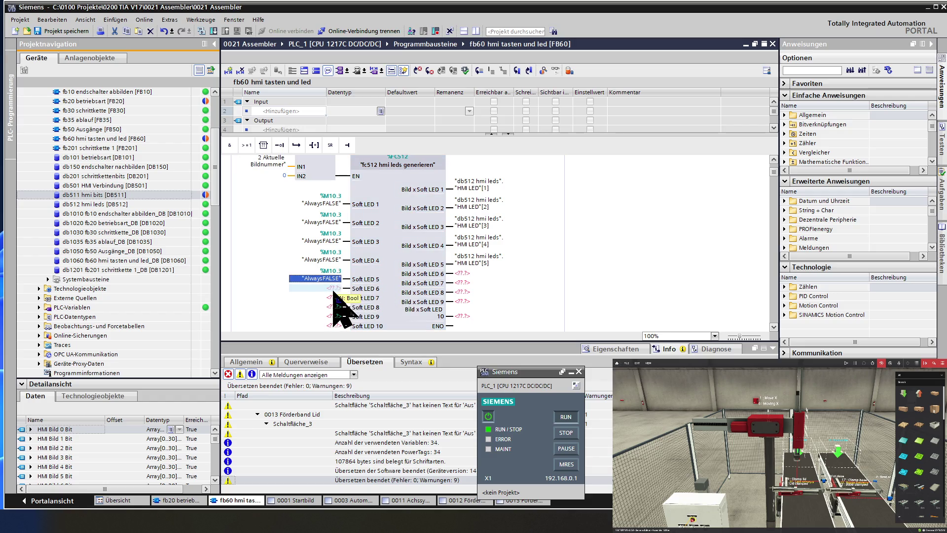
click(331, 288)
text("AlwaysFALSE")
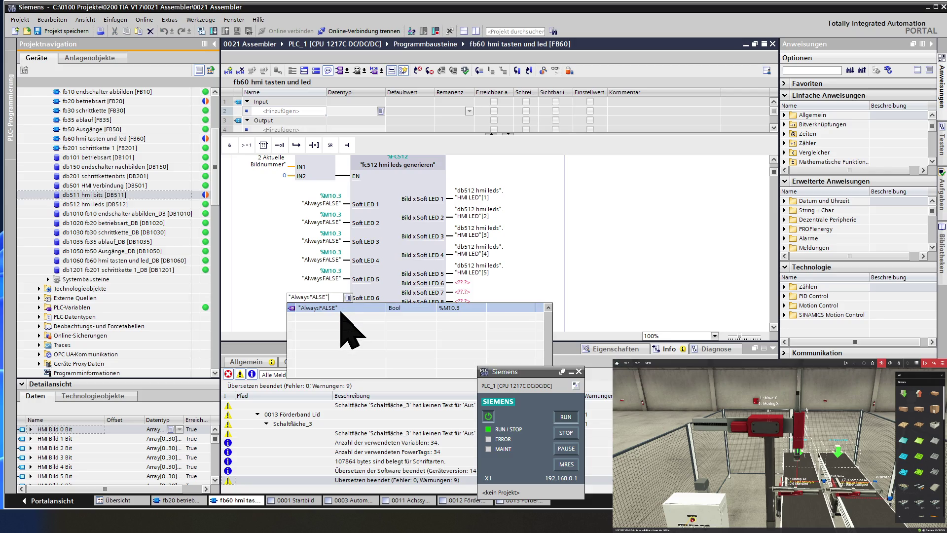
key(Return)
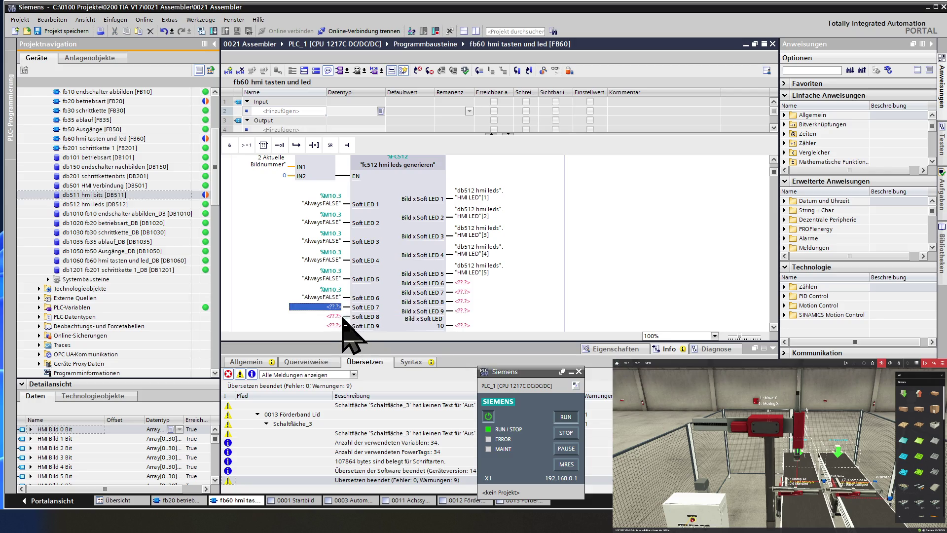
text("AlwaysFALSE")
key(Return)
text("AlwaysFALSE")
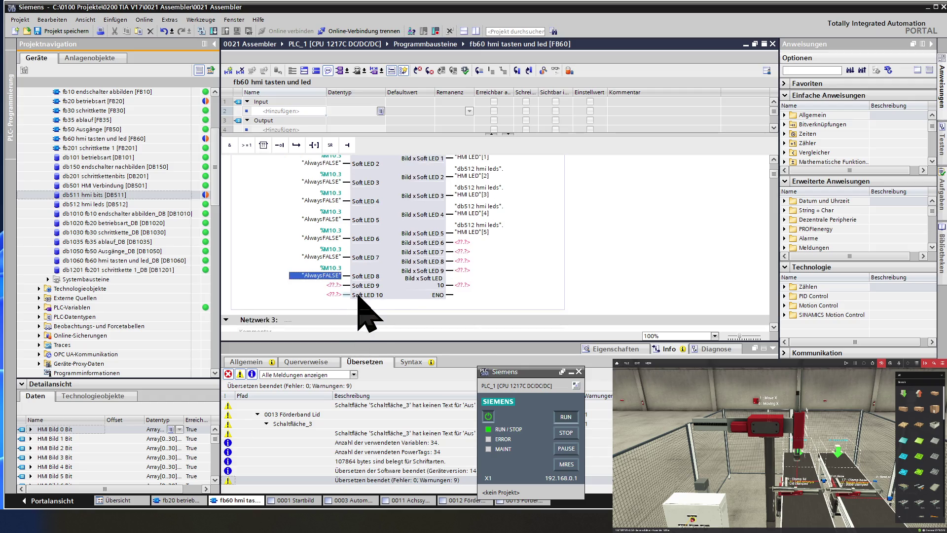
key(Return)
text("AlwaysFALSE")
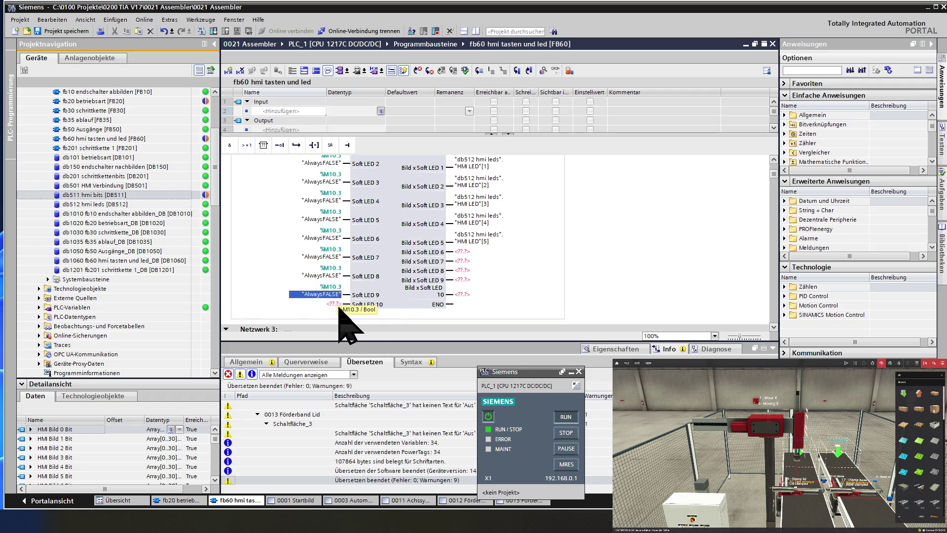
key(Return)
text("AlwaysFALSE")
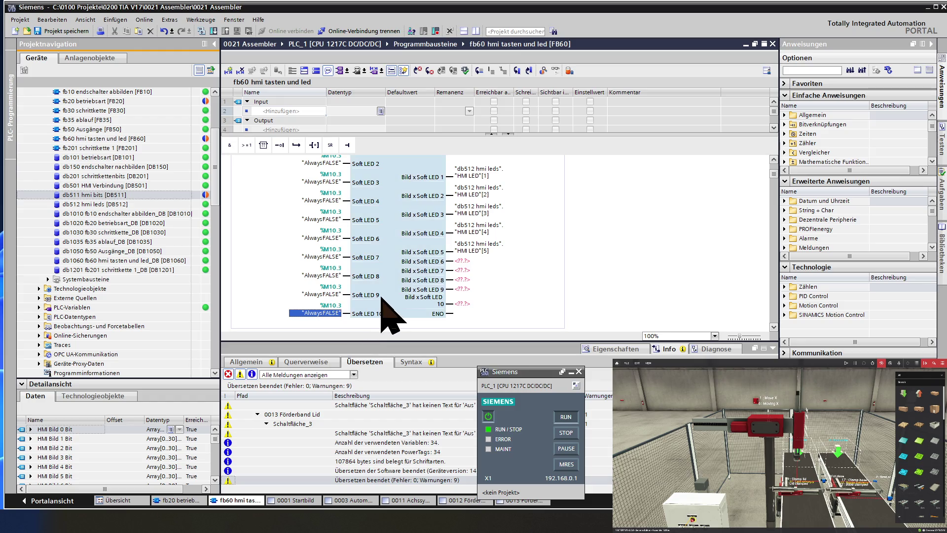
scroll(390, 311, up, 3)
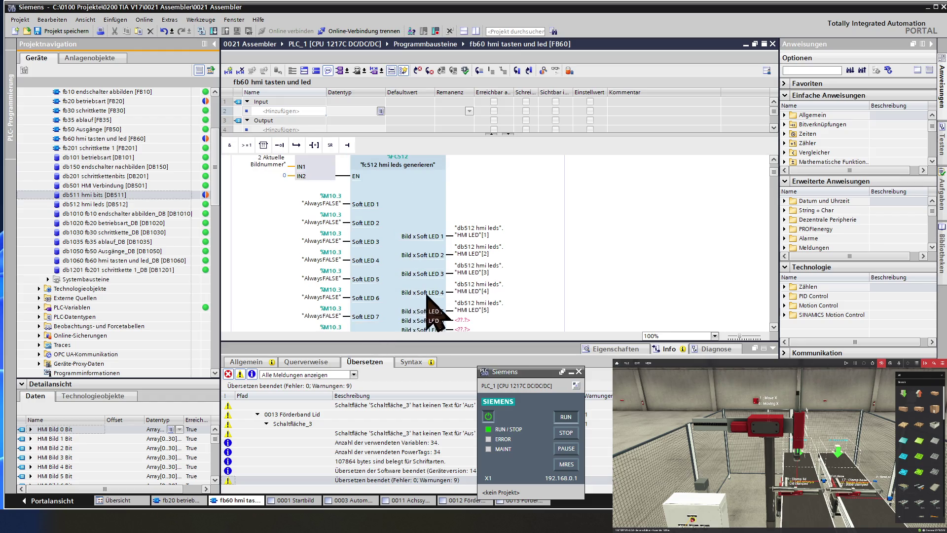
Step: Wire Bild x Soft LED 6 and 7 outputs to "db512 hmi leds"."HMI LED"[6] and [7]
click(477, 319)
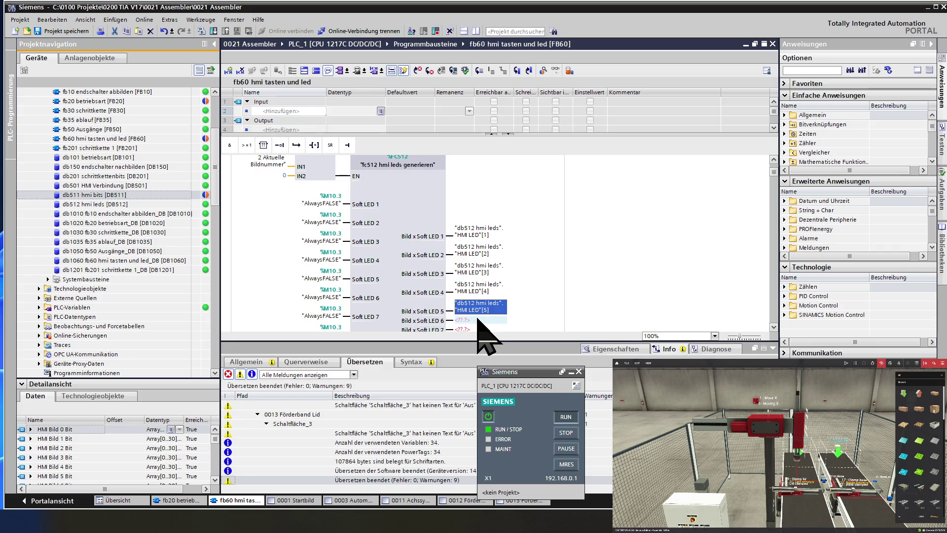
text("db512 hmi leds"."HMI LED"[5])
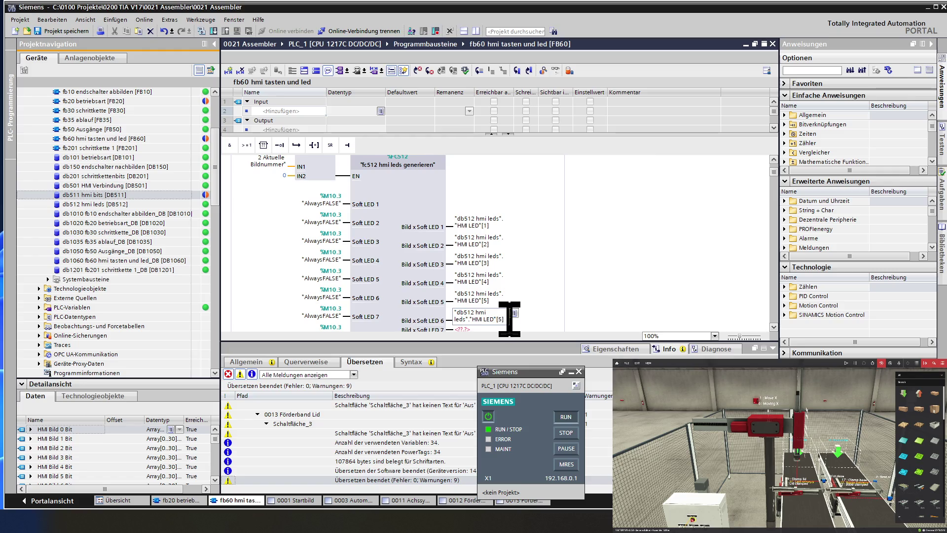
key(BackSpace)
text(6)
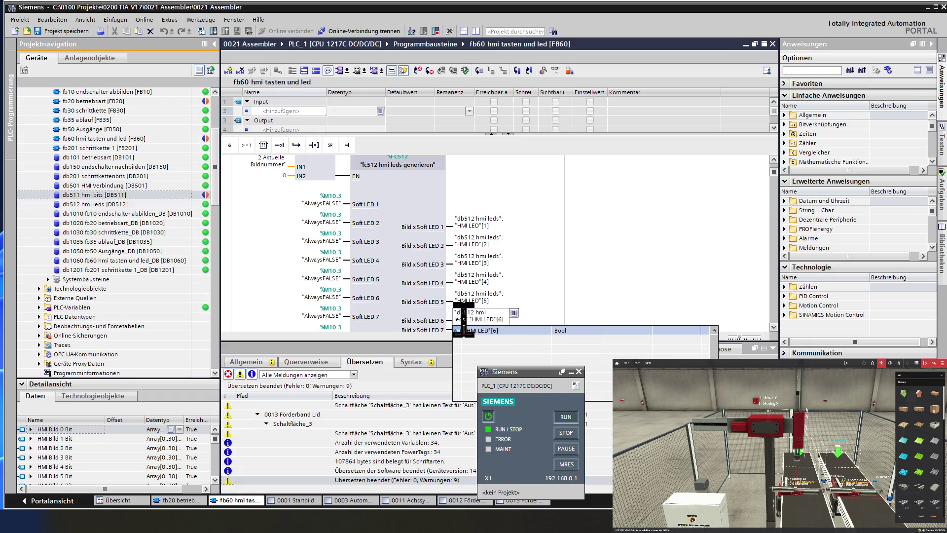
click(395, 316)
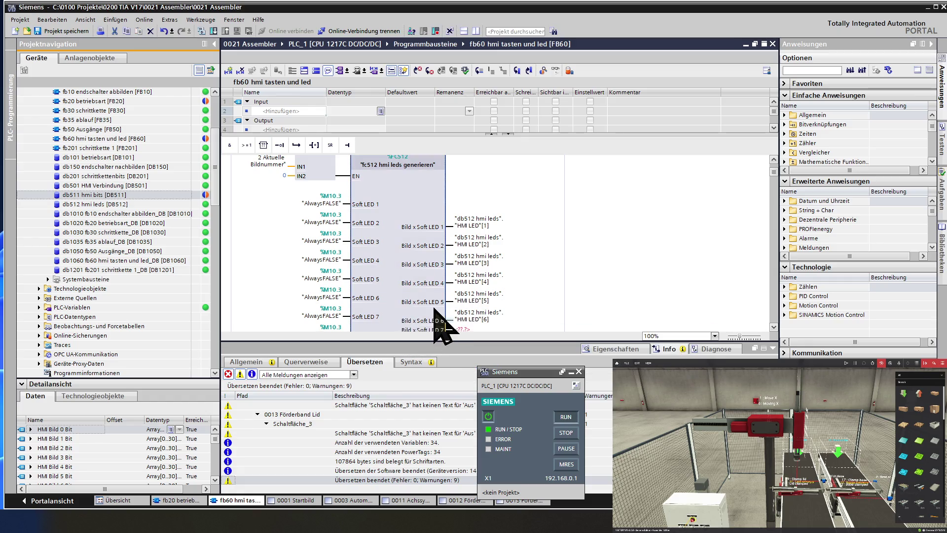
scroll(437, 319, down, 3)
click(475, 270)
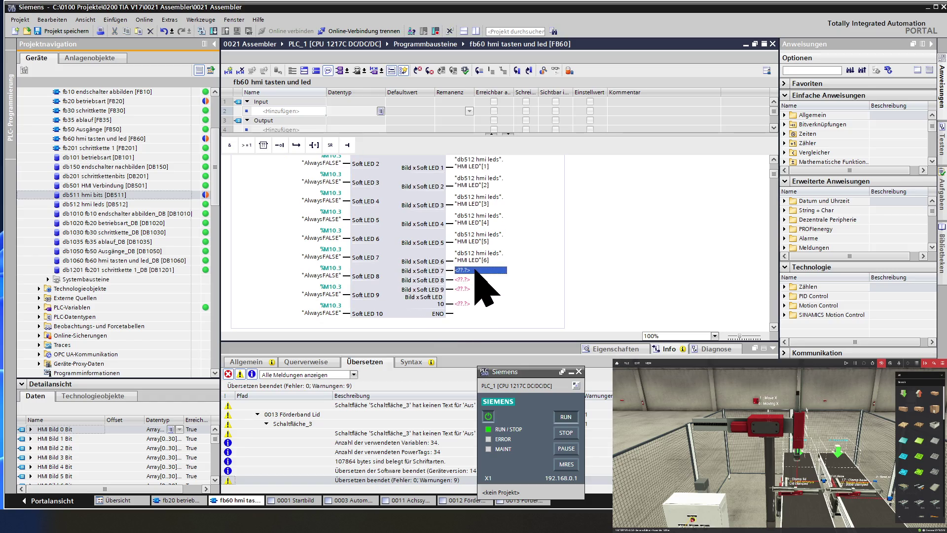
text("db512 hmi leds"."HMI LED"[5])
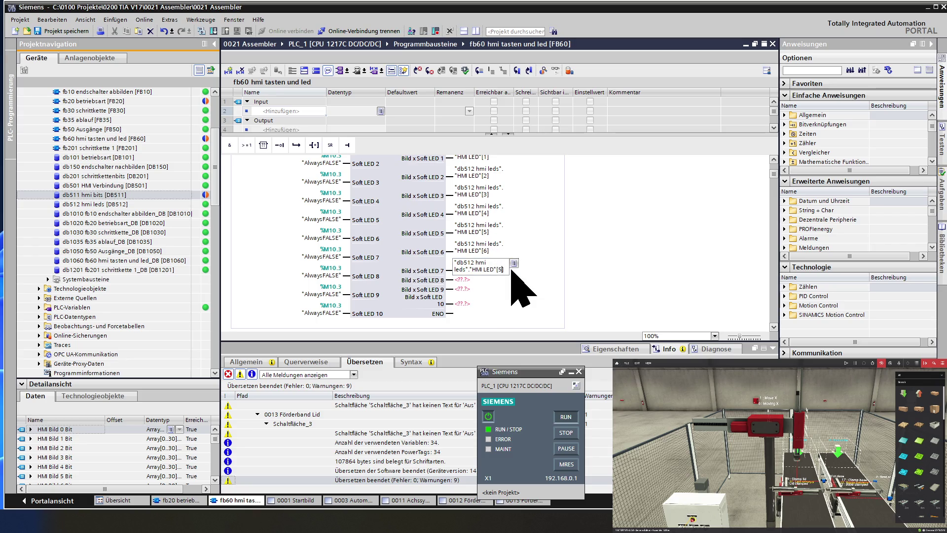
key(BackSpace)
text(7)
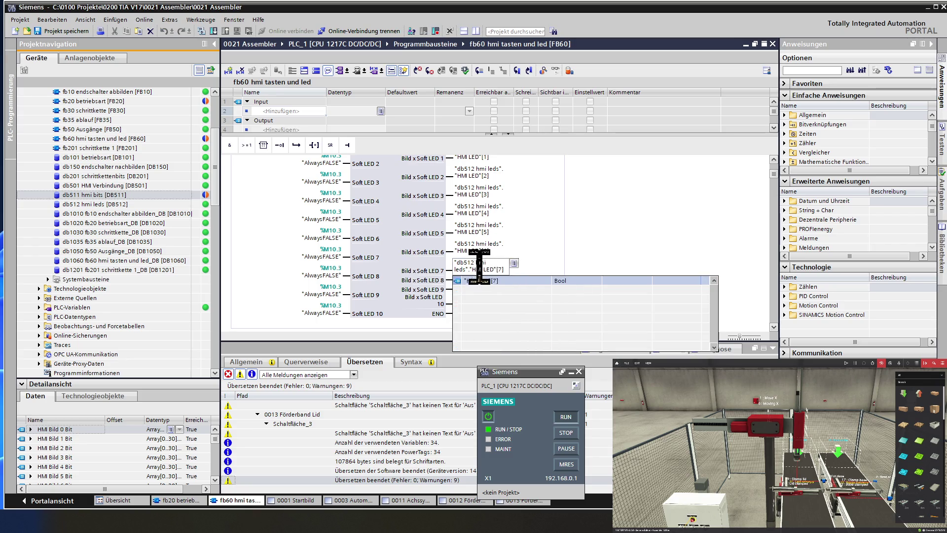
key(Return)
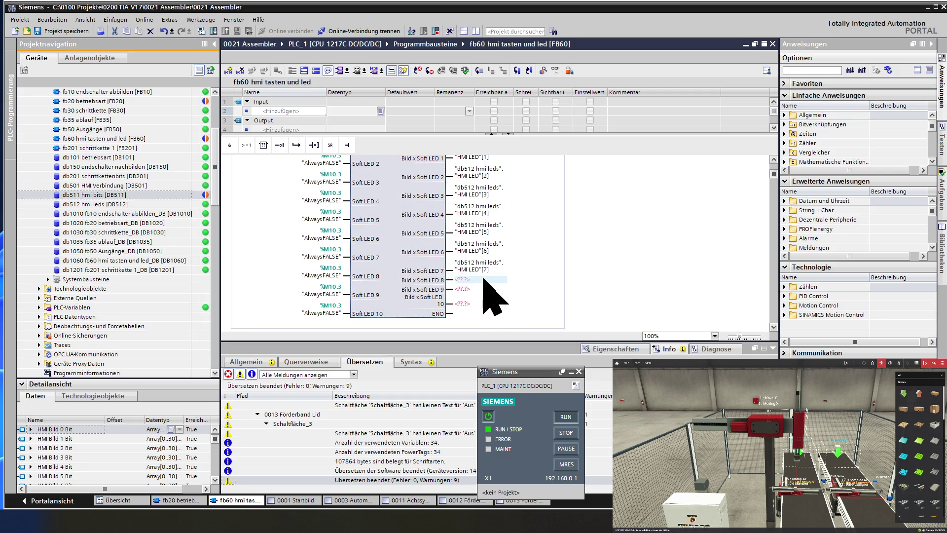
Step: Wire outputs 8, 9 and 10 to "HMI LED"[8], [9] and [10]
text("db512 hmi leds"."HMI LED"[5])
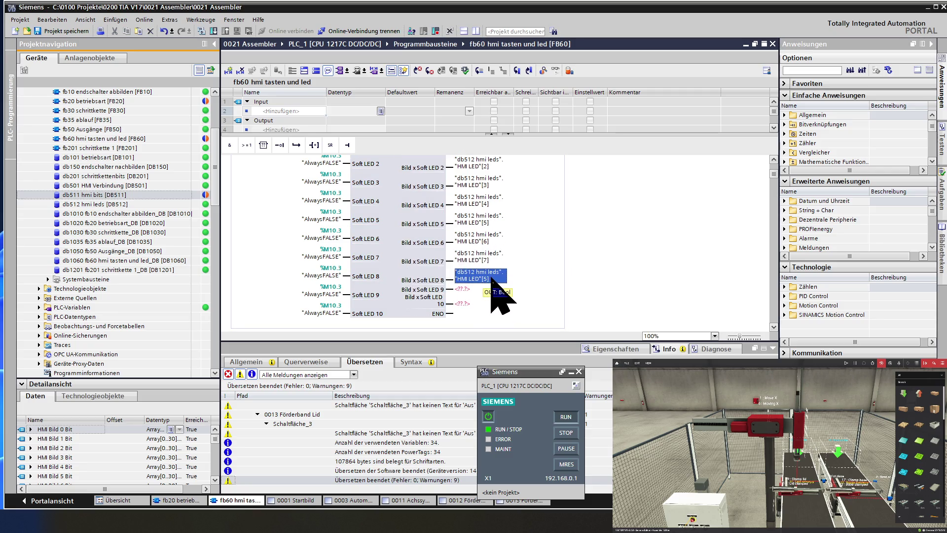
click(492, 279)
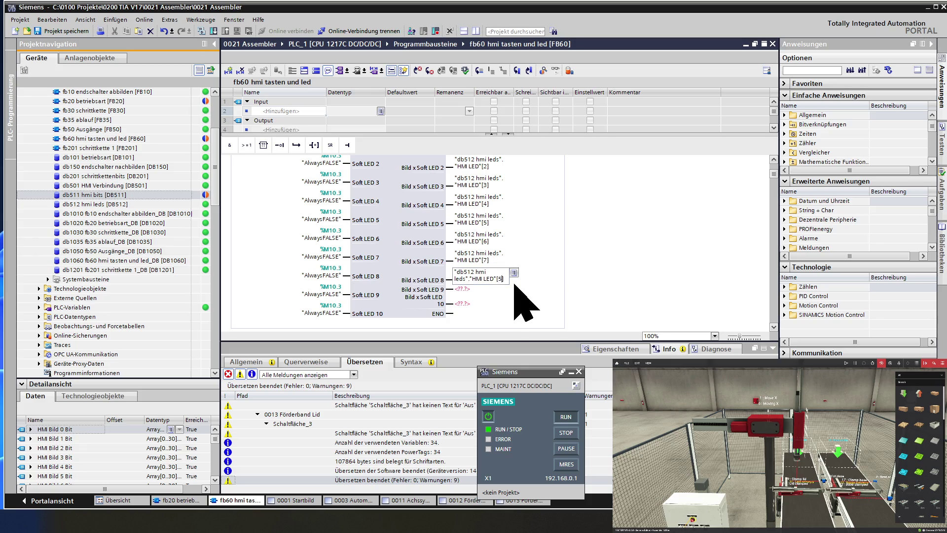
key(BackSpace)
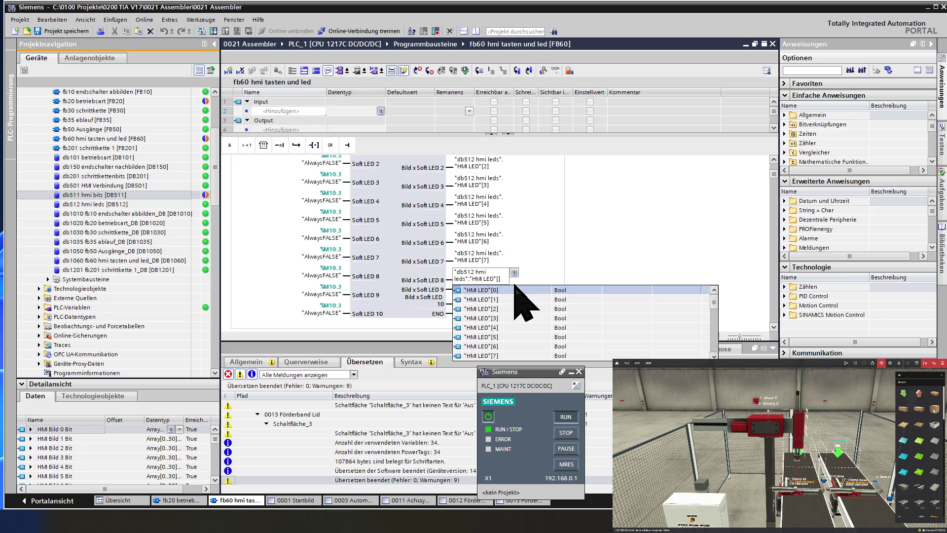
text(8)
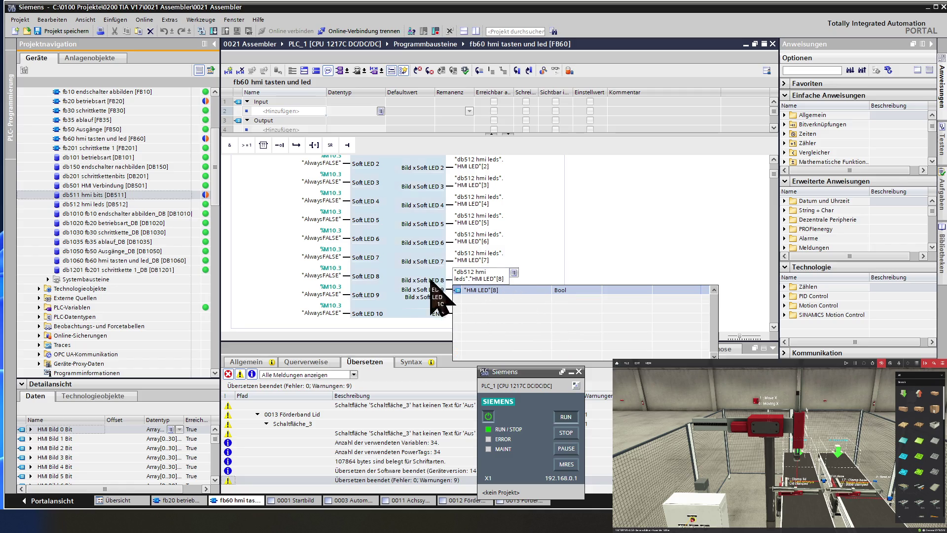
click(477, 288)
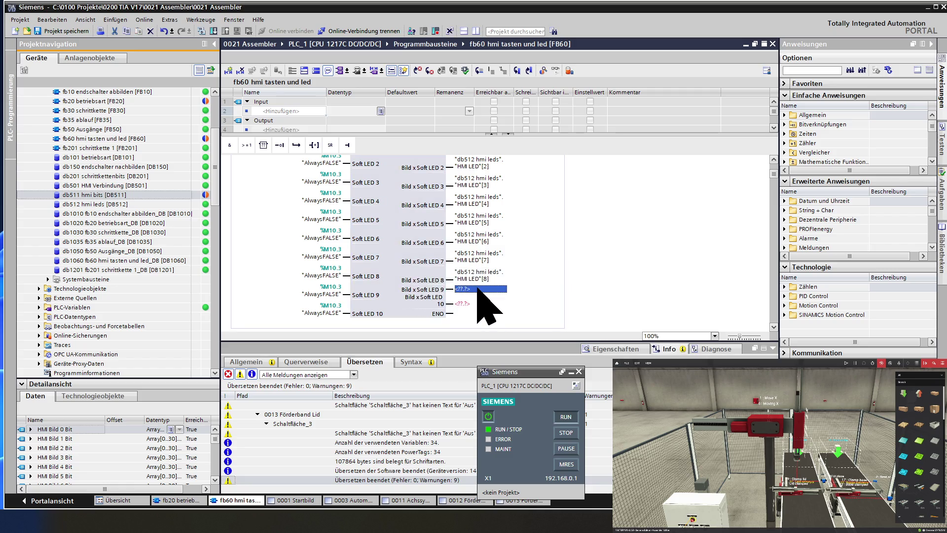
text("db512 hmi leds"."HMI LED"[5])
scroll(489, 296, down, 2)
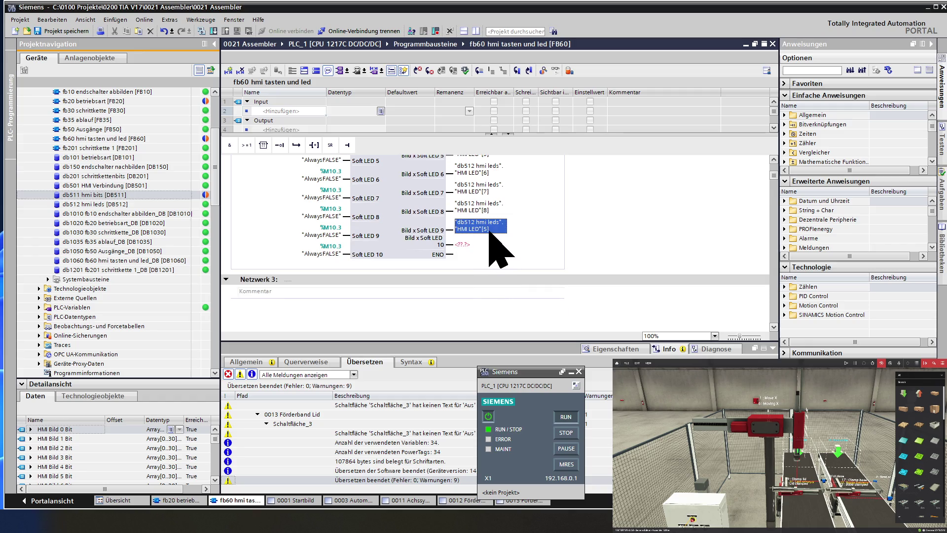
click(498, 228)
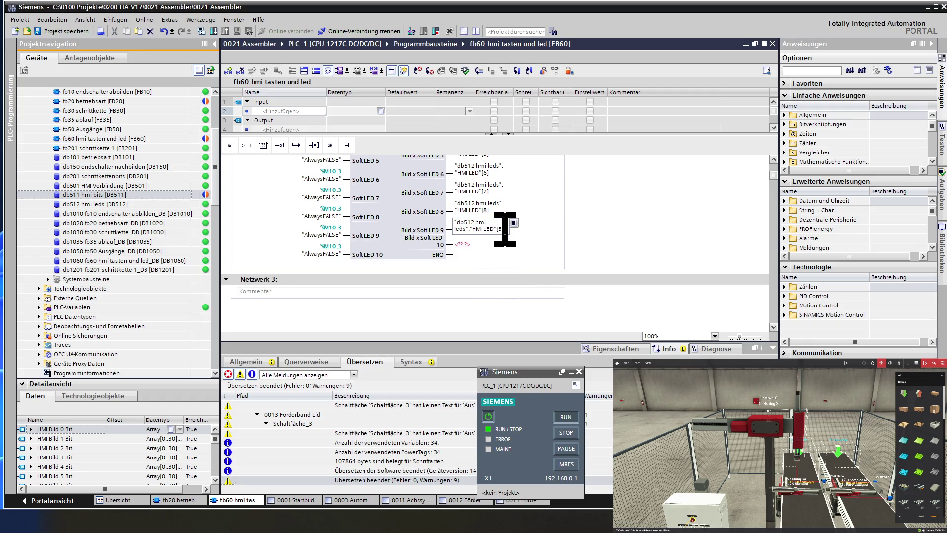
text(9)
key(Return)
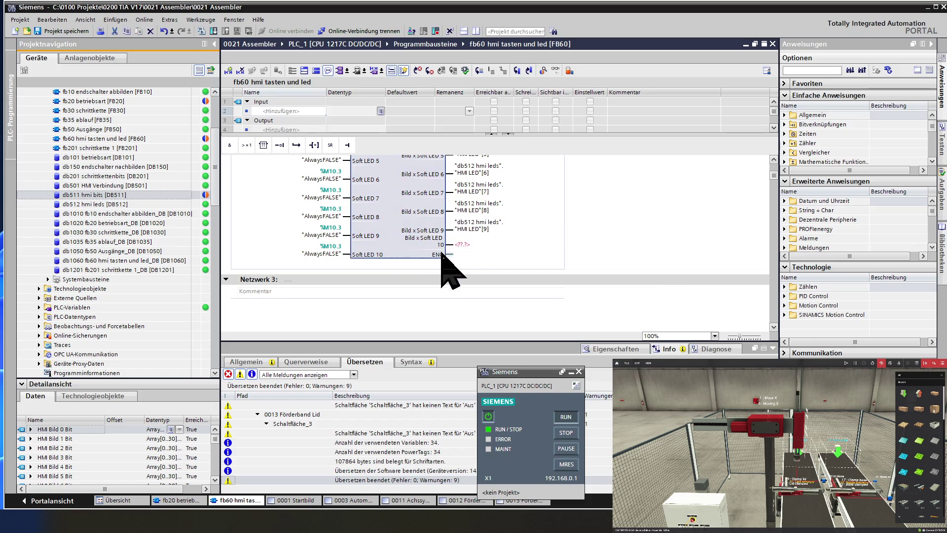
click(489, 244)
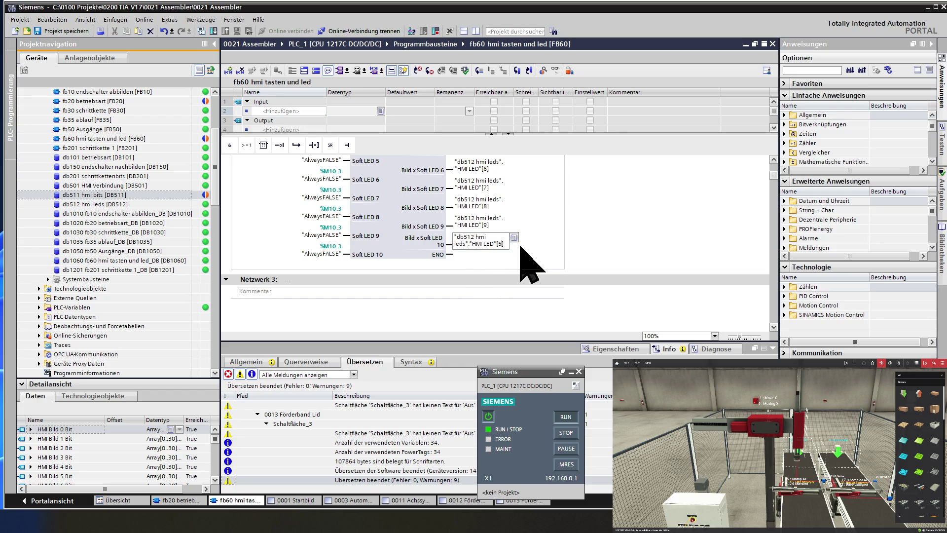
key(BackSpace)
text(10)
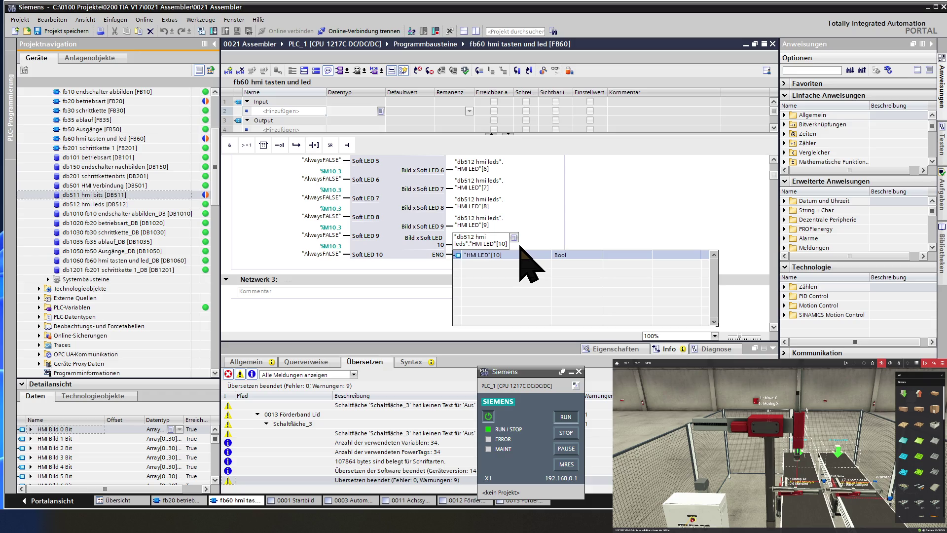
key(Return)
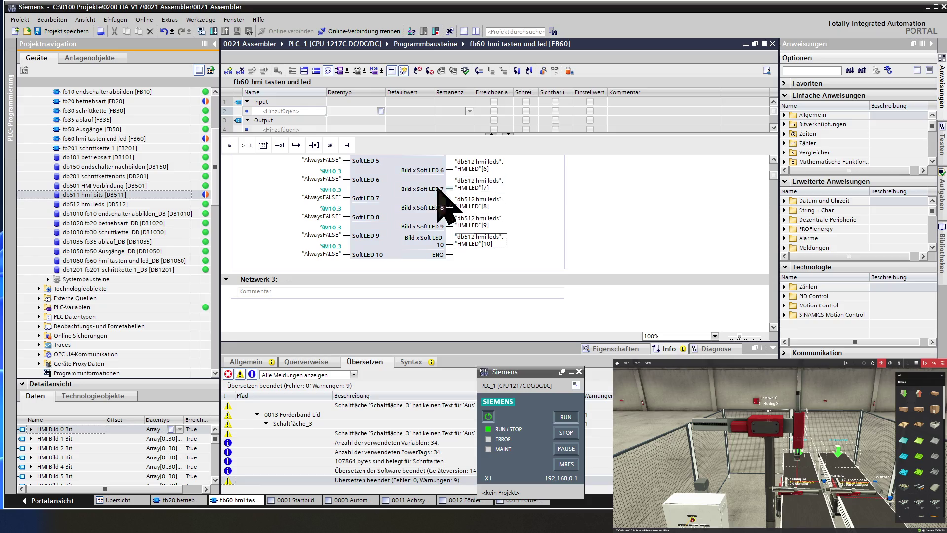
click(393, 174)
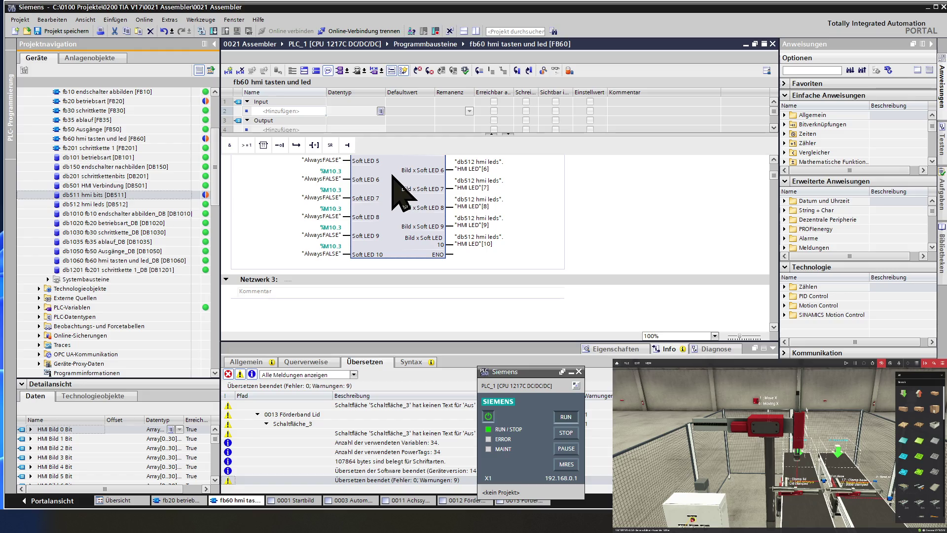
Step: Delete the outdated FC512 call from Netzwerk 5, leaving only the picture-number compare
scroll(392, 176, down, 4)
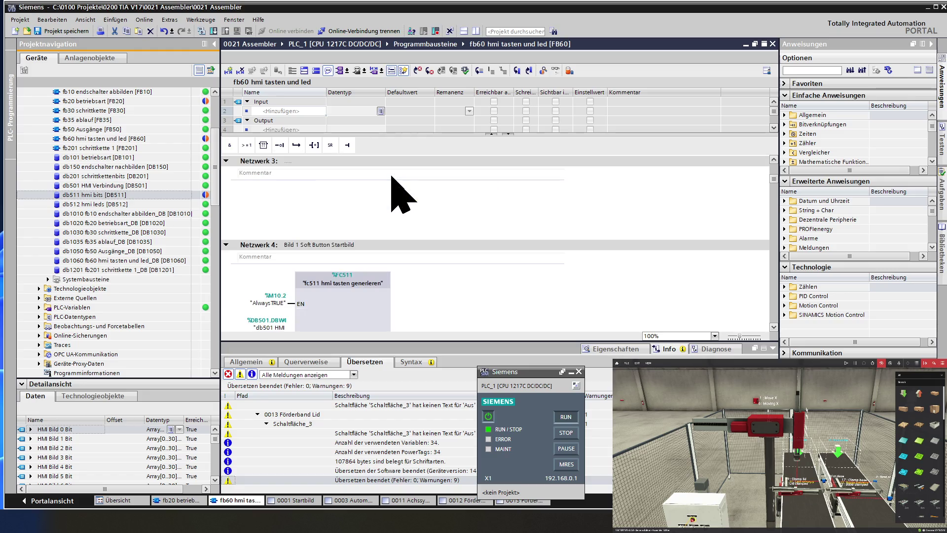
scroll(392, 176, down, 4)
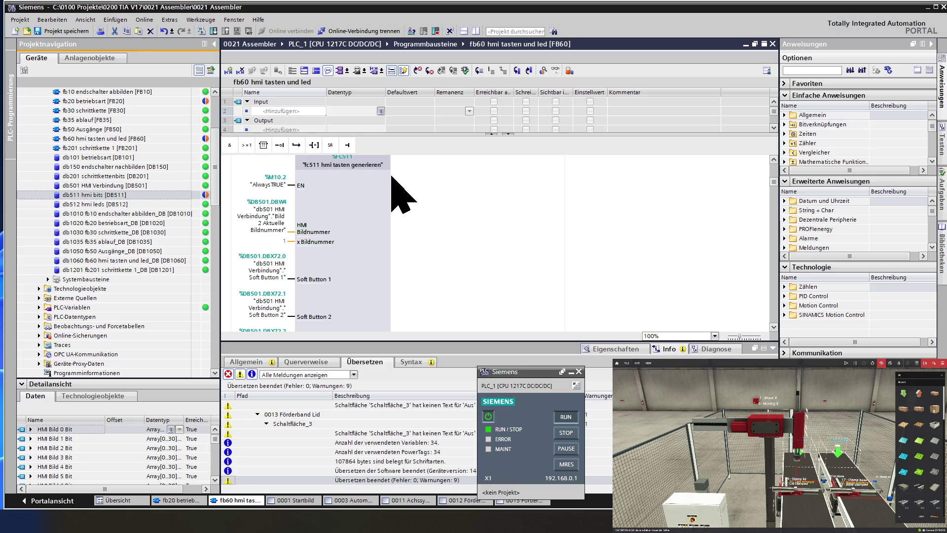
scroll(392, 176, up, 2)
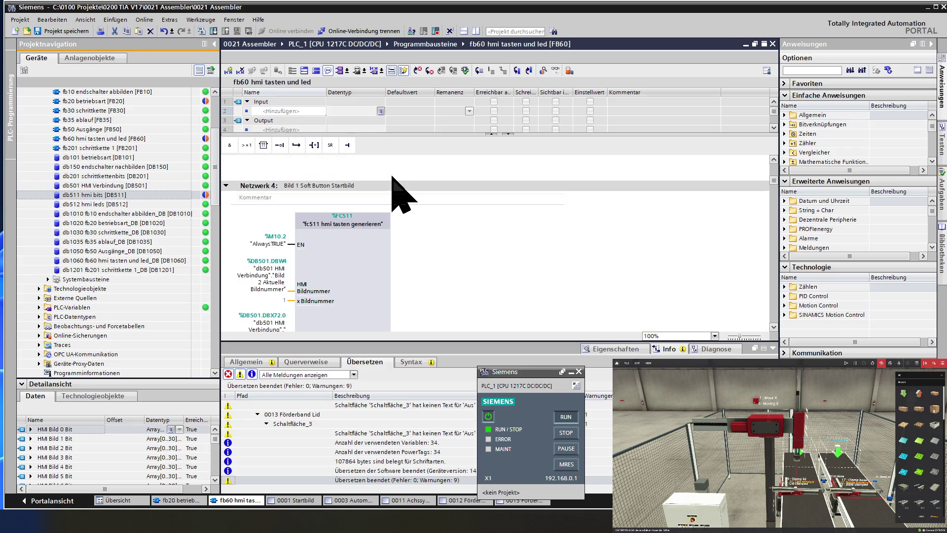
scroll(392, 176, down, 12)
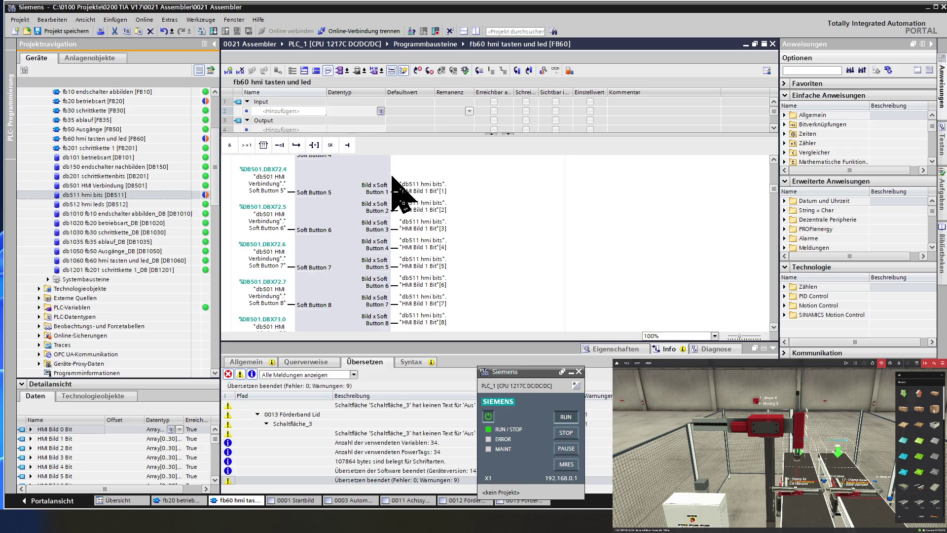
scroll(392, 176, down, 6)
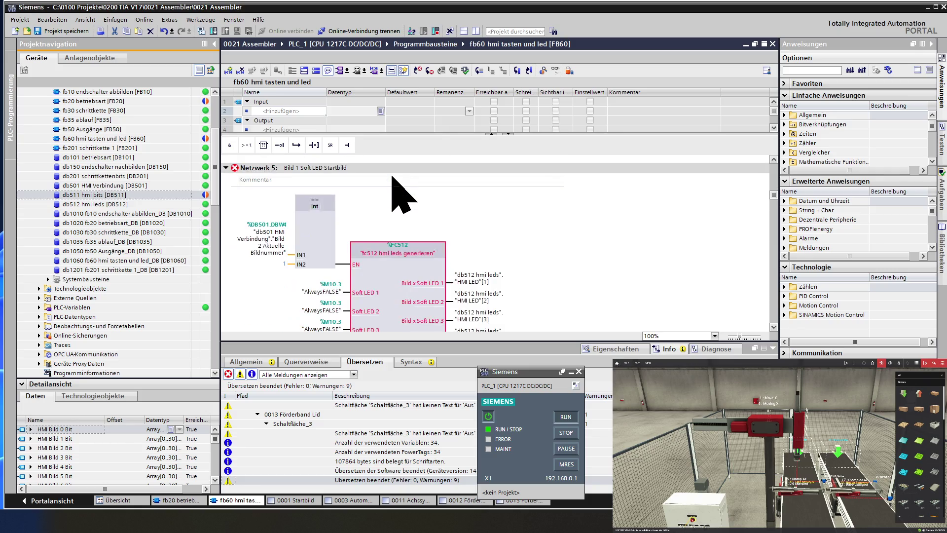
scroll(392, 176, down, 2)
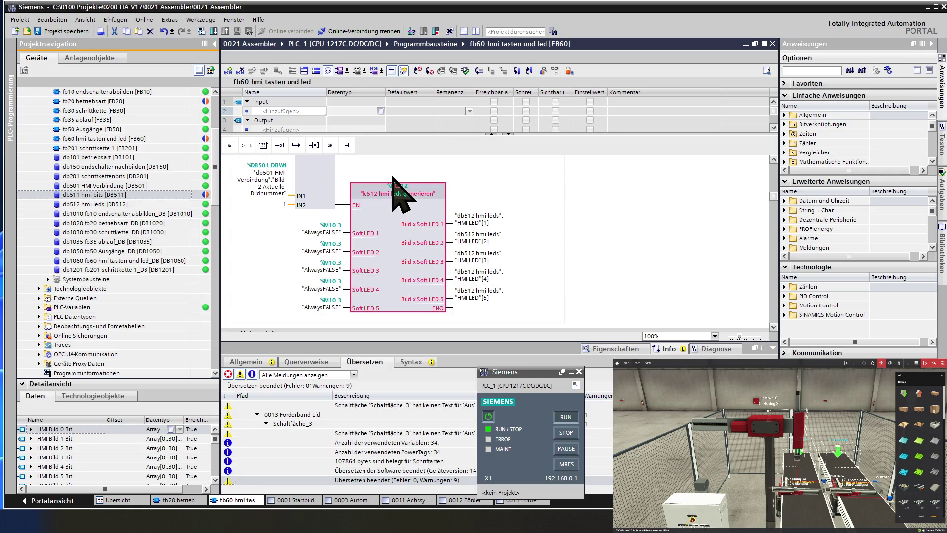
scroll(392, 176, down, 2)
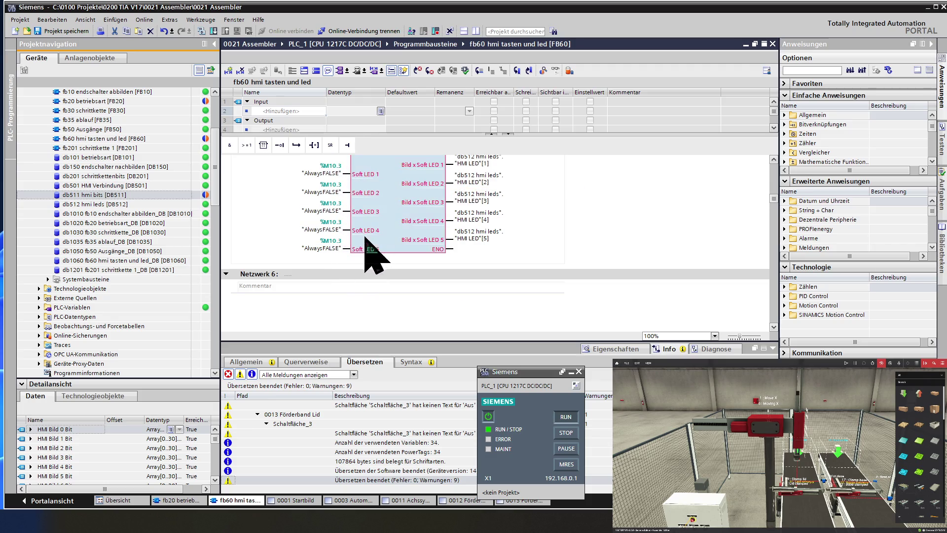
mouse_move(378, 225)
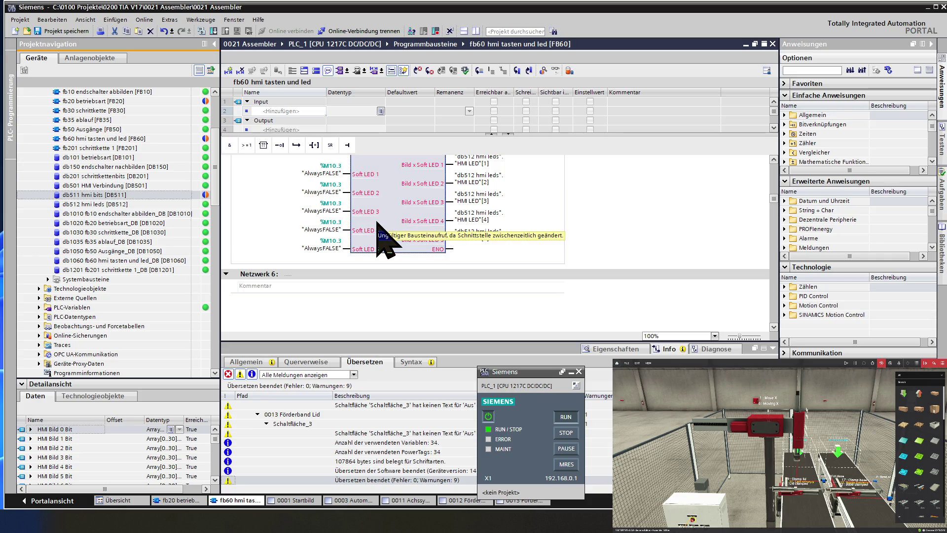
key(Delete)
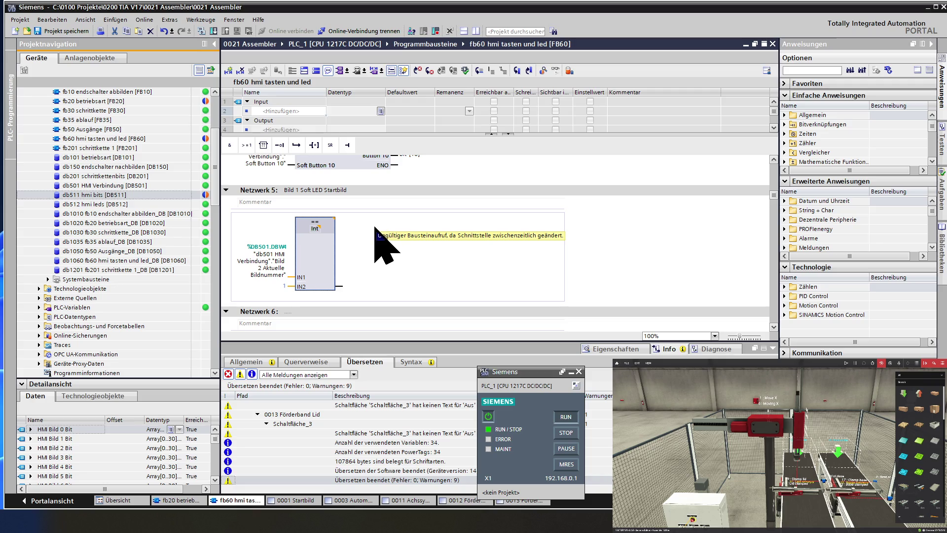
Step: Paste the updated FC512 call onto the compare block's output in Netzwerk 5
click(340, 287)
right_click(339, 287)
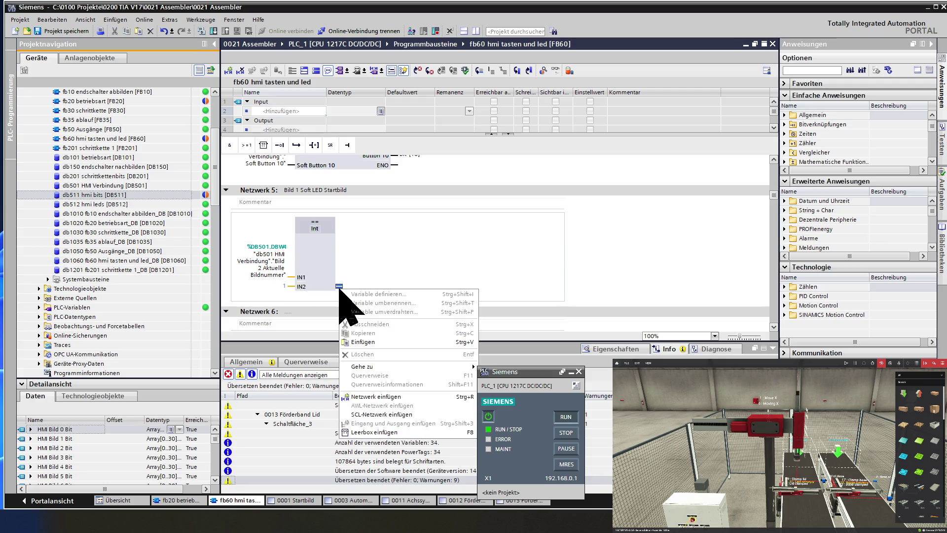
click(350, 342)
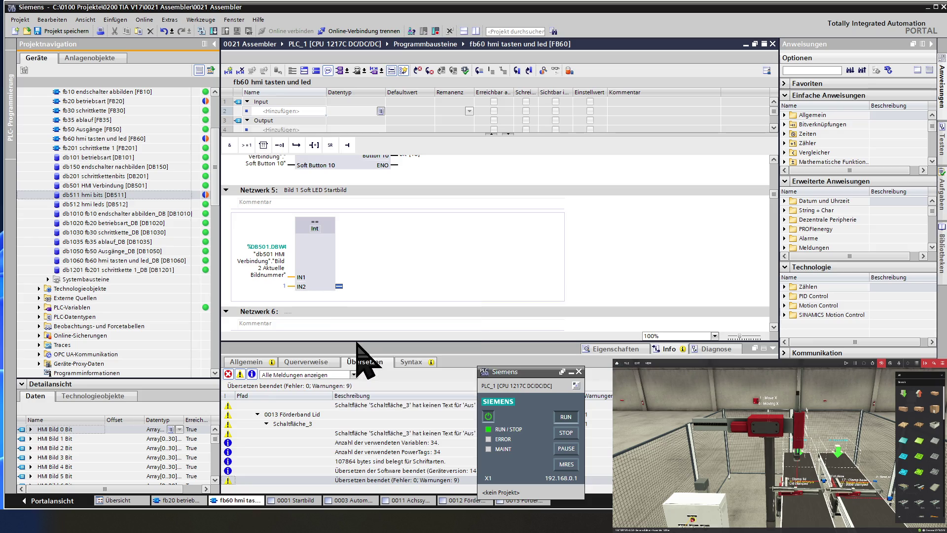
scroll(365, 281, up, 3)
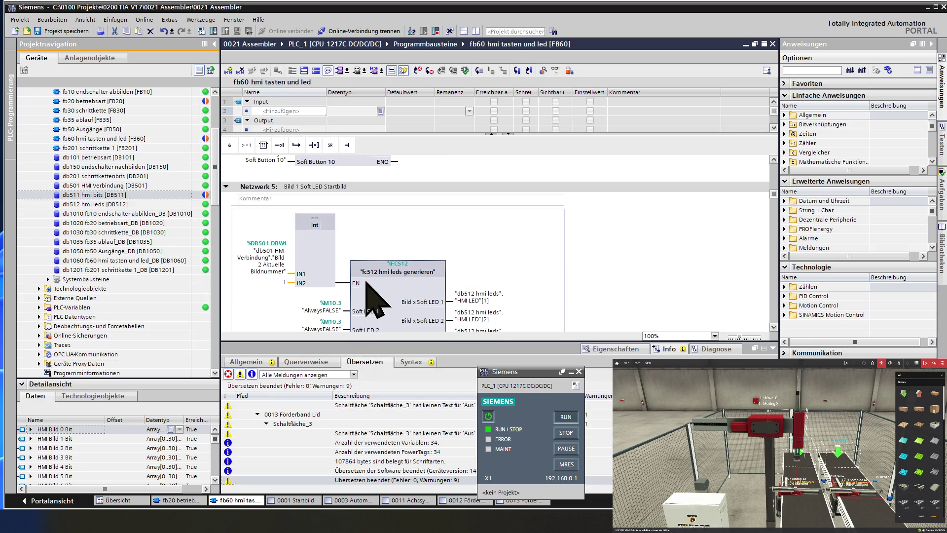
scroll(366, 282, up, 3)
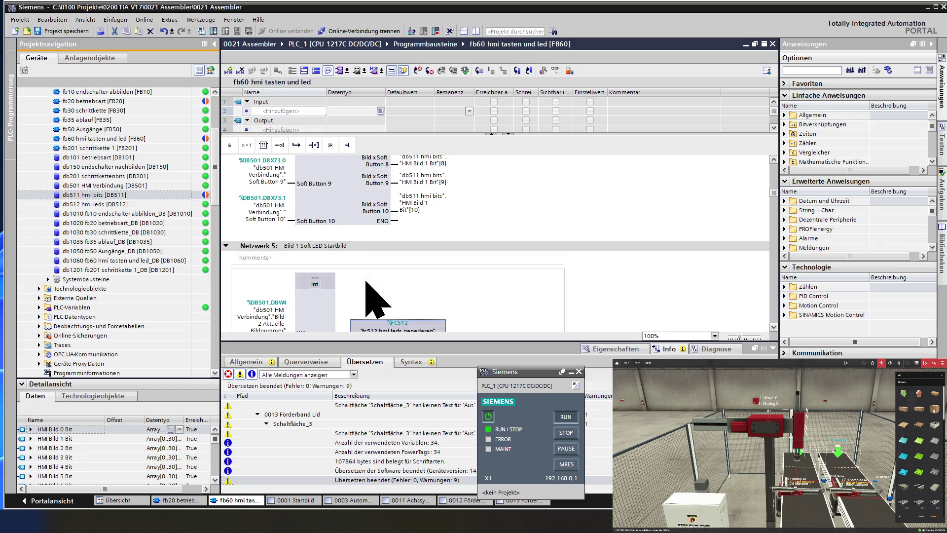
scroll(367, 294, down, 6)
scroll(366, 282, down, 6)
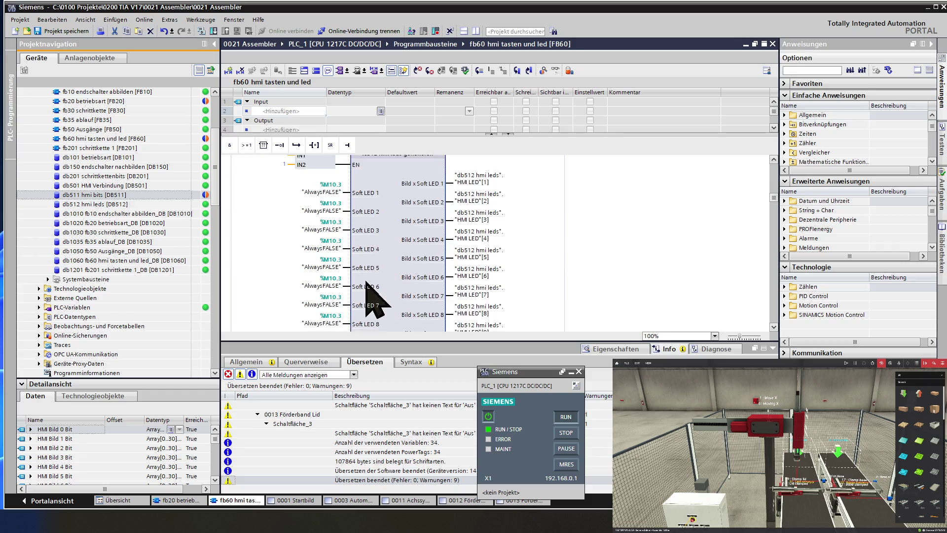
scroll(366, 282, down, 3)
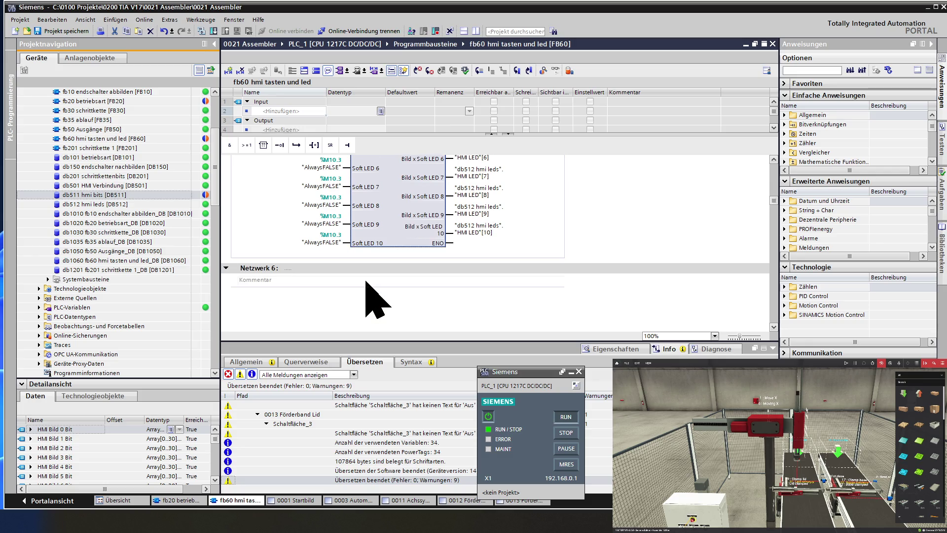
scroll(368, 299, down, 6)
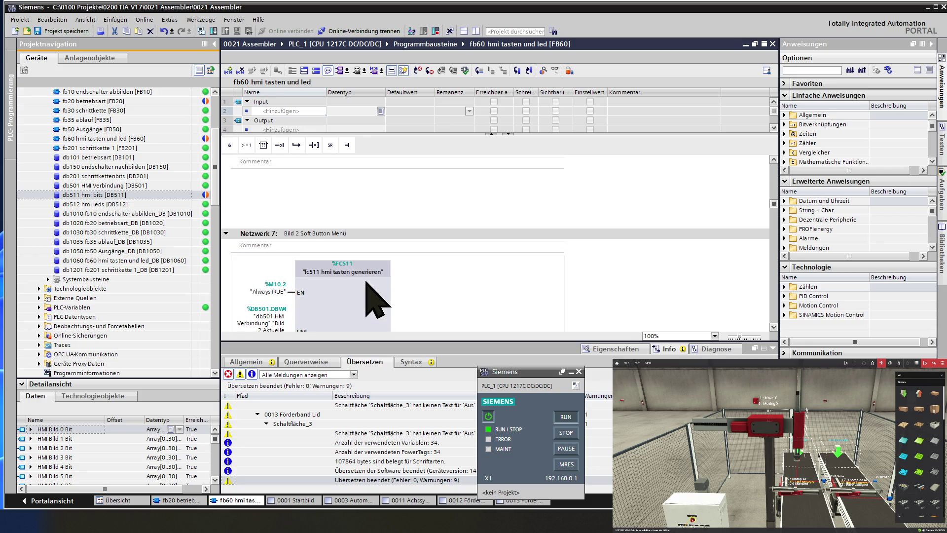
Step: Replace Network 8's outdated FC512 call by pasting the updated call at the compare output
scroll(366, 282, down, 20)
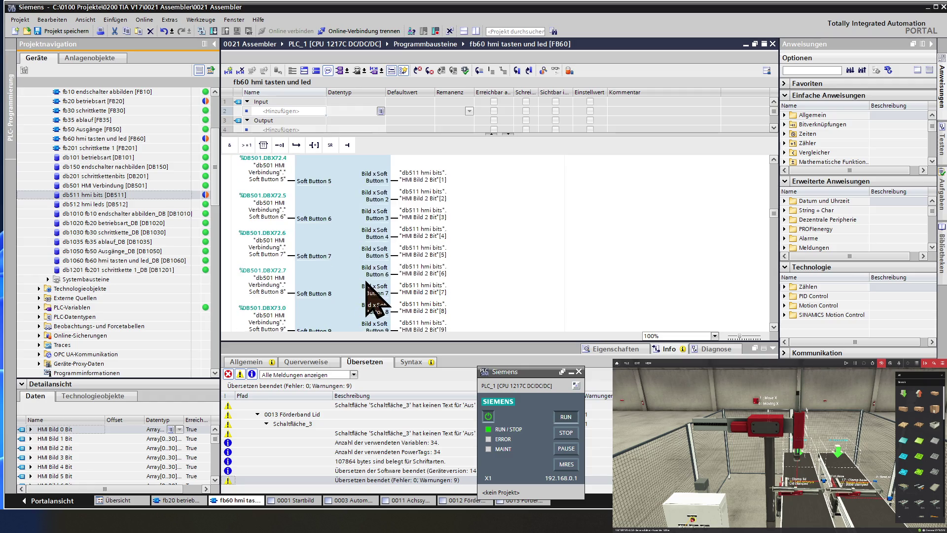
scroll(365, 283, down, 3)
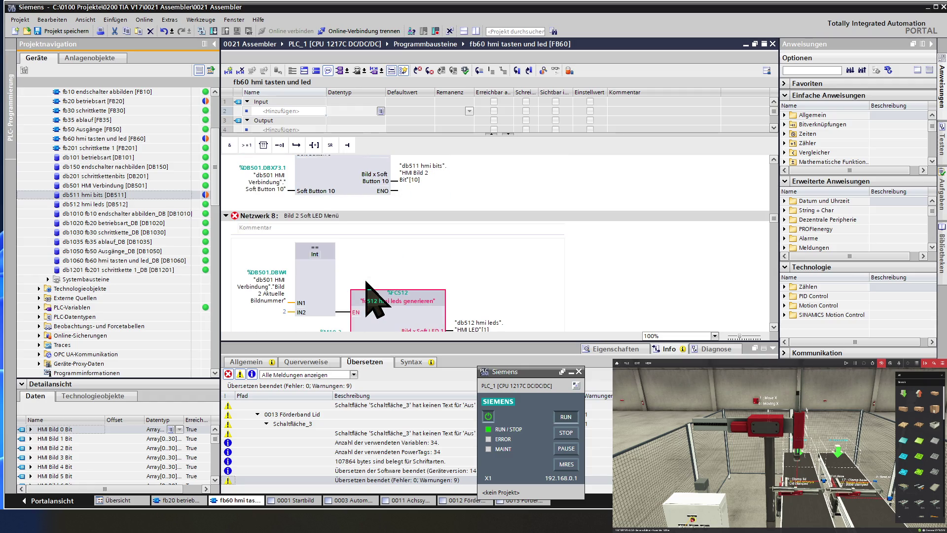
scroll(366, 282, down, 3)
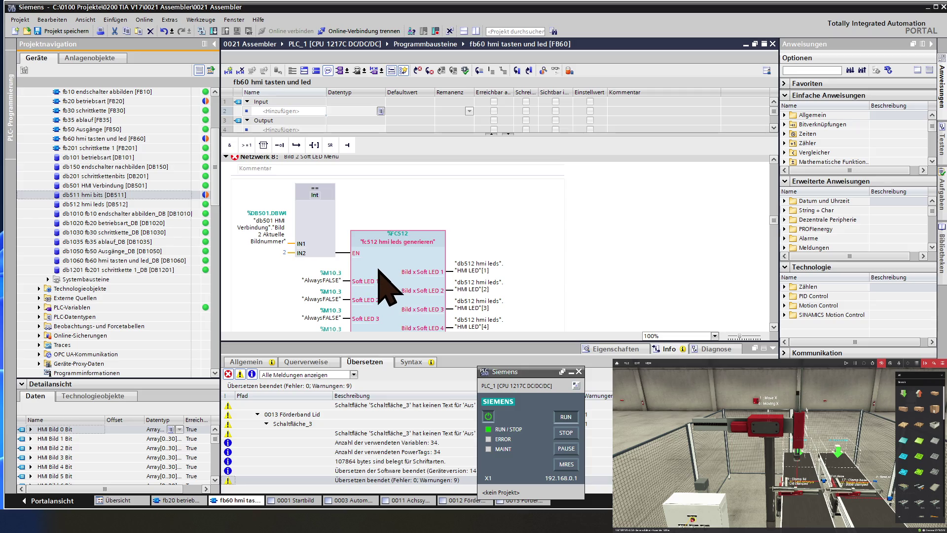
click(379, 269)
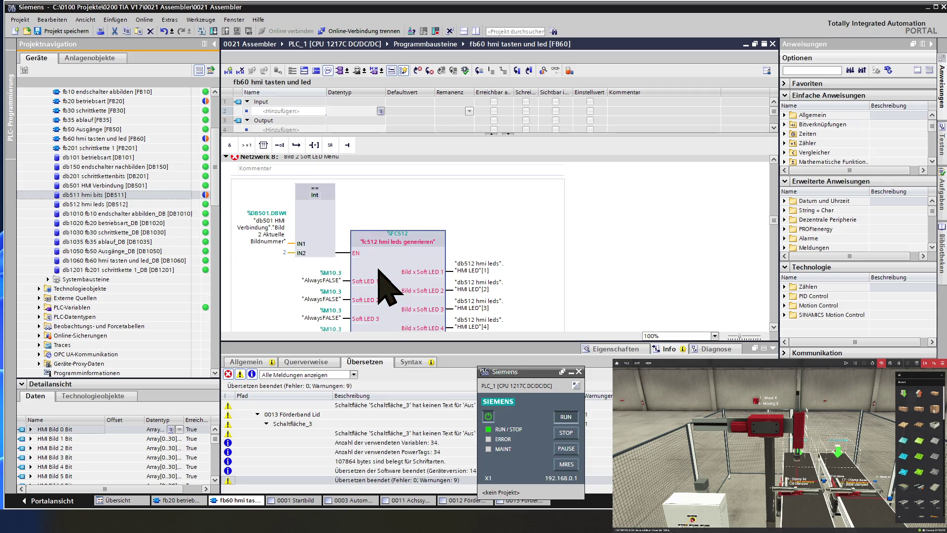
key(Delete)
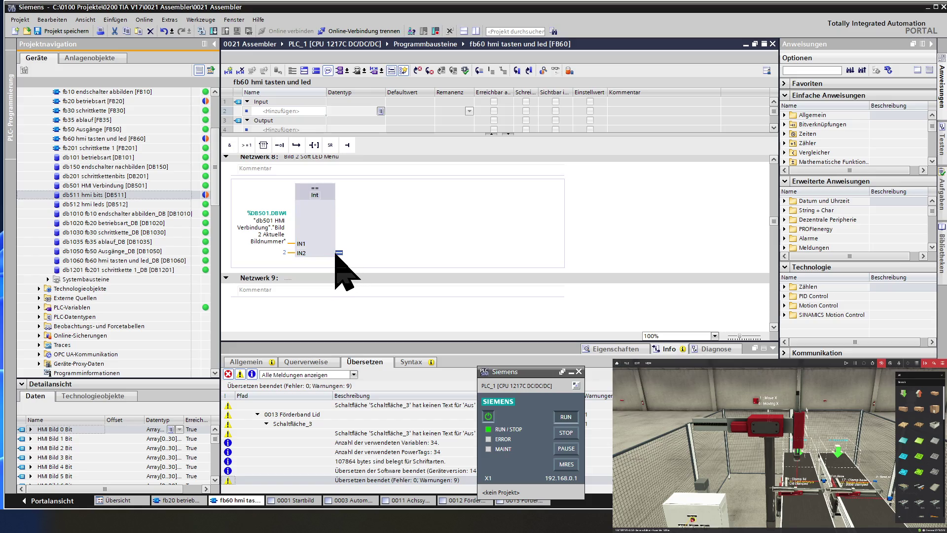
right_click(338, 253)
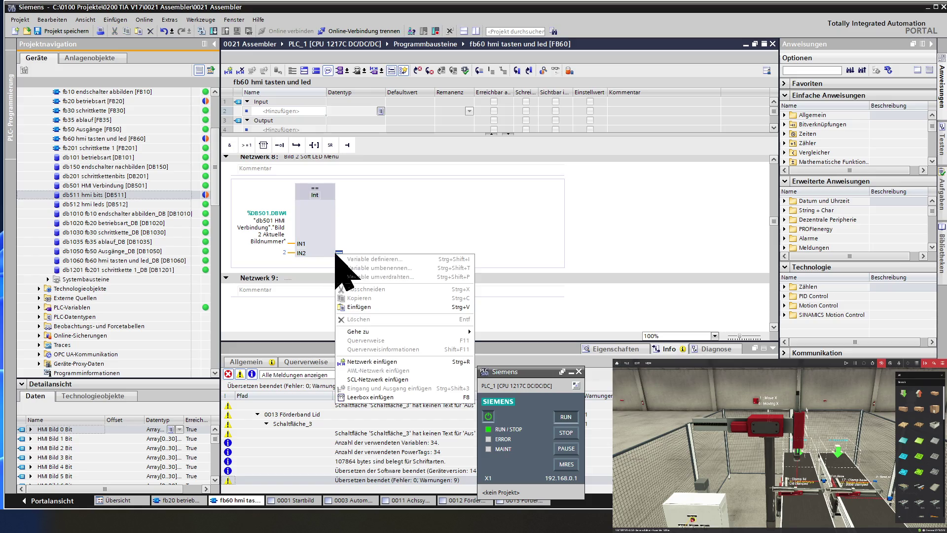
click(359, 306)
scroll(376, 278, down, 5)
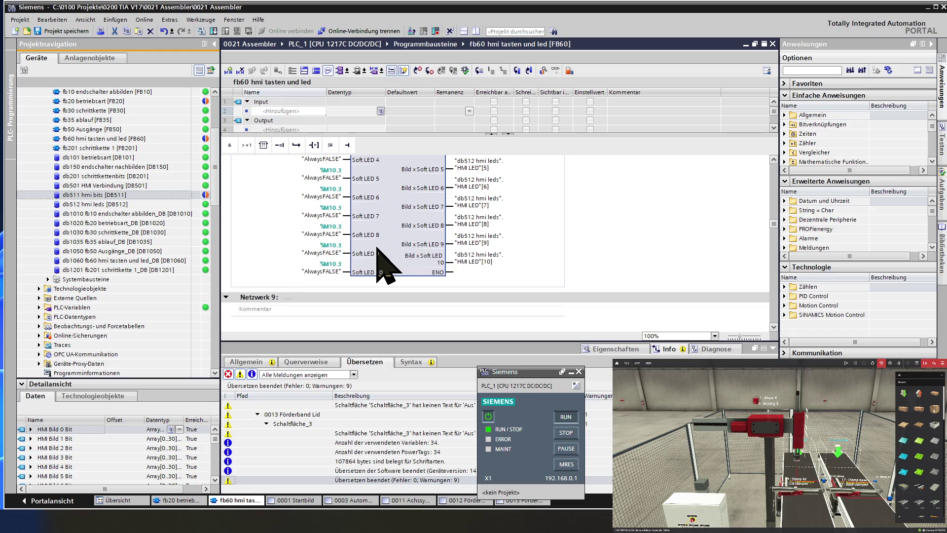
scroll(377, 248, down, 3)
scroll(377, 248, down, 3)
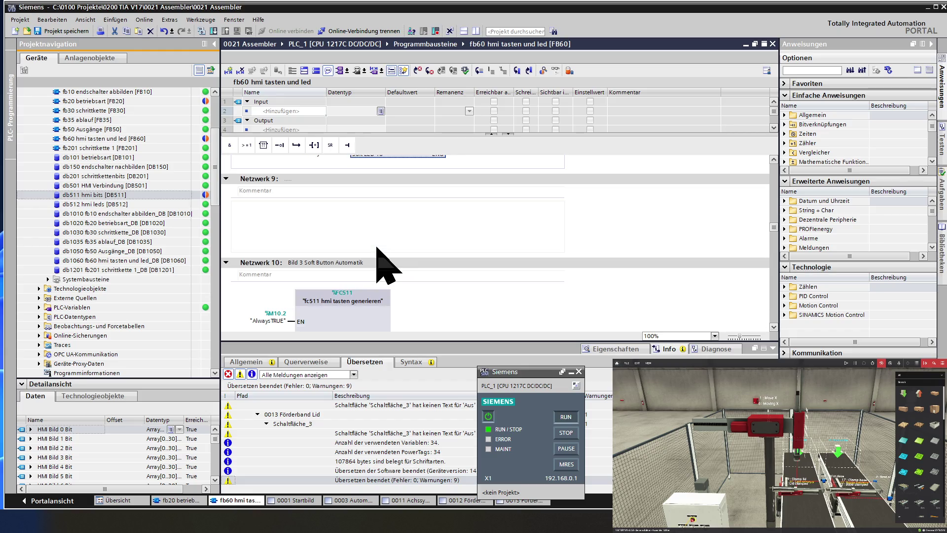
scroll(376, 247, down, 6)
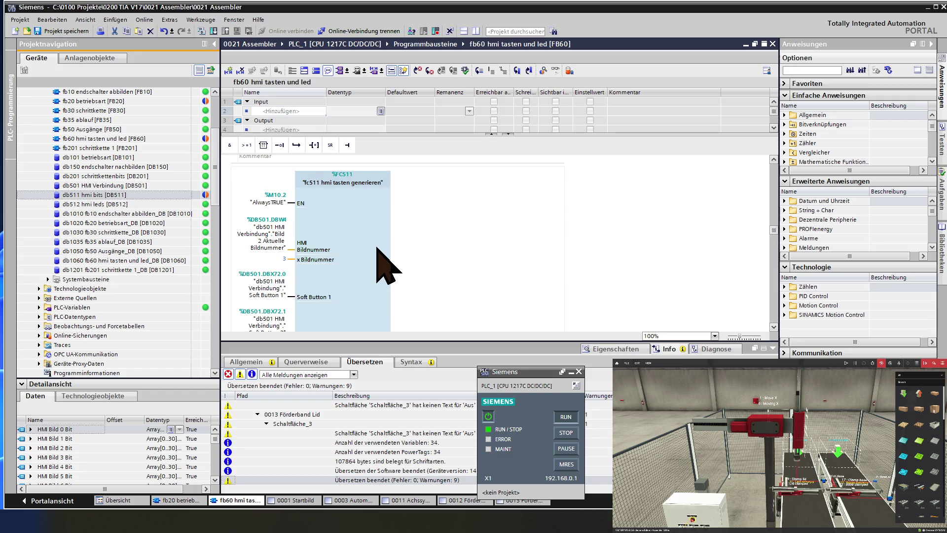
scroll(377, 247, down, 3)
scroll(377, 248, down, 12)
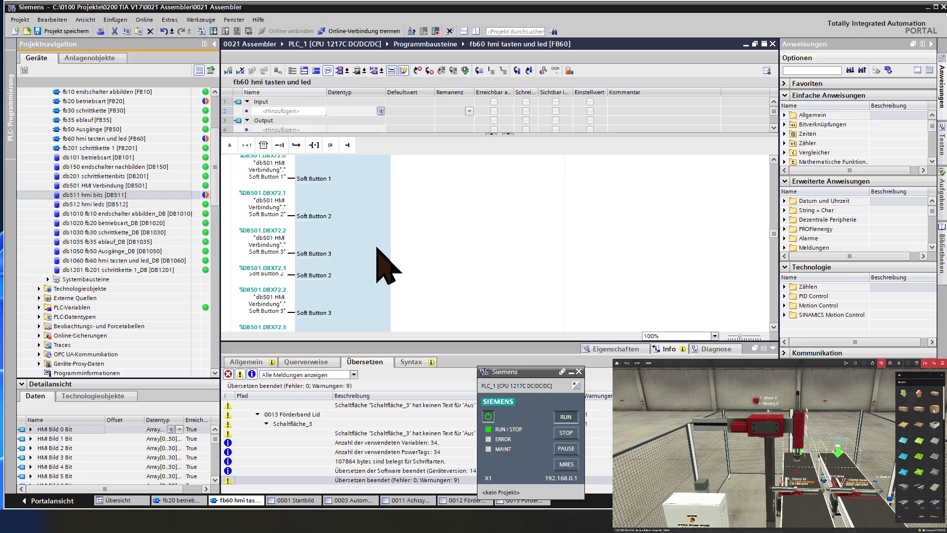
scroll(376, 248, down, 6)
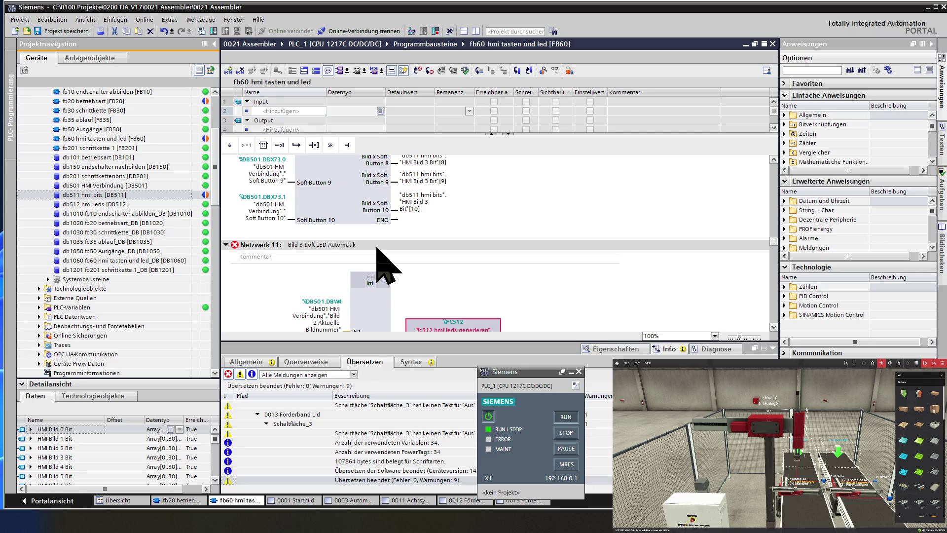
scroll(378, 249, up, 6)
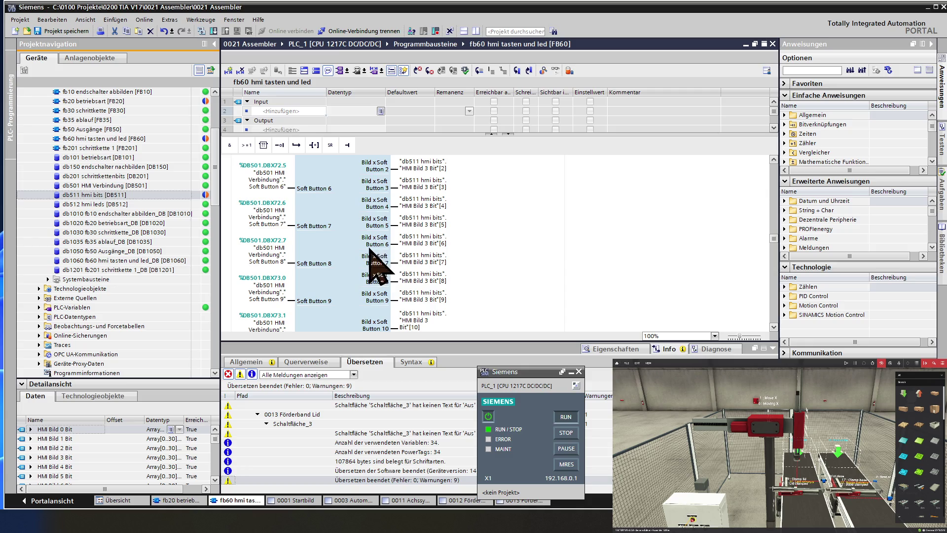
scroll(371, 249, down, 3)
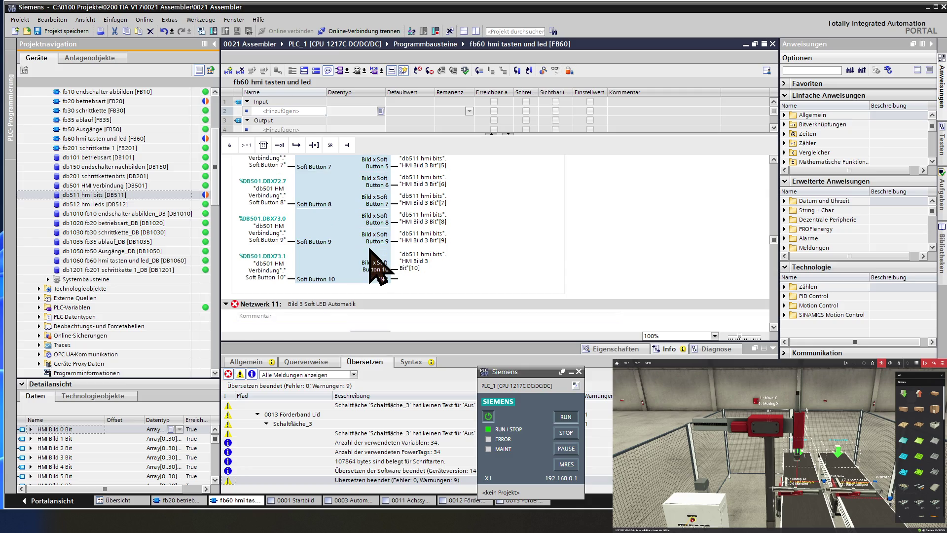
scroll(378, 266, down, 6)
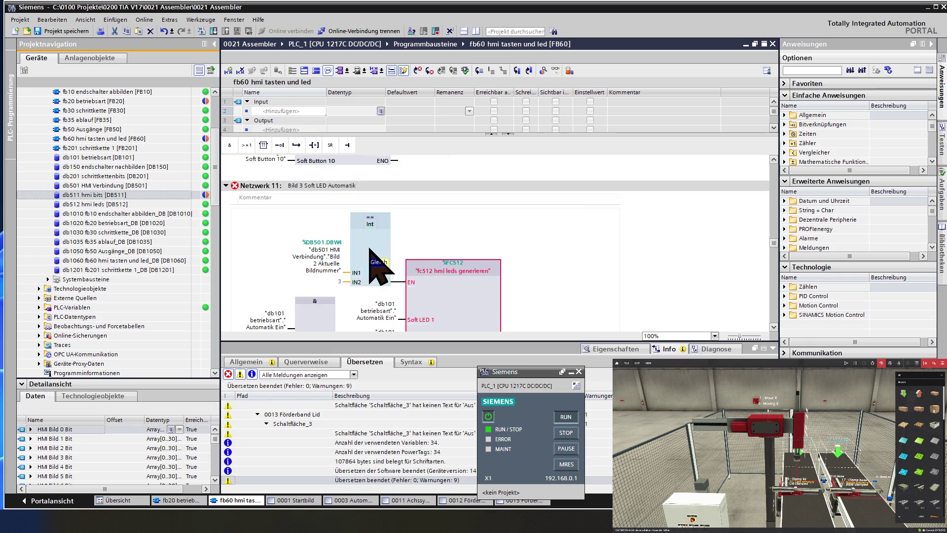
scroll(369, 249, down, 3)
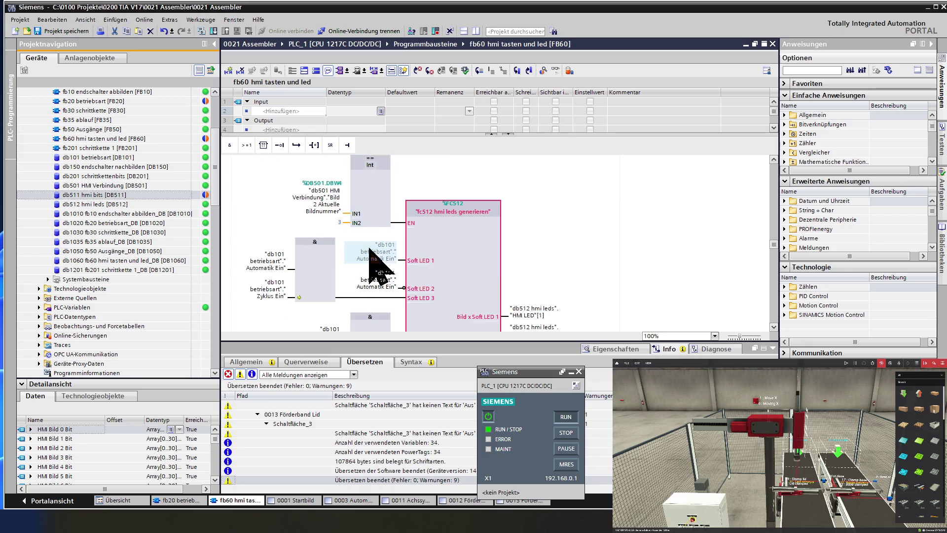
Step: Update Network 11's FC512 call with Aktualisieren and confirm the Schnittstellenabgleich
right_click(434, 251)
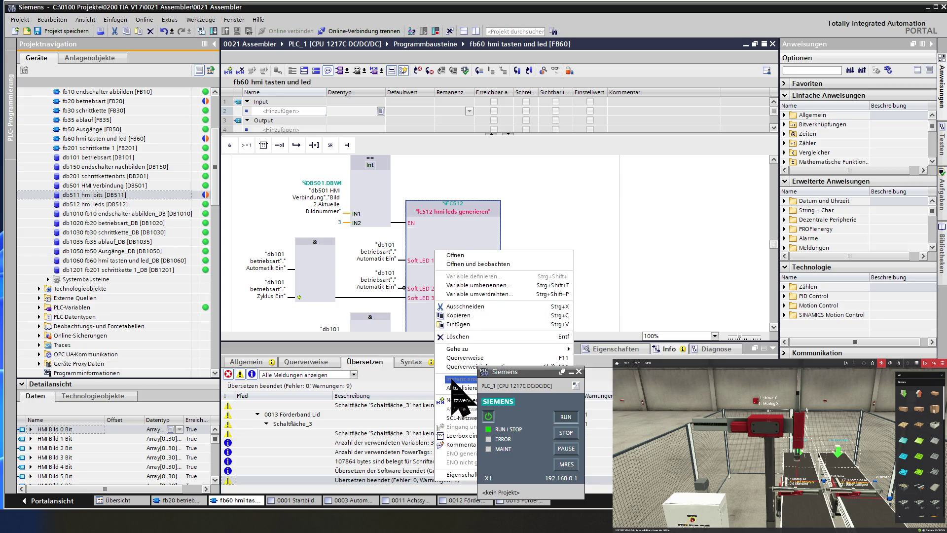
click(458, 388)
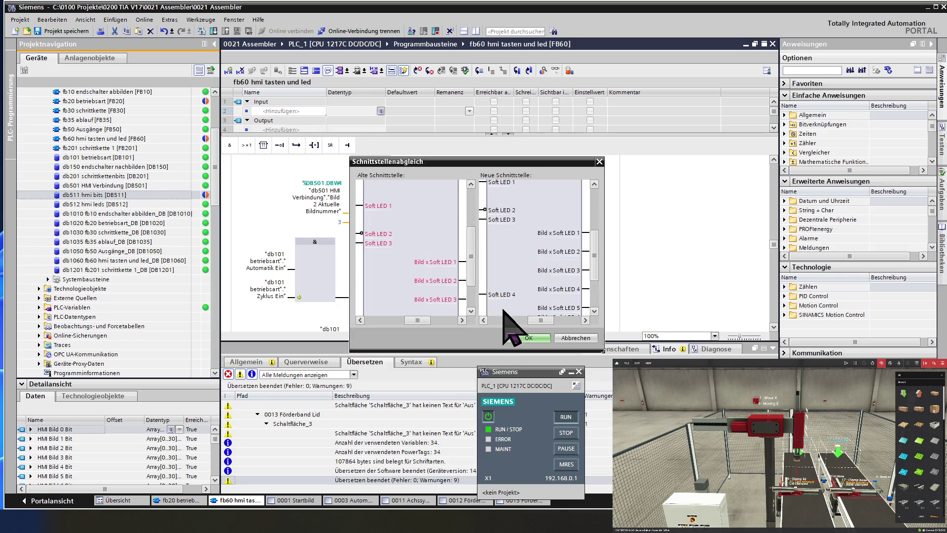
click(531, 337)
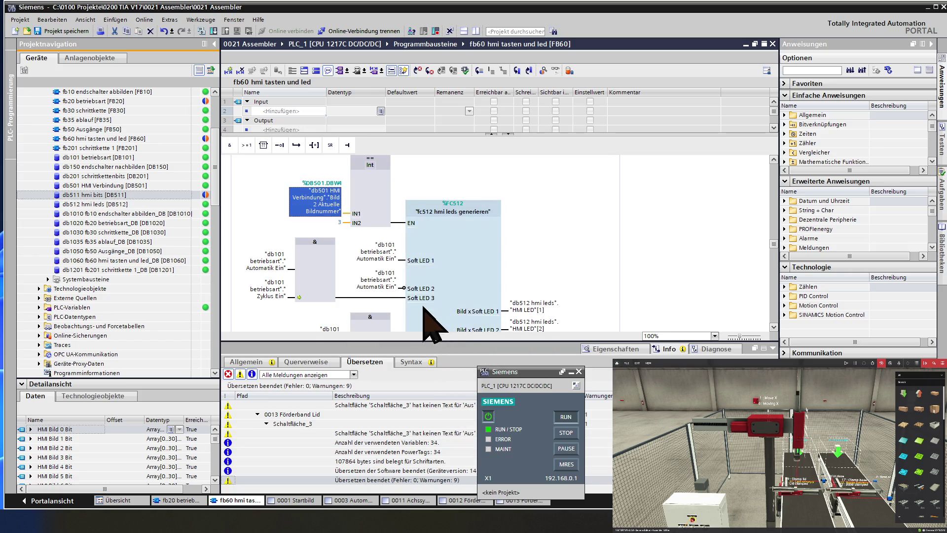
scroll(428, 261, down, 5)
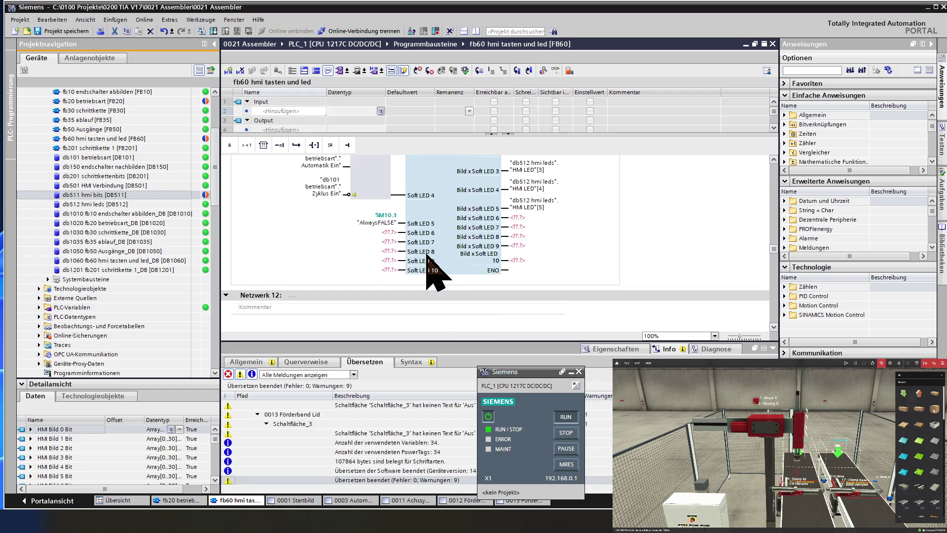
Step: Put "AlwaysFALSE" on the Soft LED 6 through 10 inputs of Network 11's FC512 call
click(385, 223)
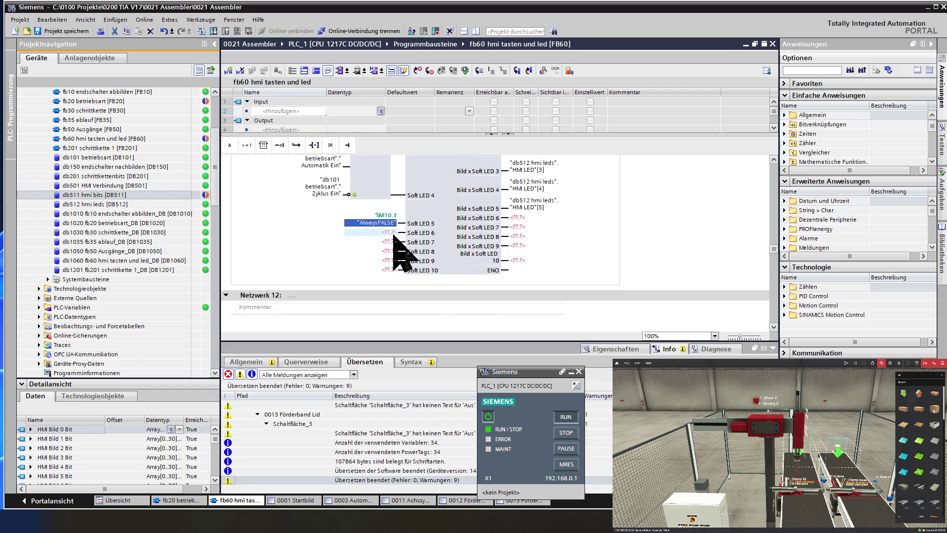
drag(393, 230, 389, 233)
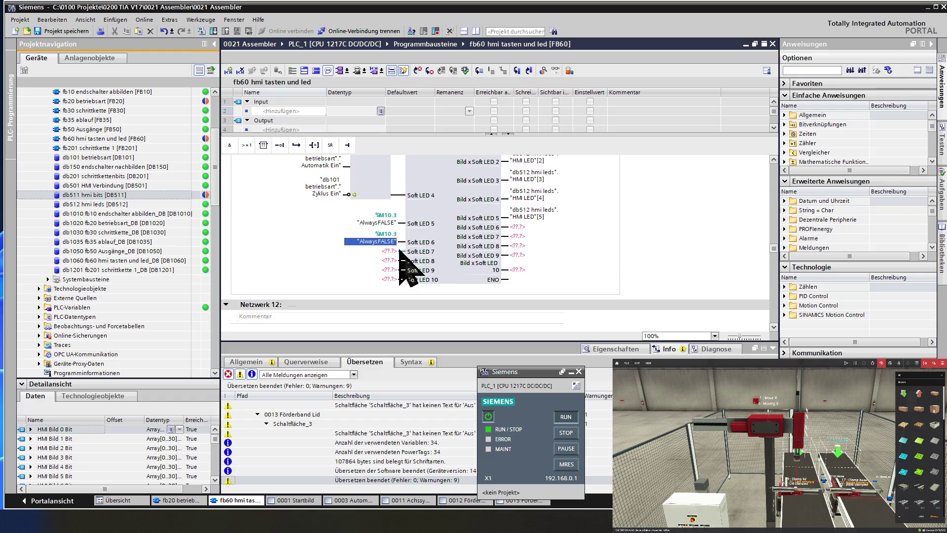
click(390, 252)
key(ctrl+v)
text("AlwaysFALSE")
click(394, 288)
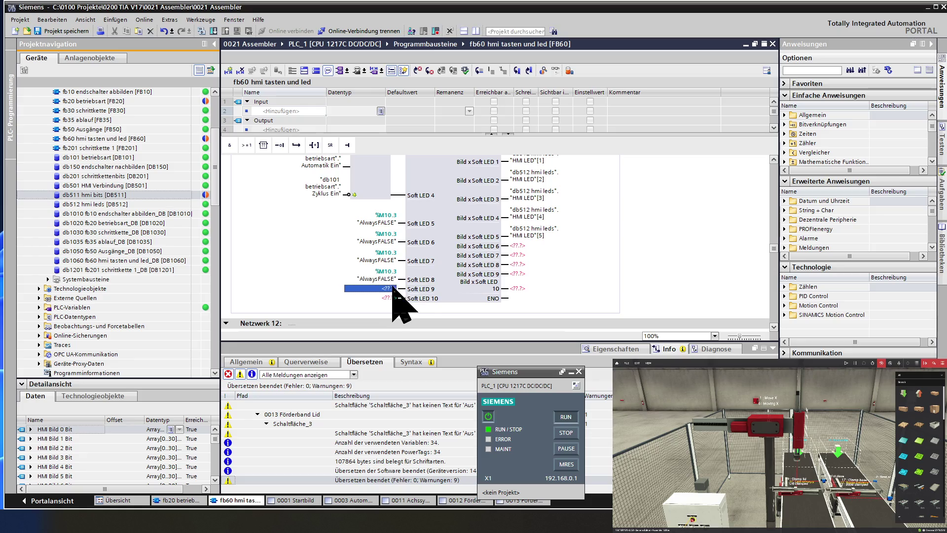
text("AlwaysFALSE")
scroll(409, 303, down, 2)
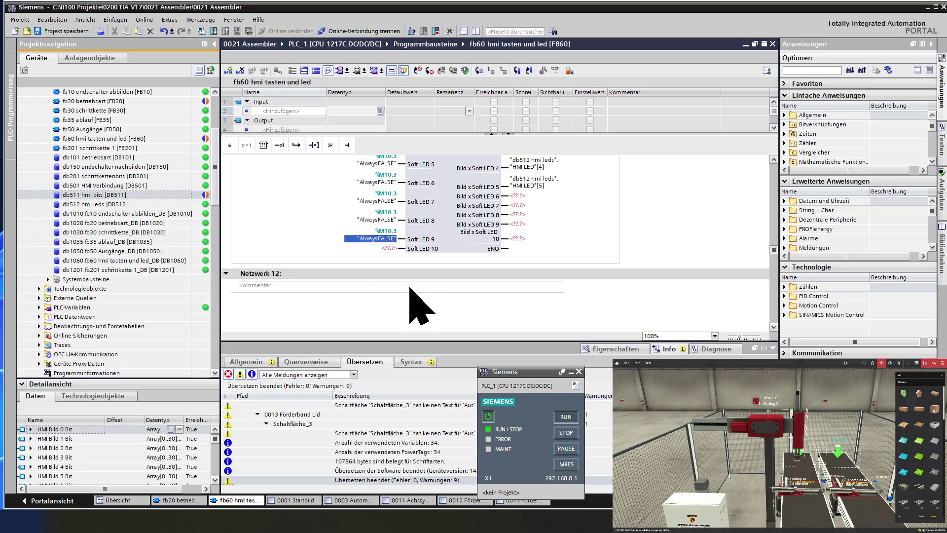
click(393, 248)
text("AlwaysFALSE")
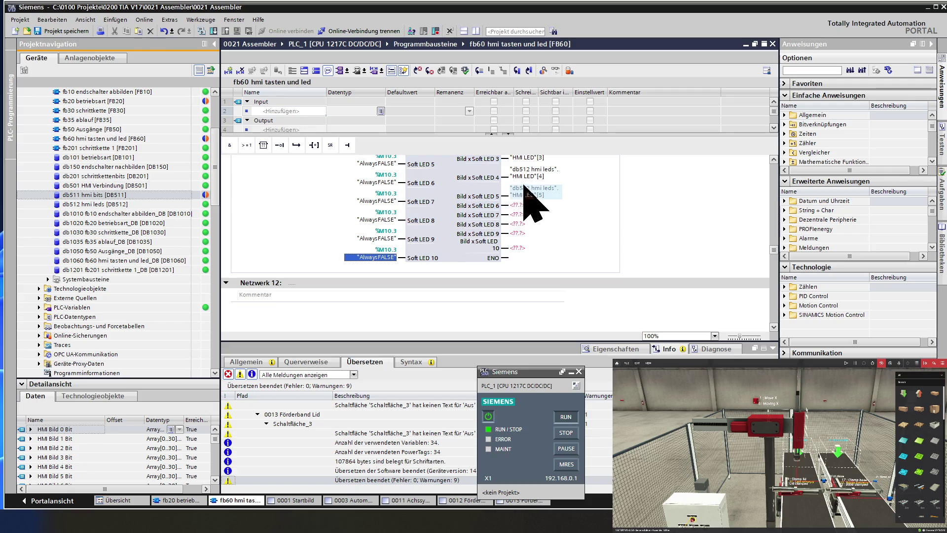
Step: Wire Bild x Soft LED 6 to "HMI LED"[6] and paste the operand onto output 7
click(539, 194)
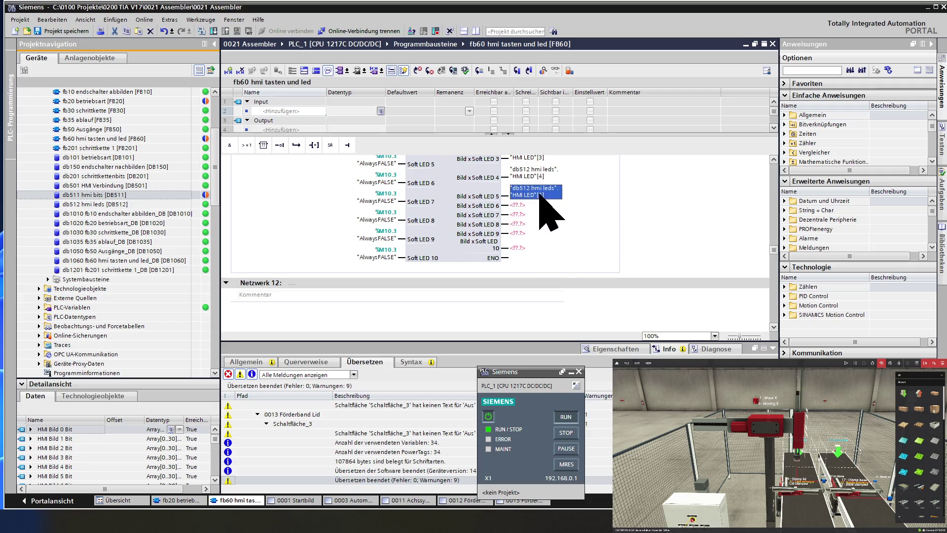
text("db512 hmi leds"."HMI LED"[5])
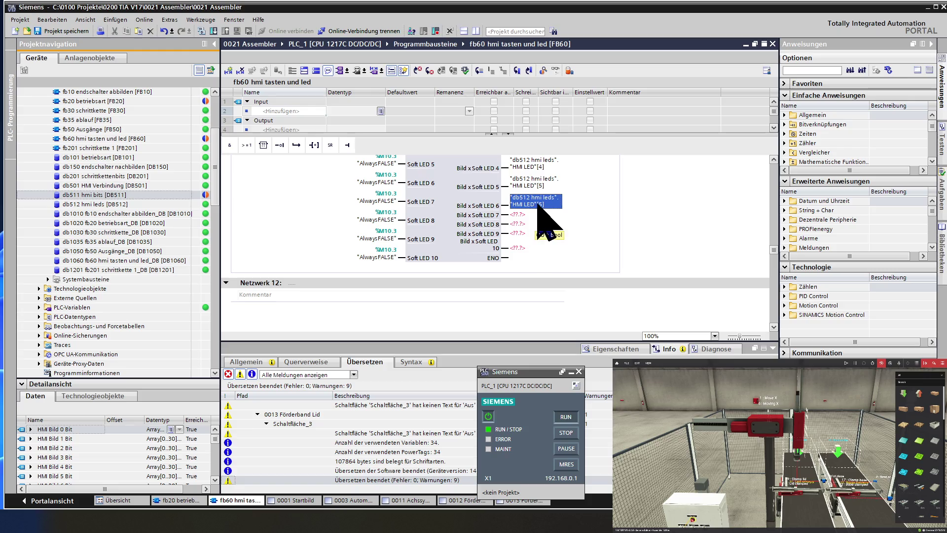
click(539, 204)
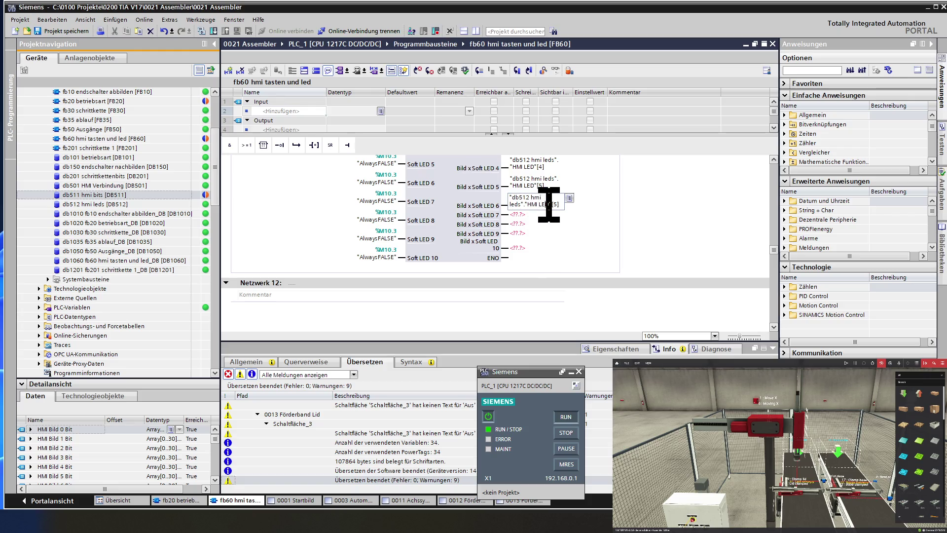
key(BackSpace)
text(6)
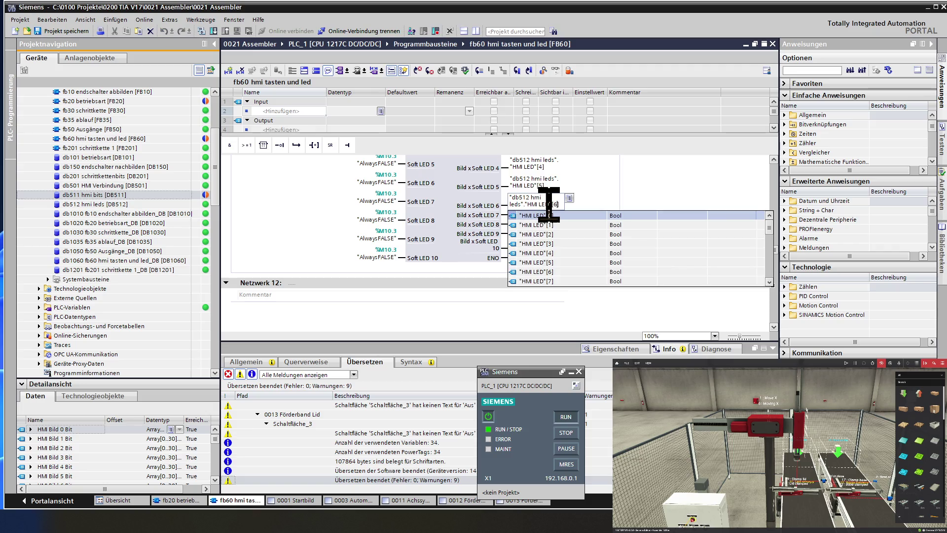
key(Return)
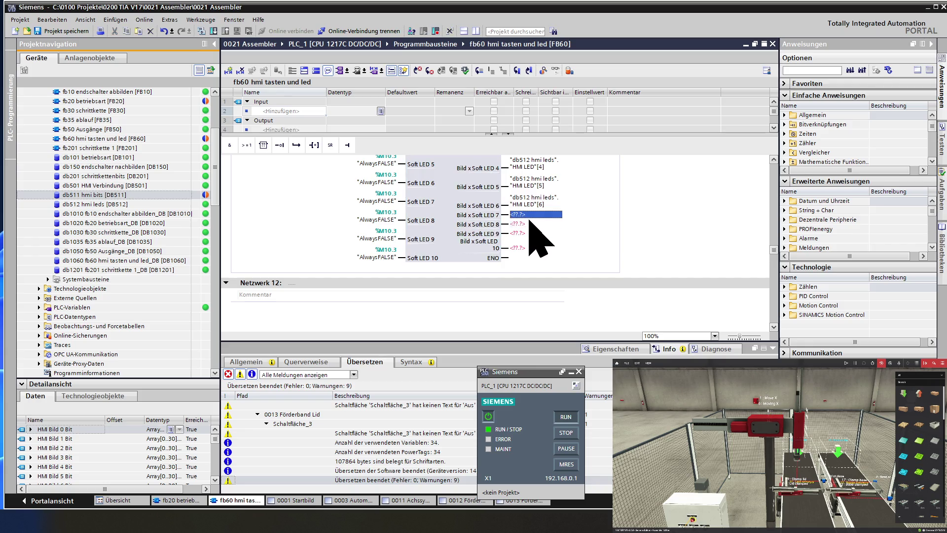
text("db512 hmi leds"."HMI LED"[5])
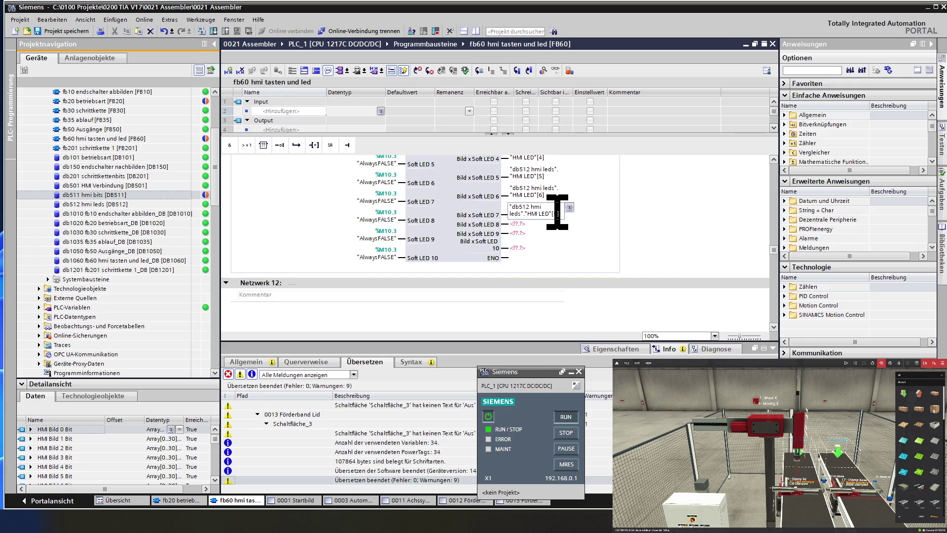
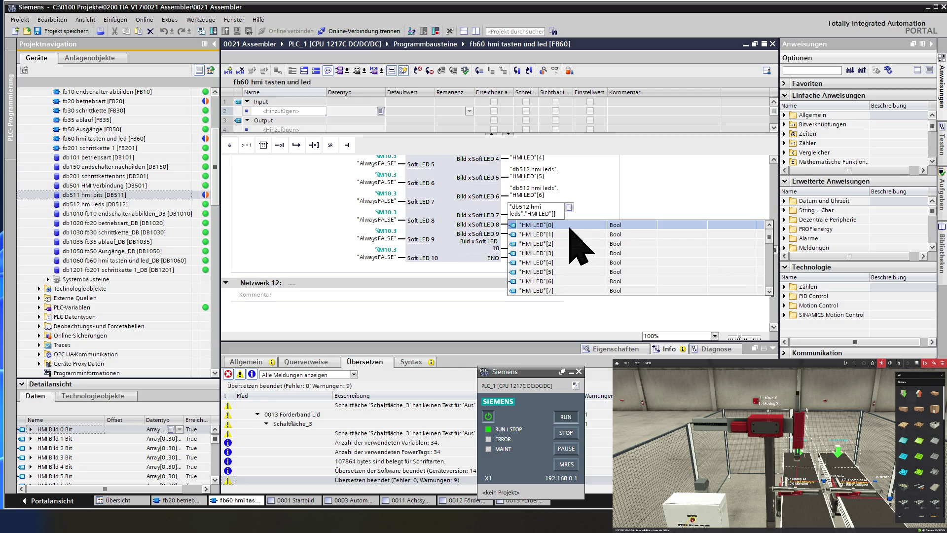
Step: Wire Soft LED outputs 7 and 8 of the FC512 call to db512 "HMI LED"[7] and [8]
text(7)
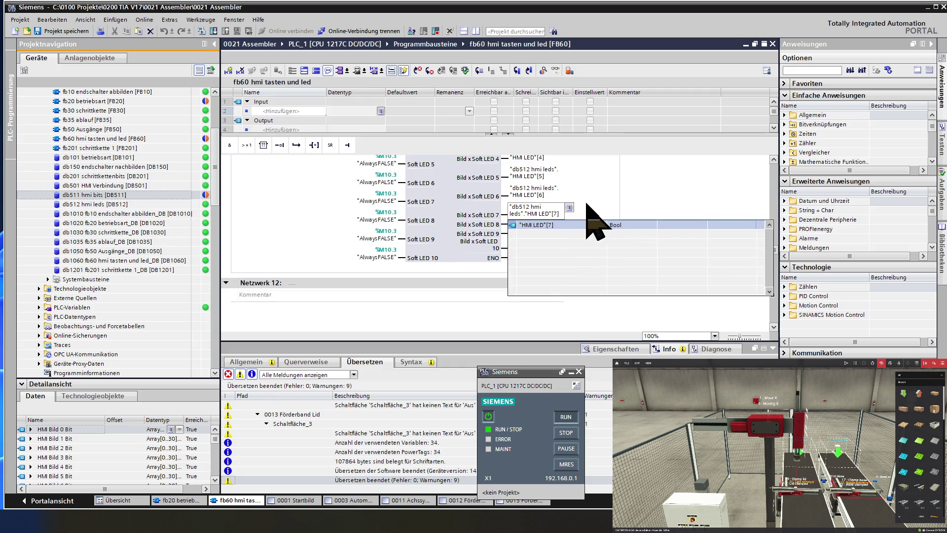
key(Return)
click(515, 225)
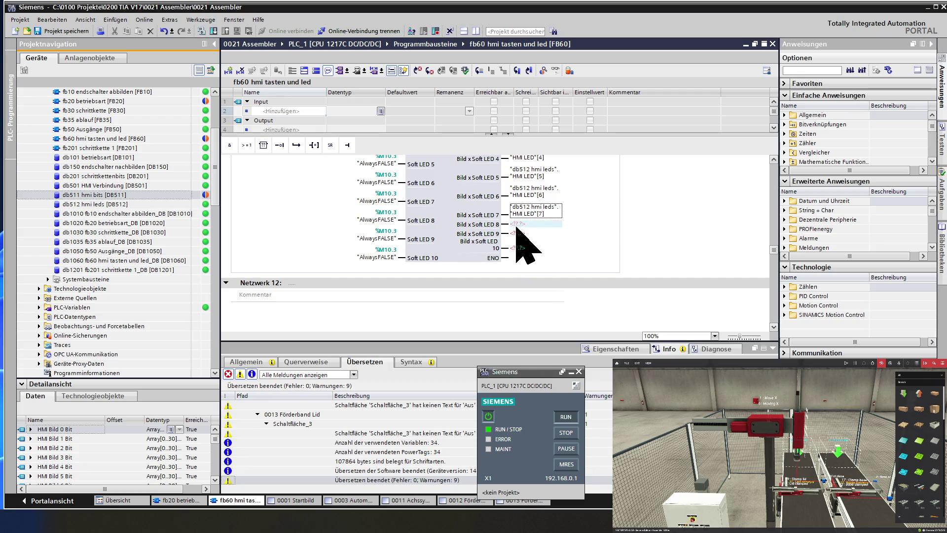
text("db512 hmi leds"."HMI LED"[5])
click(545, 217)
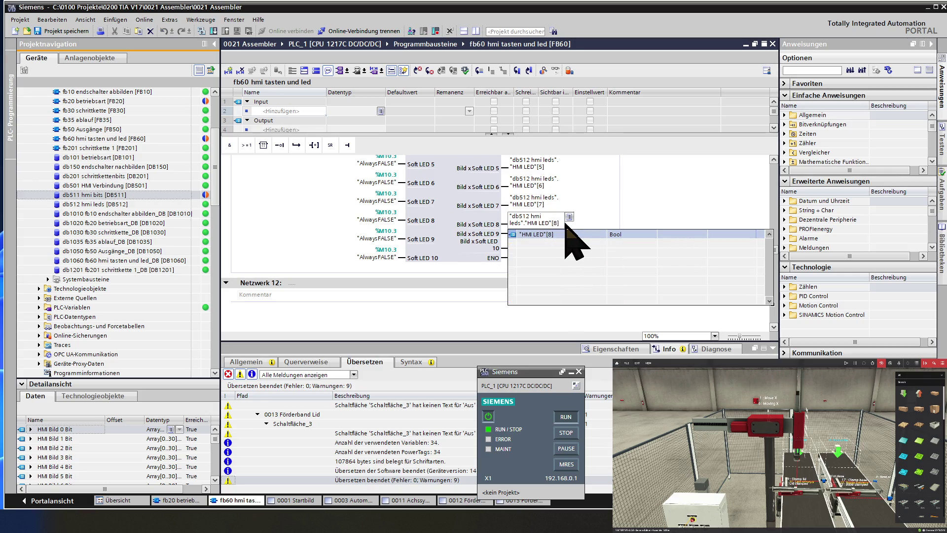
click(452, 237)
Step: Wire Soft LED outputs 9 and 10 to db512 "HMI LED"[9] and [10]
click(518, 232)
text("db512 hmi leds"."HMI LED"[5])
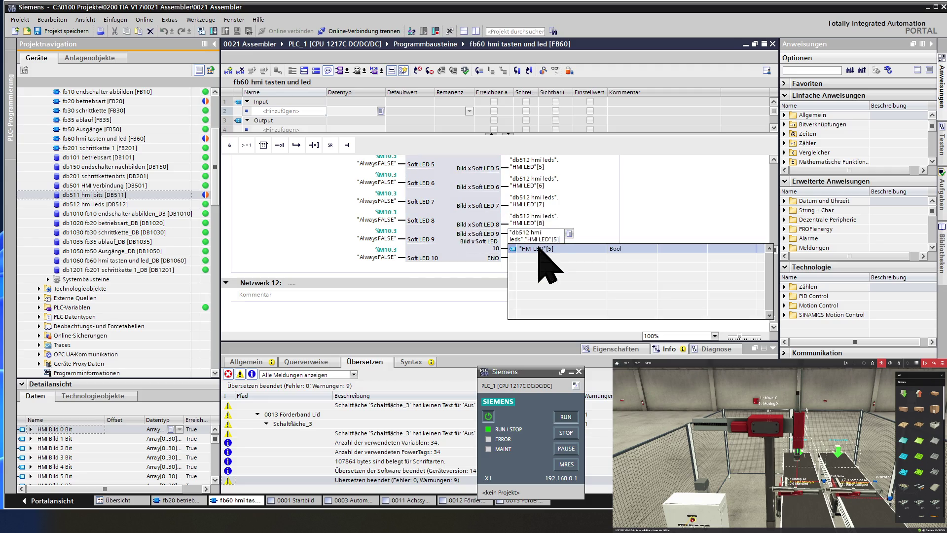
text(9)
click(451, 238)
click(517, 247)
text("db512 hmi leds"."HMI LED"[5])
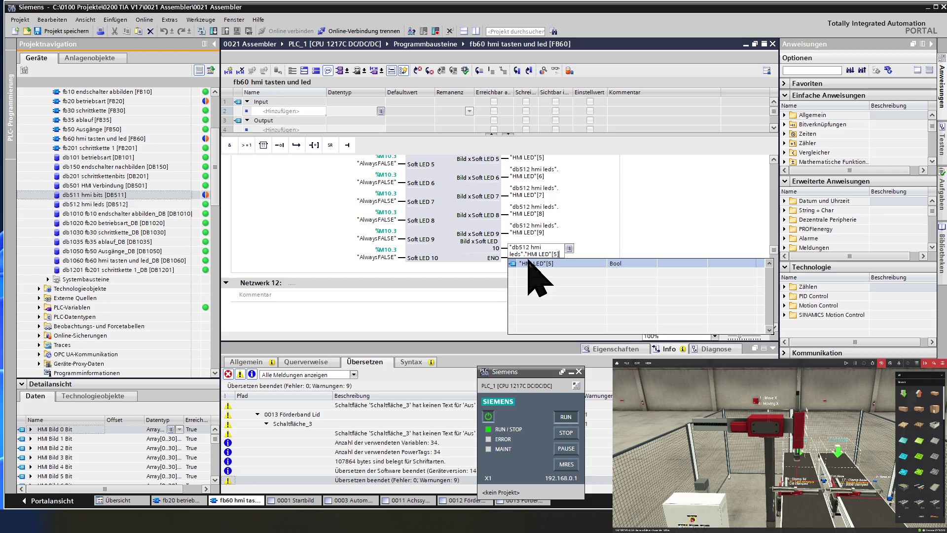
key(Left)
key(BackSpace)
text(10)
key(Return)
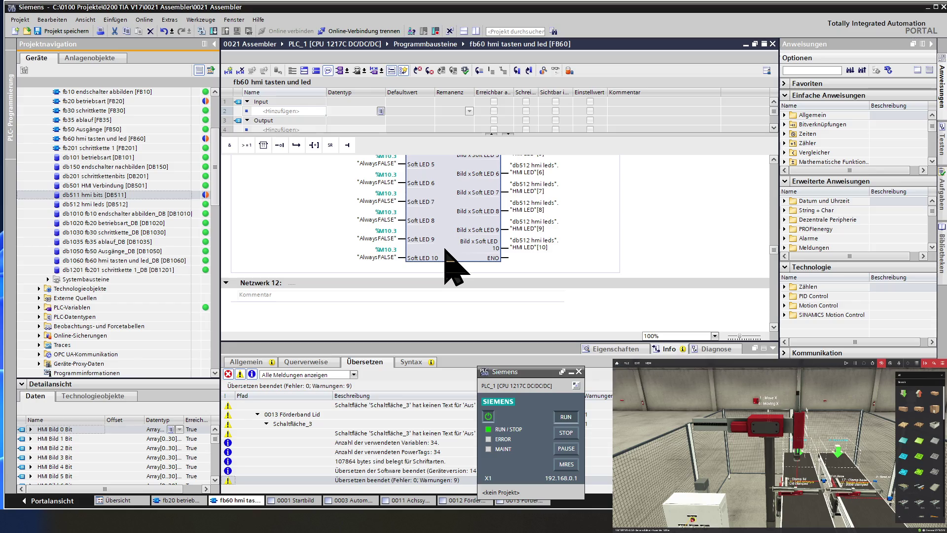
scroll(449, 256, down, 5)
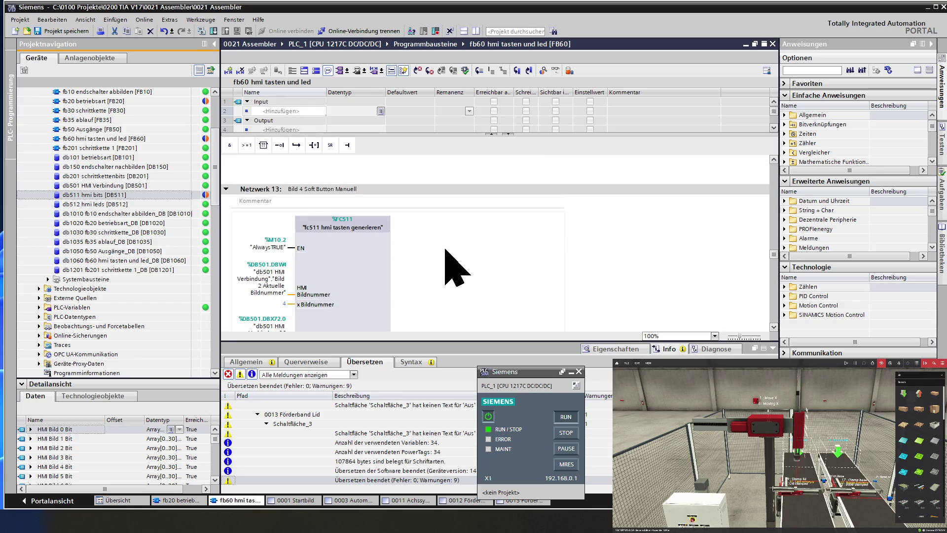
Step: Update network 14's FC512 call with Aktualisieren so it shows all ten Soft LED pins
scroll(434, 254, down, 10)
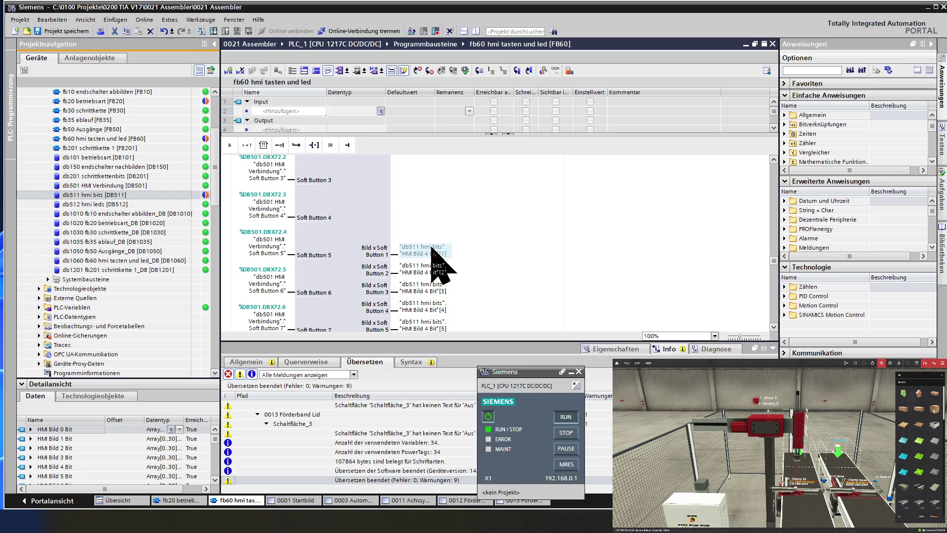
scroll(433, 251, down, 10)
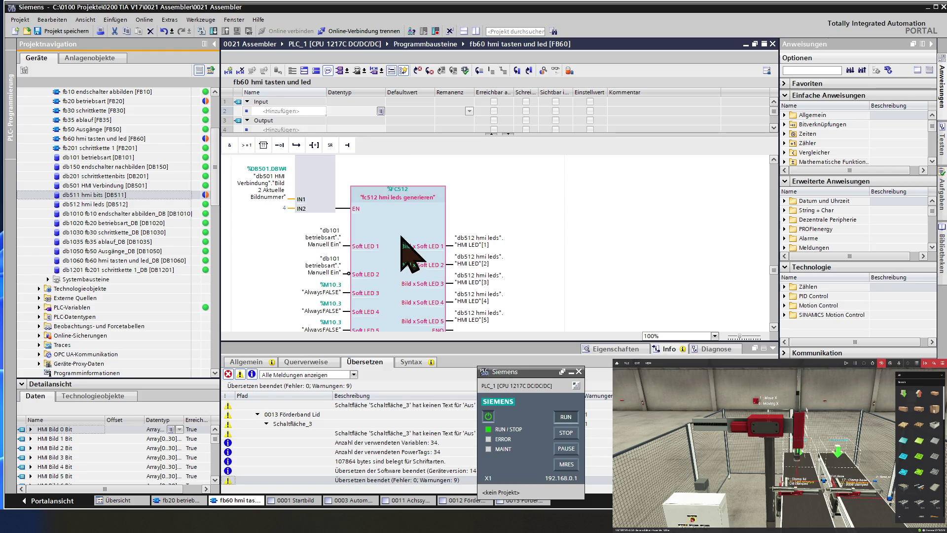
right_click(399, 234)
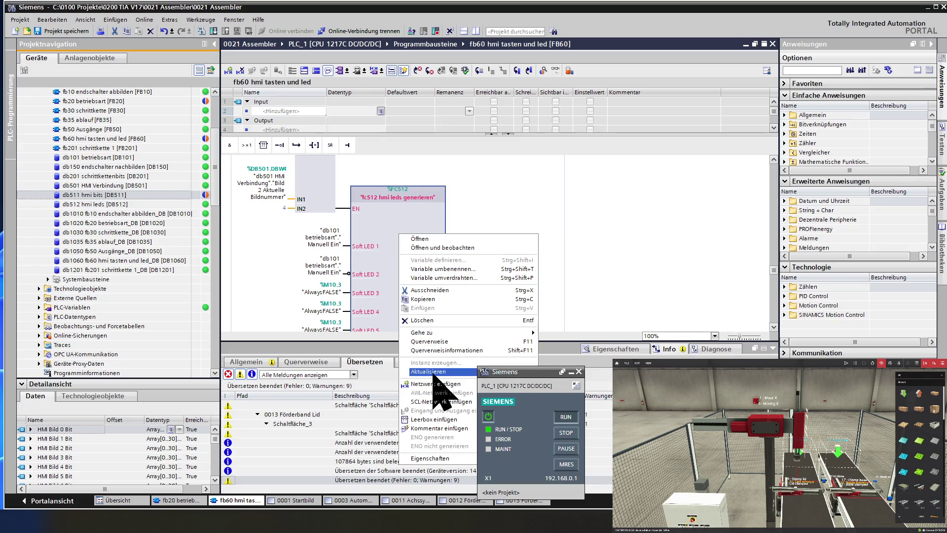
click(427, 371)
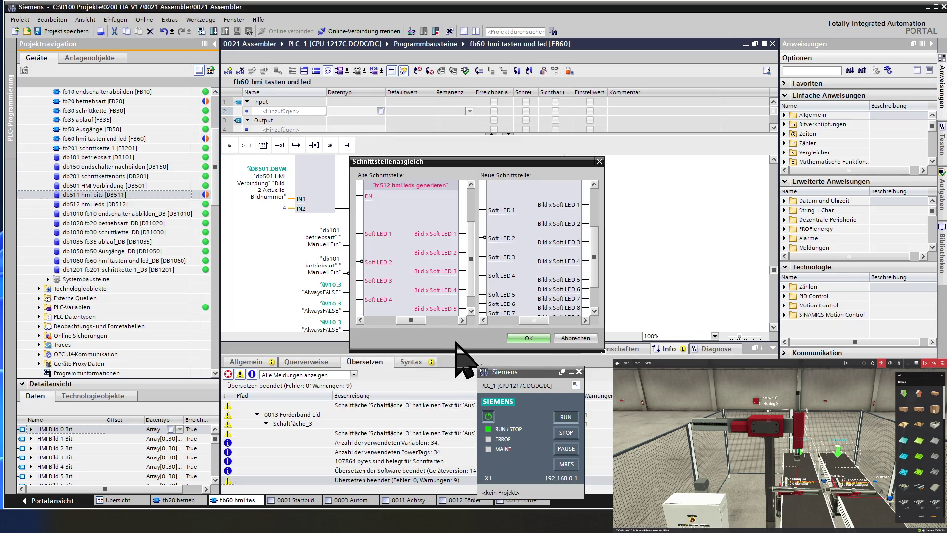
click(539, 339)
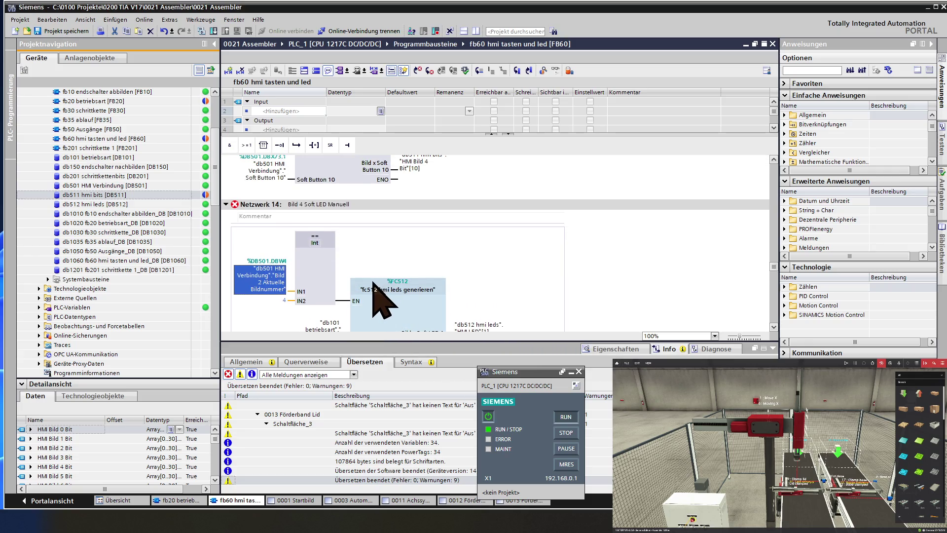
scroll(382, 303, down, 4)
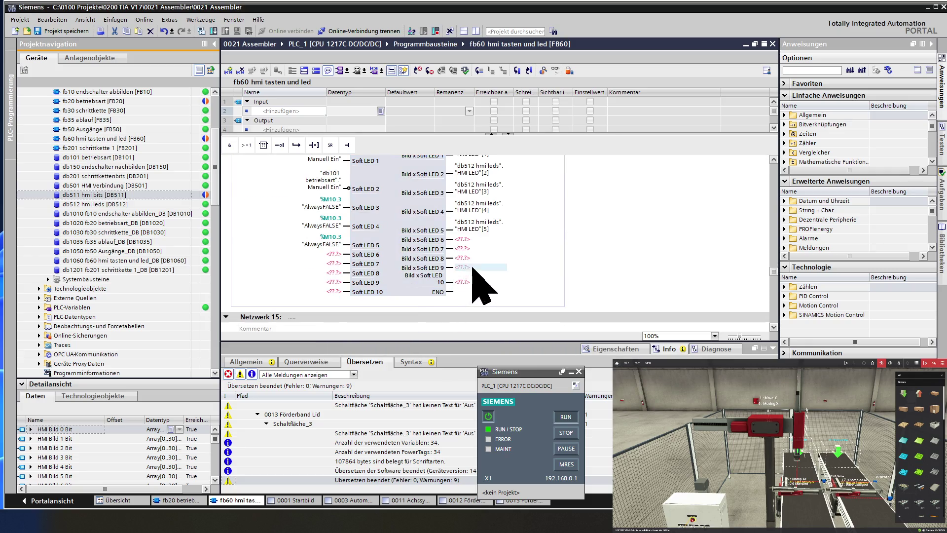
Step: Wire FC512 Soft LED outputs 6 and 7 to db512 "HMI LED"[6] and [7]
click(466, 239)
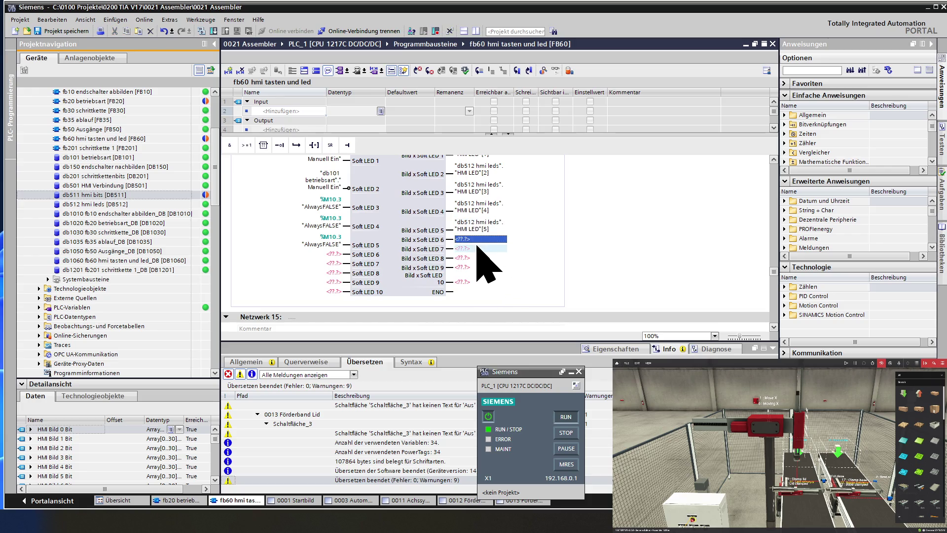
text("db512 hmi leds"."HMI LED"[5])
click(501, 237)
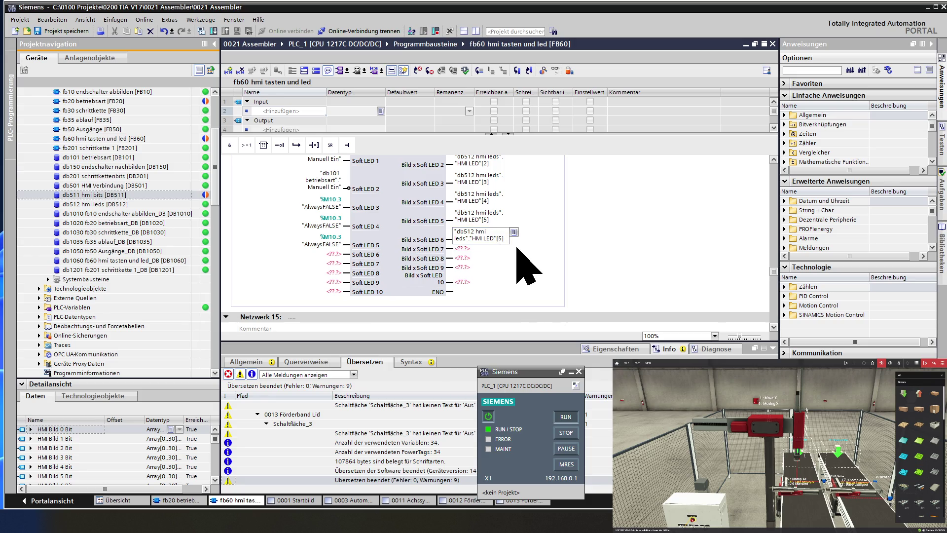
key(BackSpace)
text(6)
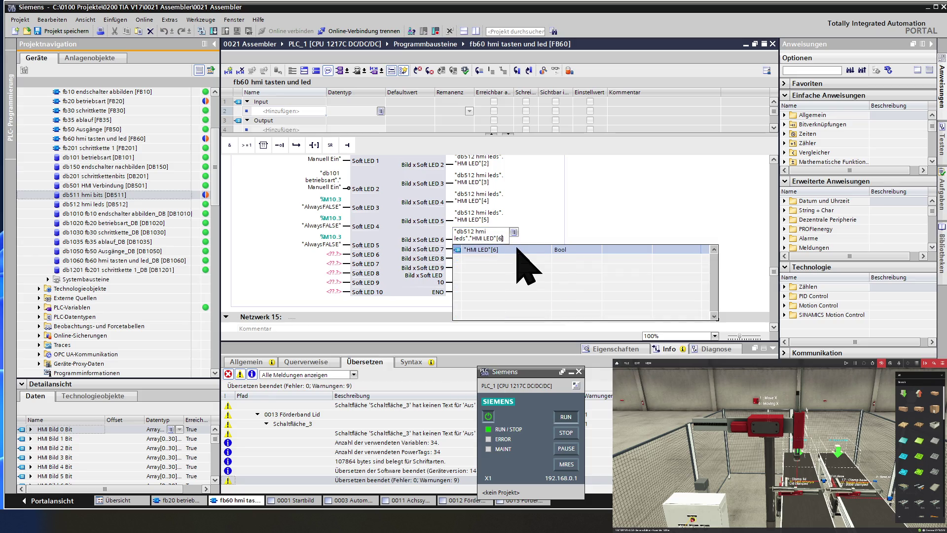
click(527, 249)
key(Return)
text("db512 hmi leds"."HMI LED"[5])
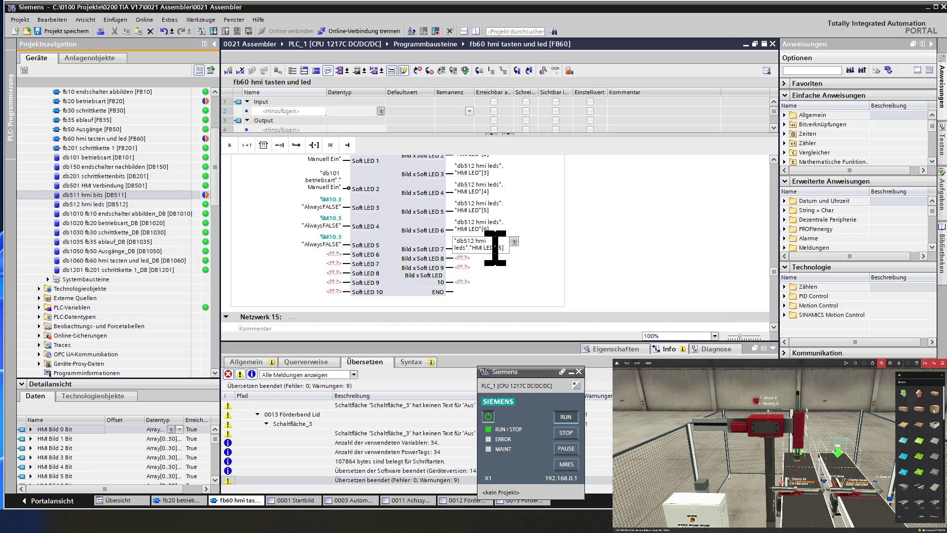
key(BackSpace)
key(BackSpace)
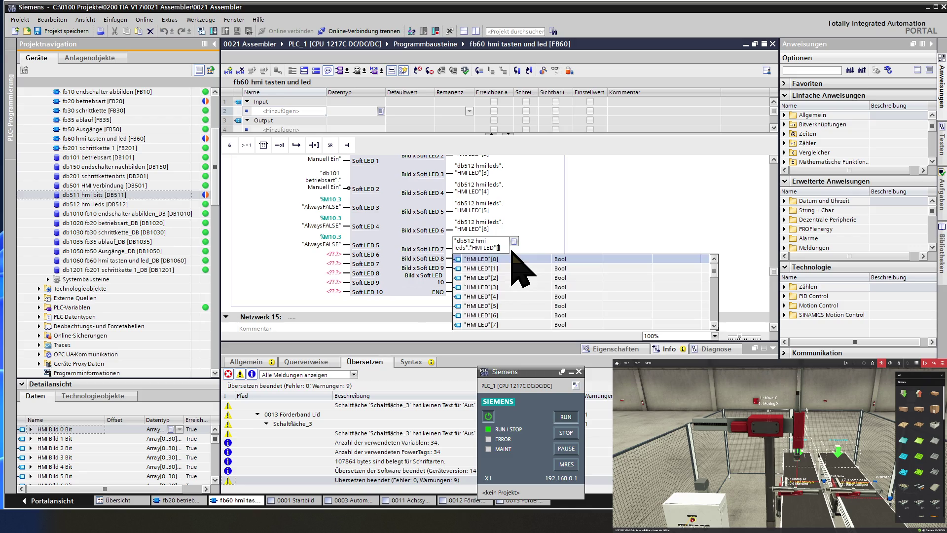
text(7)
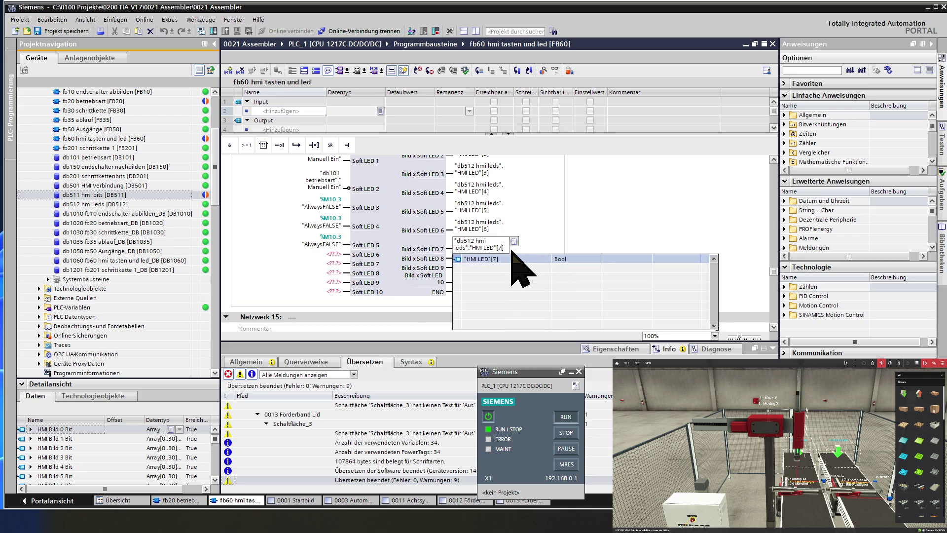
key(Return)
Step: Wire Soft LED outputs 8, 9 and 10 to "HMI LED"[8], [9] and [10]
click(479, 261)
text("db512 hmi leds"."HMI LED"[5])
key(BackSpace)
text(8)
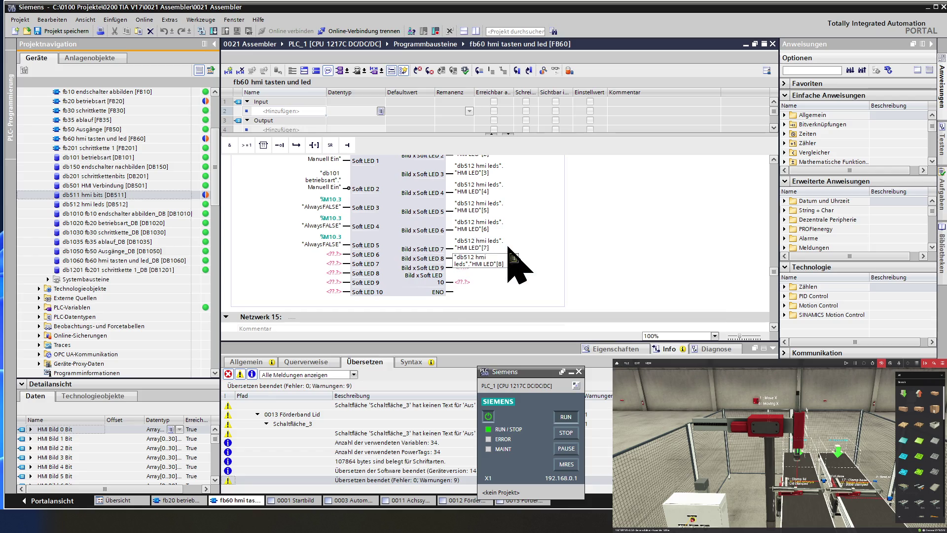
key(Return)
click(486, 267)
text("db512 hmi leds"."HMI LED"[5])
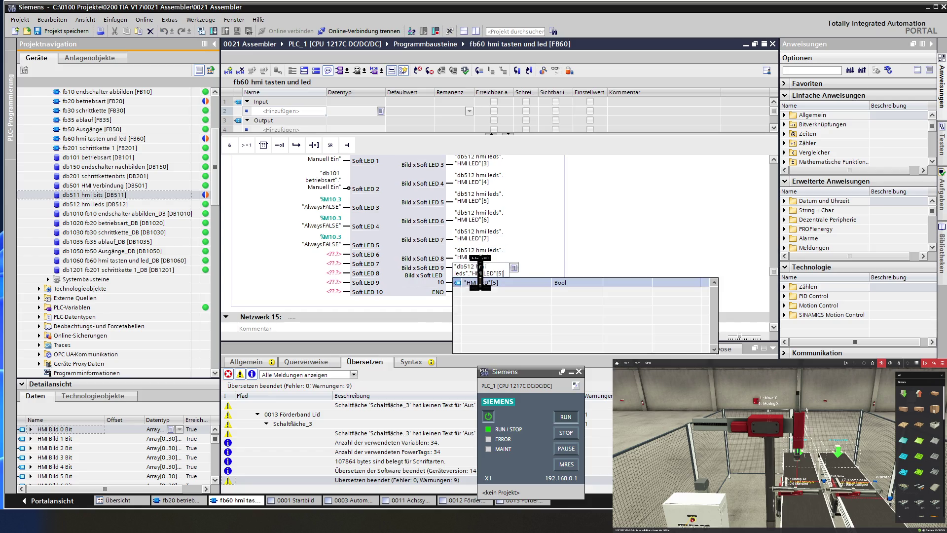
key(BackSpace)
text(9)
key(Return)
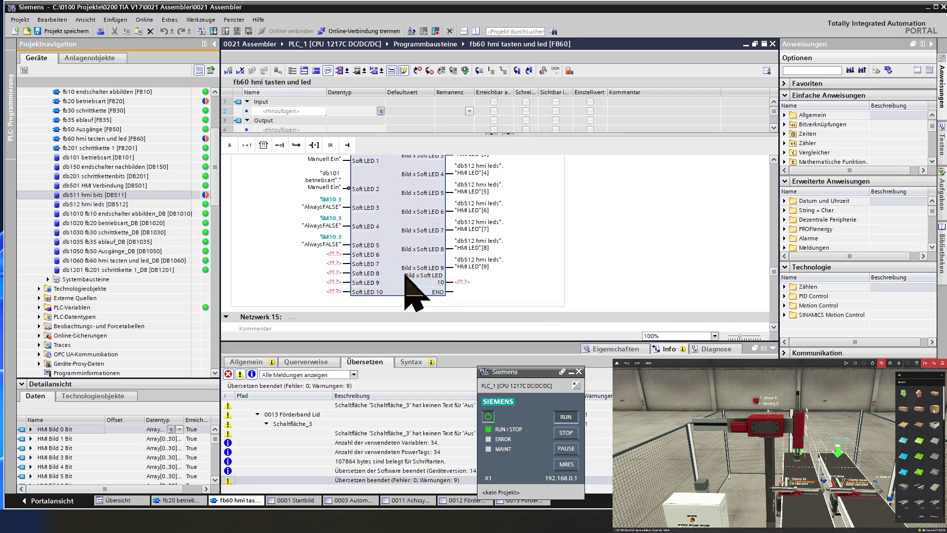
click(474, 282)
text("db512 hmi leds"."HMI LED"[5])
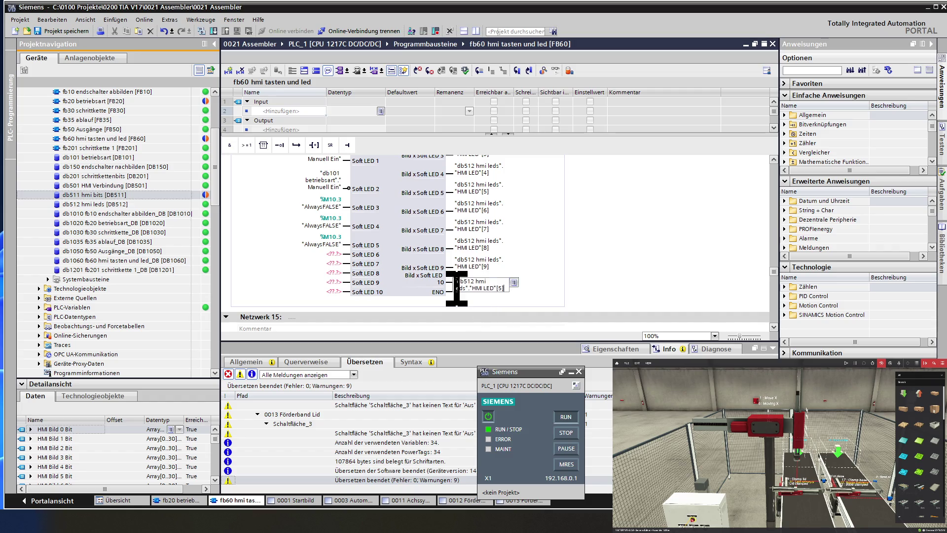
key(BackSpace)
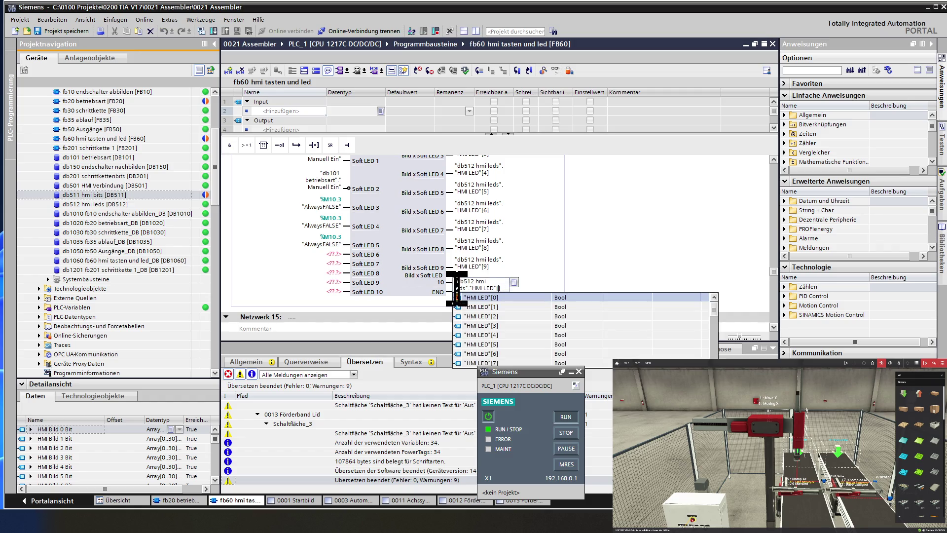
text(10)
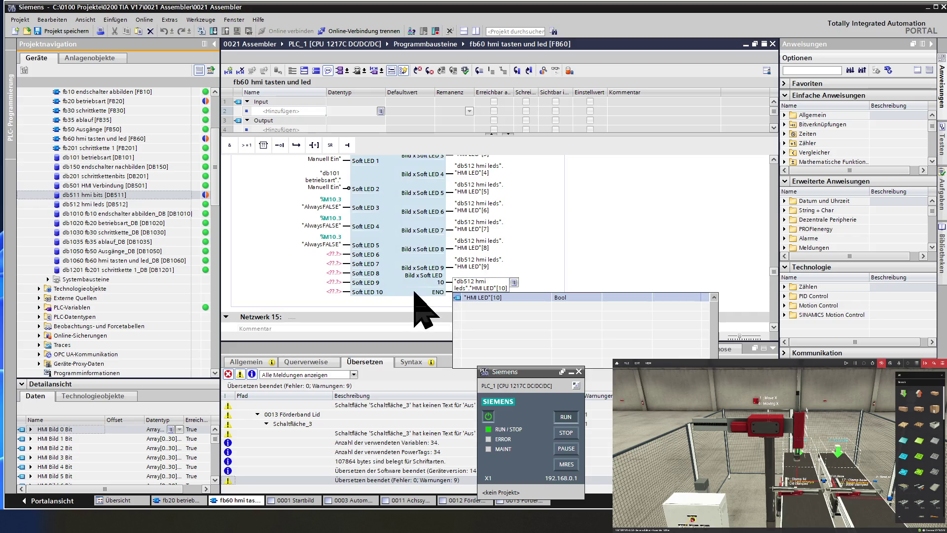
key(Return)
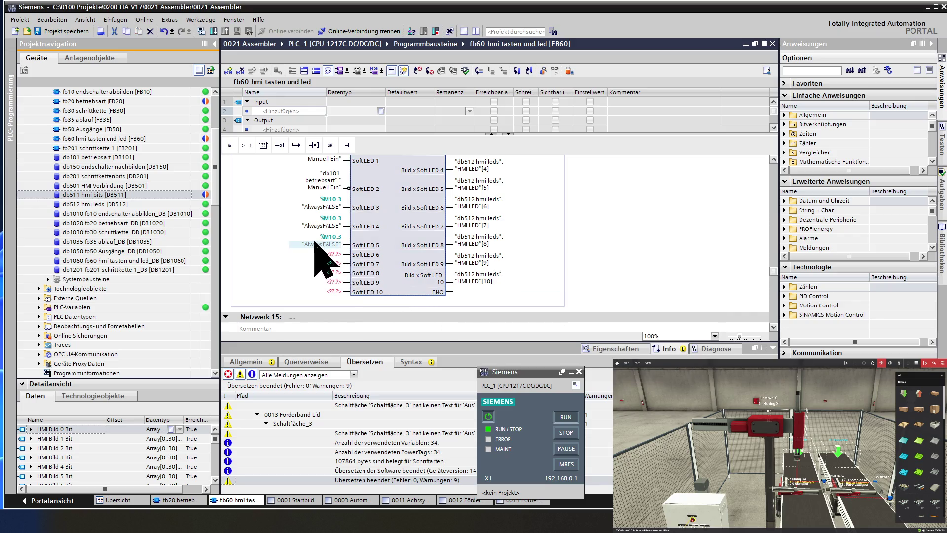
Step: Fill the Soft LED 6–10 inputs with "AlwaysFALSE" (%M10.3)
ctrl+drag(316, 245, 328, 264)
click(327, 273)
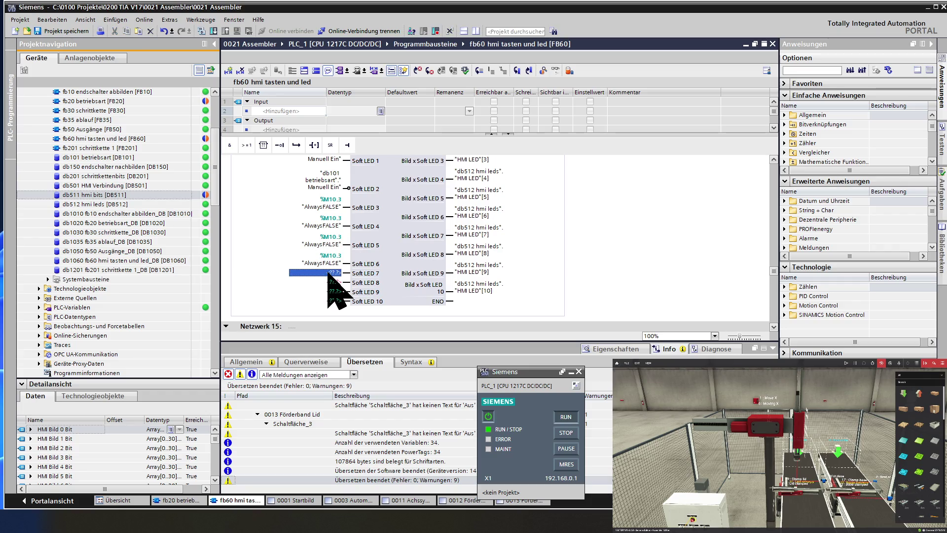
key(ctrl+v)
click(330, 290)
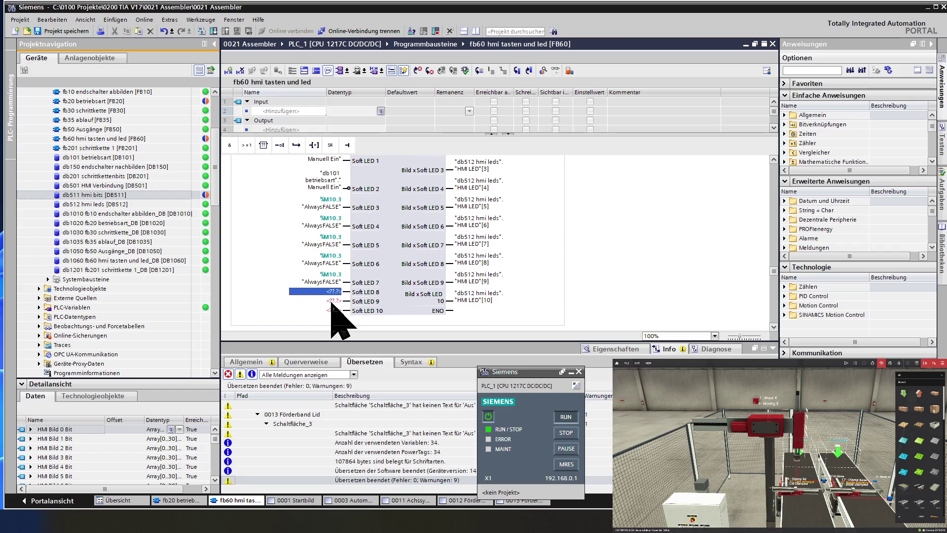
text("AlwaysFALSE")
click(335, 310)
text("AlwaysFALSE")
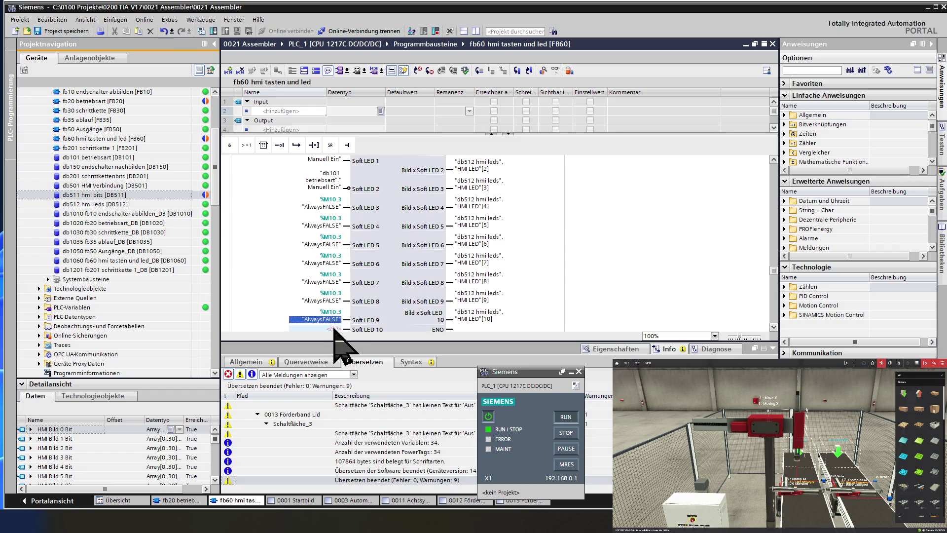
click(340, 328)
key(ctrl+v)
scroll(389, 321, down, 2)
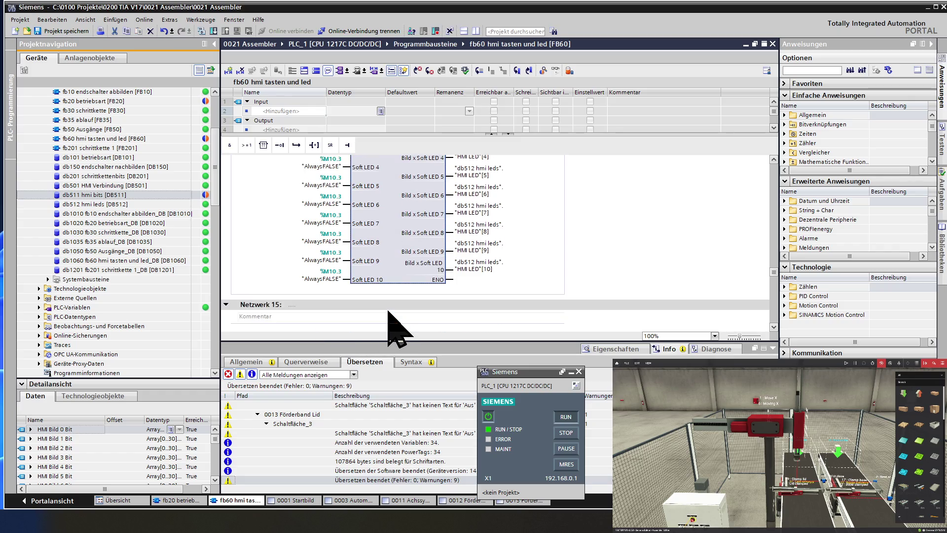
scroll(388, 312, down, 2)
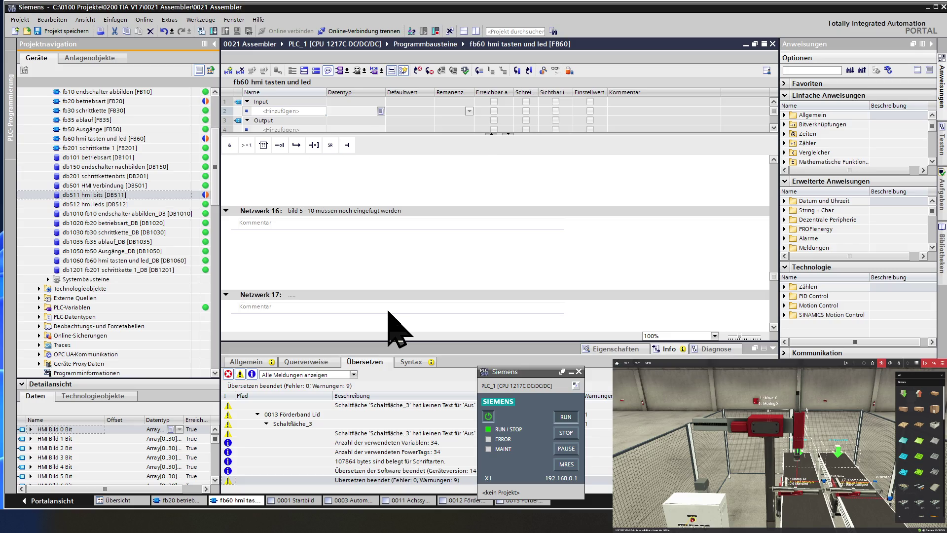
scroll(393, 327, up, 1)
scroll(388, 311, down, 2)
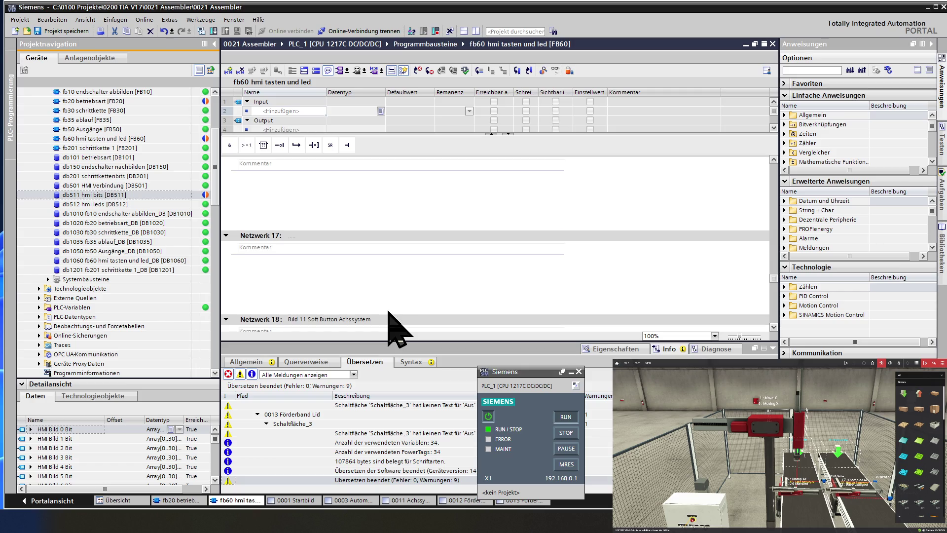
scroll(389, 311, up, 10)
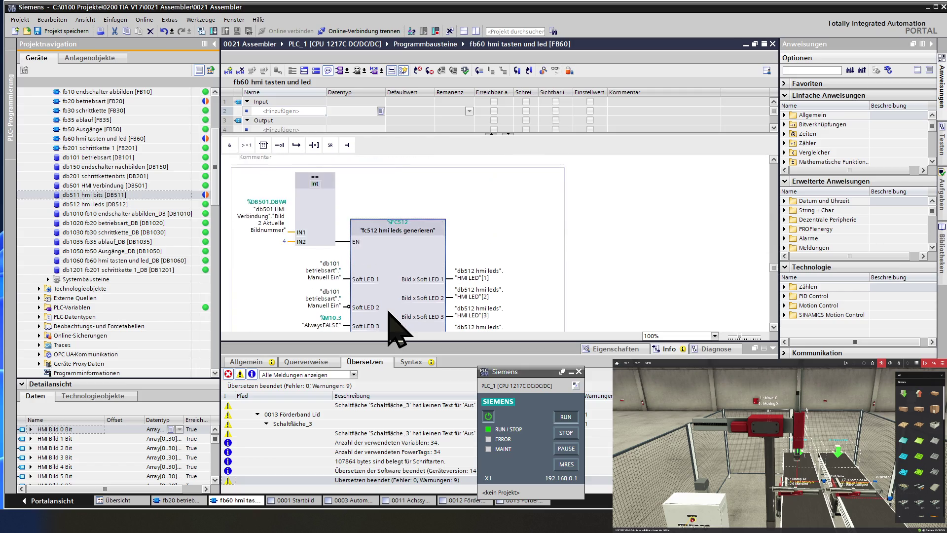
scroll(389, 311, up, 1)
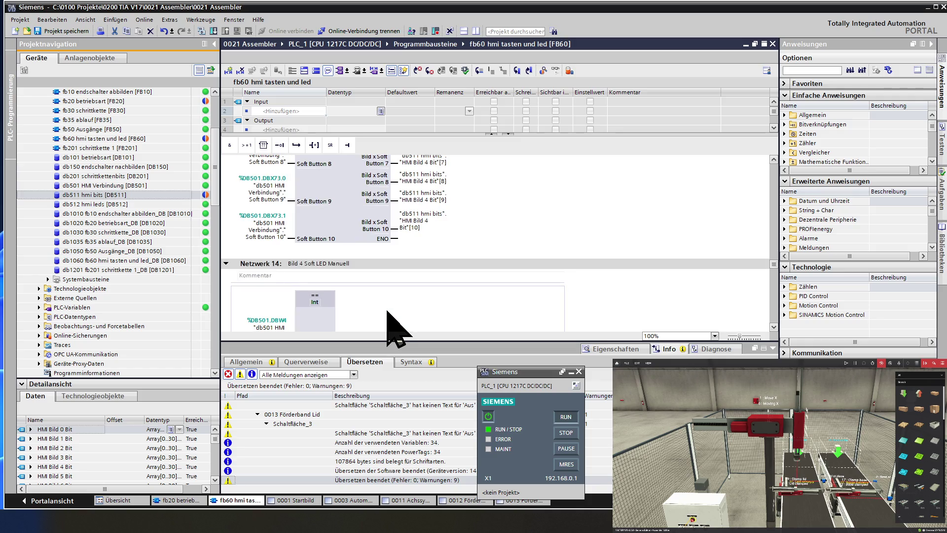
click(269, 265)
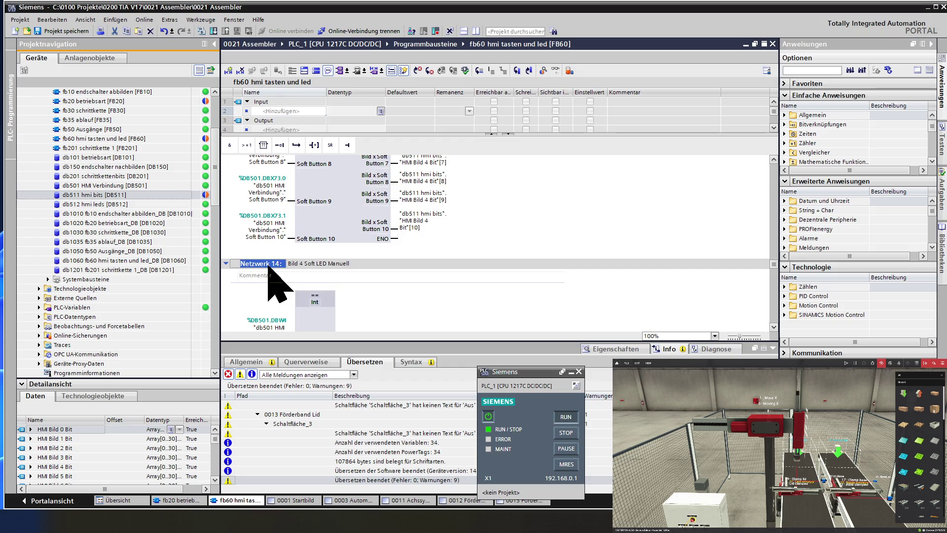
scroll(268, 267, down, 3)
scroll(269, 266, down, 5)
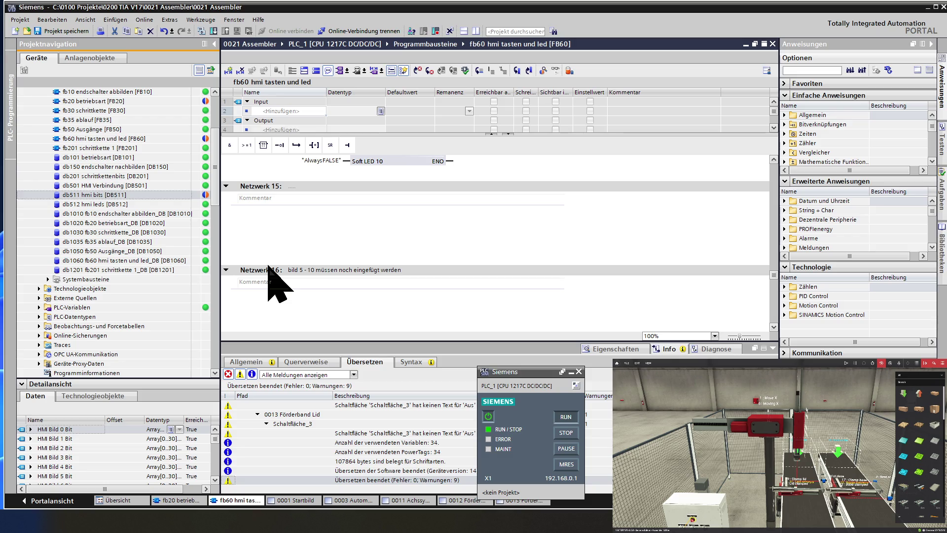
scroll(268, 267, up, 4)
scroll(269, 284, down, 8)
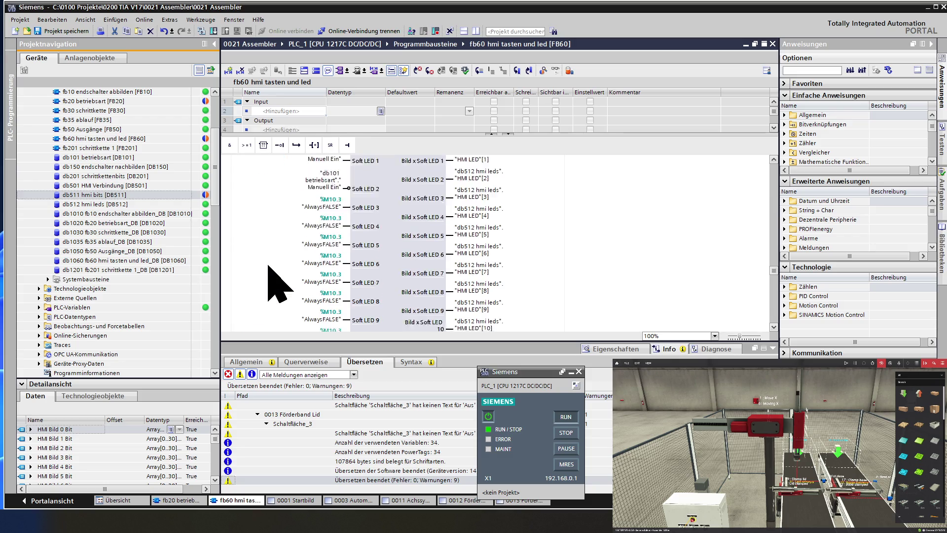
scroll(278, 285, down, 2)
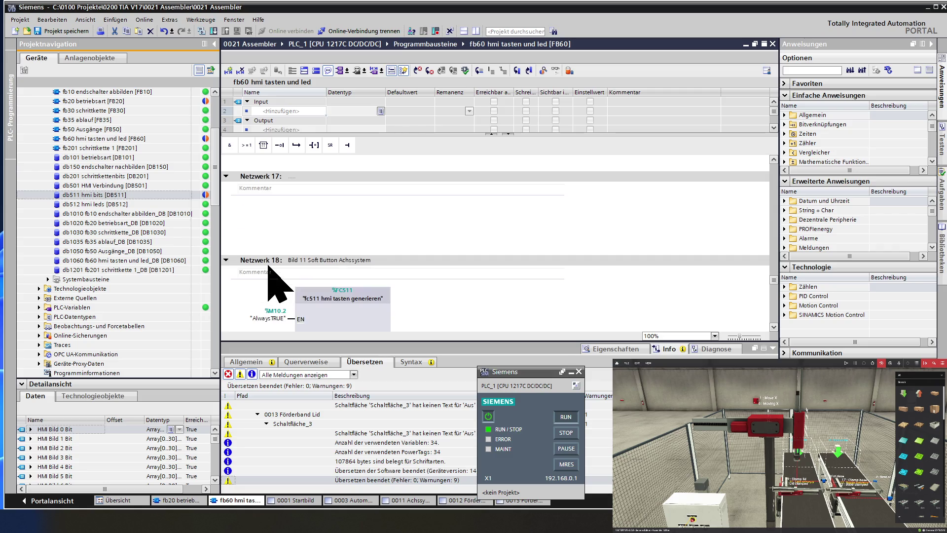
click(265, 263)
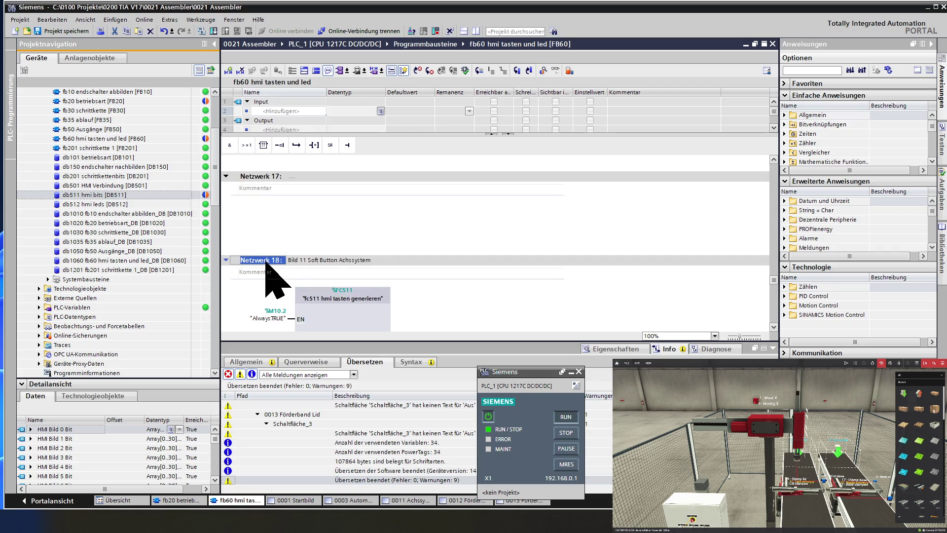
scroll(266, 264, down, 10)
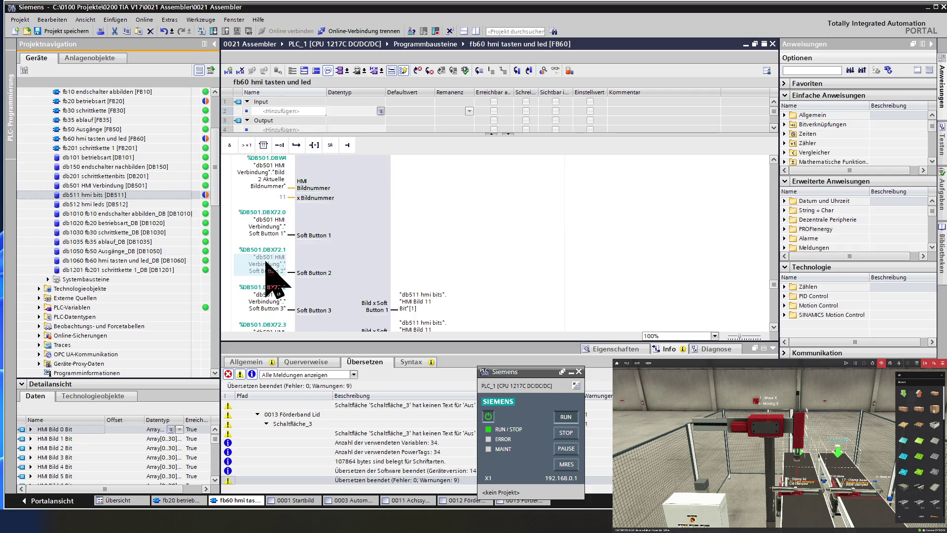
scroll(266, 279, down, 4)
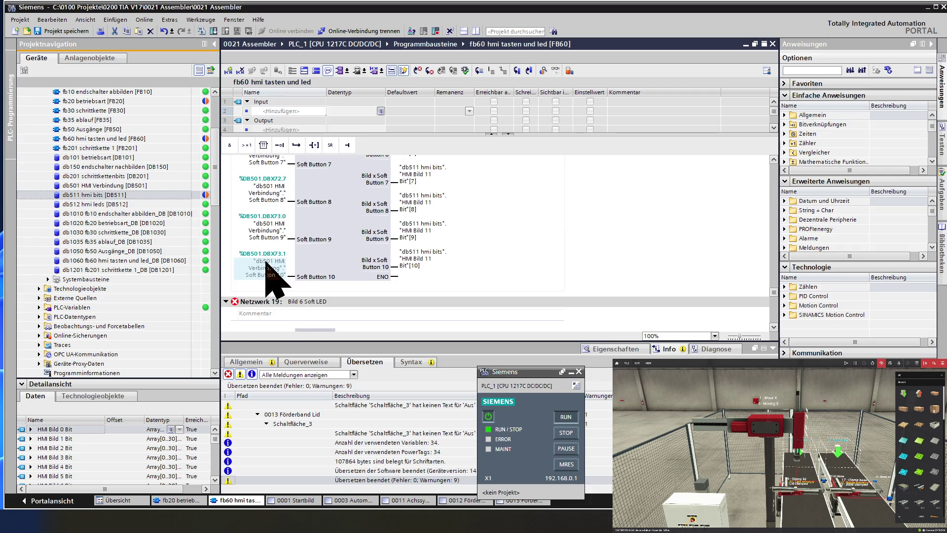
scroll(266, 263, down, 2)
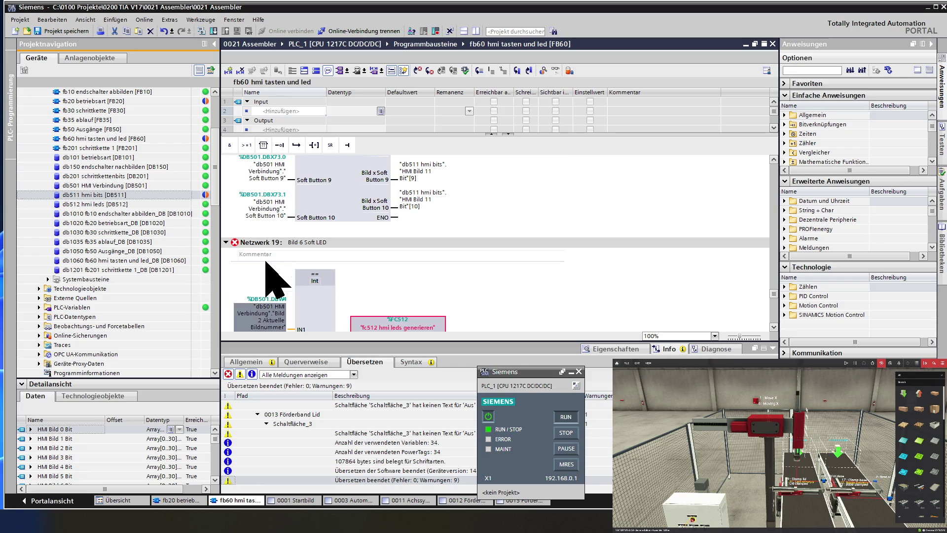
scroll(278, 282, down, 2)
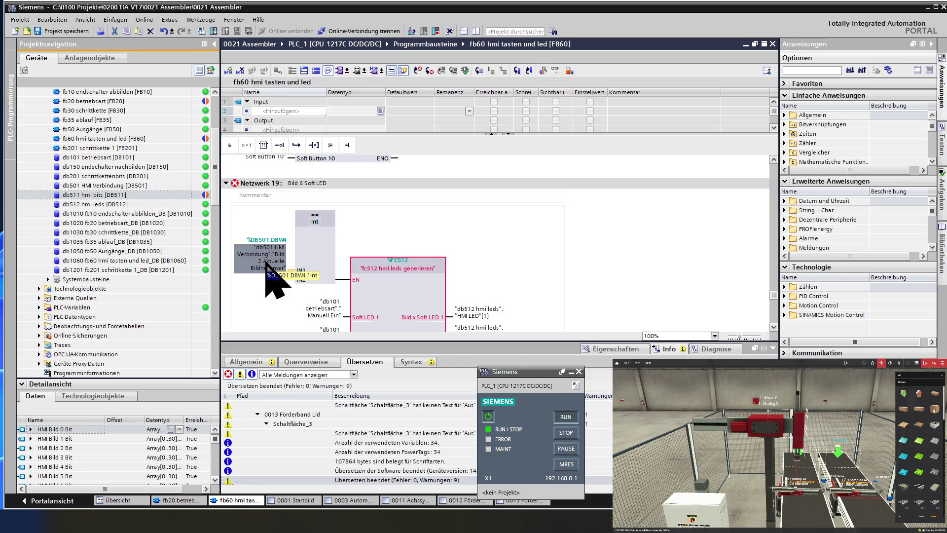
click(394, 291)
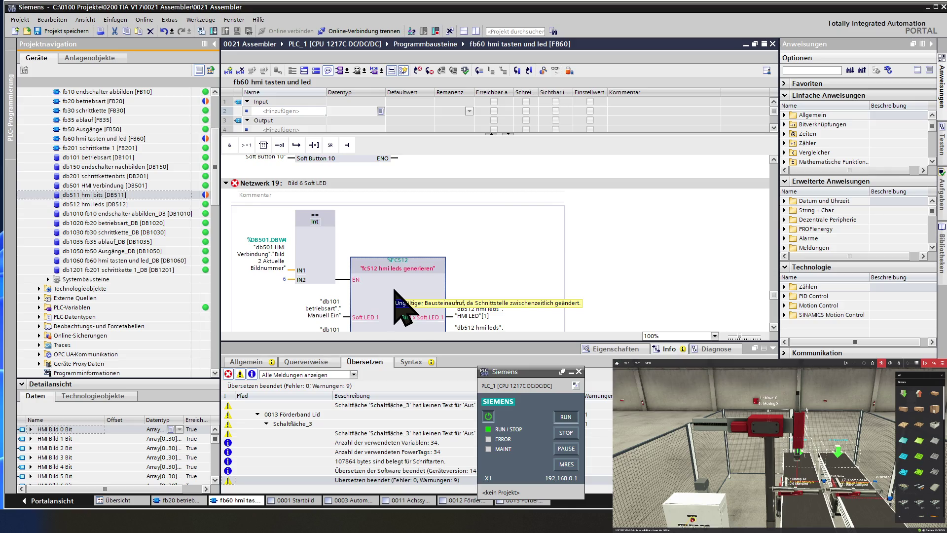
Step: Delete the FC512 call from Network 19, keeping only its == Int comparison with 6
key(Delete)
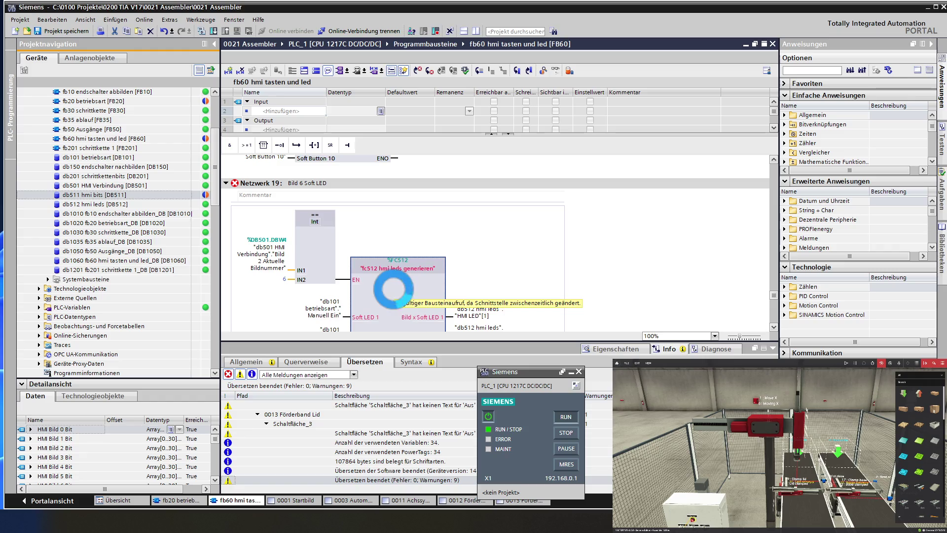
click(341, 279)
scroll(342, 279, up, 10)
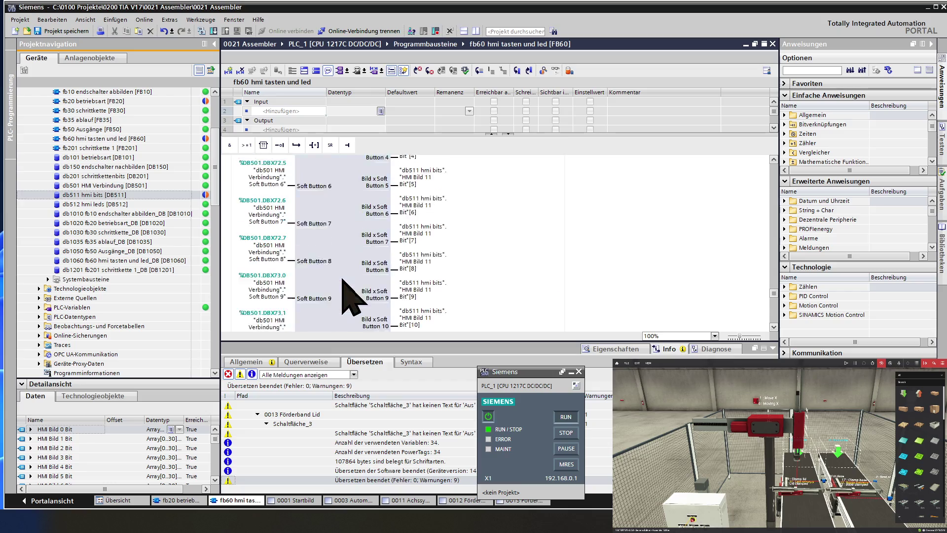
scroll(341, 279, up, 5)
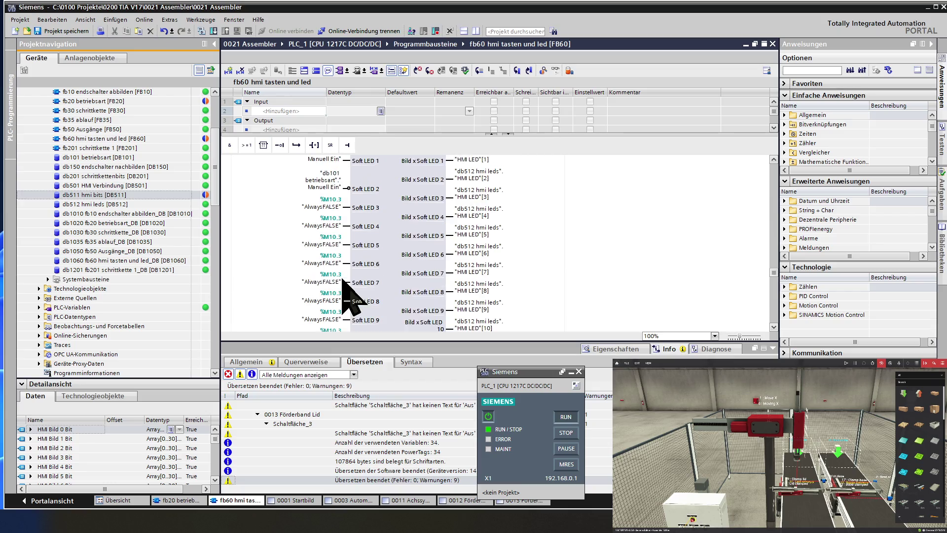
click(392, 241)
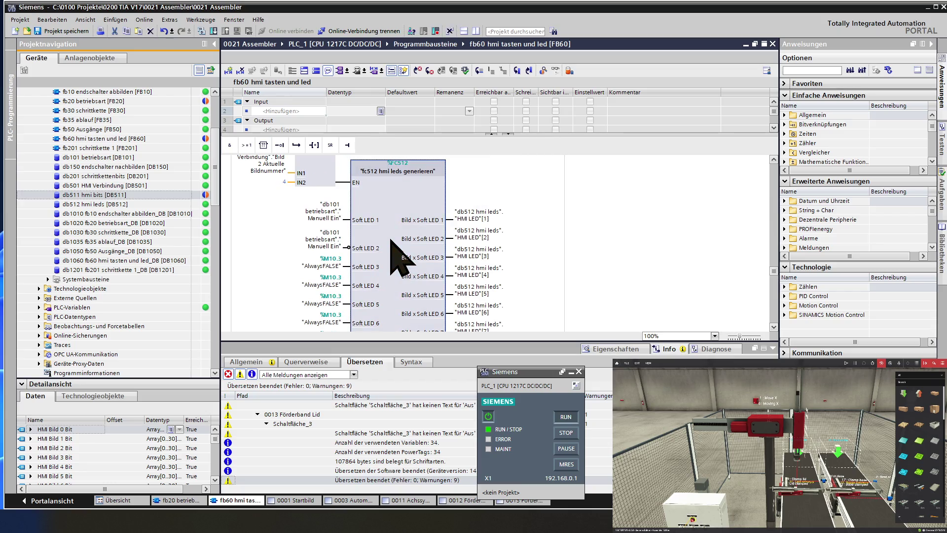
scroll(393, 255, up, 10)
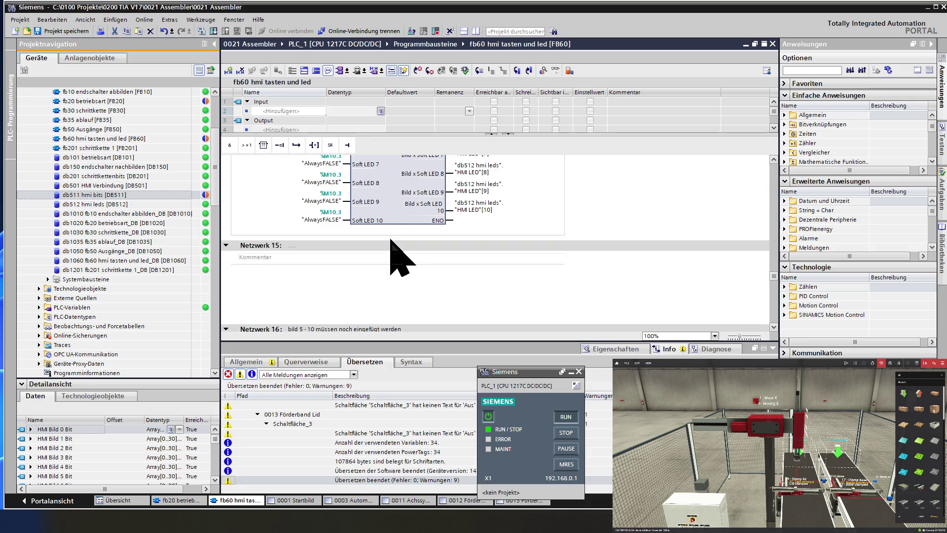
scroll(398, 257, down, 6)
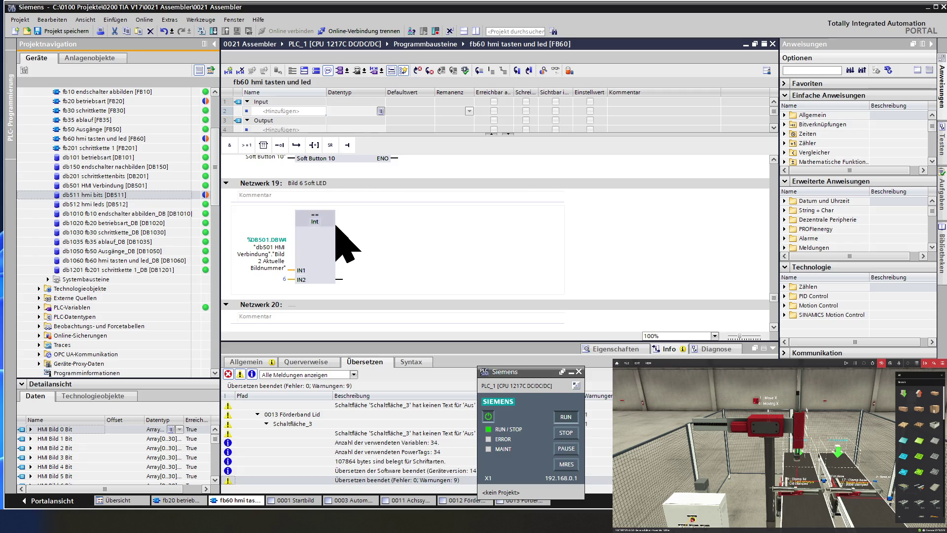
Step: Retitle Network 19 from Bild 6 to 'Bild 11 Soft LED Achssystem'
scroll(345, 244, up, 3)
scroll(345, 244, up, 15)
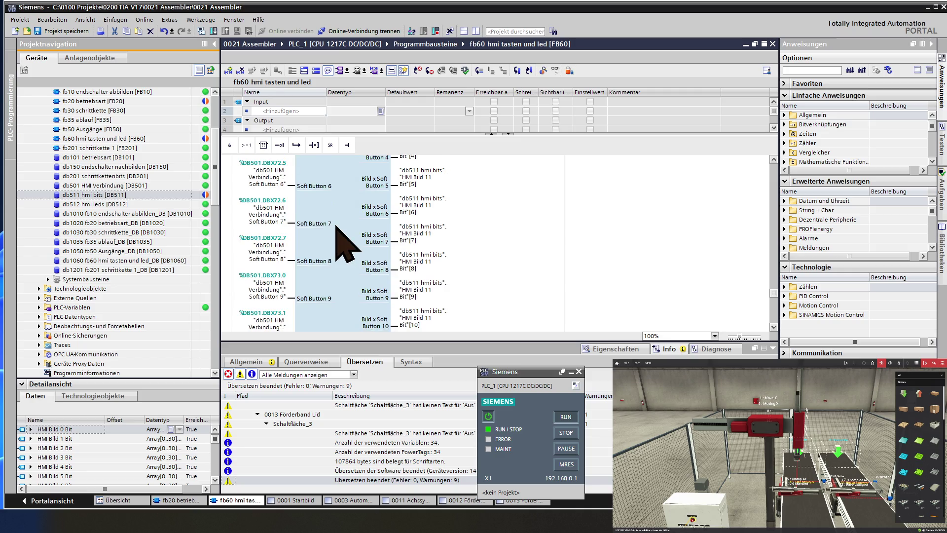
scroll(345, 244, up, 6)
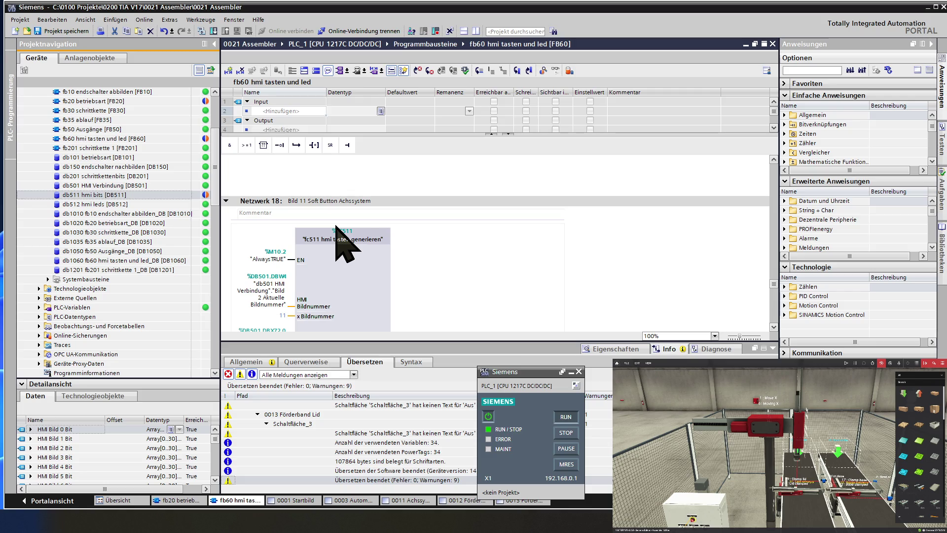
scroll(345, 245, down, 20)
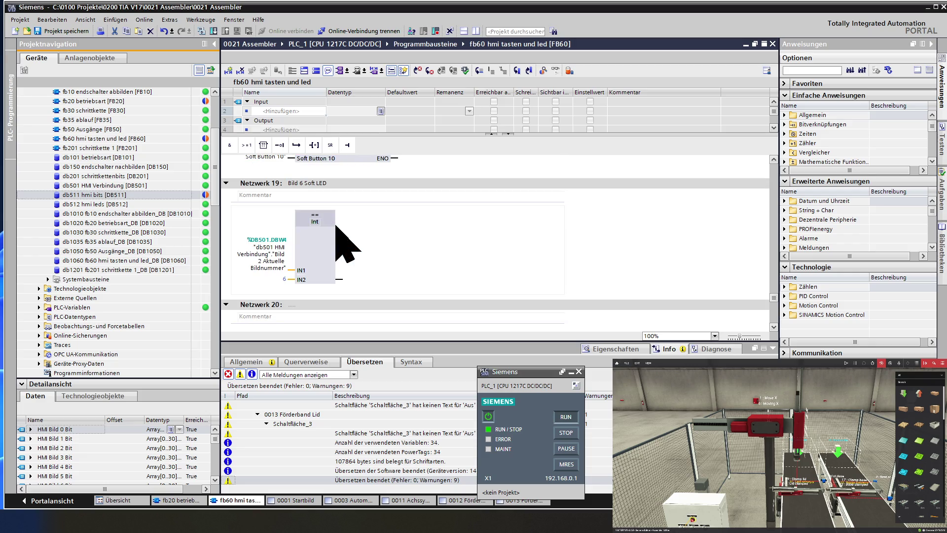
click(307, 183)
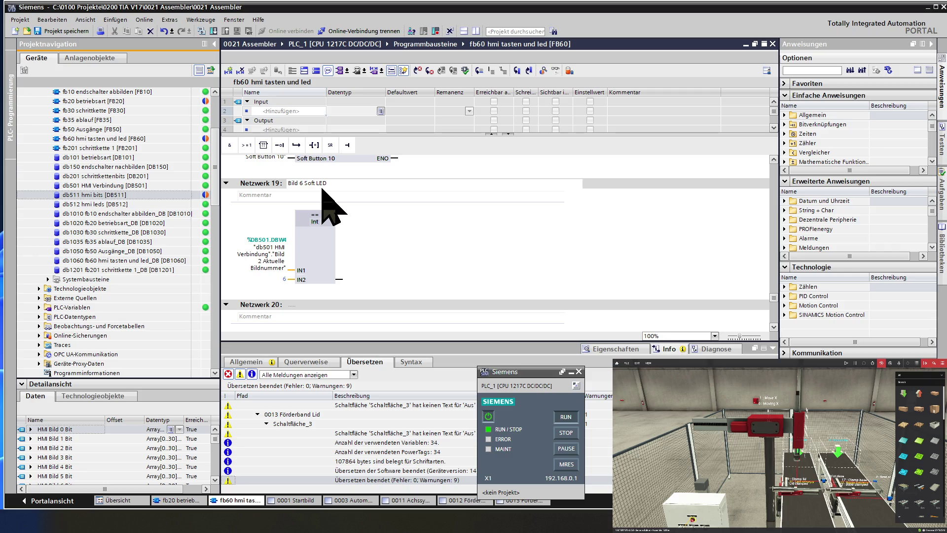
text(11)
text(h)
text(stem)
Step: Change the comparison value IN2 from 6 to 11 and attach the FC512 call to its output
scroll(323, 190, down, 3)
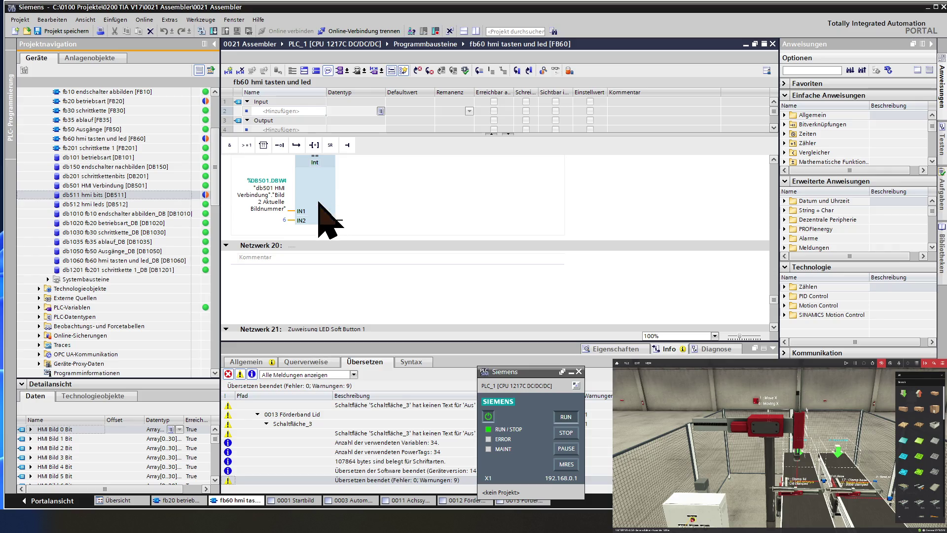
click(279, 221)
click(280, 220)
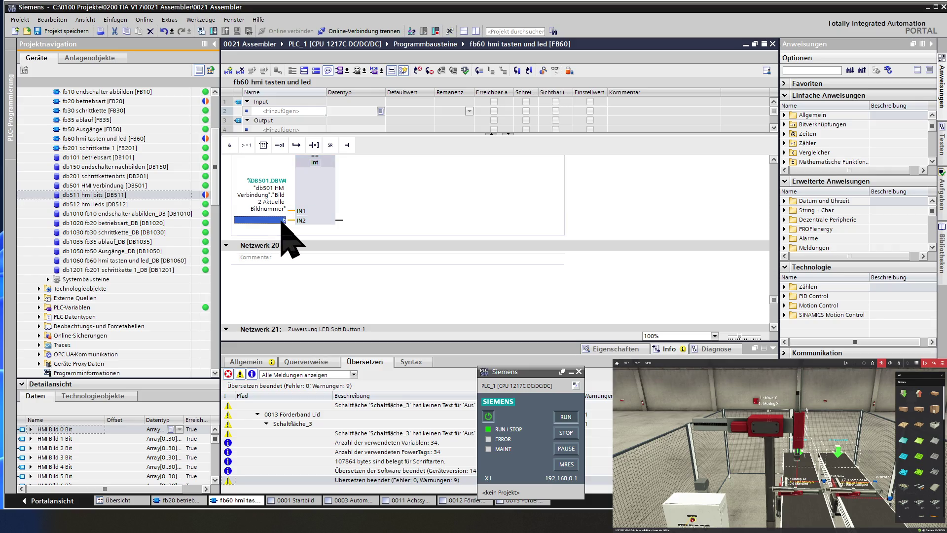
text(11)
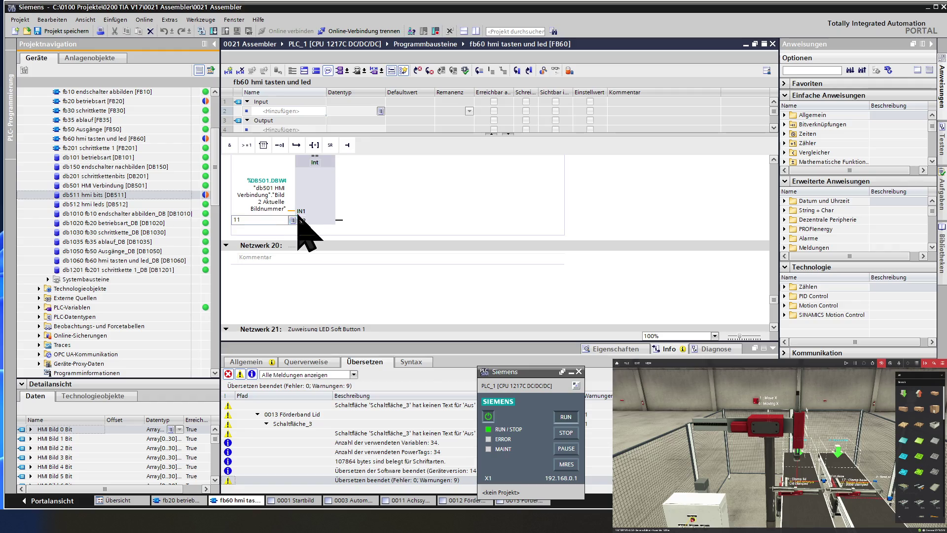
key(Return)
drag(341, 221, 340, 222)
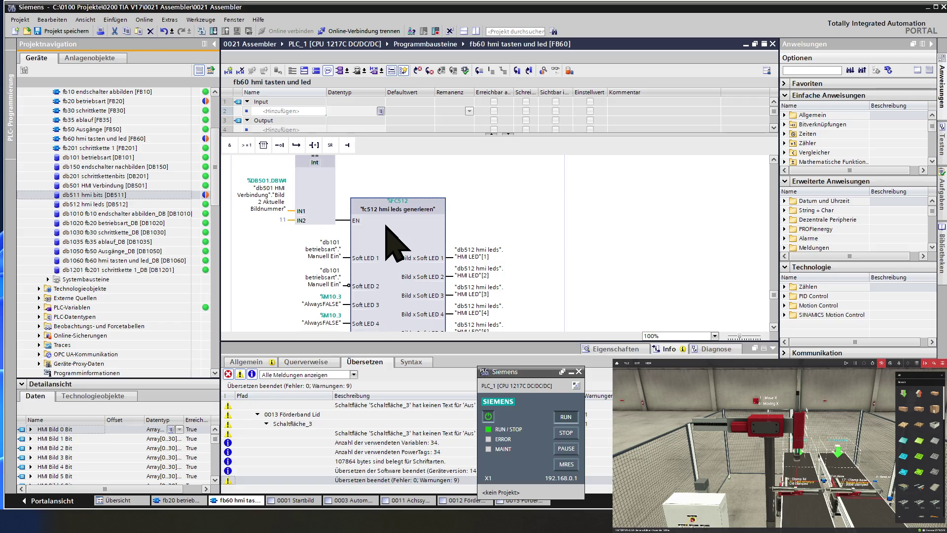
scroll(389, 242, down, 3)
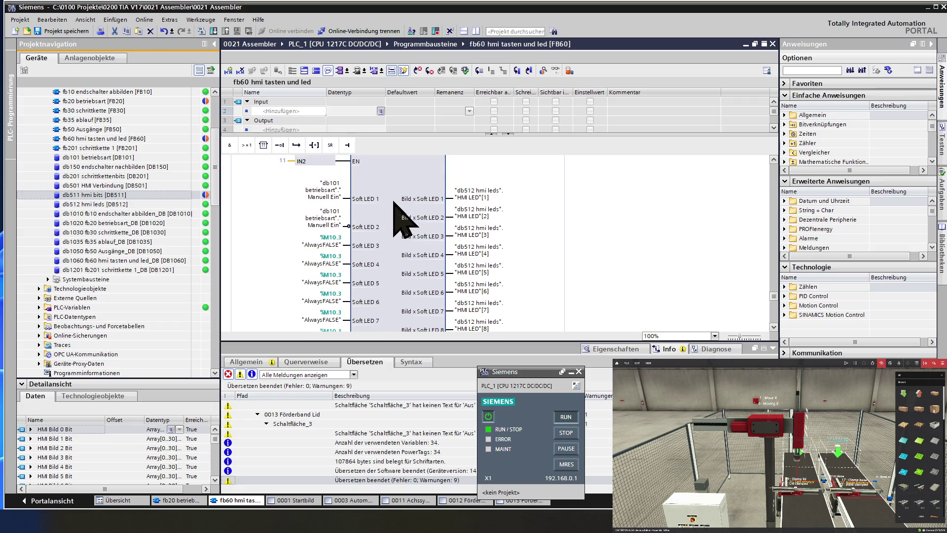
Step: Remove the db101 Manuell Ein operands from the Soft LED 1 and 2 inputs
click(325, 197)
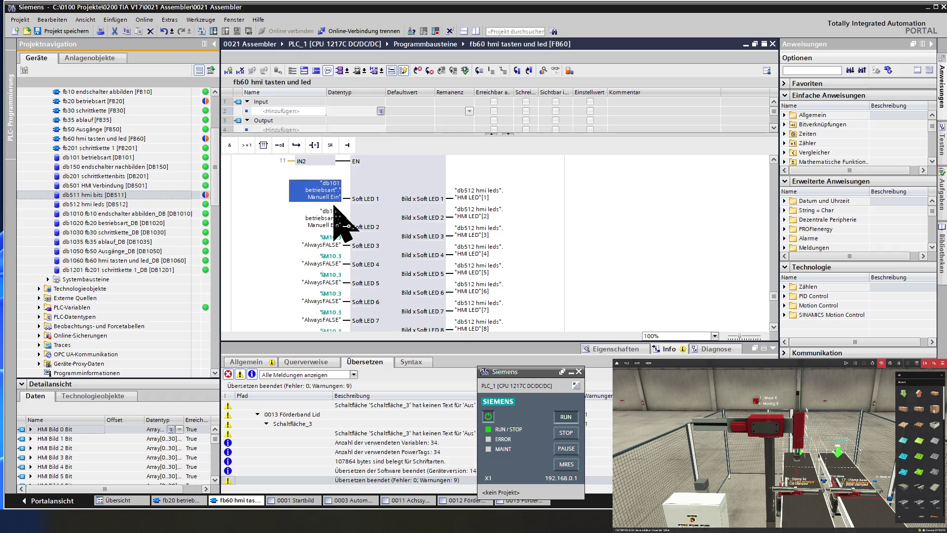
drag(334, 206, 333, 210)
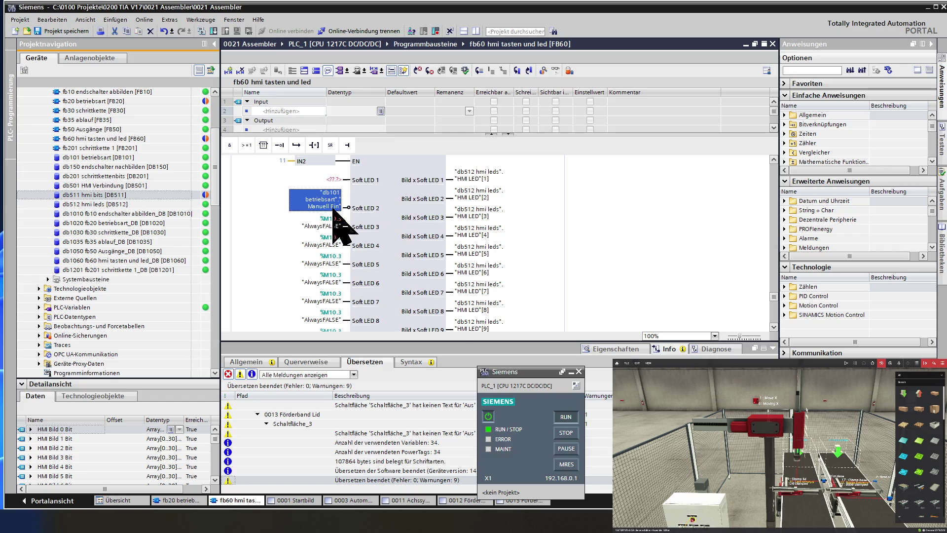
key(Delete)
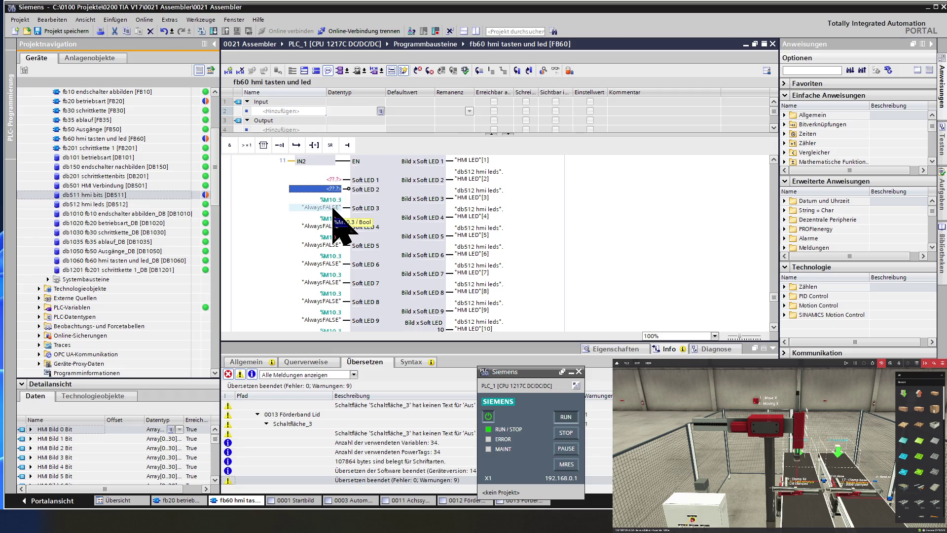
click(347, 189)
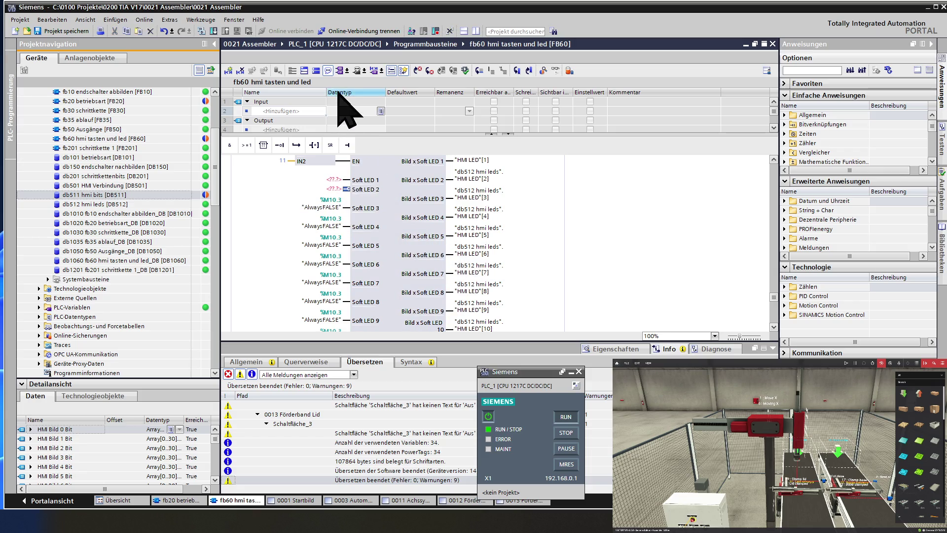
click(285, 161)
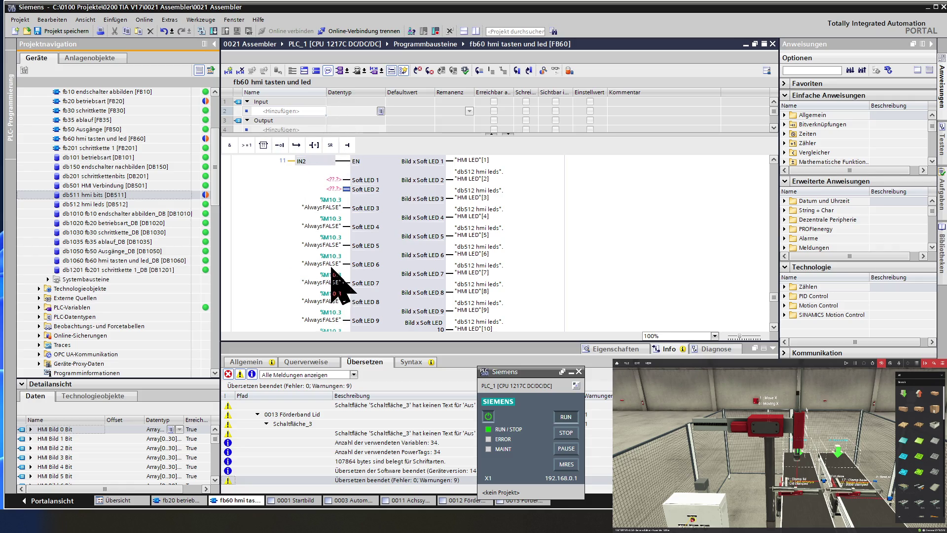
Step: Fill the Soft LED 1 and 2 inputs with "AlwaysFALSE" (%M10.3)
click(323, 263)
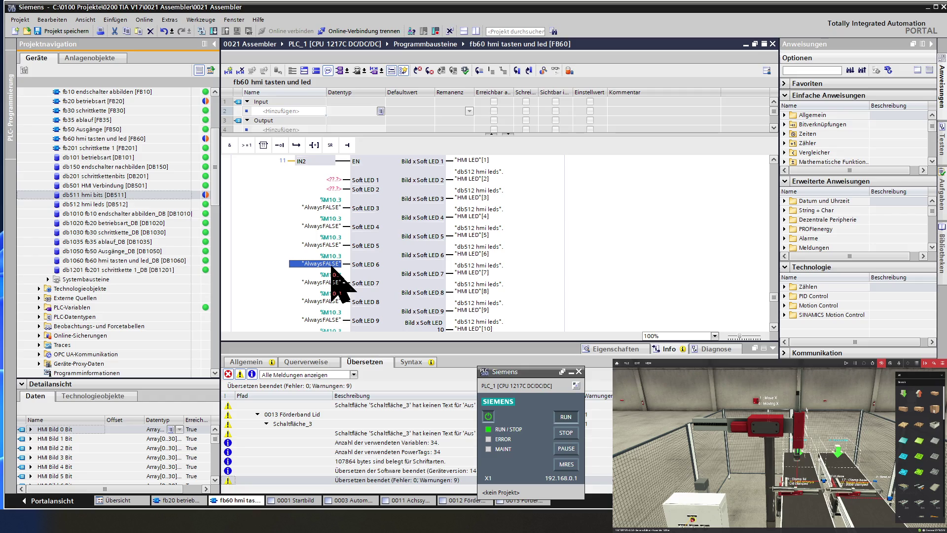
click(334, 190)
key(ctrl+v)
click(334, 179)
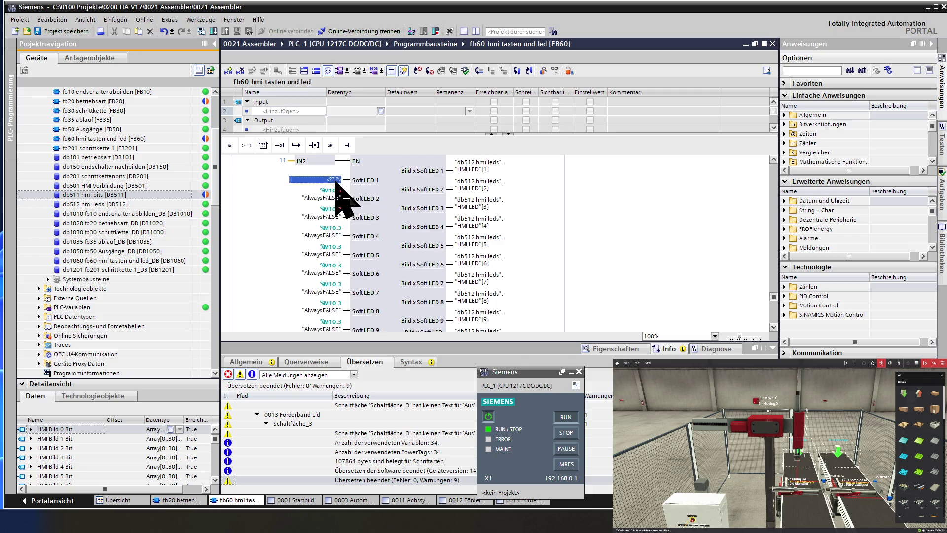
text("AlwaysFALSE")
scroll(380, 199, down, 2)
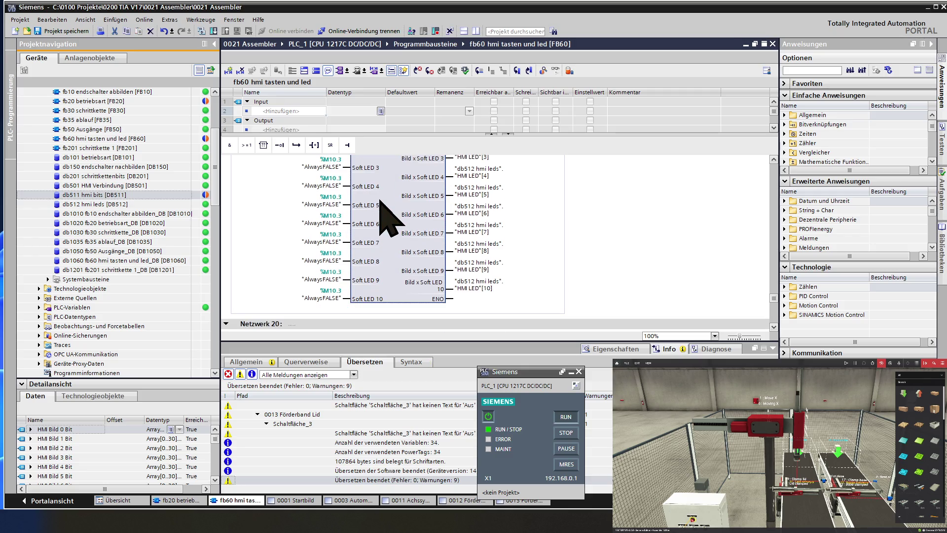
scroll(389, 217, up, 2)
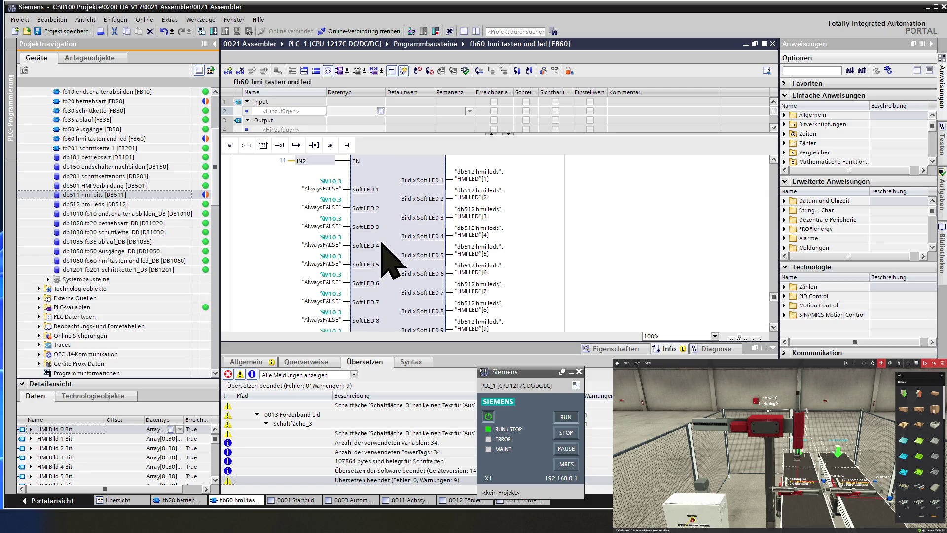
scroll(382, 245, down, 2)
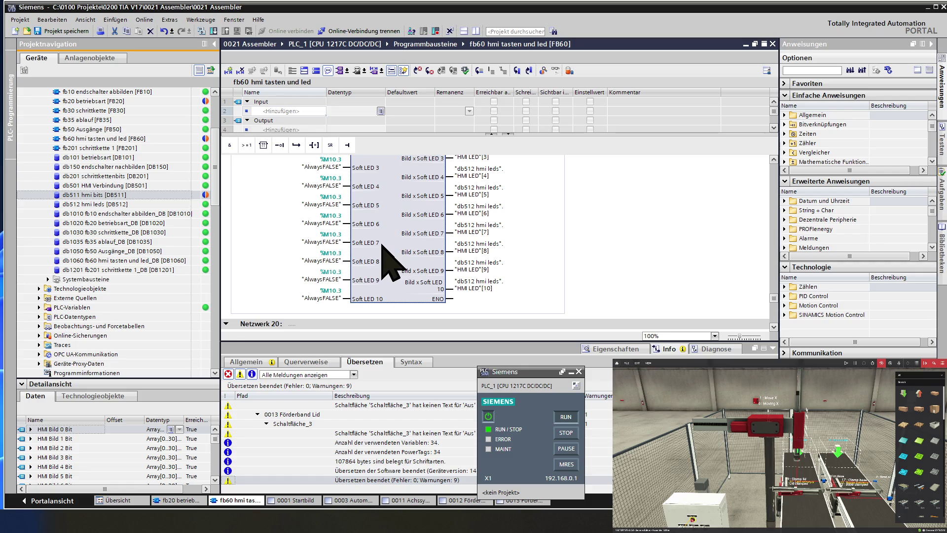
scroll(382, 245, down, 2)
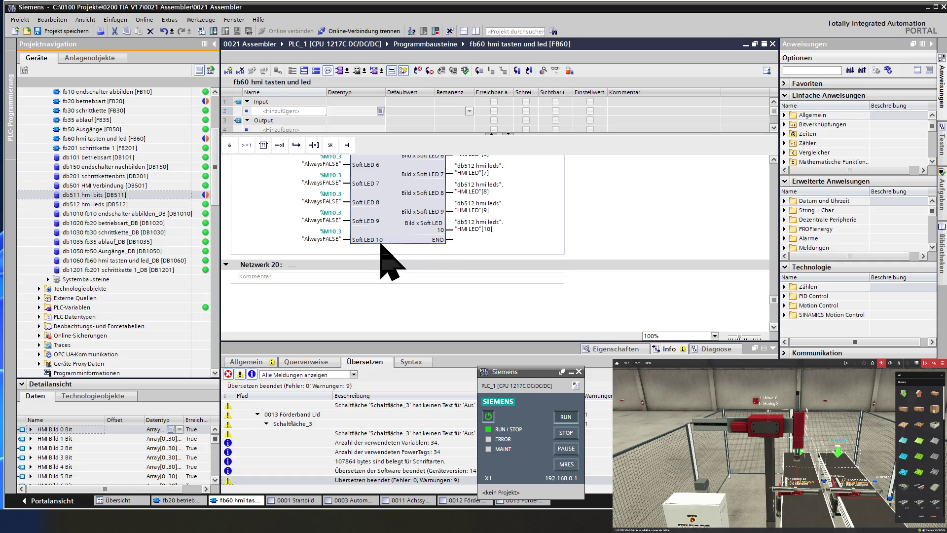
scroll(373, 234, up, 2)
scroll(382, 245, up, 4)
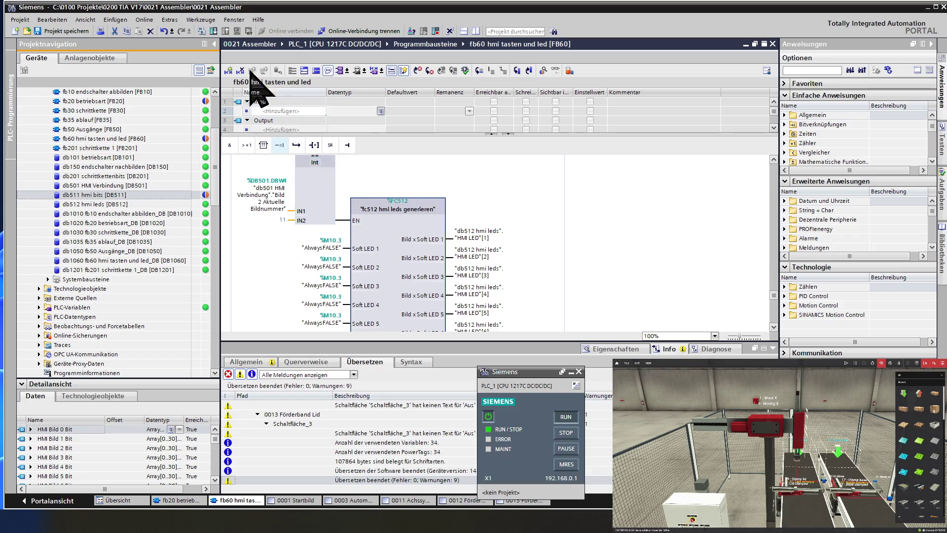
Step: Collapse all networks and insert an empty network 21 after Netzwerk 20
click(315, 71)
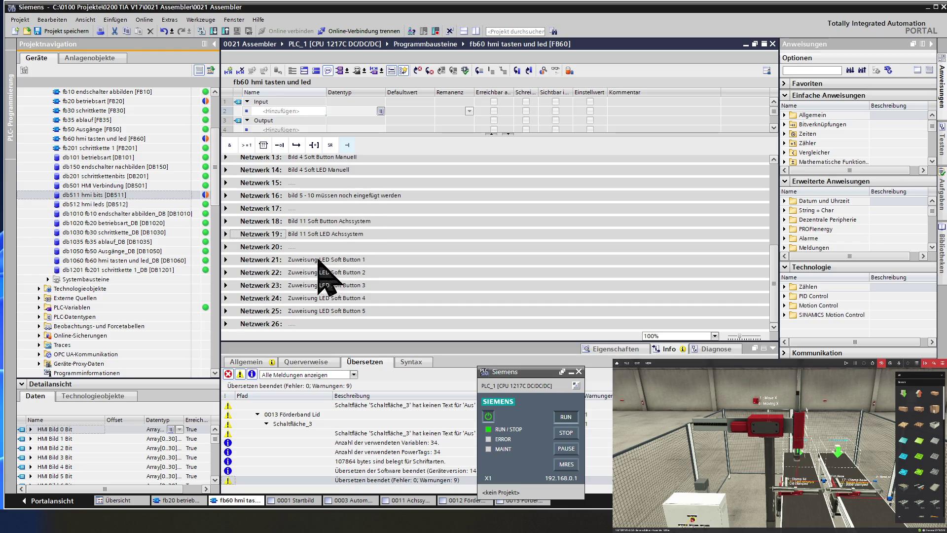
click(269, 247)
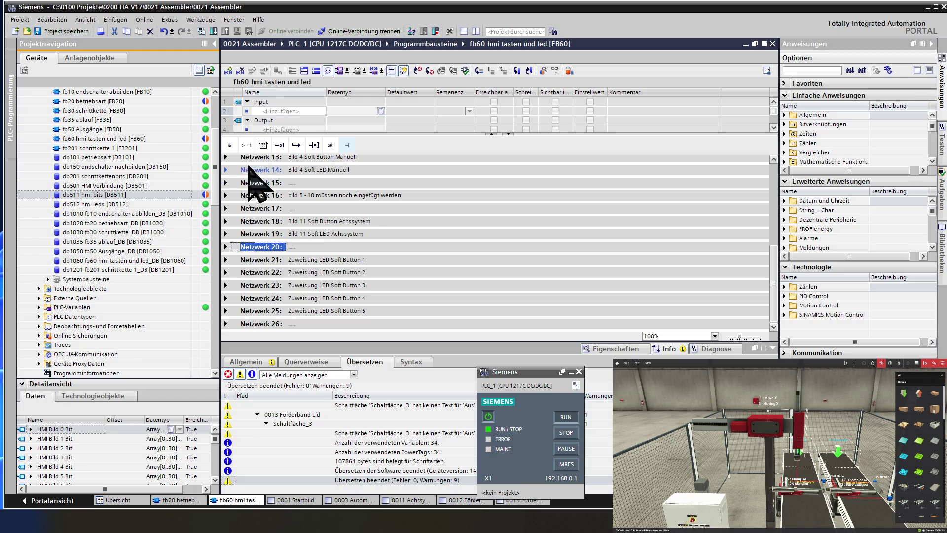
click(228, 71)
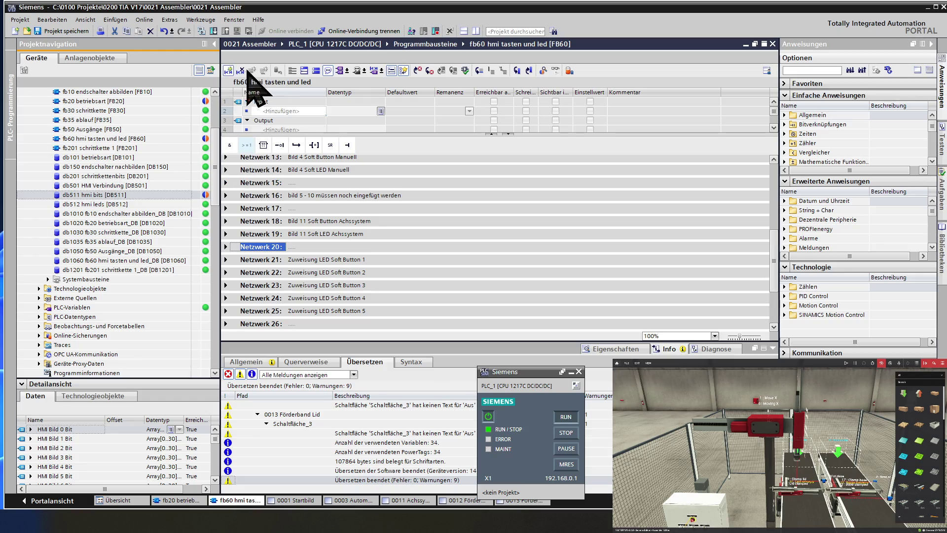
click(328, 71)
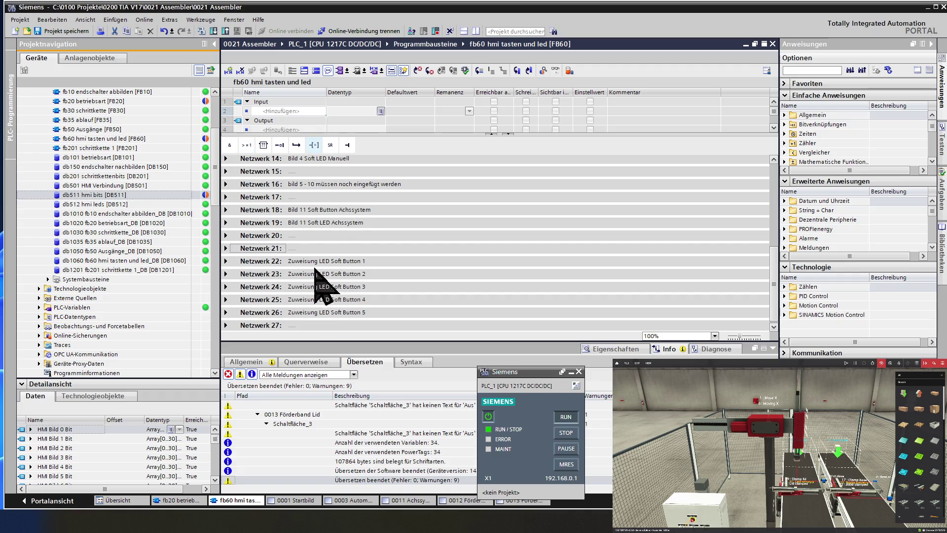
Step: Copy networks 18–20 and paste them after network 20 with Kopieren and Einfügen
click(262, 197)
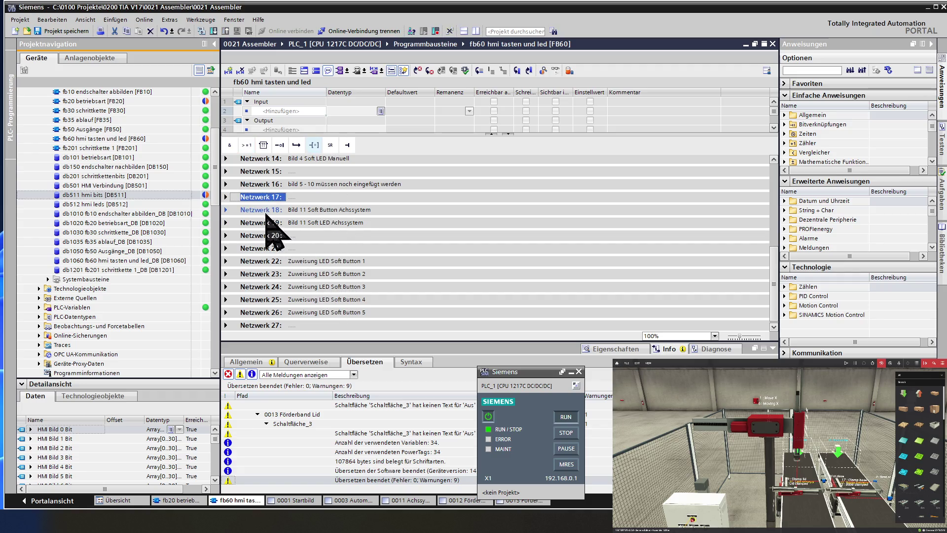
shift+click(268, 222)
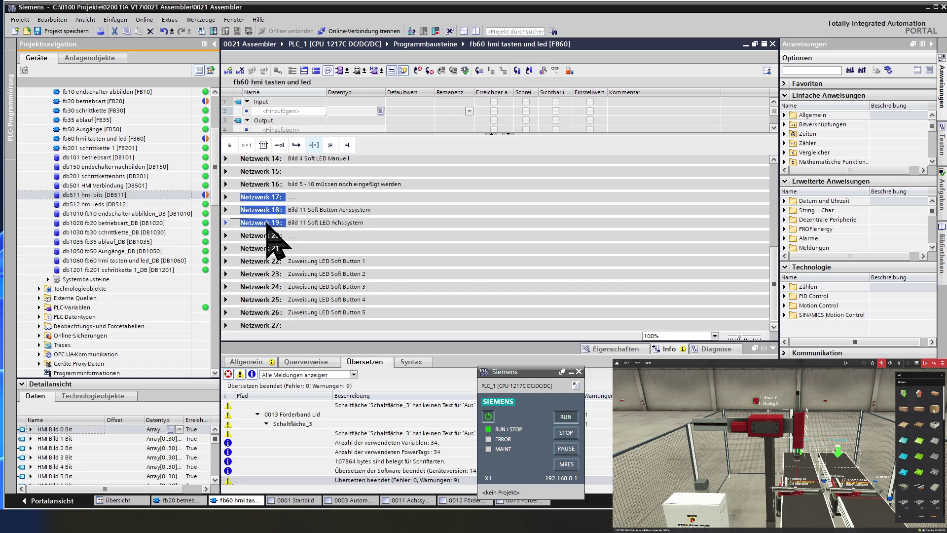
click(274, 209)
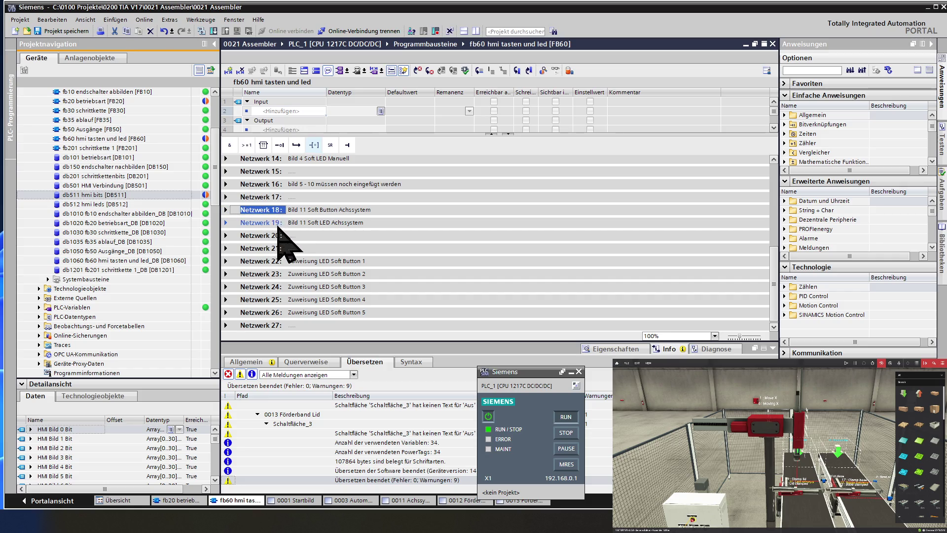
shift+click(274, 235)
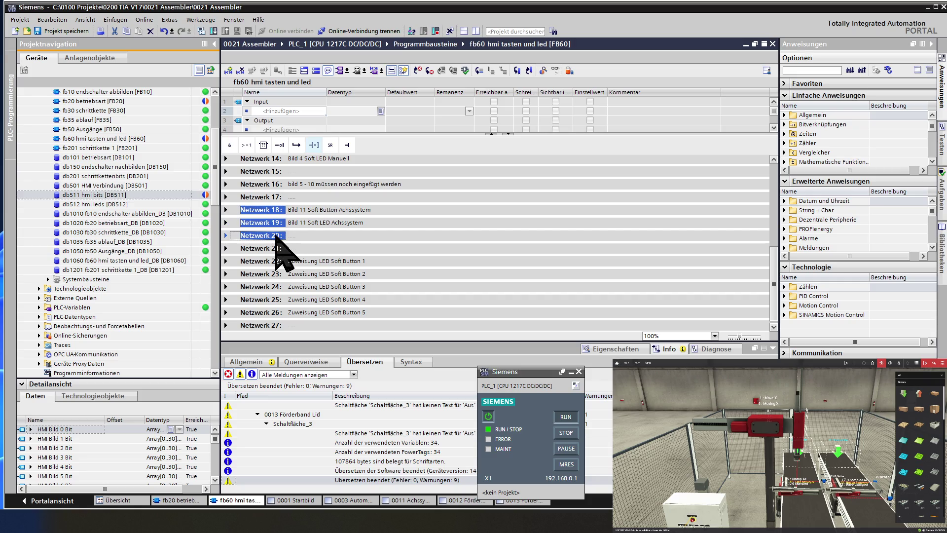
right_click(274, 209)
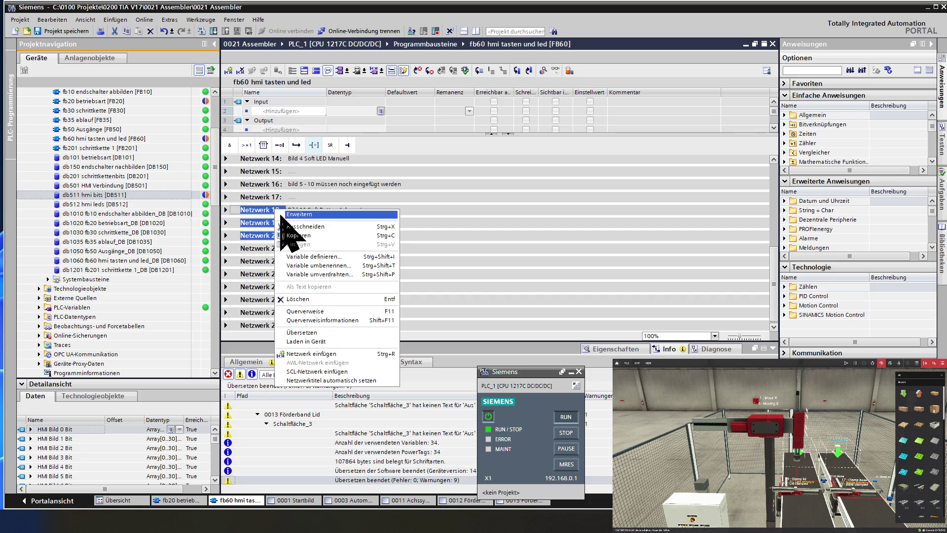
click(304, 236)
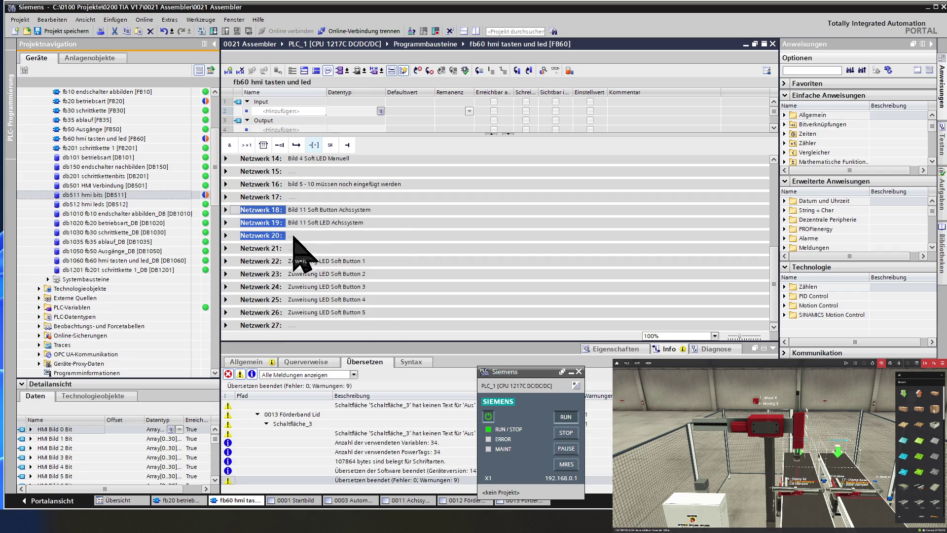
click(275, 236)
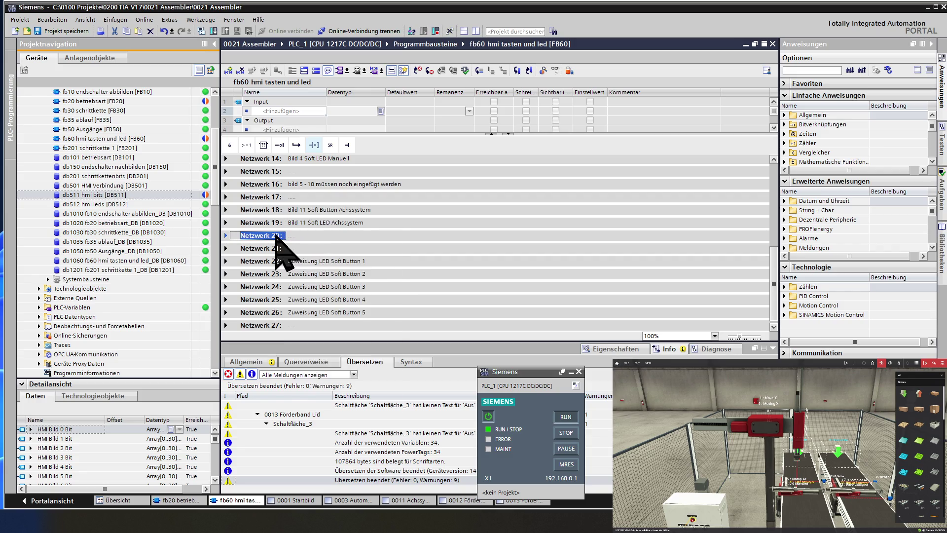
right_click(276, 236)
click(287, 272)
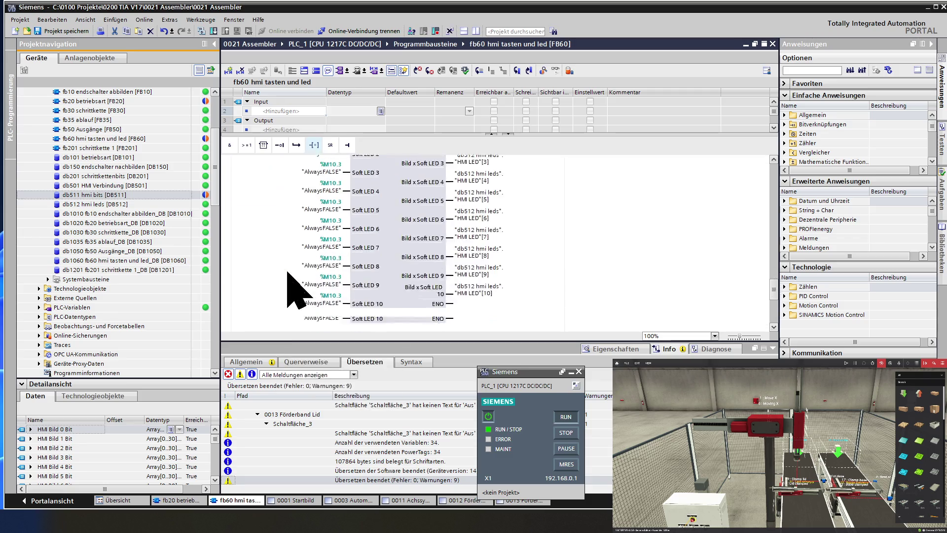
click(316, 71)
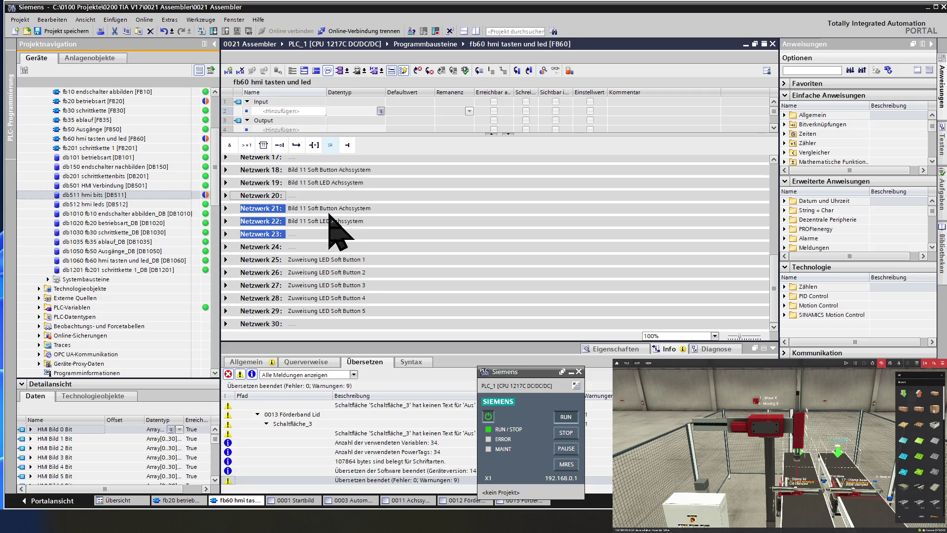
Step: Retitle network 21 to 'Bild 12 Soft Button Förderband Base'
click(312, 209)
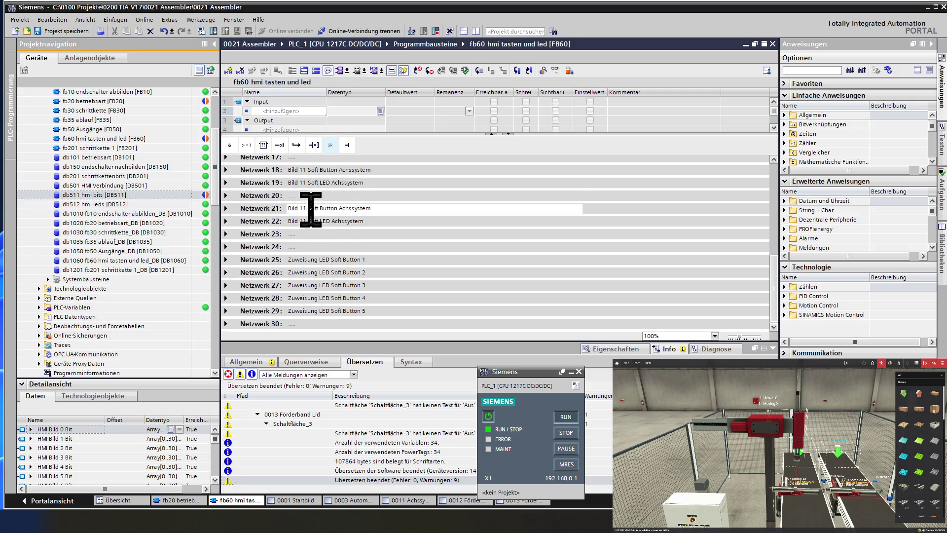
key(BackSpace)
text(2)
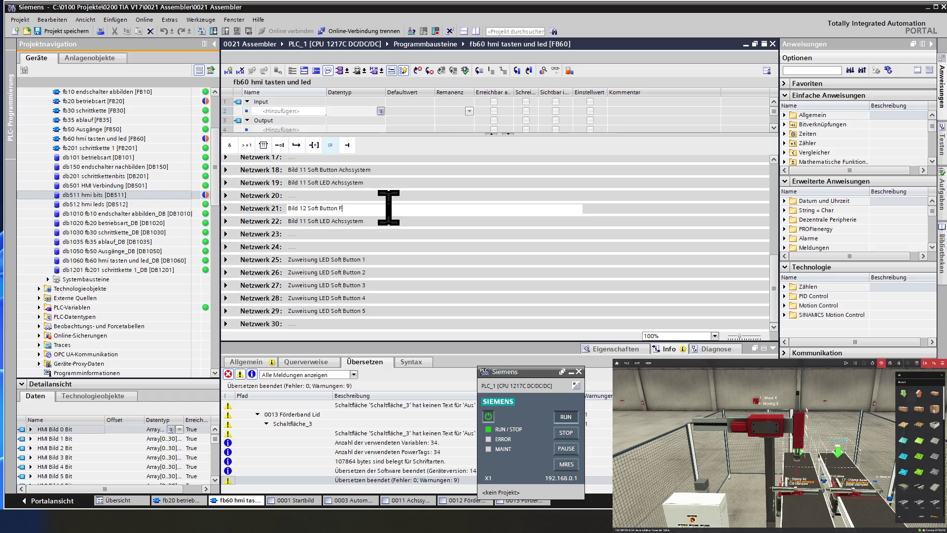
text(rban)
text(d Base)
drag(390, 208, 339, 207)
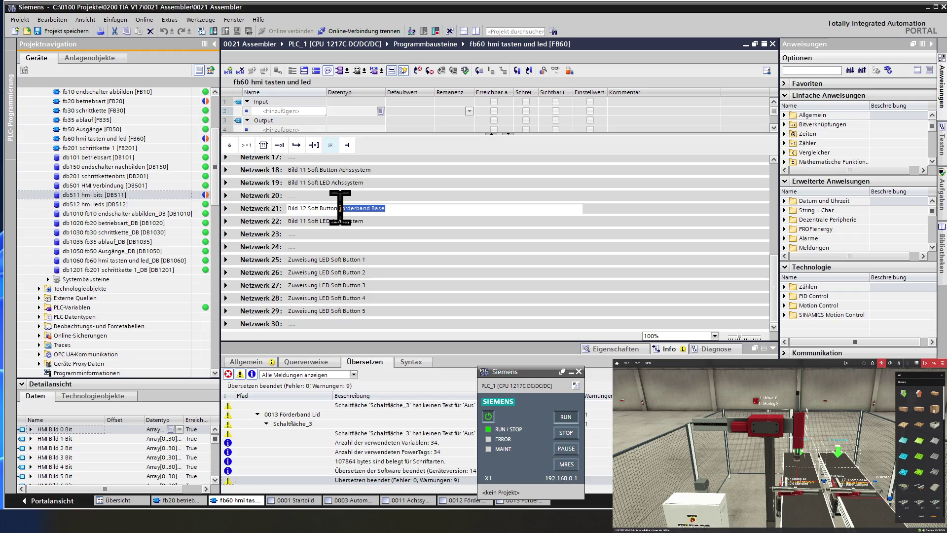
key(ctrl+c)
Step: Retitle network 22 to 'Bild 12 Soft LED Förderband Base'
click(372, 221)
double_click(372, 221)
key(ctrl+v)
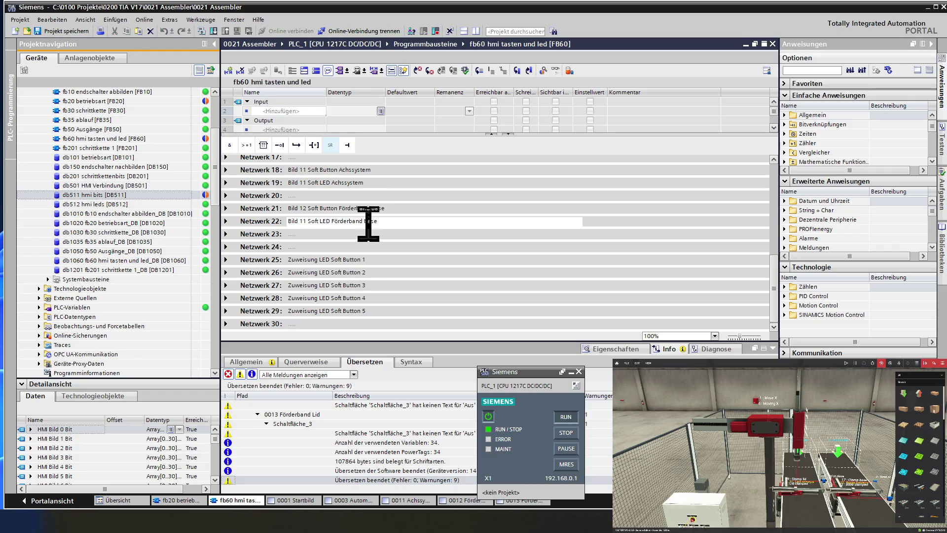
click(308, 221)
key(BackSpace)
text(2)
click(255, 210)
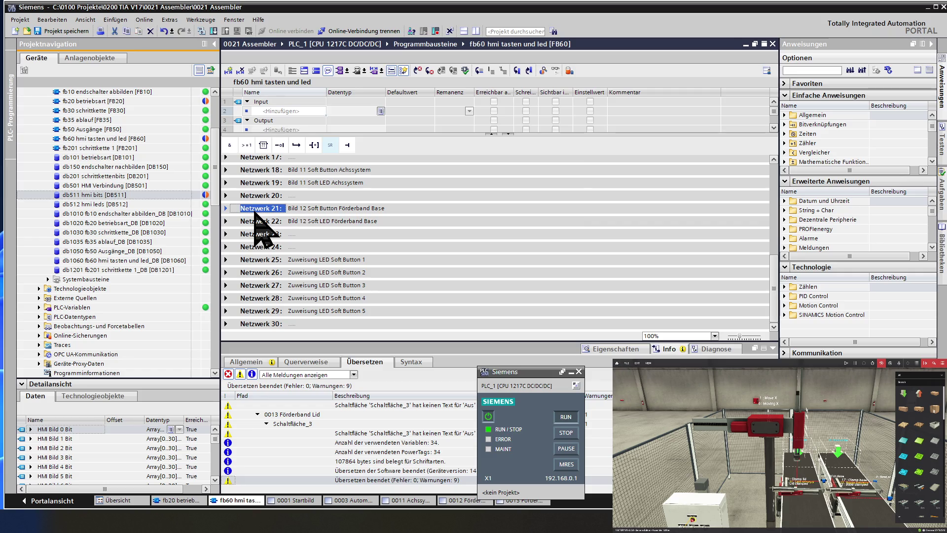
click(226, 208)
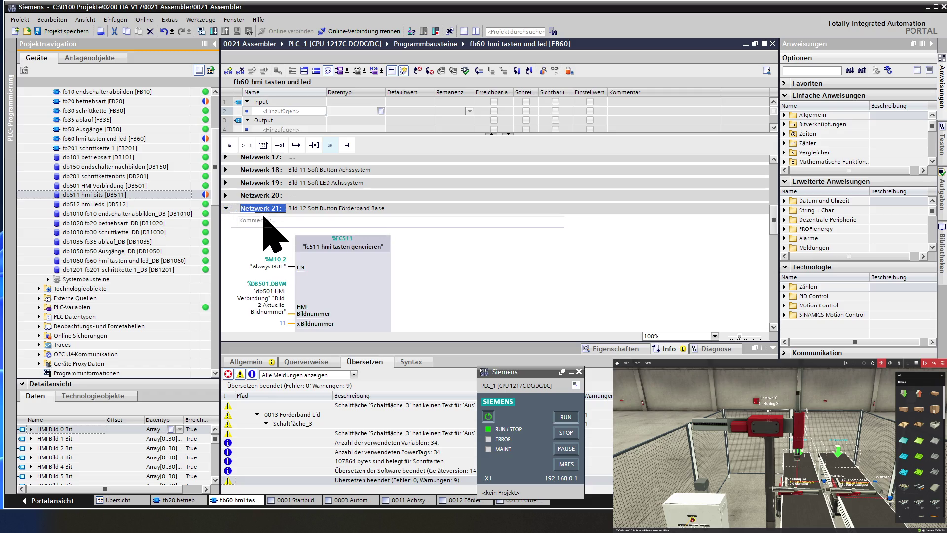
Step: Change network 21's x Bildnummer constant from 11 to 12
scroll(345, 252, down, 2)
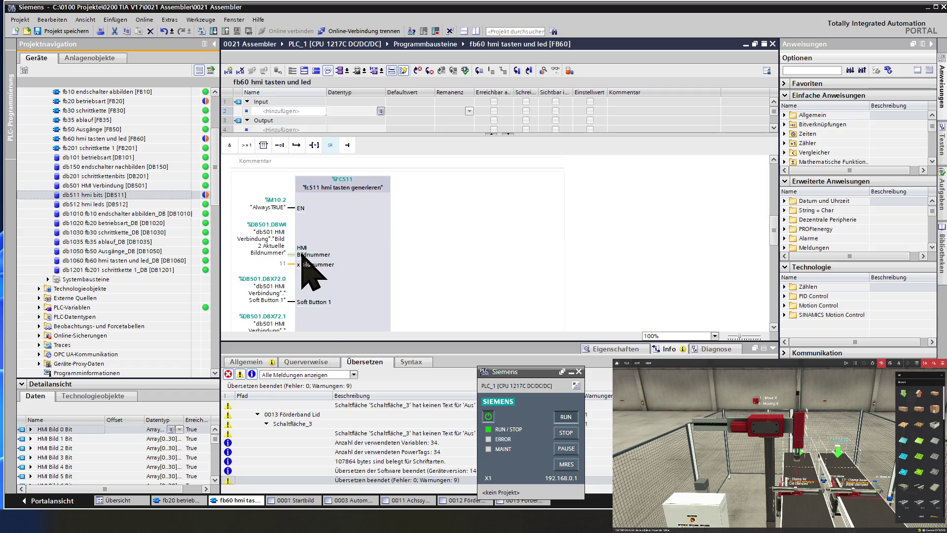
click(283, 264)
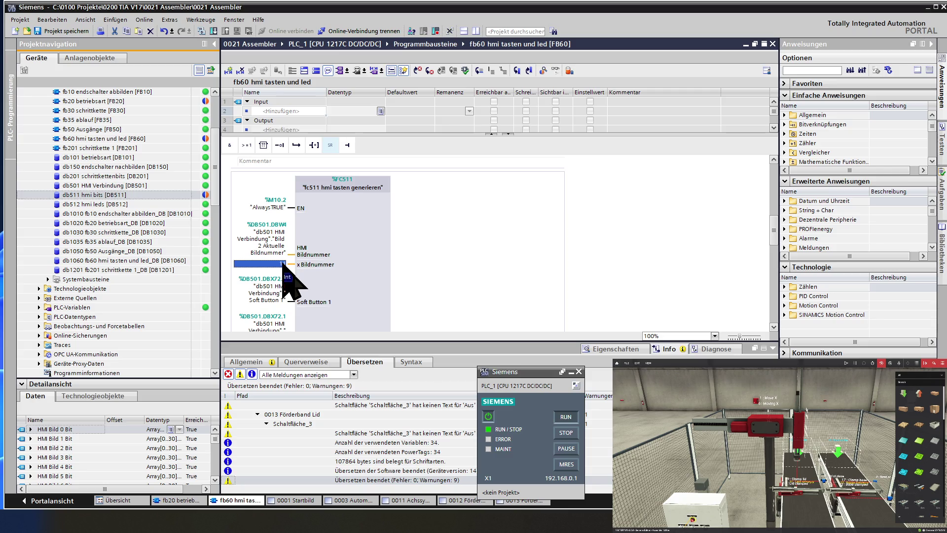
text(12)
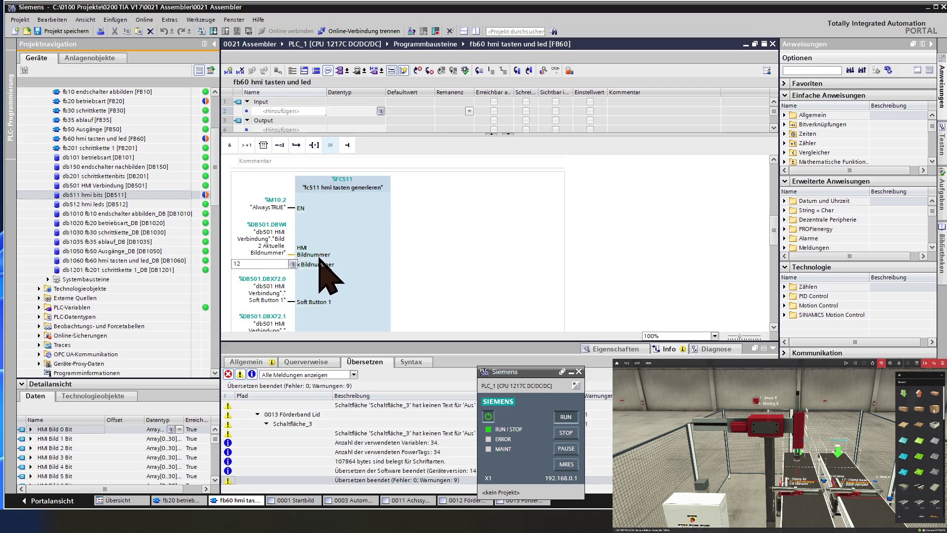
key(Return)
Step: Retarget the Soft Button 1 output to "HMI Bild 12 Bit"[1]
scroll(334, 245, down, 2)
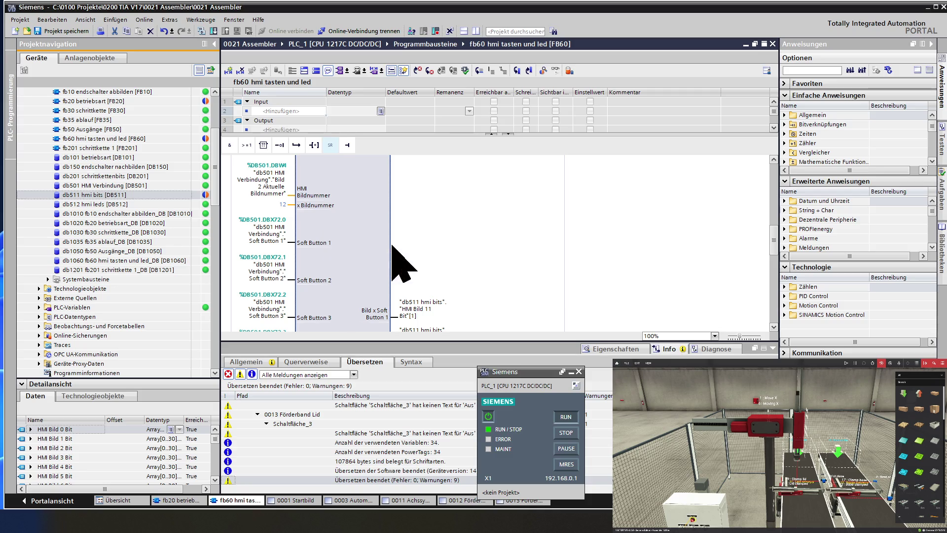
scroll(409, 266, down, 2)
double_click(427, 260)
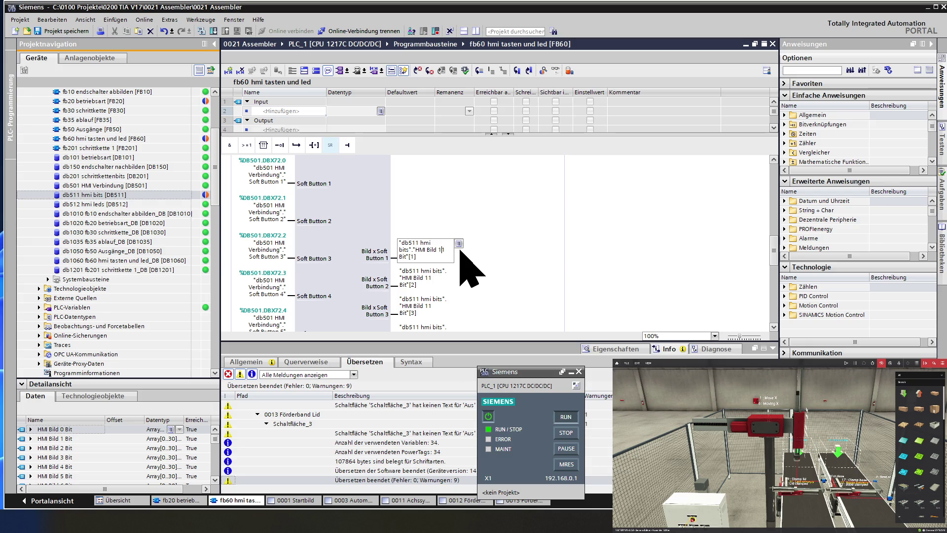
key(BackSpace)
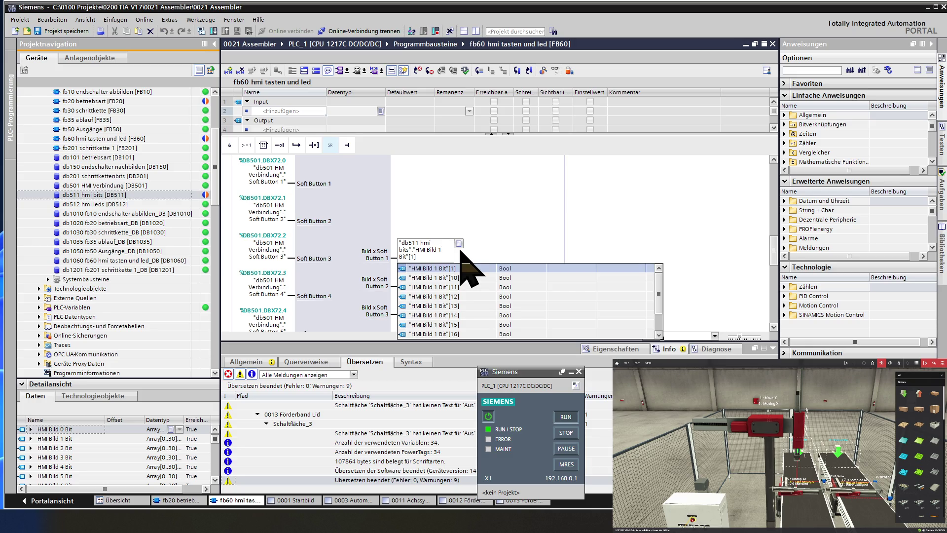
text(2)
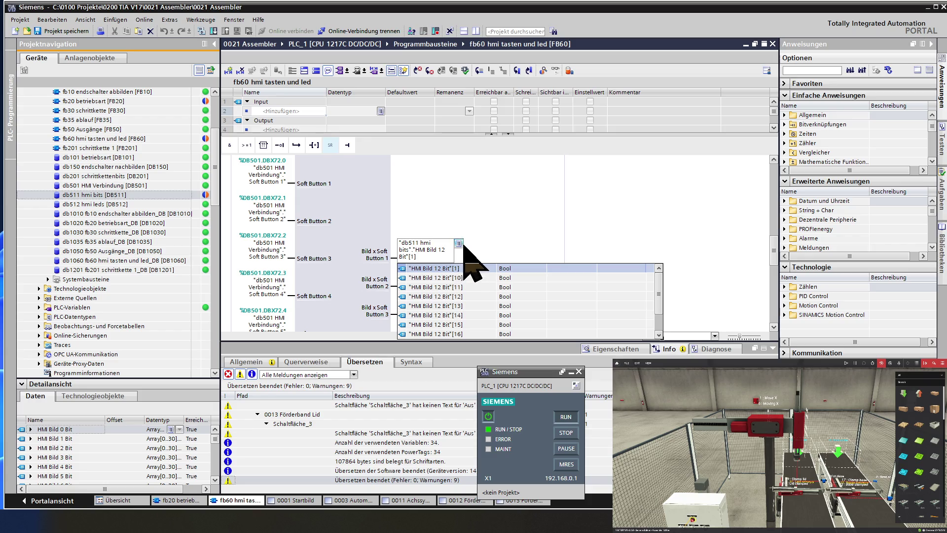
key(Return)
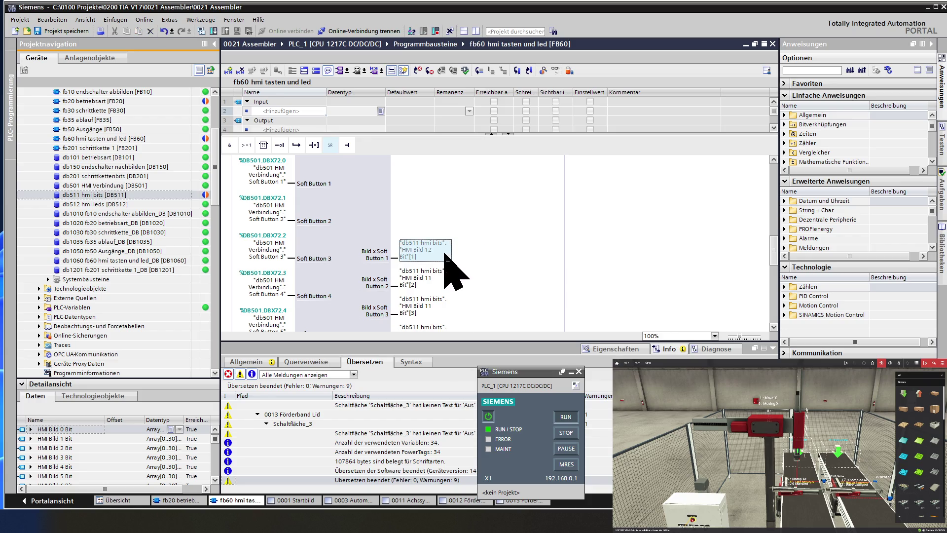
Step: Retarget the Soft Button 2 and 3 outputs to "HMI Bild 12 Bit"[2] and [3]
scroll(444, 252, down, 2)
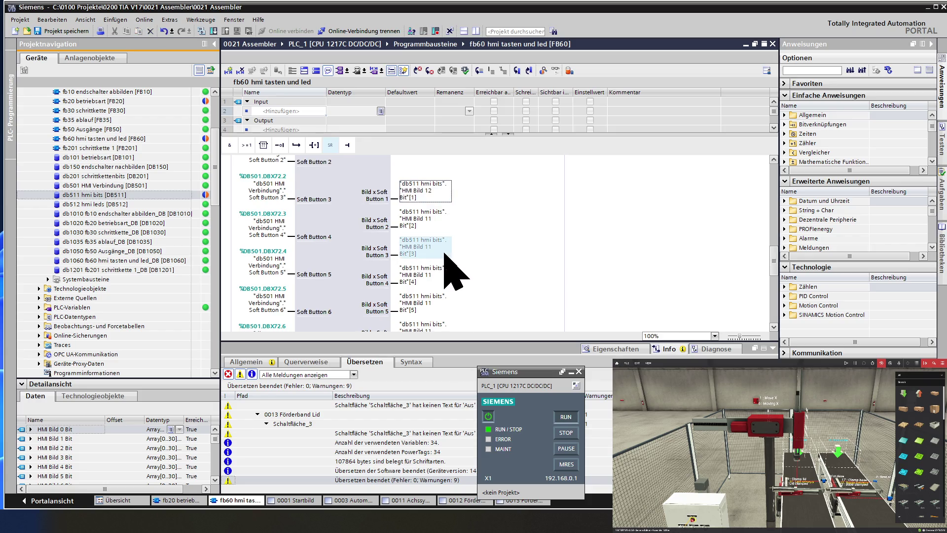
click(429, 224)
click(429, 225)
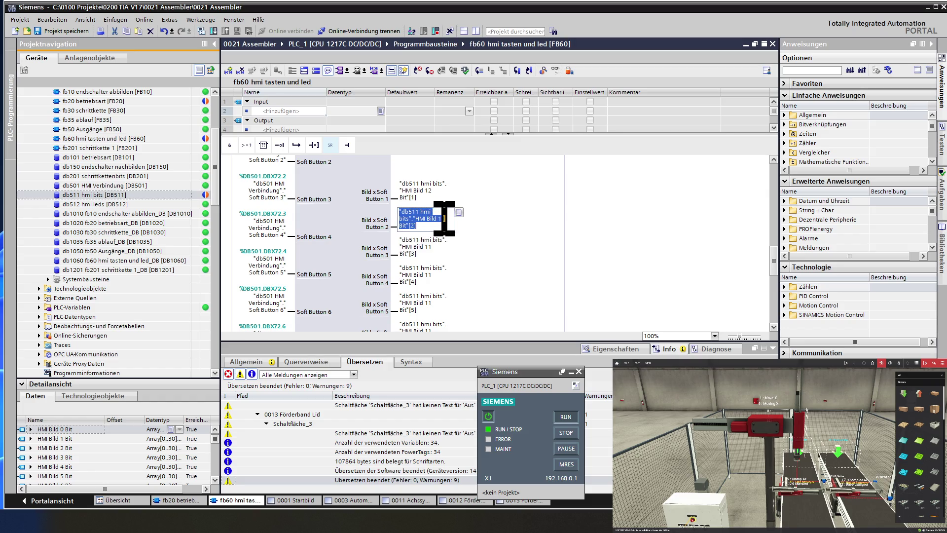
click(445, 218)
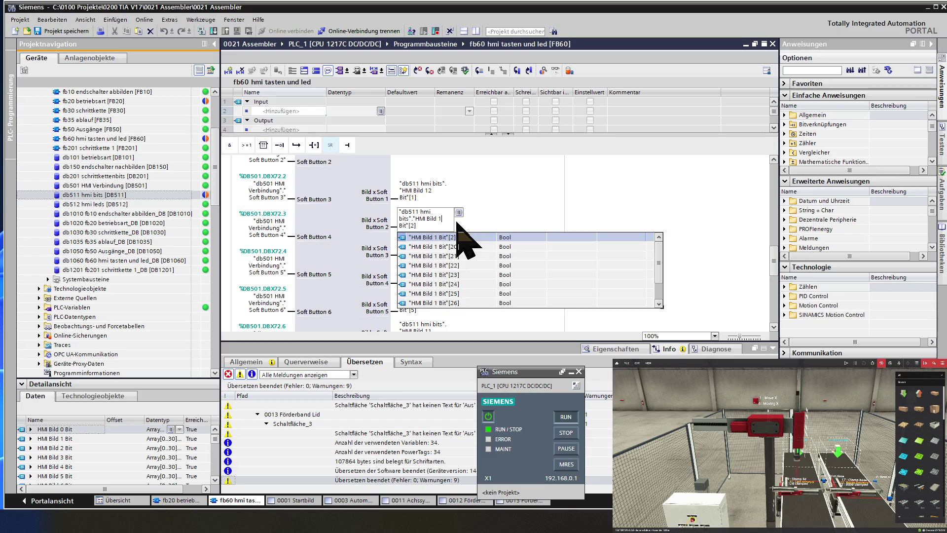
text(2)
key(Return)
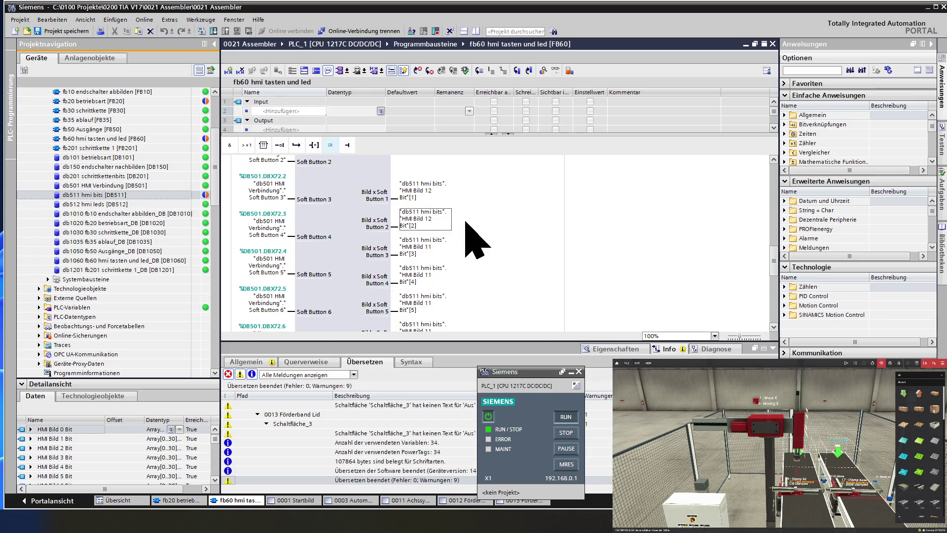
double_click(426, 245)
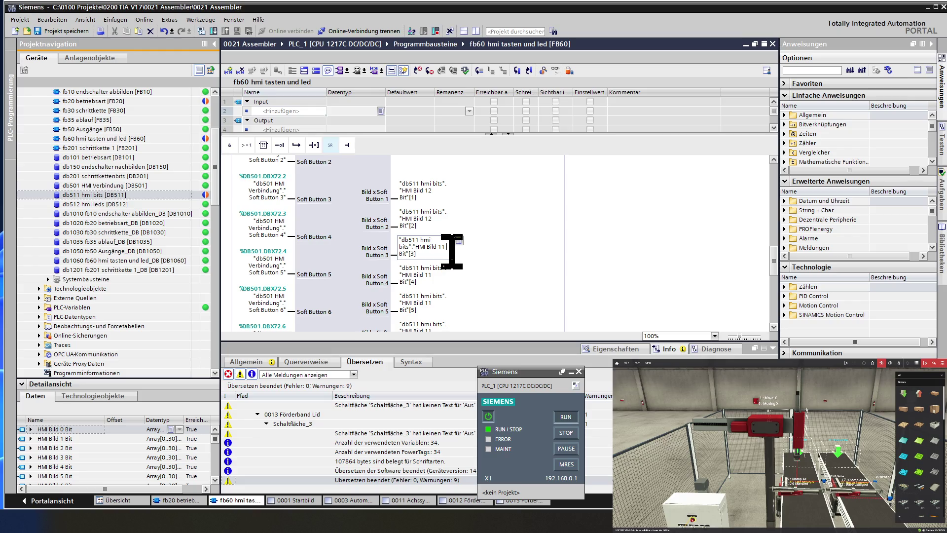
key(BackSpace)
text(2)
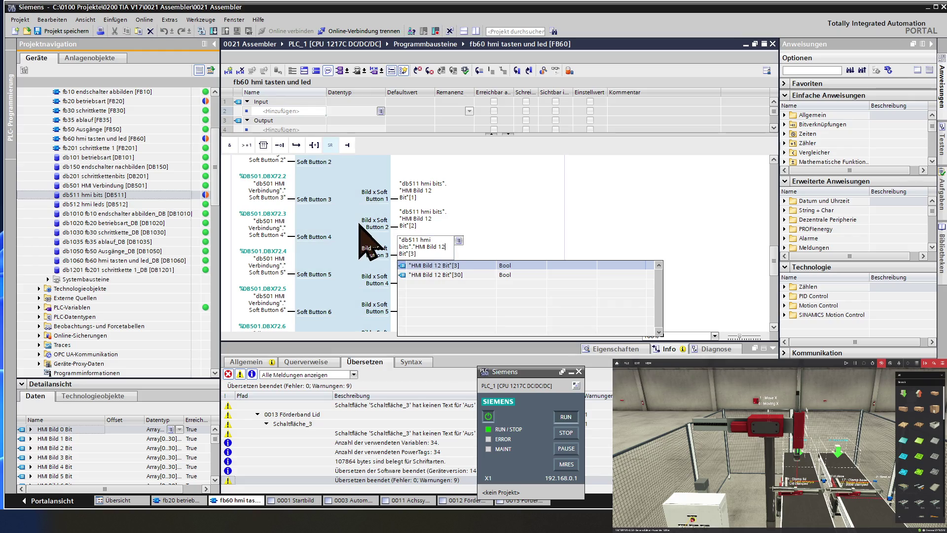
key(Return)
scroll(359, 224, up, 4)
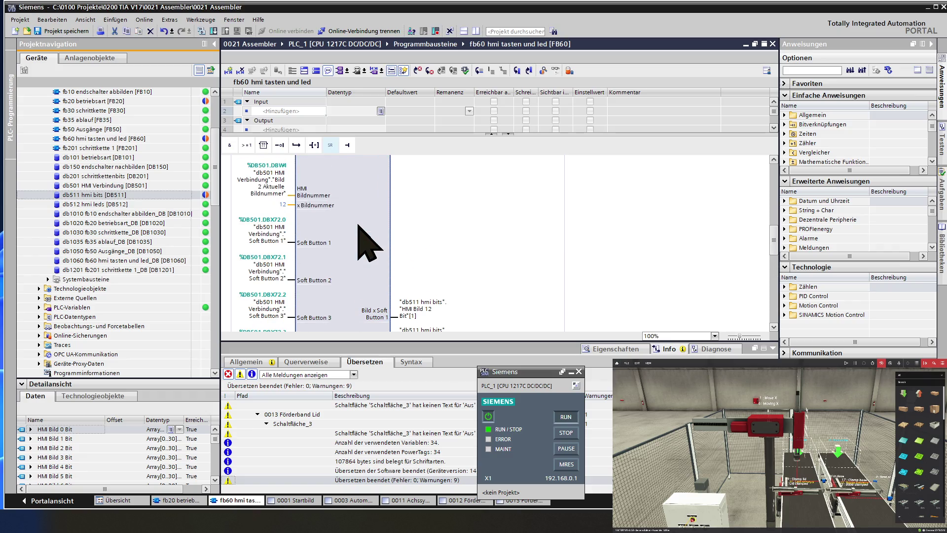
click(277, 192)
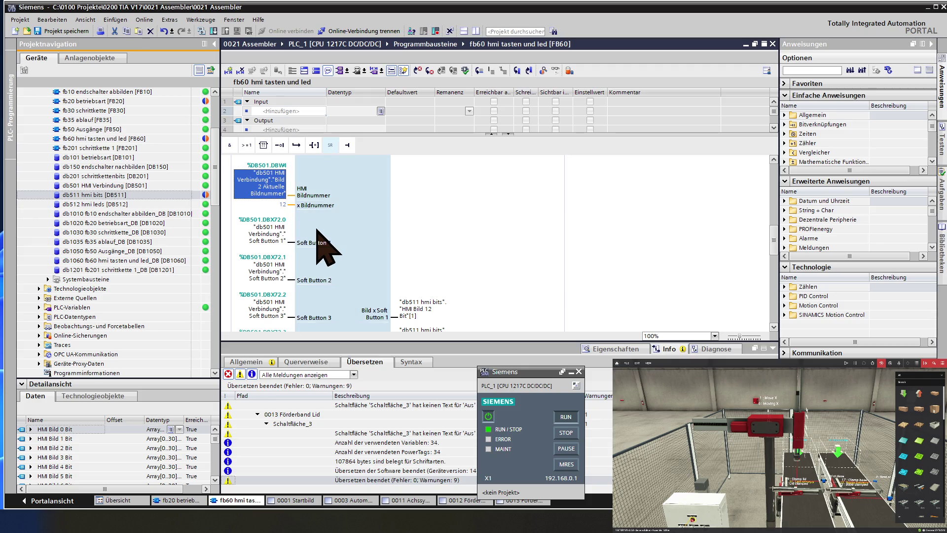
scroll(417, 246, down, 2)
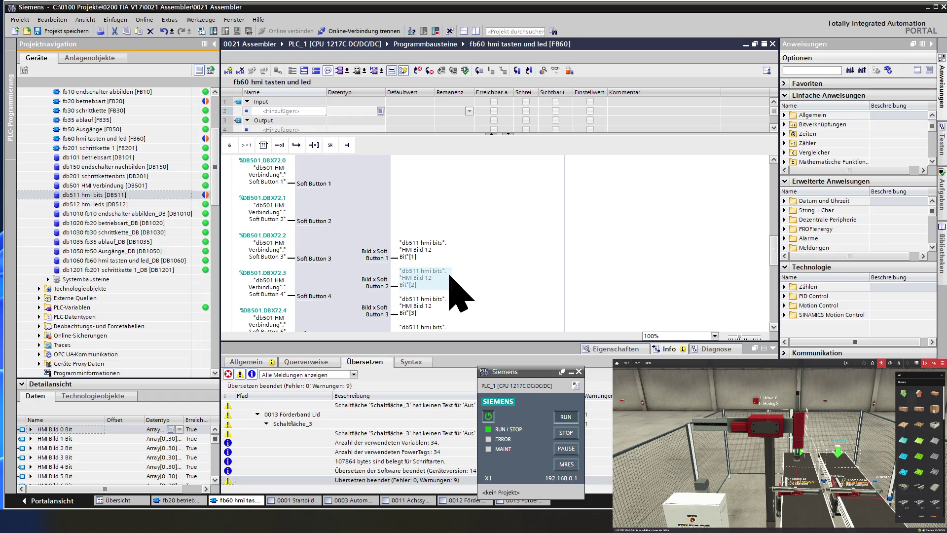
Step: Move down past the retargeted Button 3 operand to the Soft Button 4–5 outputs
click(445, 306)
scroll(445, 305, down, 2)
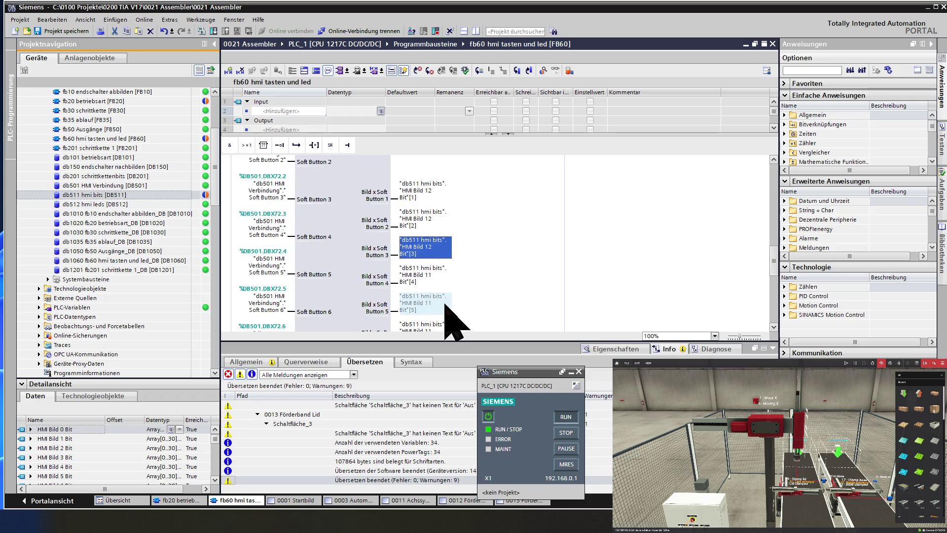
Step: Fix the Button 4 output by pasting the Bit[3] operand and changing it to "HMI Bild 12 Bit"[4]
double_click(434, 276)
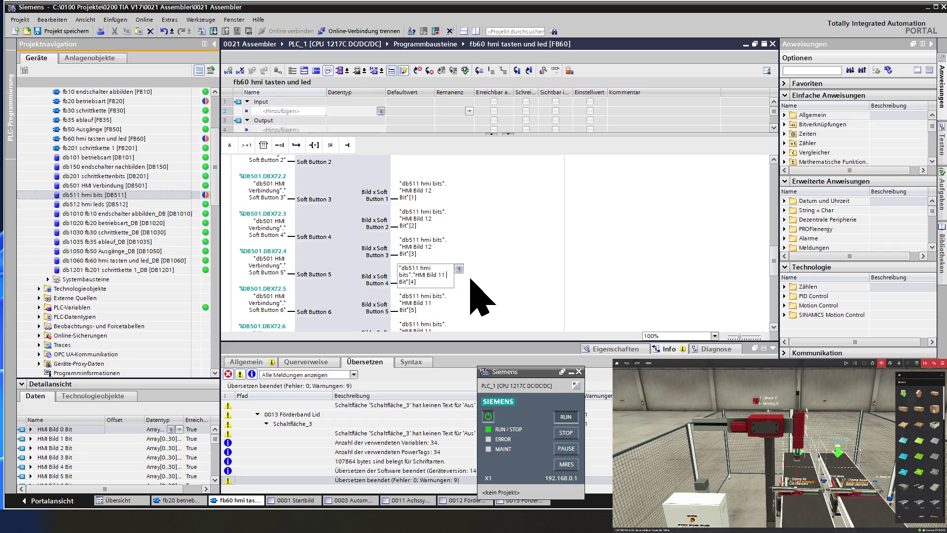
text(2)
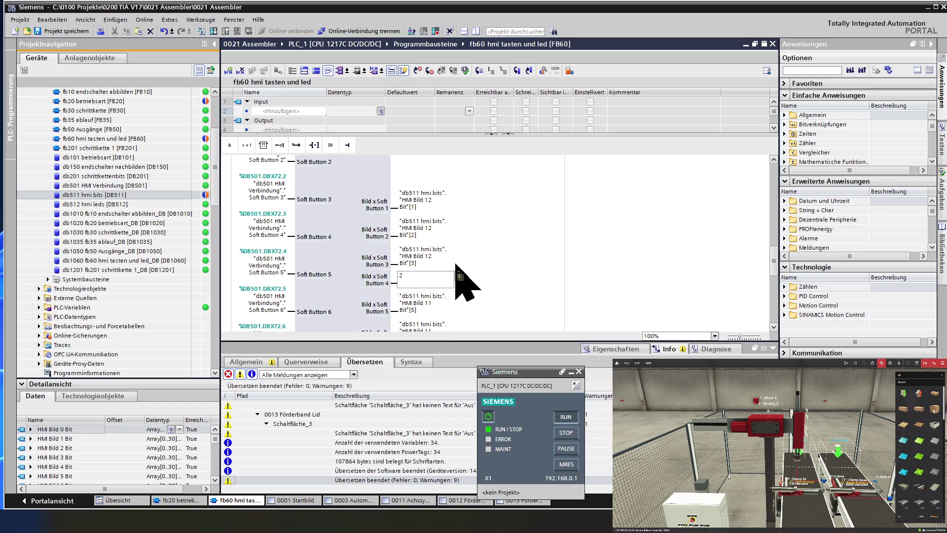
click(427, 254)
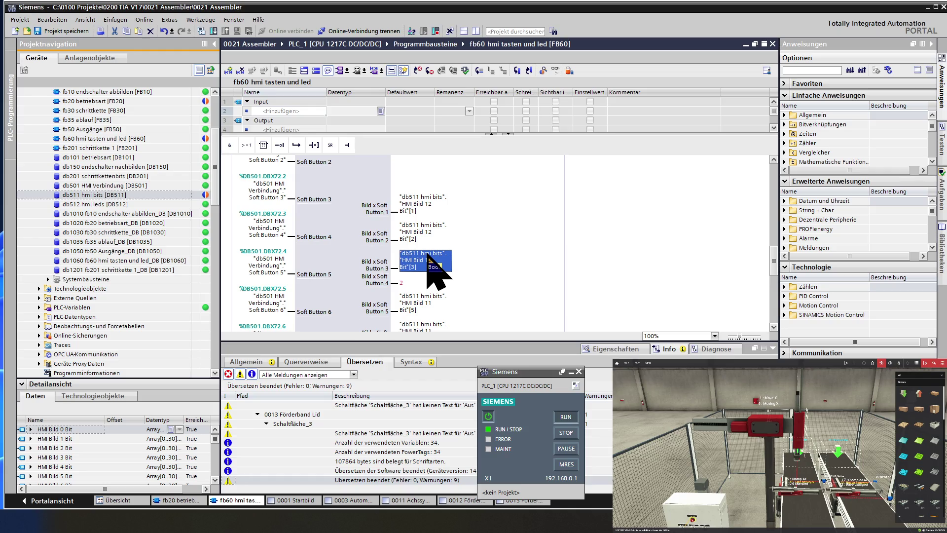
click(424, 283)
text("db511 hmi bits"."HMI Bild 12 Bit"[3])
click(434, 276)
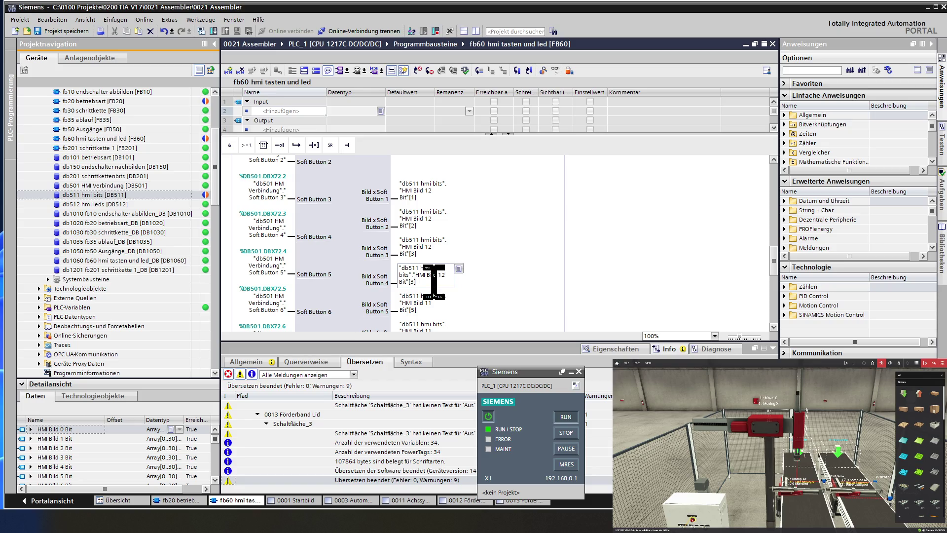
key(BackSpace)
text(4)
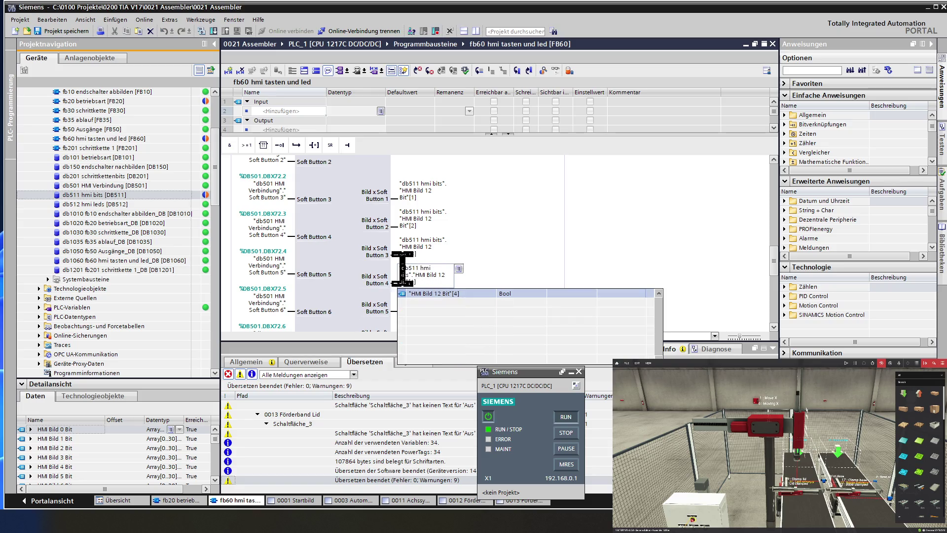
click(350, 270)
Step: Retarget the Button 5 and 6 outputs to "HMI Bild 12 Bit"[5] and [6]
double_click(425, 303)
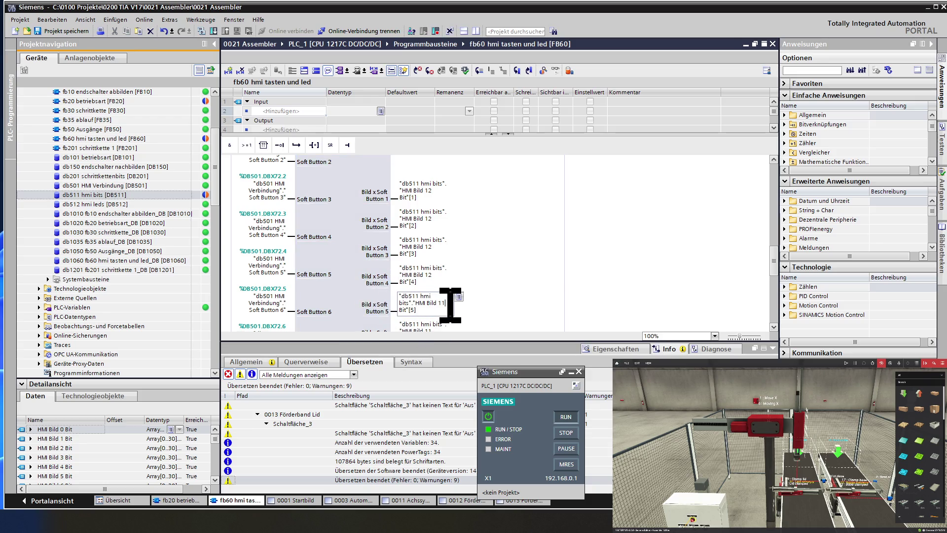
key(BackSpace)
text(2)
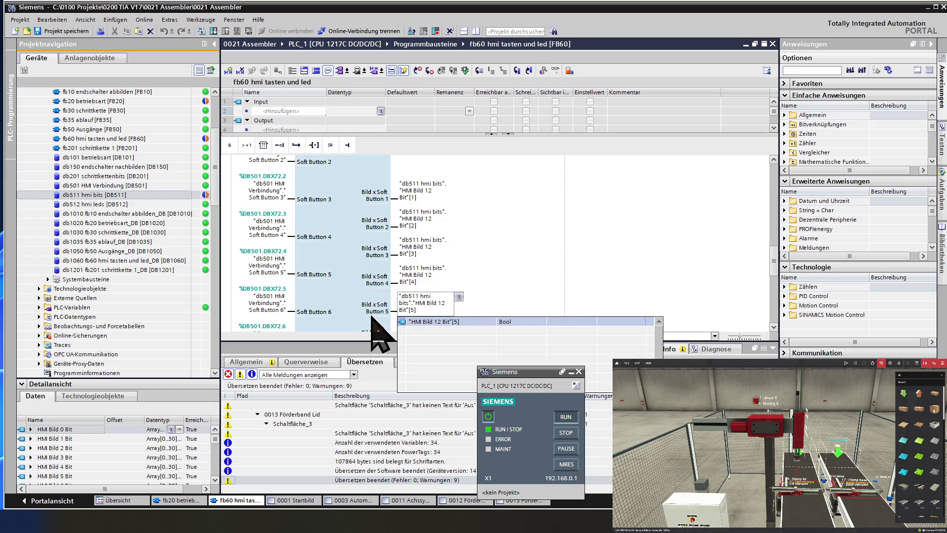
key(Return)
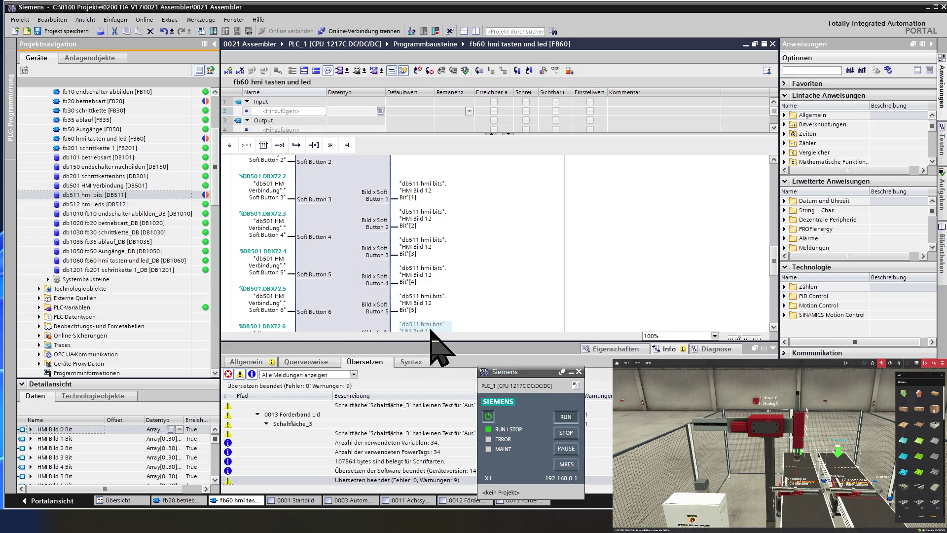
click(430, 280)
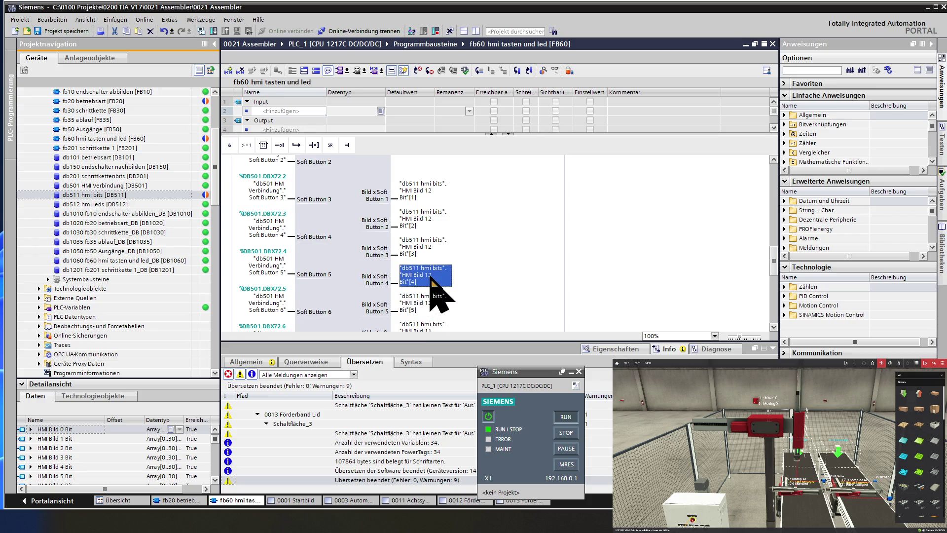
scroll(431, 279, down, 2)
double_click(436, 275)
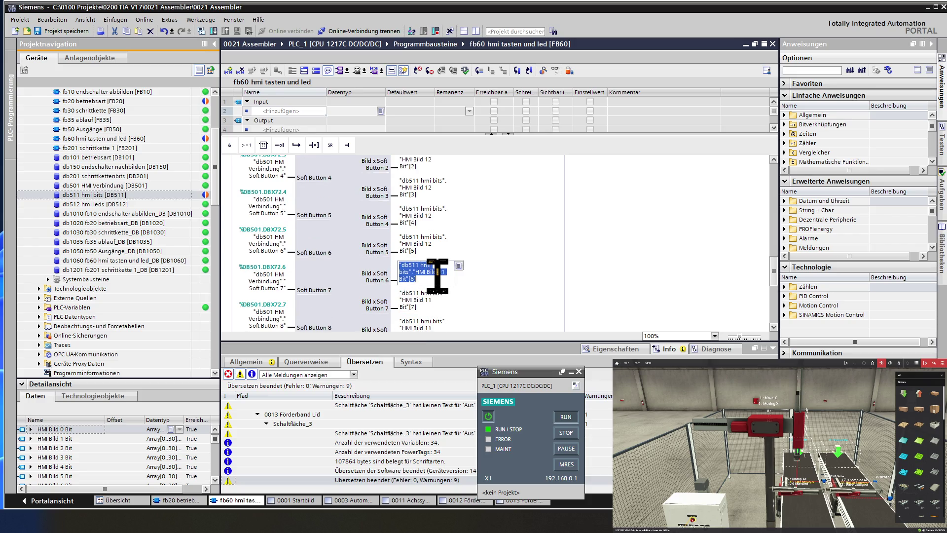
click(446, 272)
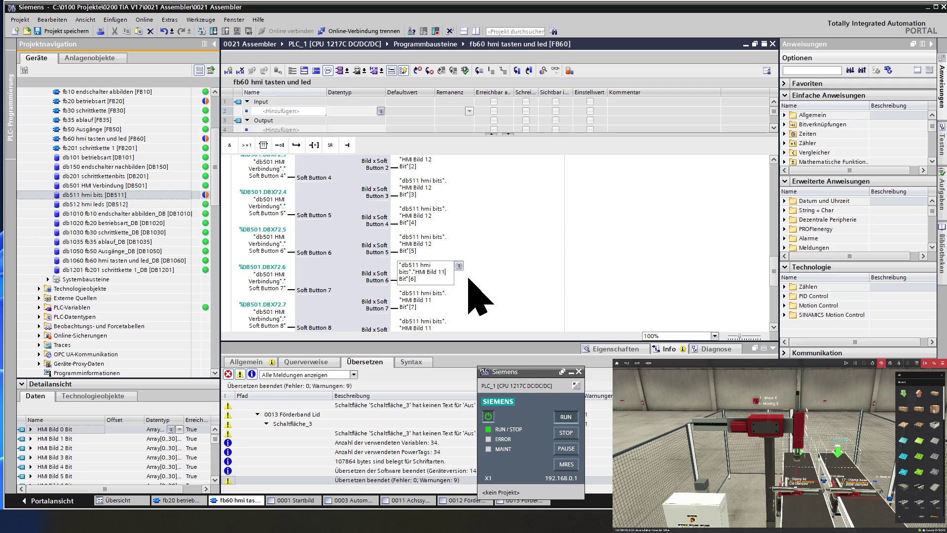
key(BackSpace)
text(2)
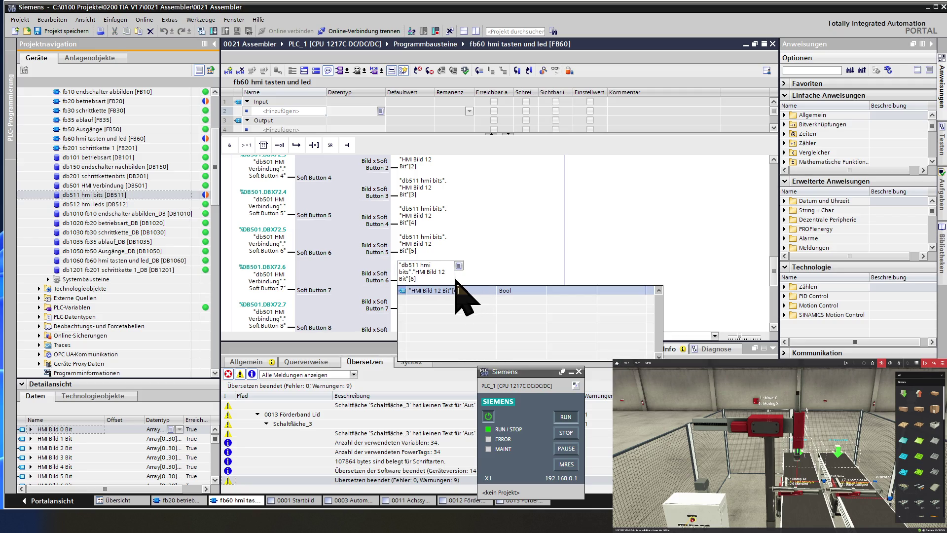
key(Return)
Step: Retarget the Button 7, 8 and 9 outputs to "HMI Bild 12 Bit"[7] through [9]
scroll(365, 291, down, 2)
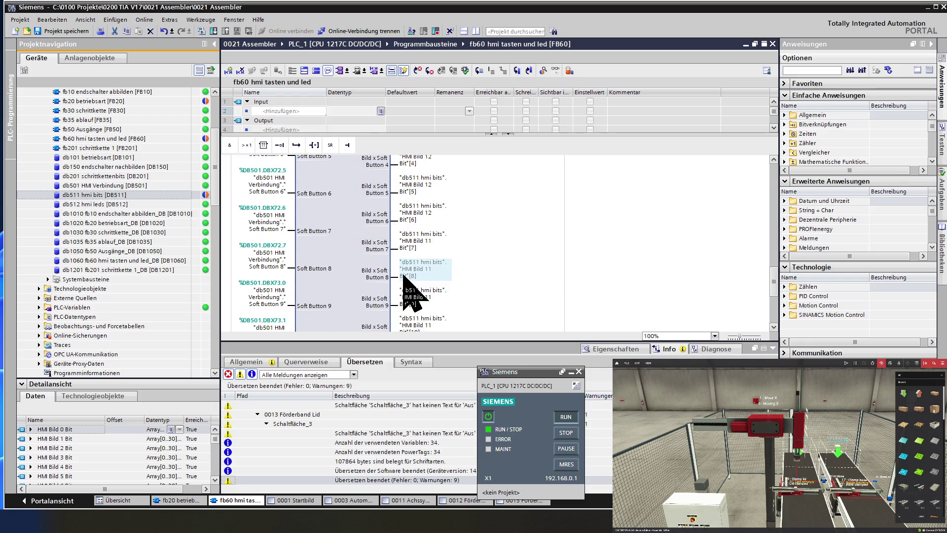
click(441, 240)
key(BackSpace)
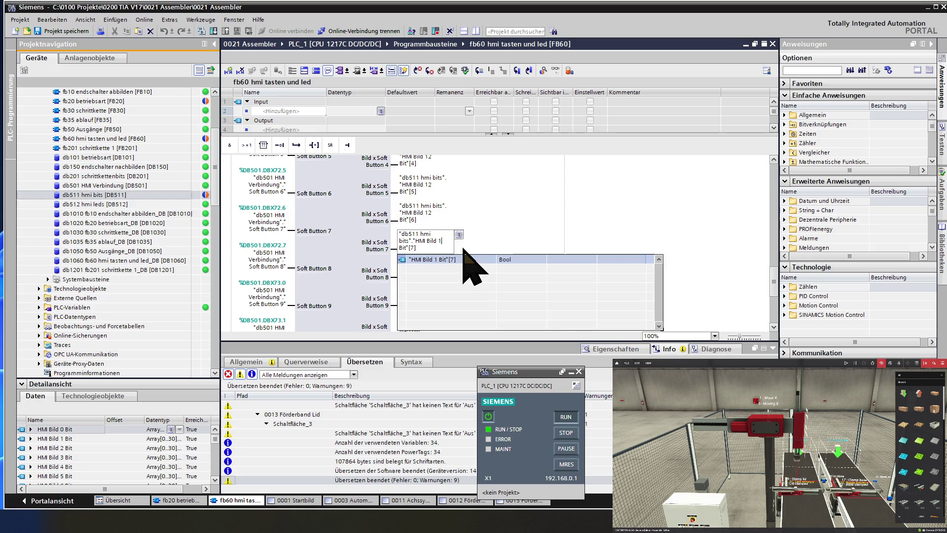
text(2)
click(336, 266)
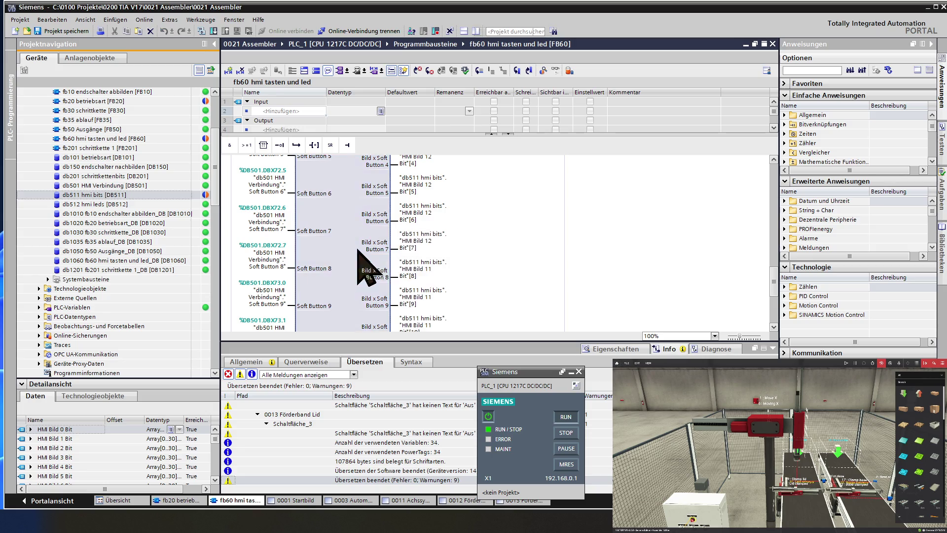
click(433, 270)
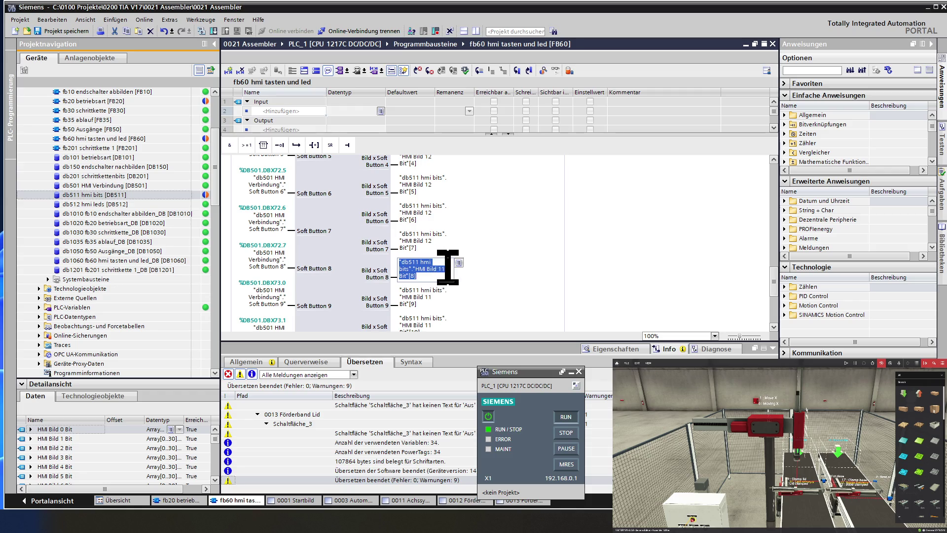
click(446, 269)
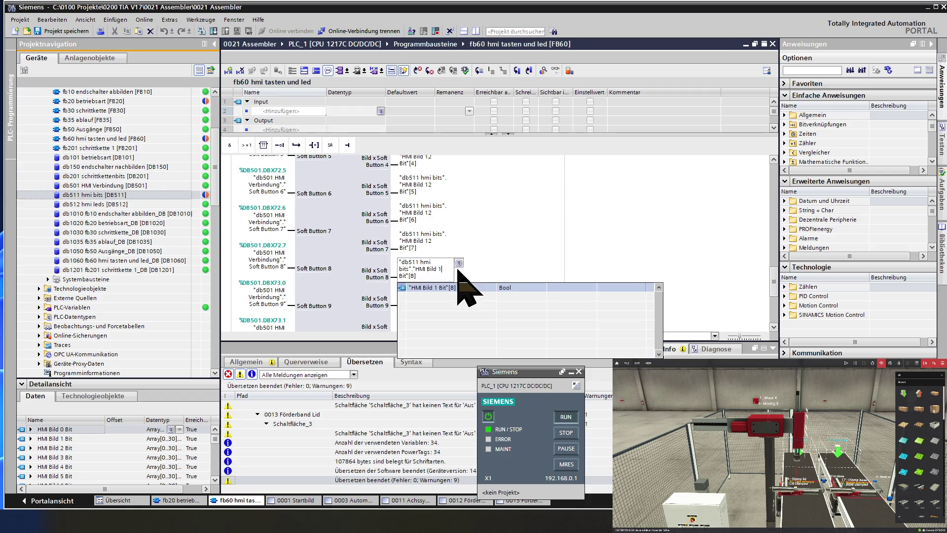
text(2)
key(Return)
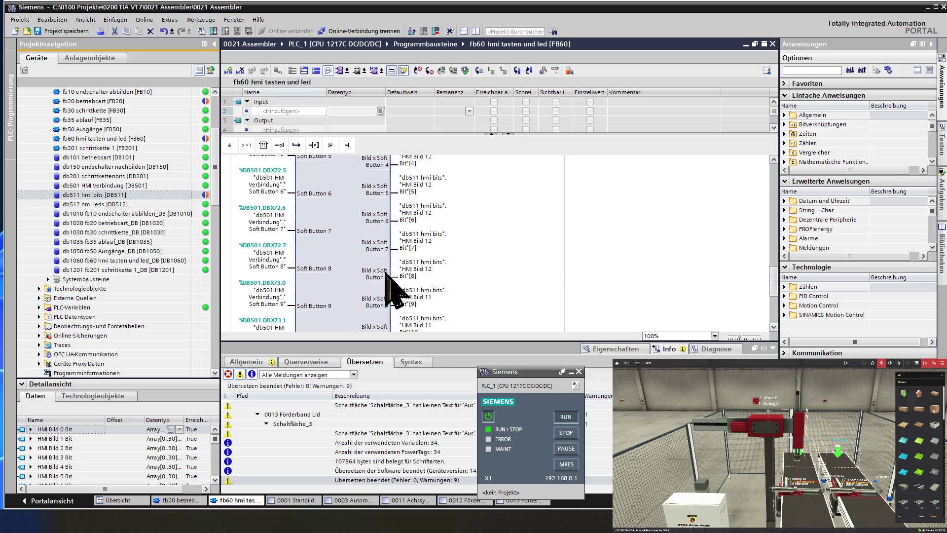
scroll(425, 282, down, 3)
double_click(434, 238)
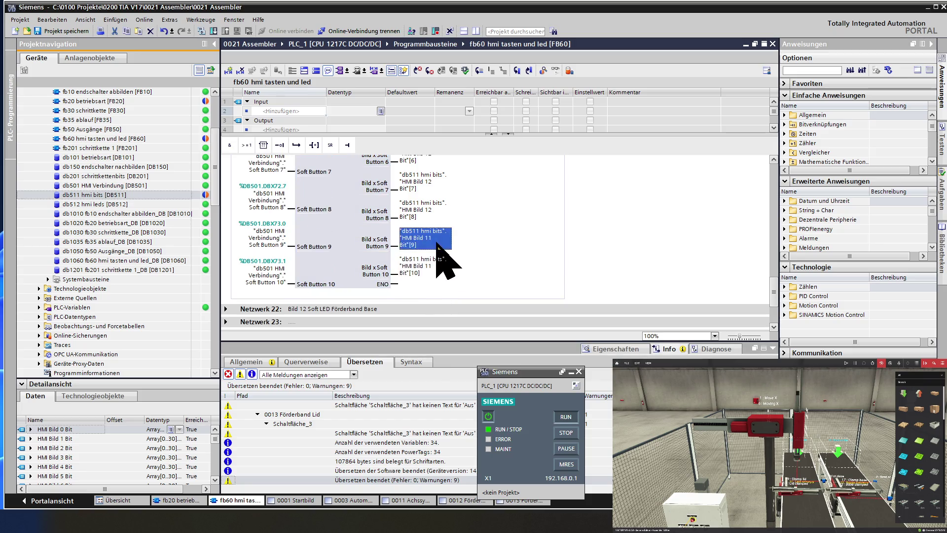
click(448, 238)
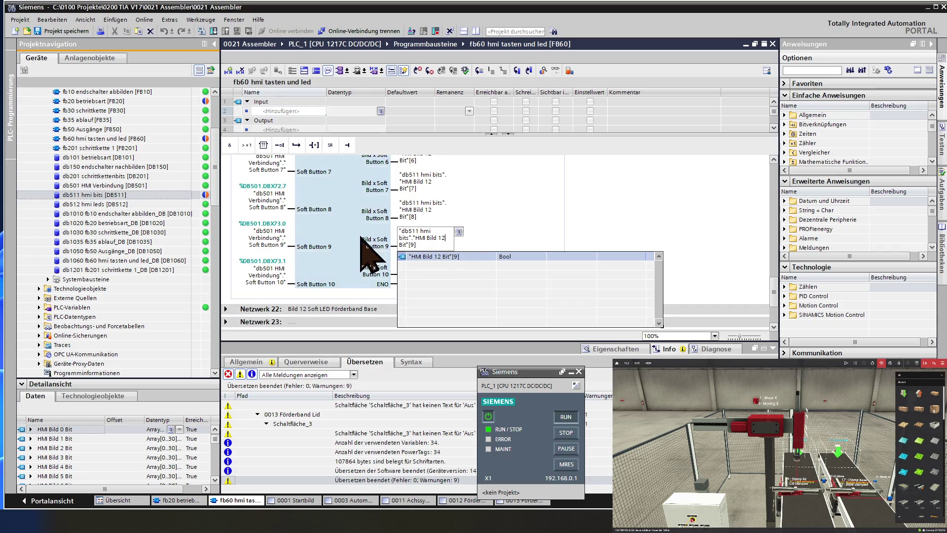
key(Return)
click(427, 271)
click(428, 269)
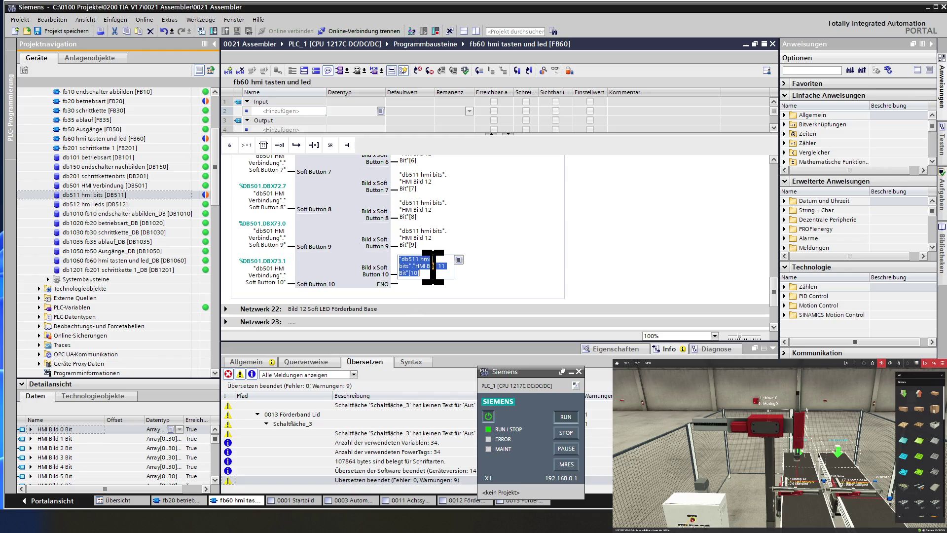